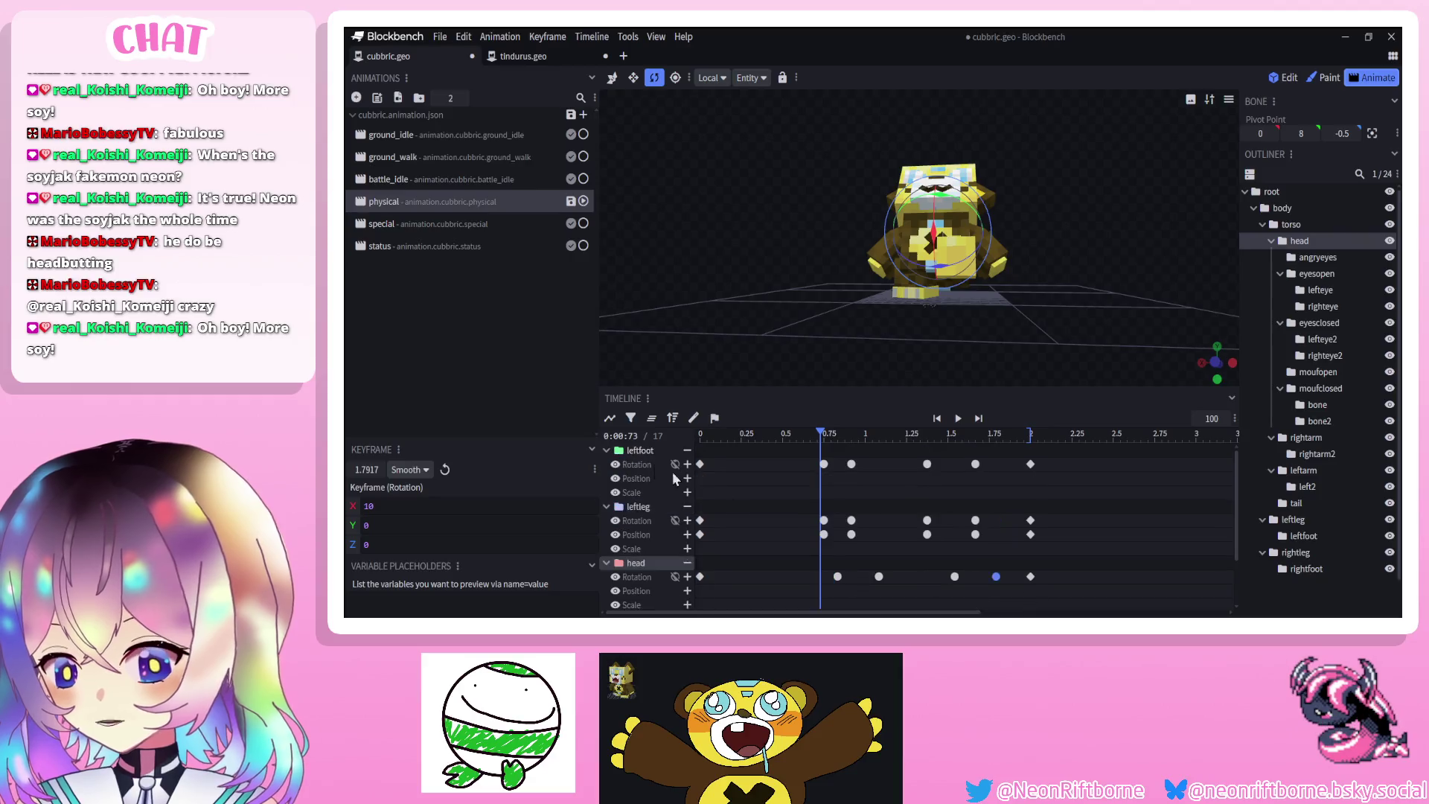
# Select the leg and foot keyframes near 0.9 s and preview the retimed animation
pyautogui.moveTo(822, 552); pyautogui.dragTo(861, 456)
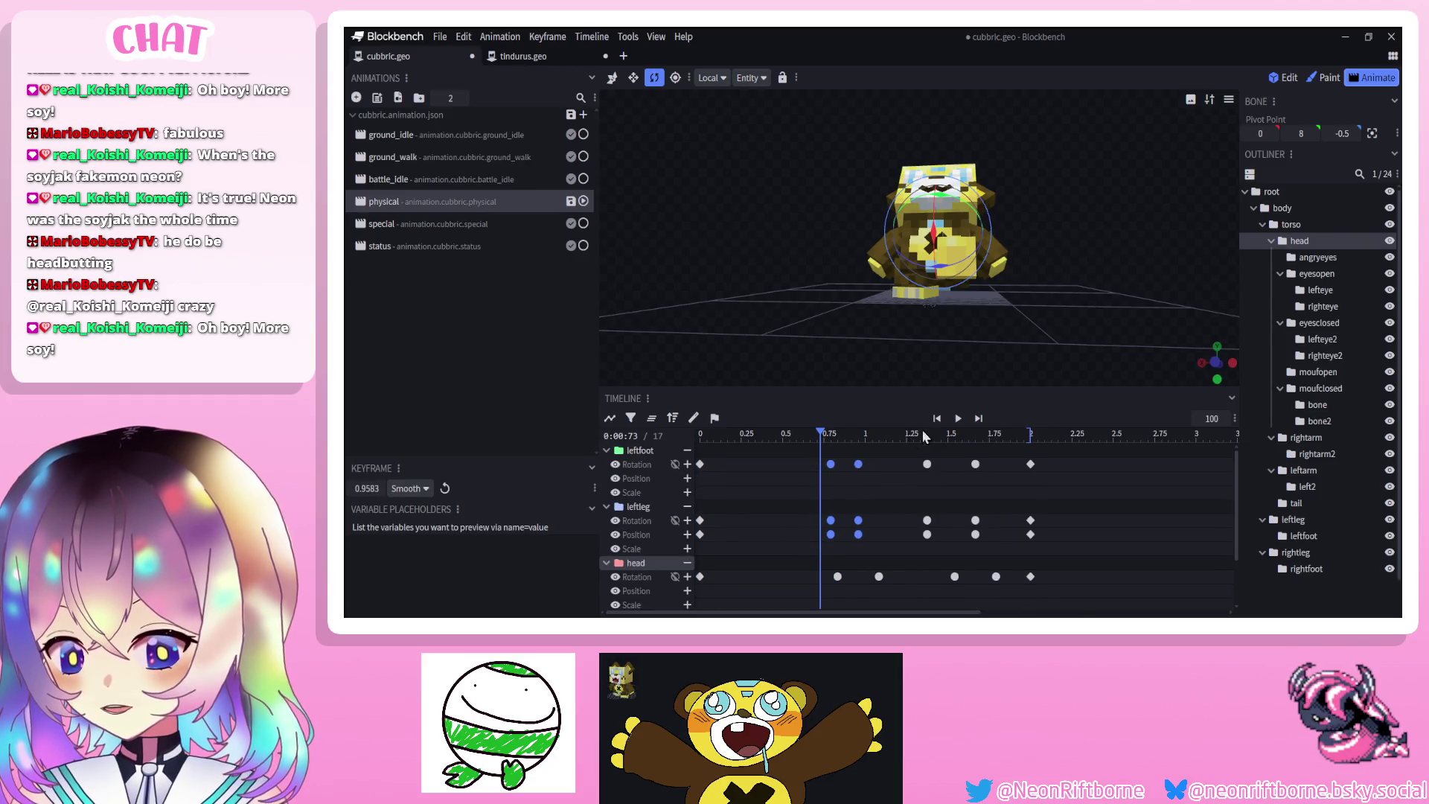
pyautogui.click(958, 418)
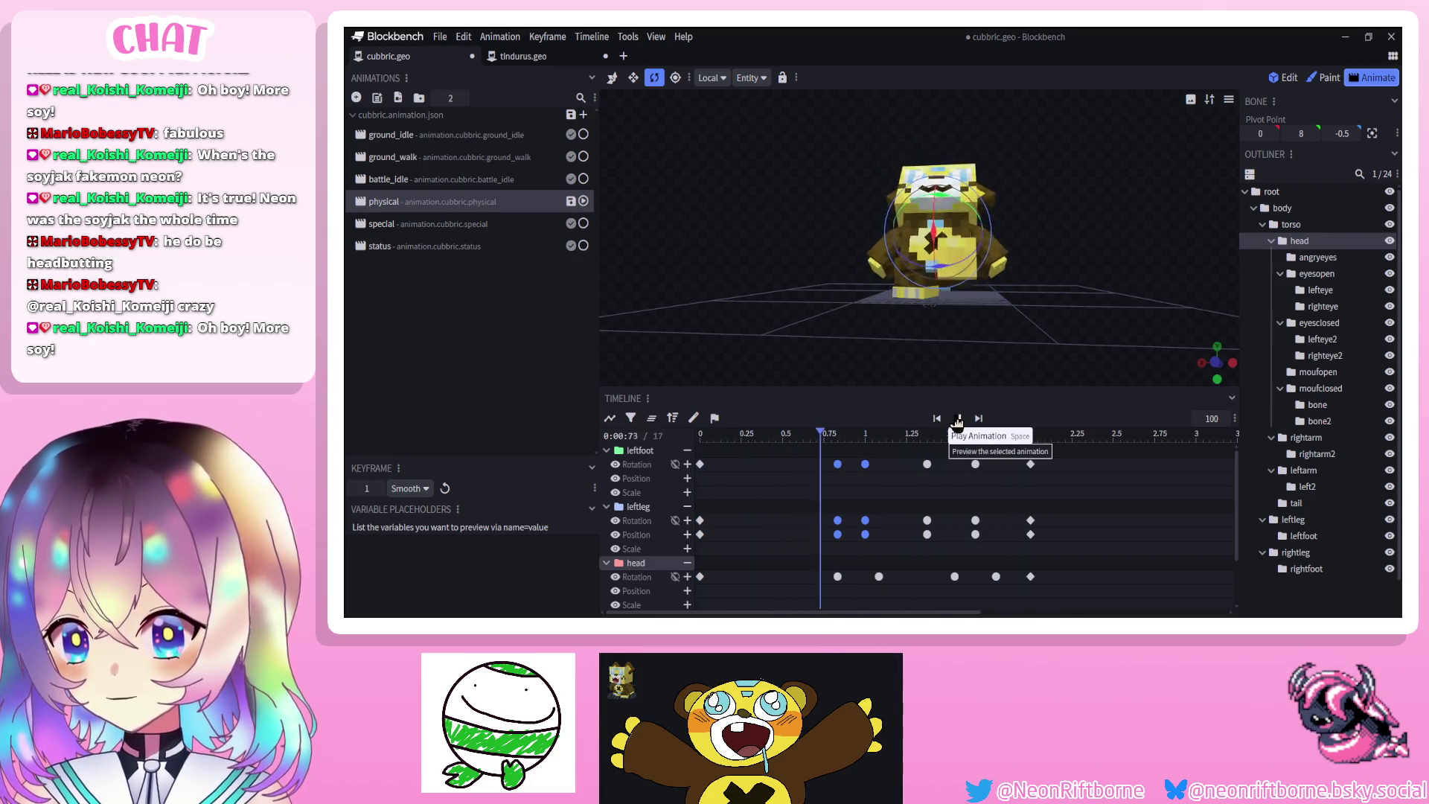
pyautogui.moveTo(927, 328); pyautogui.dragTo(860, 381)
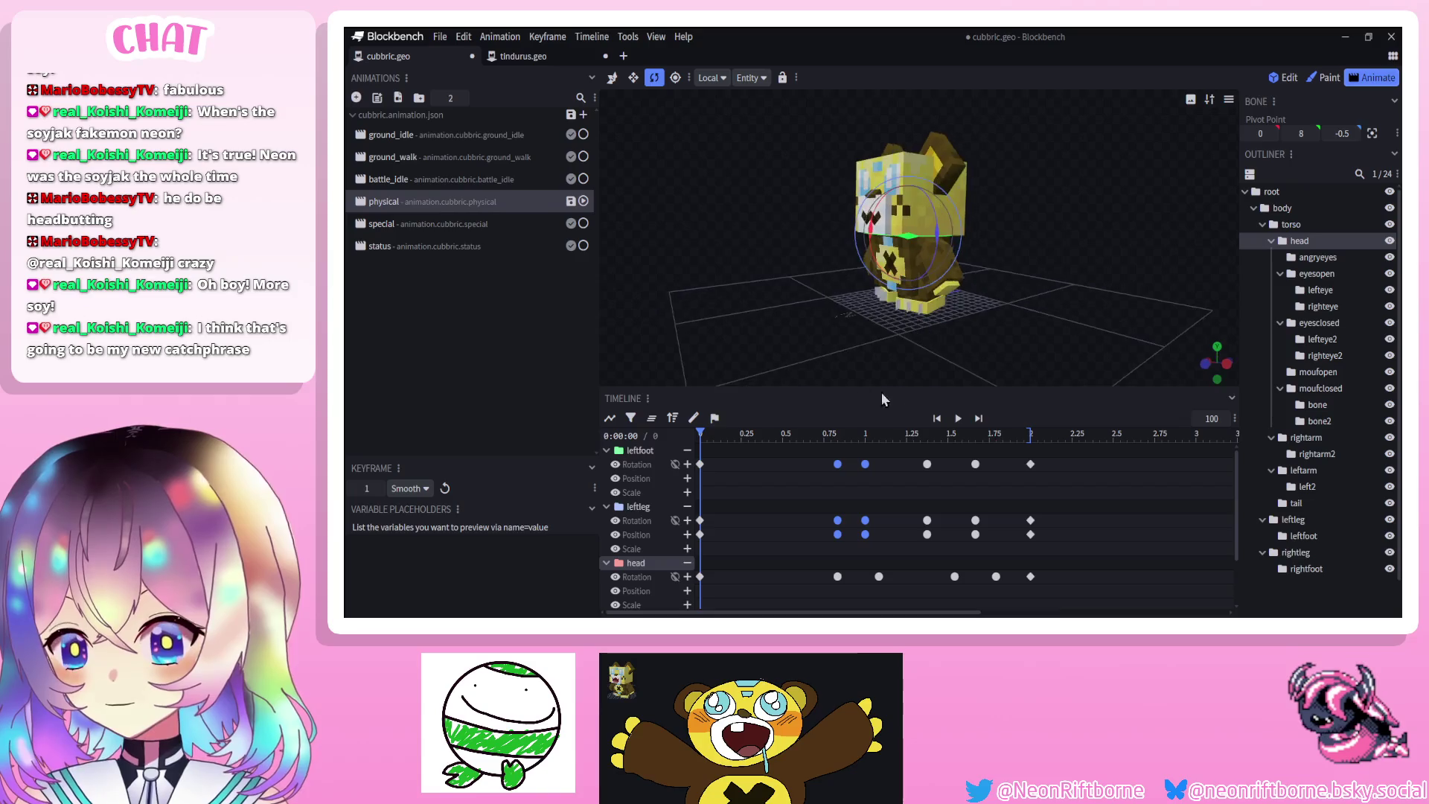
pyautogui.click(958, 418)
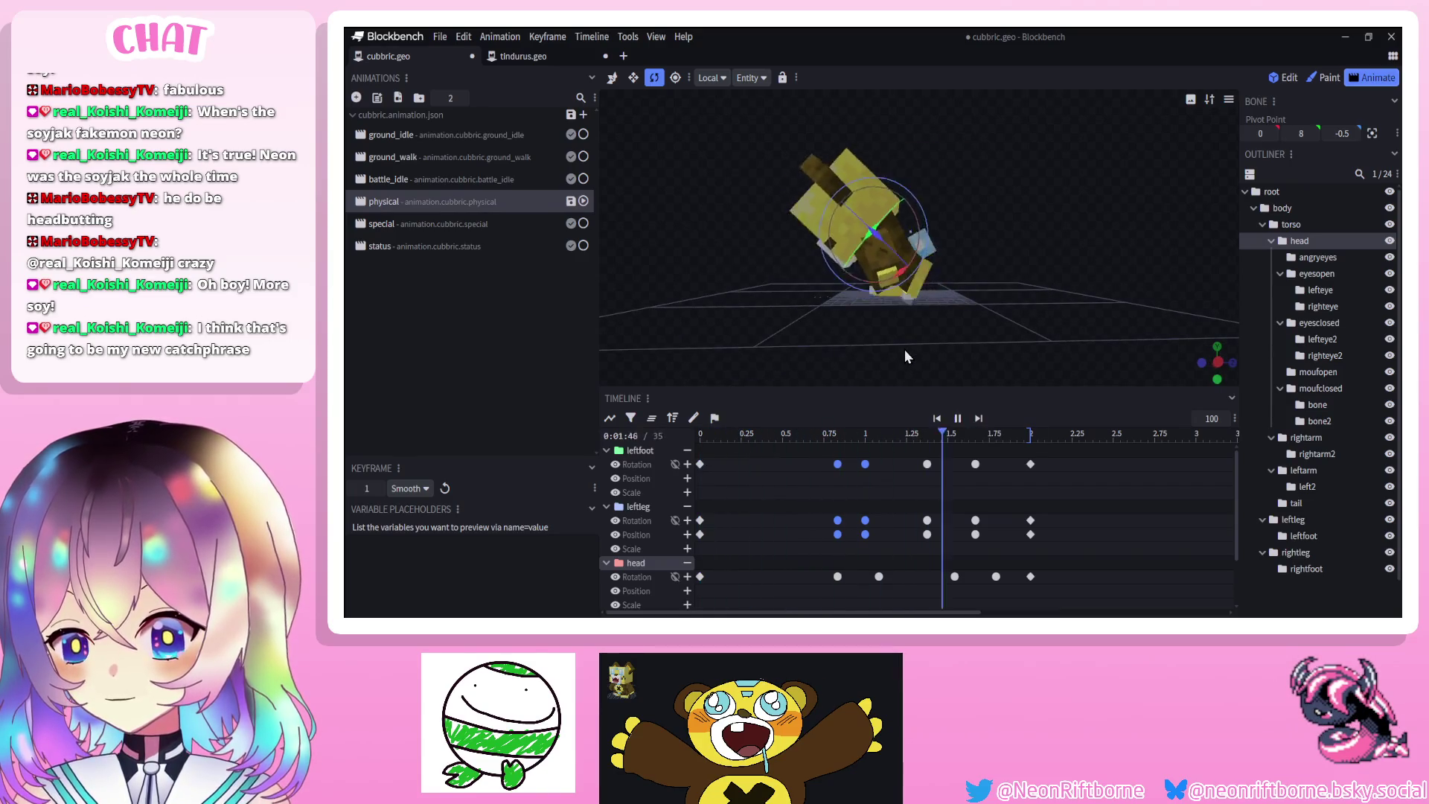
pyautogui.click(958, 420)
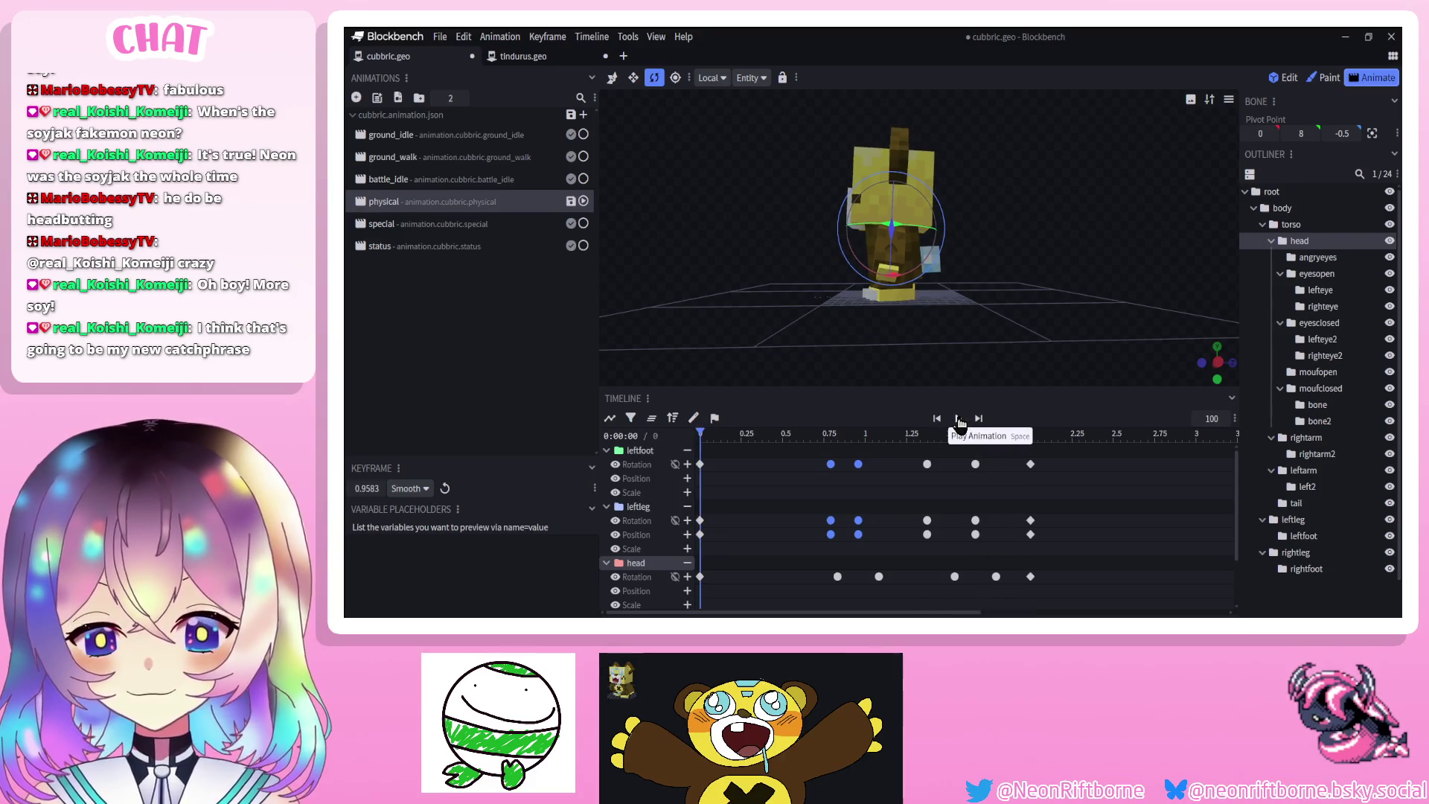
pyautogui.click(958, 419)
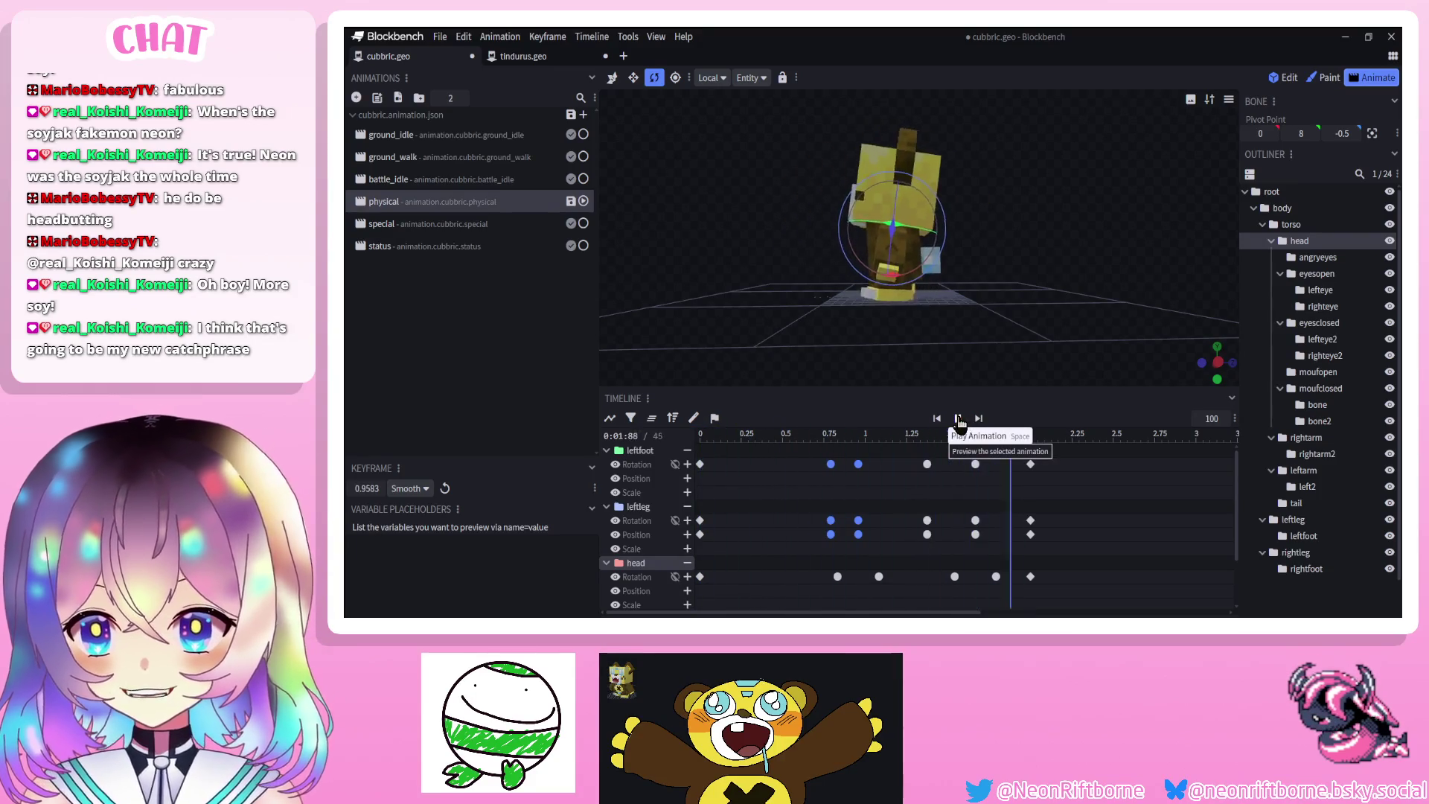
# Retime the later keyframes from 1.33 s to 1.29 s, then save the model as cubbric.geo.json
pyautogui.moveTo(955, 447)
pyautogui.mouseDown()
pyautogui.moveTo(982, 555)
pyautogui.moveTo(952, 444)
pyautogui.moveTo(928, 542)
pyautogui.moveTo(913, 534)
pyautogui.mouseUp()
pyautogui.press('space')
pyautogui.click(958, 420)
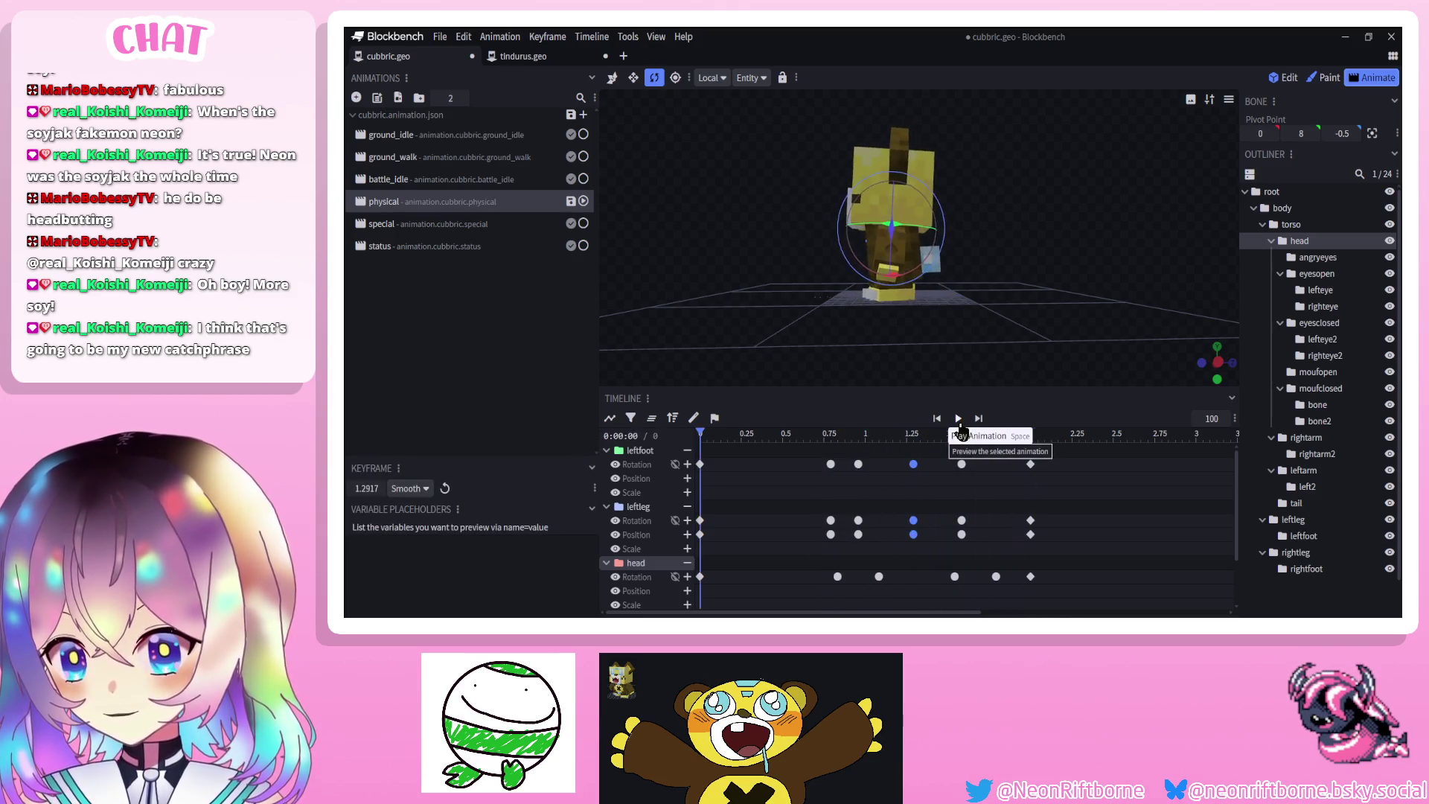
pyautogui.moveTo(792, 362); pyautogui.dragTo(885, 364)
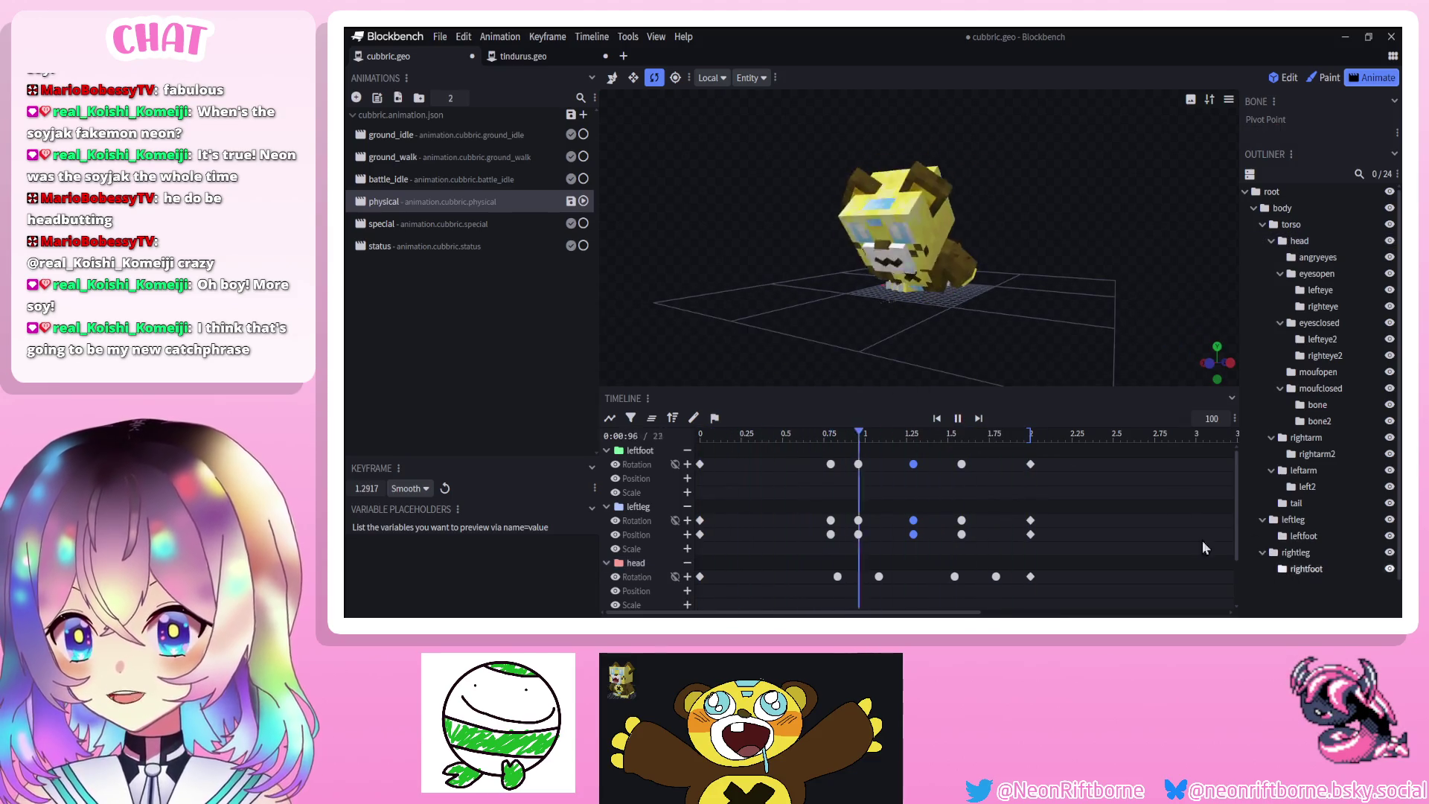
pyautogui.moveTo(948, 337); pyautogui.dragTo(976, 341)
pyautogui.click(958, 418)
pyautogui.hotkey('ctrl', 's')
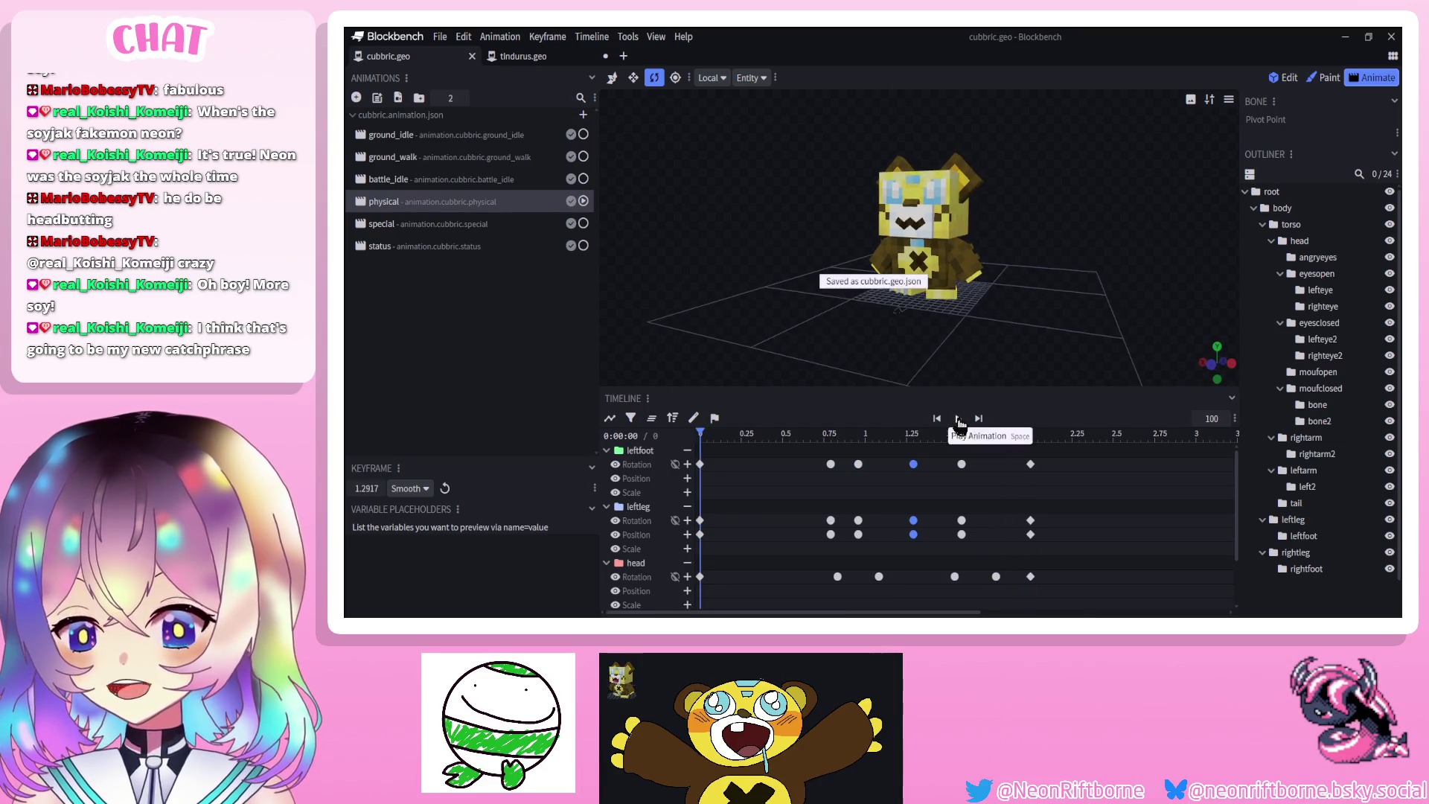
# Replay the headbutt animation from several angles and select the head bone
pyautogui.click(957, 418)
pyautogui.moveTo(915, 384); pyautogui.dragTo(863, 358)
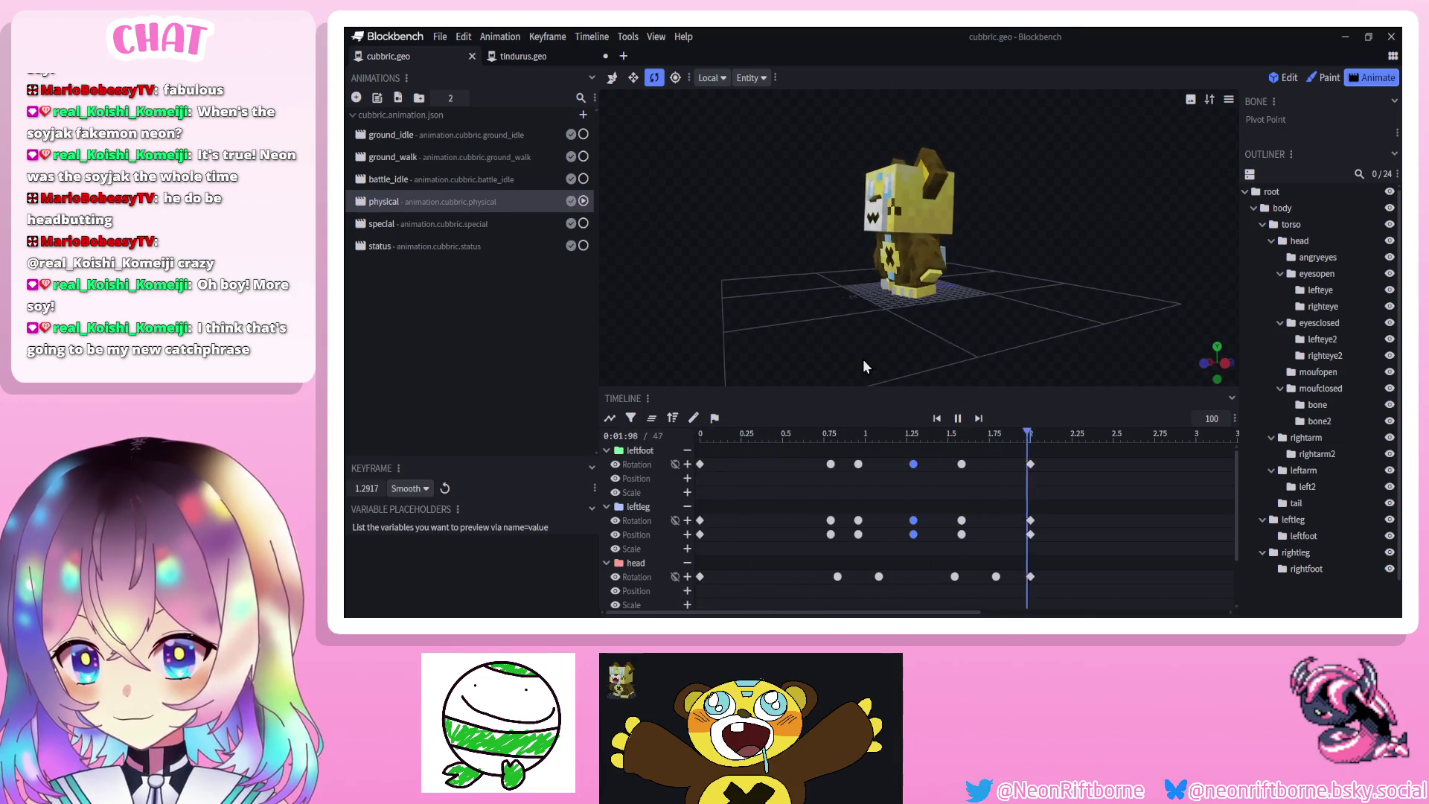
pyautogui.click(955, 419)
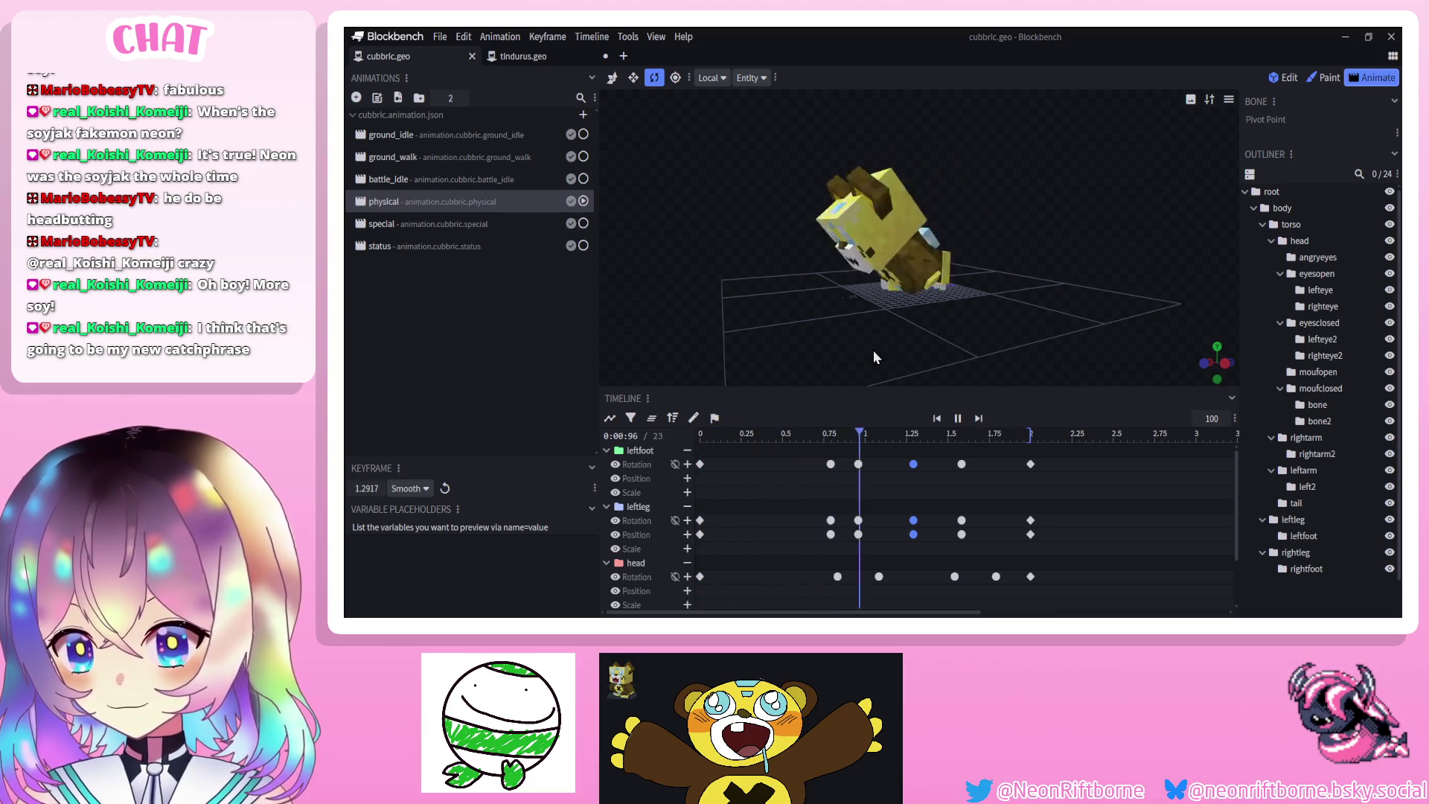
pyautogui.click(958, 419)
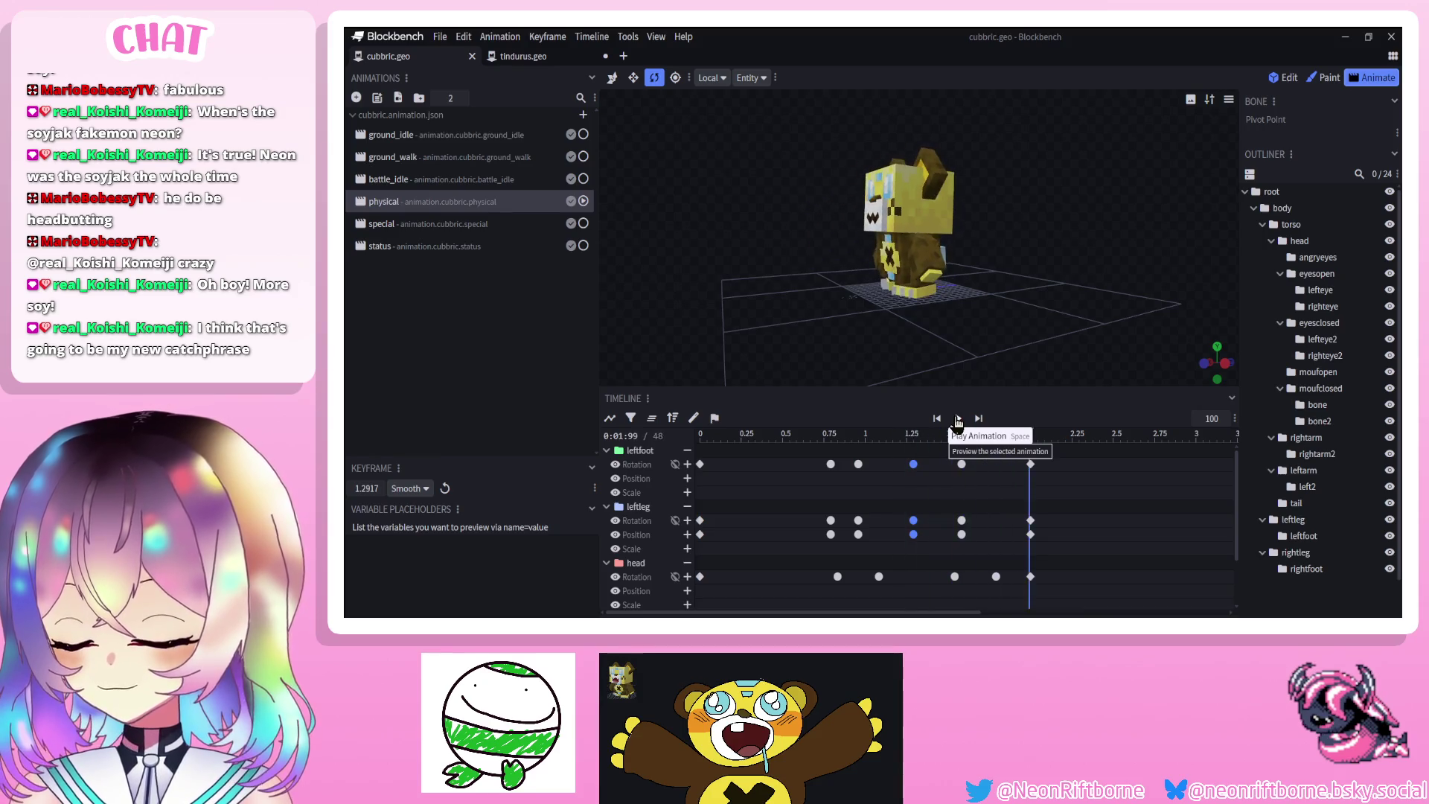
pyautogui.moveTo(804, 439); pyautogui.dragTo(832, 439)
pyautogui.moveTo(845, 363)
pyautogui.mouseDown()
pyautogui.moveTo(872, 231)
pyautogui.moveTo(823, 282)
pyautogui.mouseUp()
pyautogui.click(872, 229)
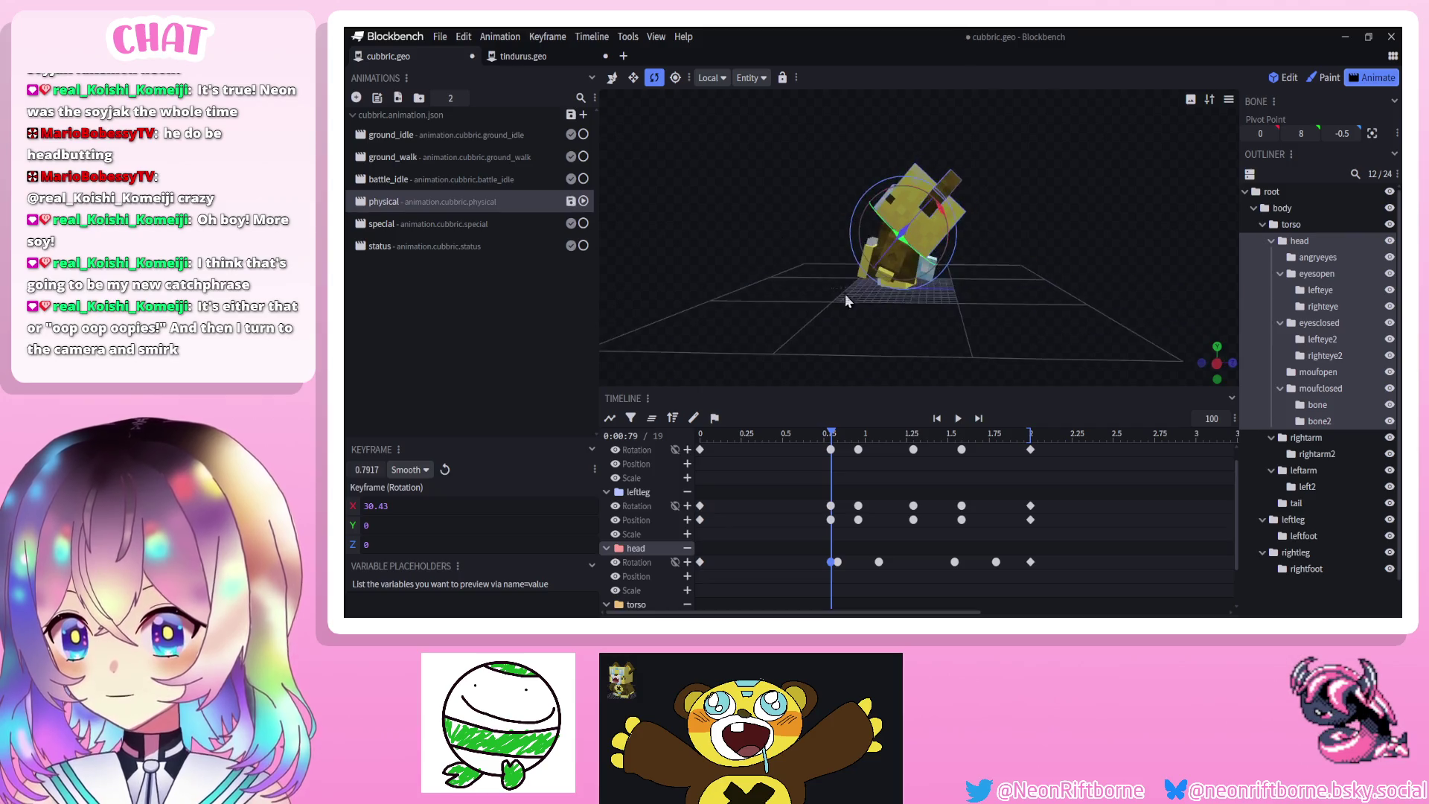
# Review the animation, then key the head tilted back to -20 on X at 1.08 s
pyautogui.click(956, 419)
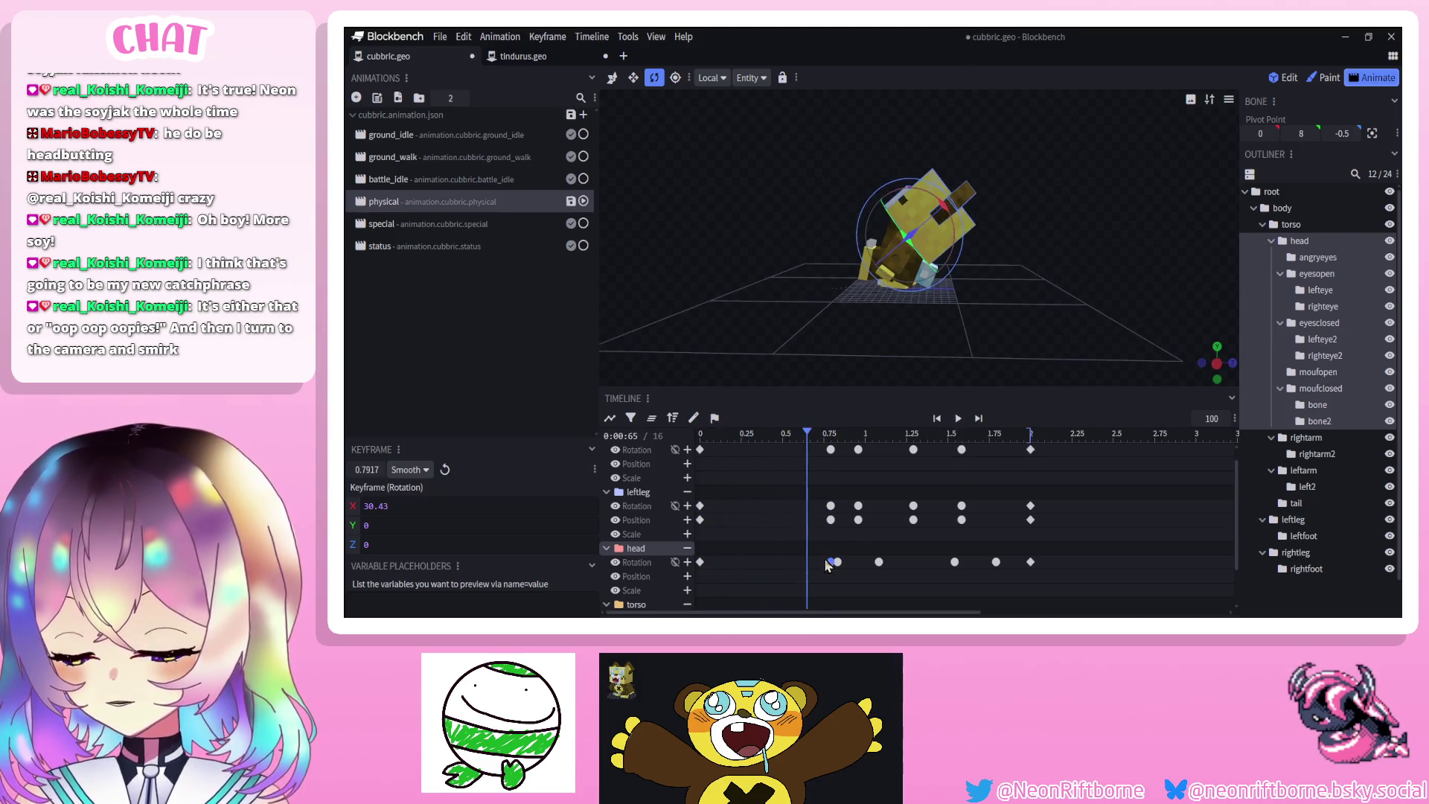
pyautogui.click(957, 419)
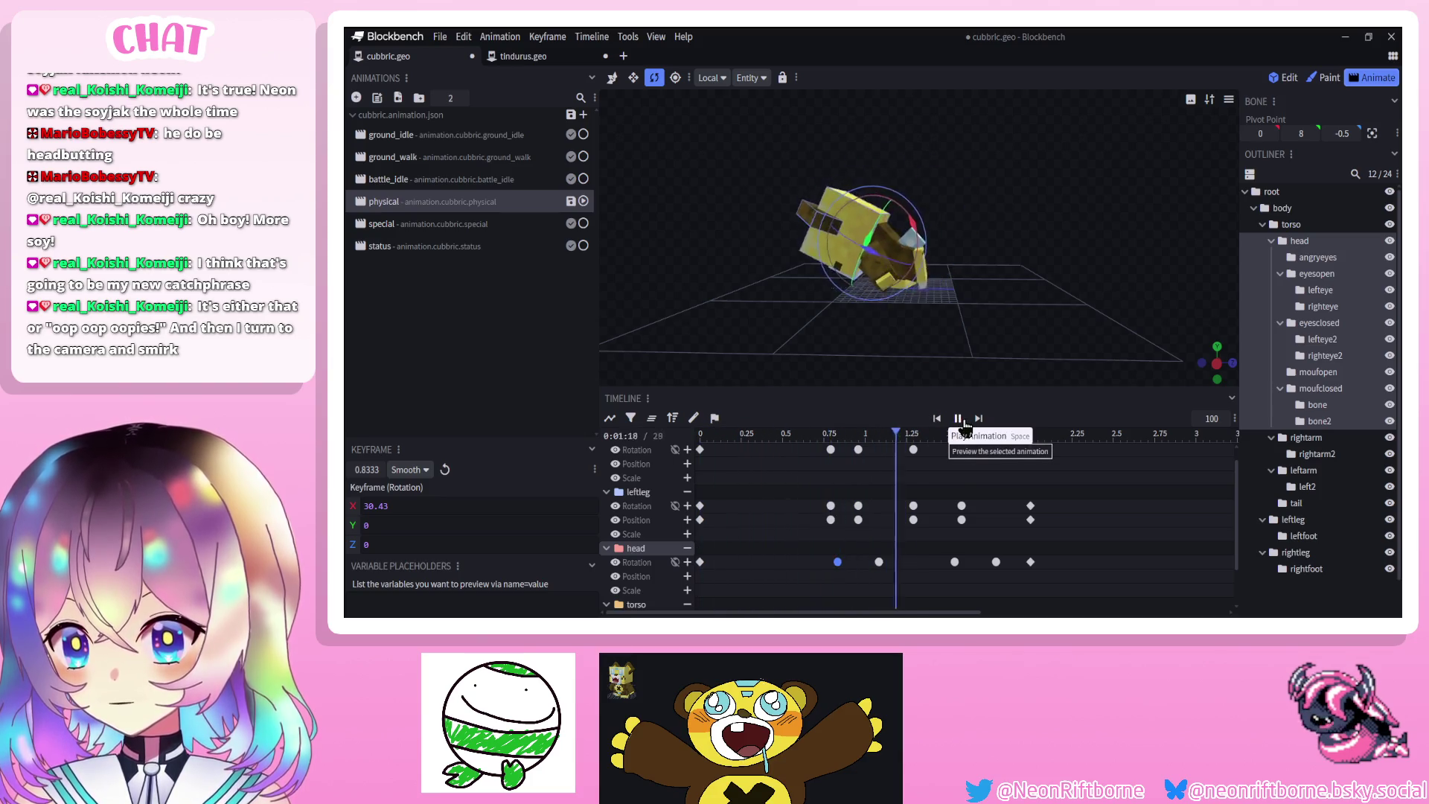
pyautogui.click(958, 418)
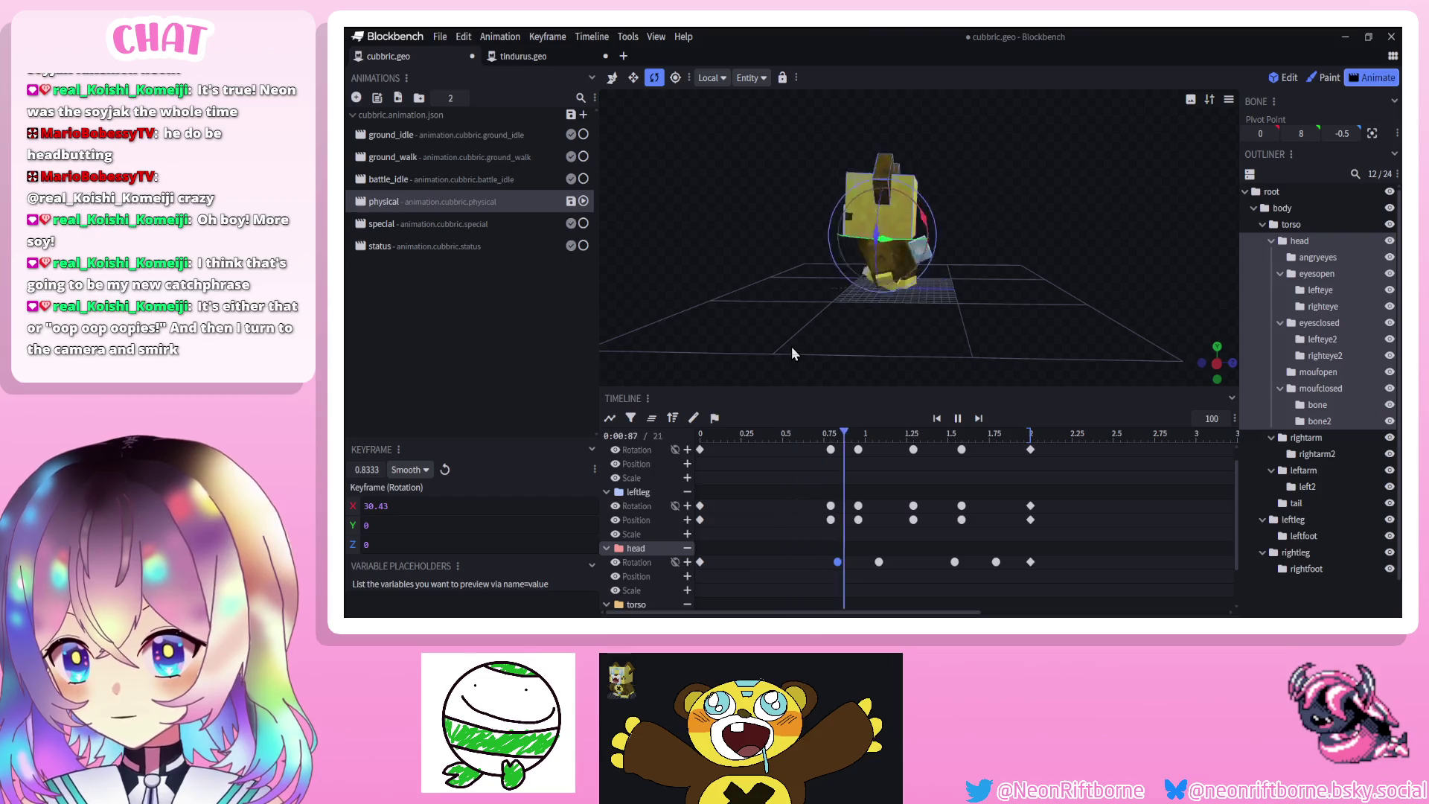
pyautogui.moveTo(792, 346); pyautogui.dragTo(856, 524)
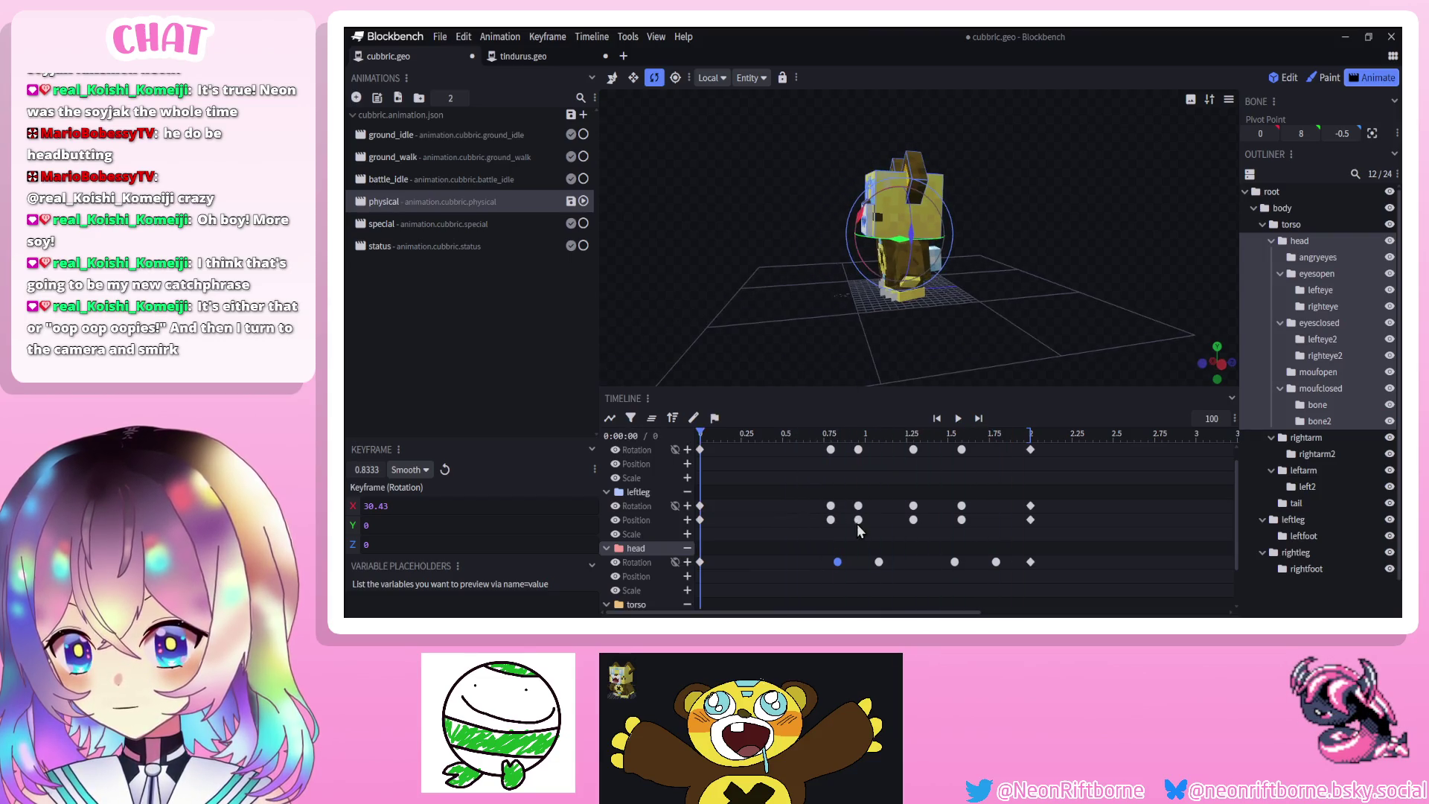
pyautogui.click(879, 437)
pyautogui.moveTo(836, 251); pyautogui.dragTo(837, 254)
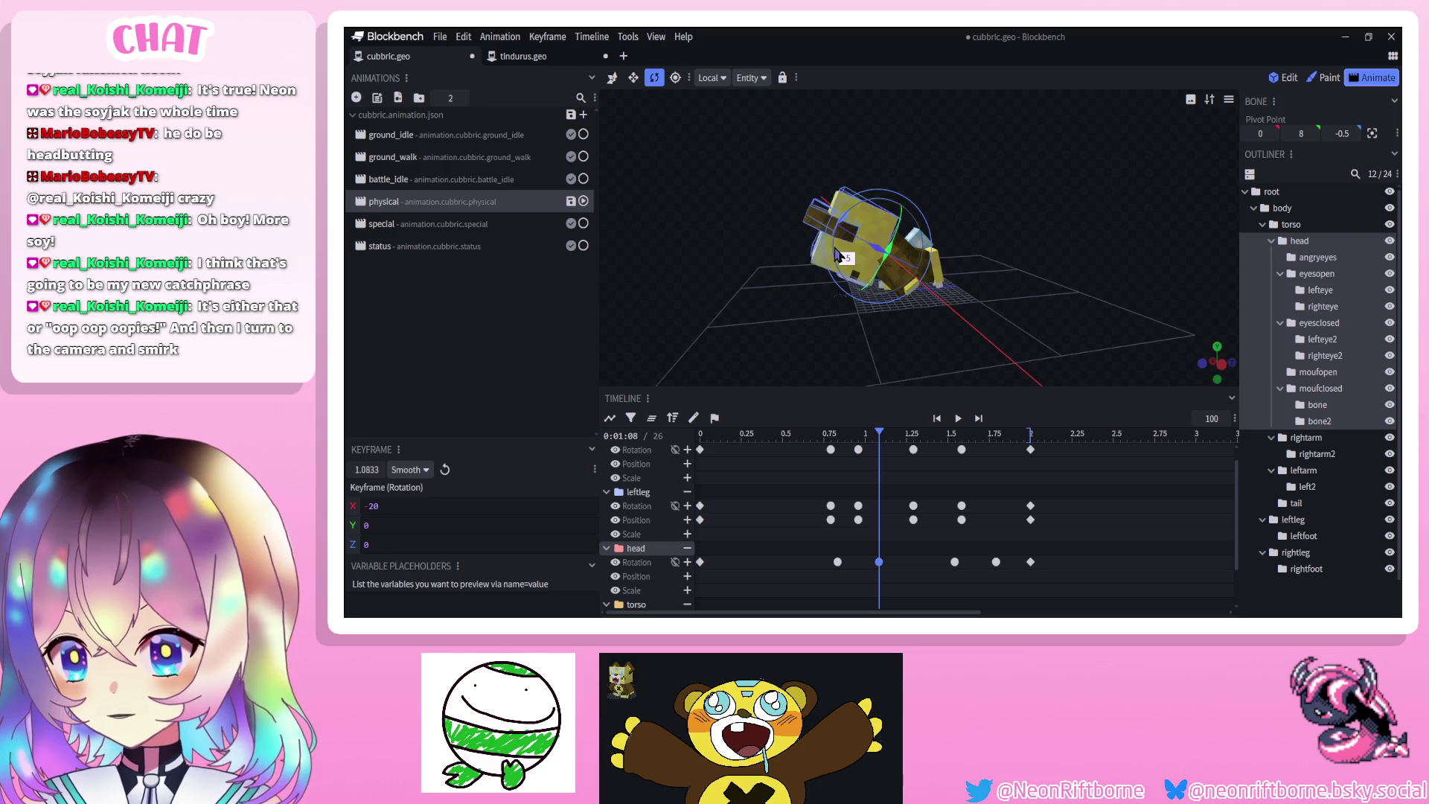
# Move the playhead to 1.54 s and replay the animation to check the head tilt
pyautogui.click(955, 436)
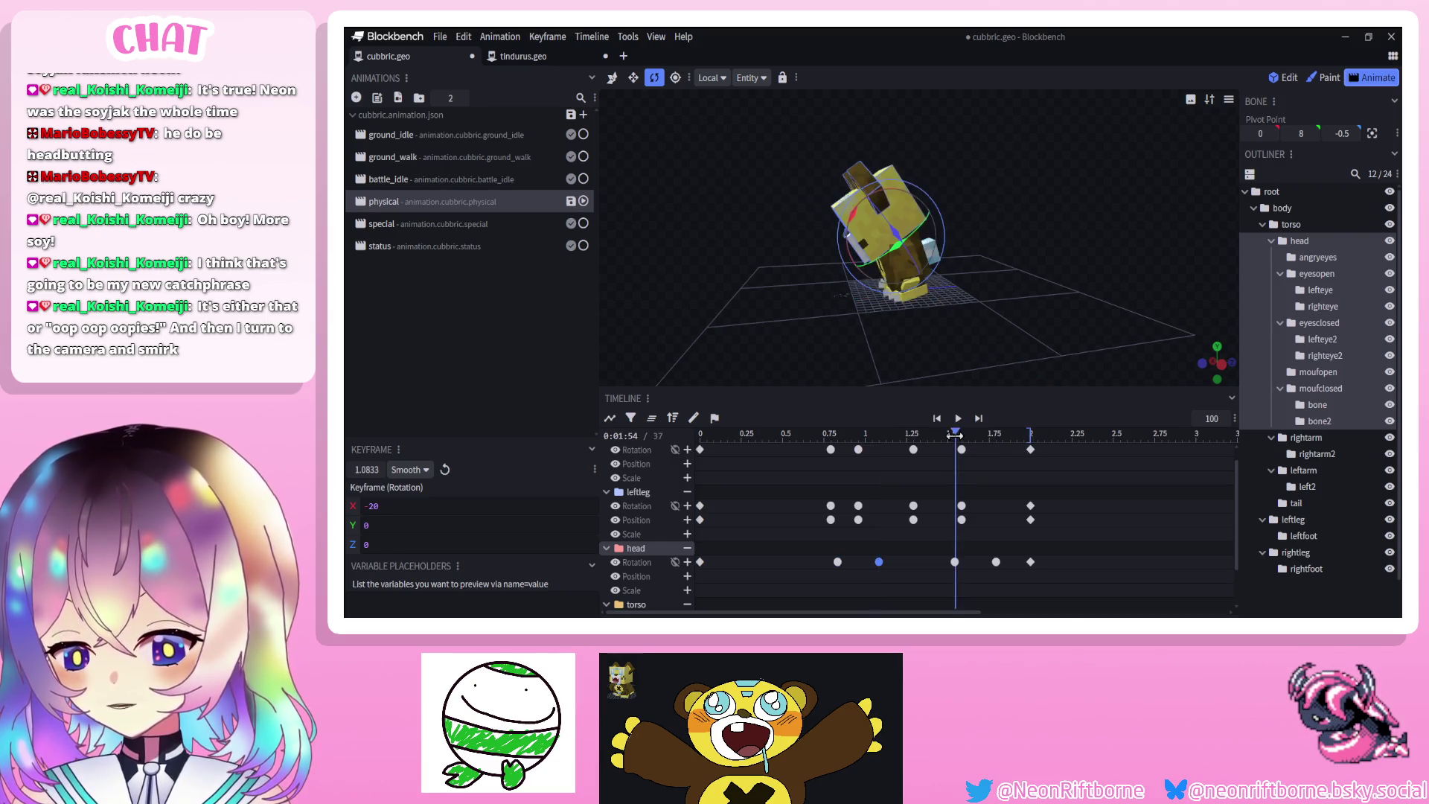
pyautogui.click(958, 418)
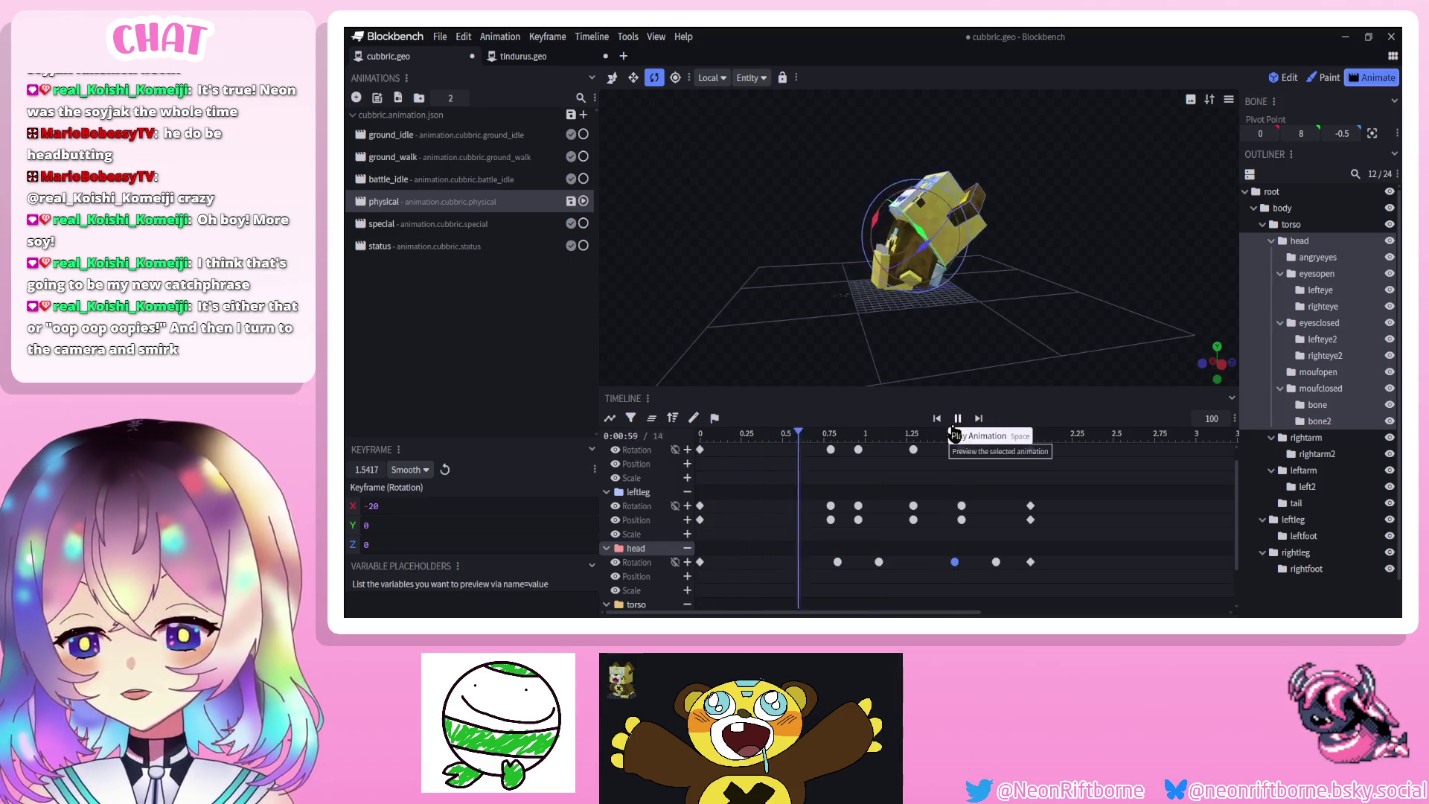
pyautogui.click(1221, 585)
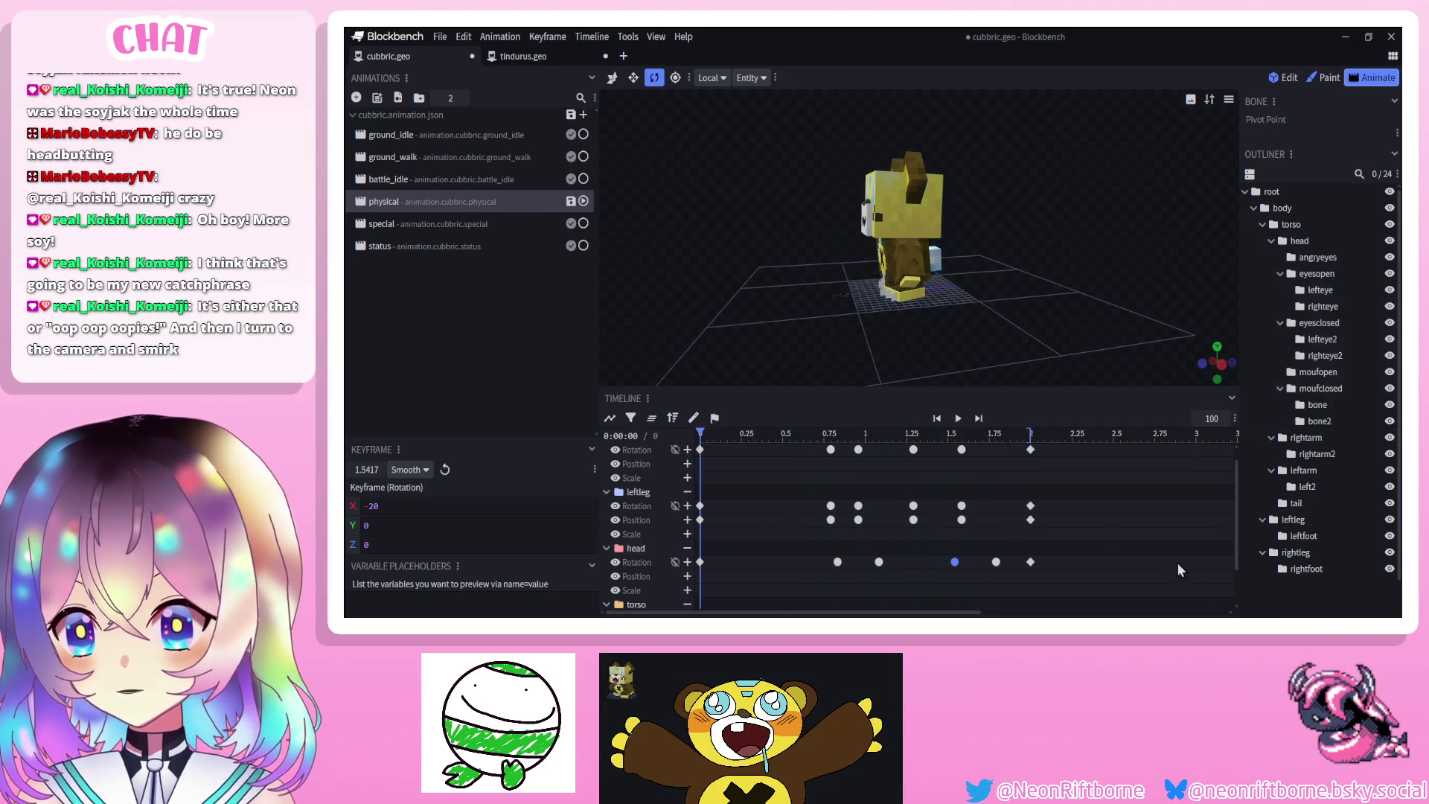
pyautogui.click(957, 421)
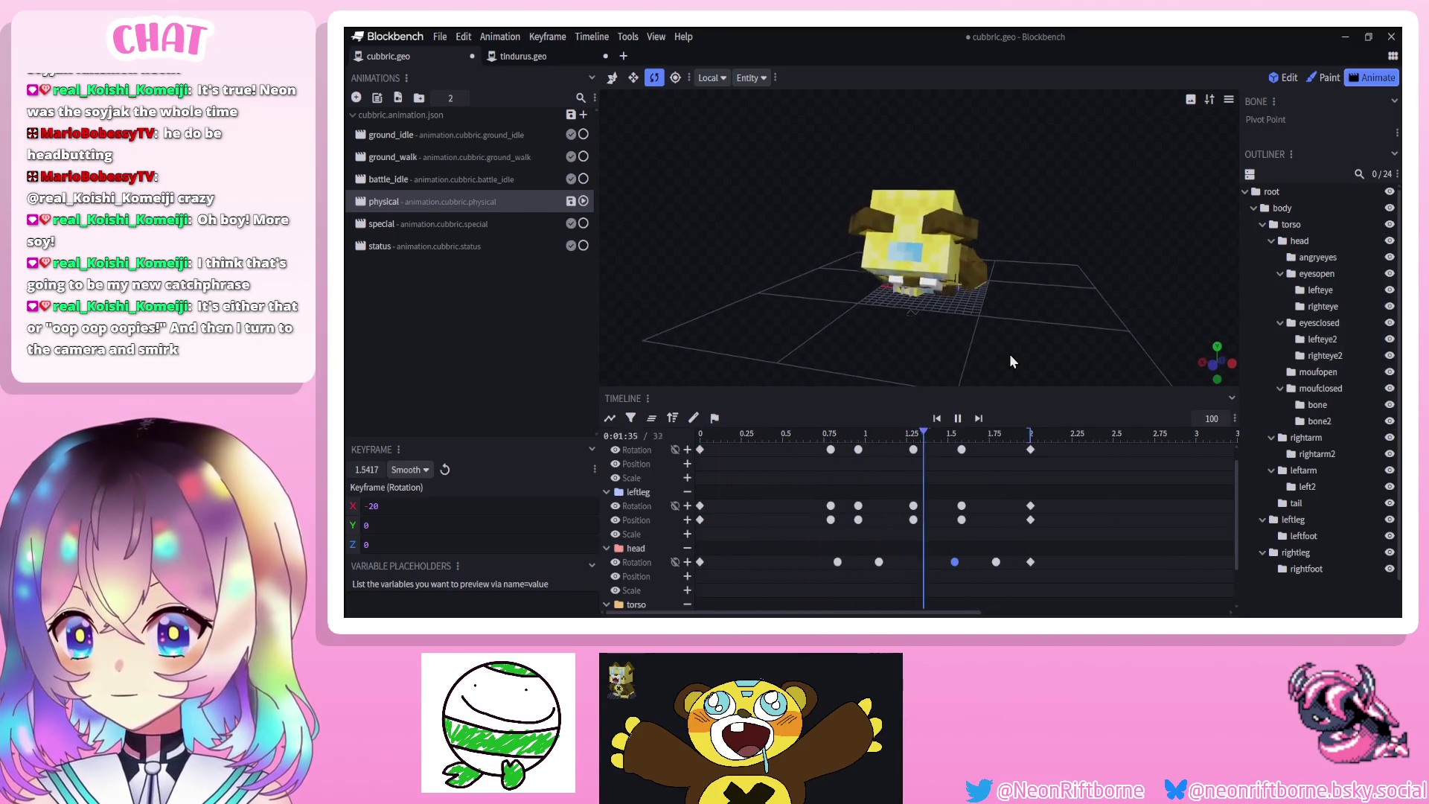
pyautogui.moveTo(1011, 362)
pyautogui.mouseDown()
pyautogui.moveTo(964, 367)
pyautogui.moveTo(965, 335)
pyautogui.moveTo(976, 337)
pyautogui.mouseUp()
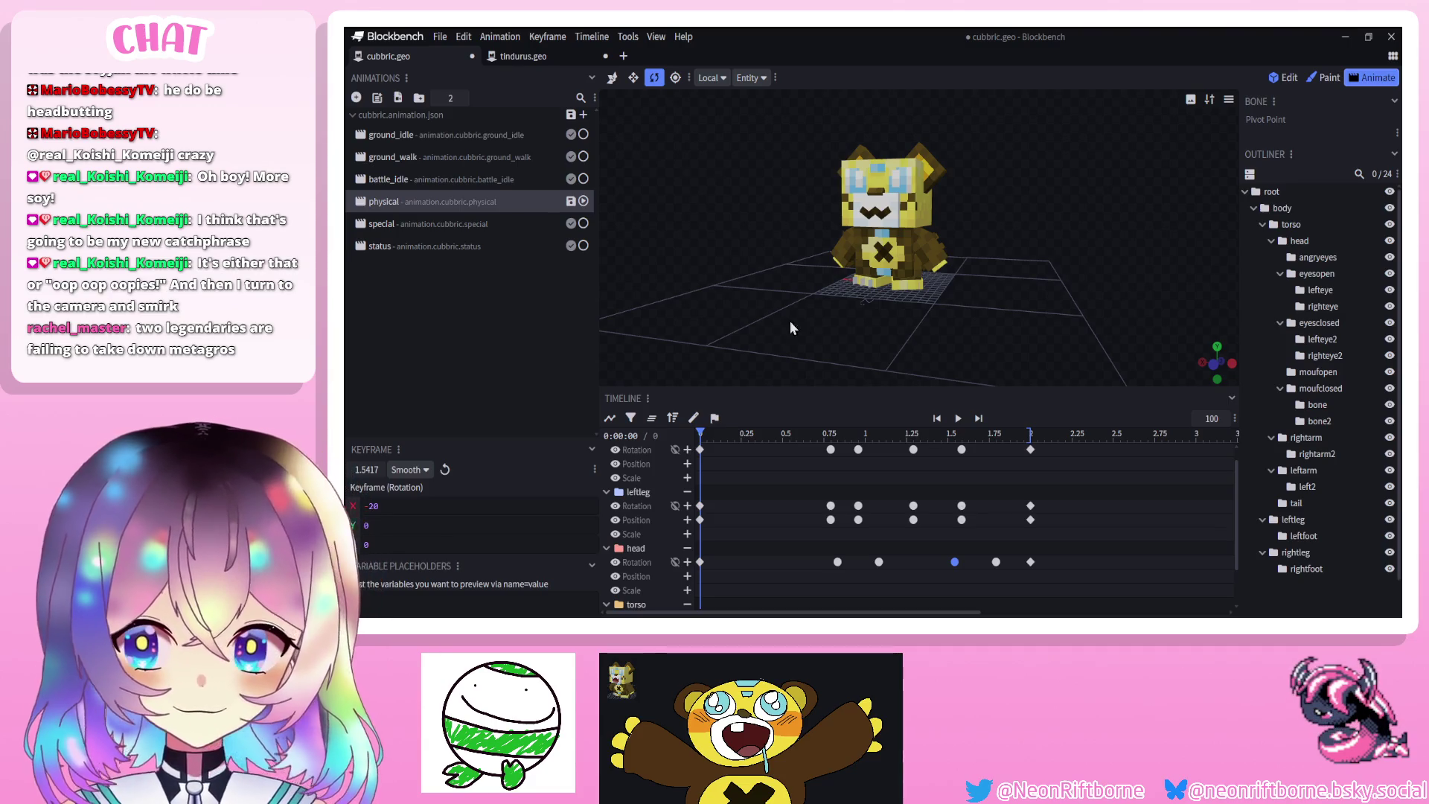
pyautogui.moveTo(798, 331); pyautogui.dragTo(911, 363)
pyautogui.click(958, 418)
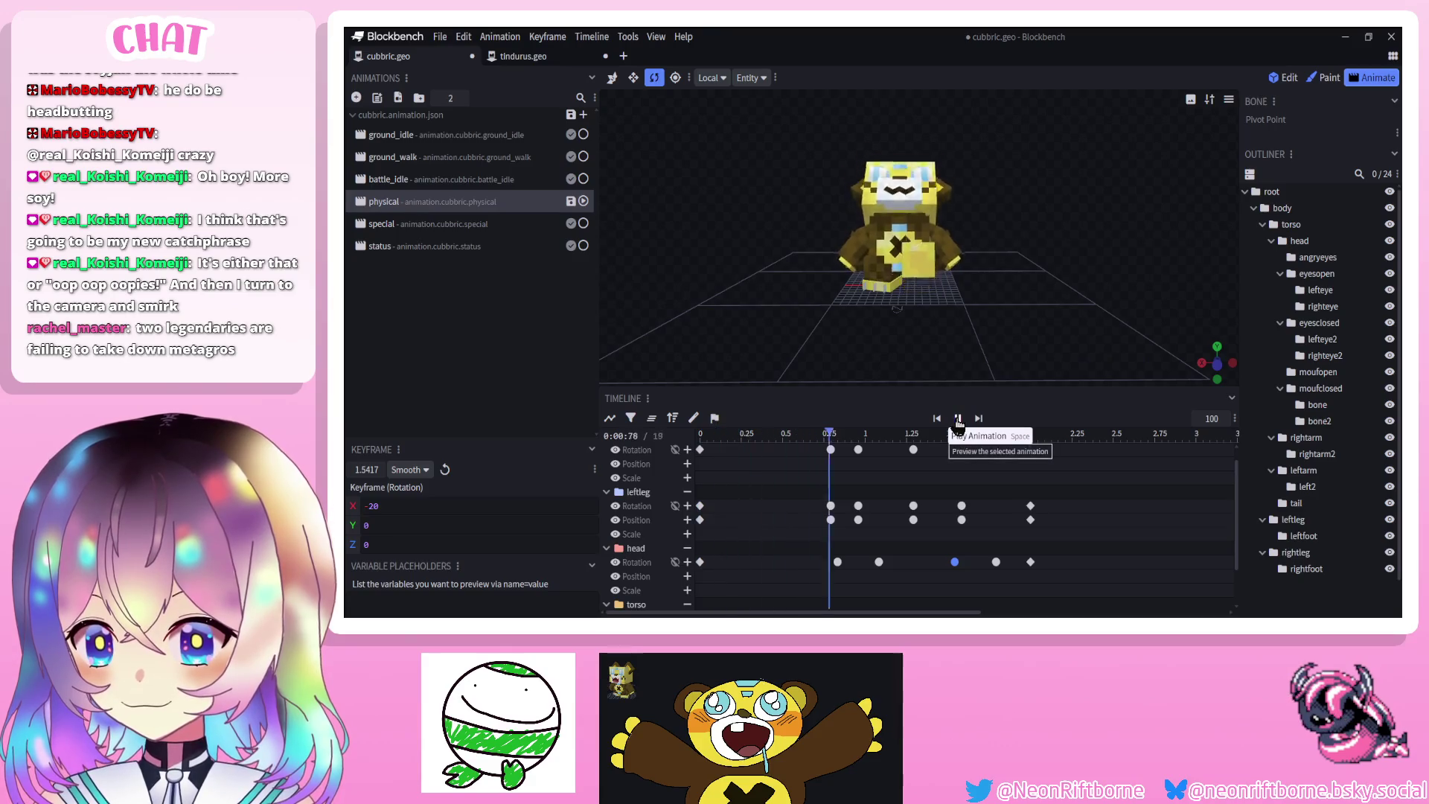
pyautogui.click(958, 419)
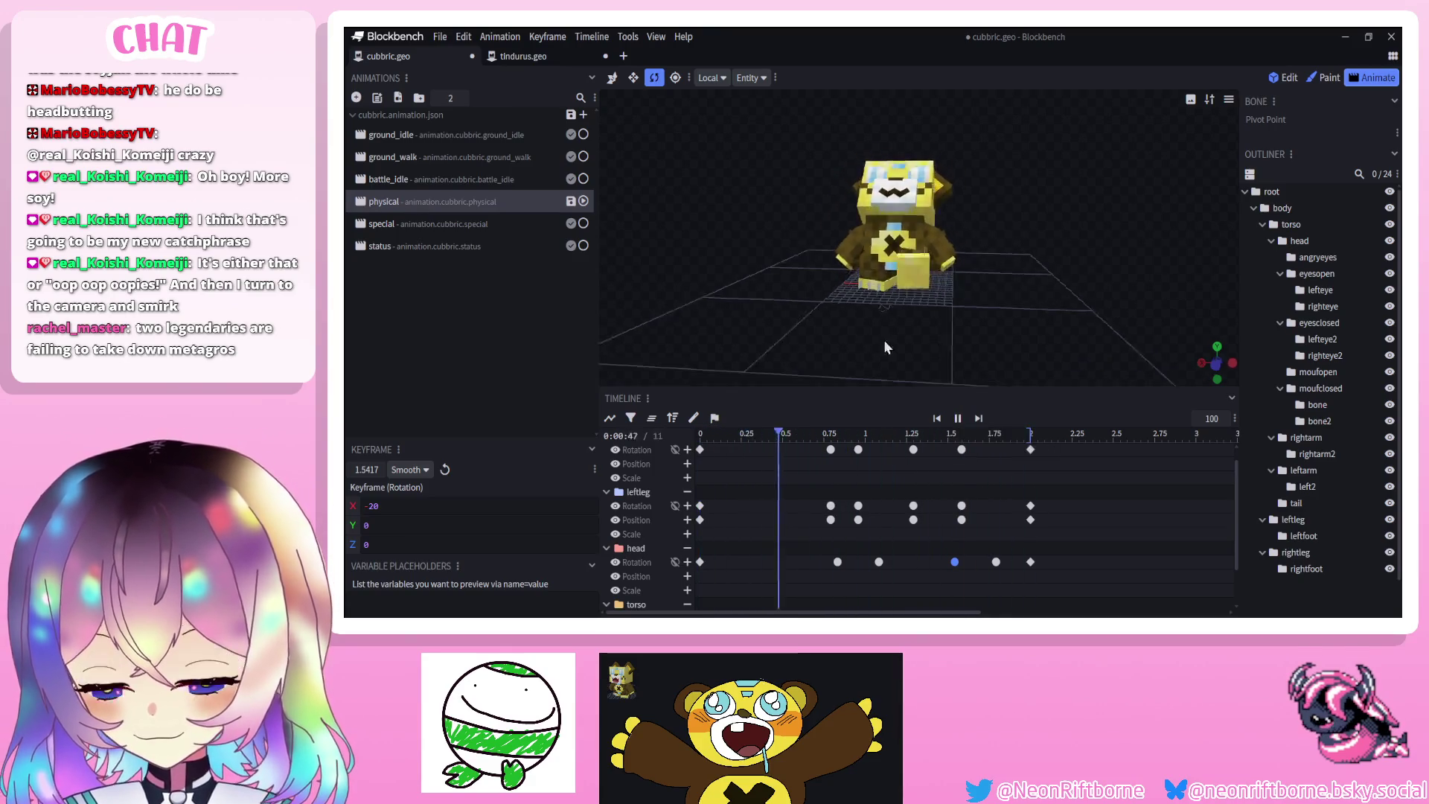
pyautogui.moveTo(899, 342); pyautogui.dragTo(829, 347)
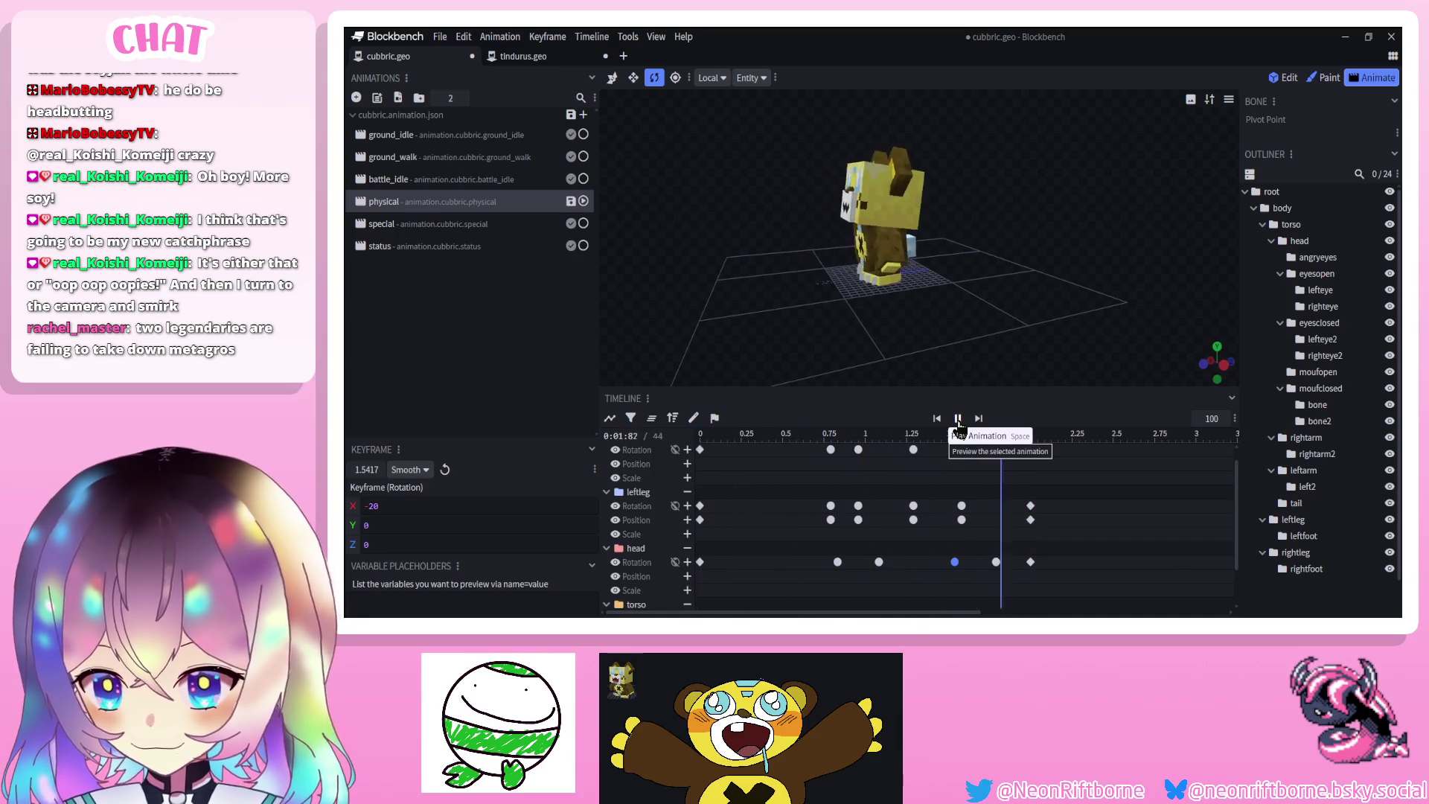
pyautogui.click(958, 419)
pyautogui.moveTo(841, 344); pyautogui.dragTo(949, 335)
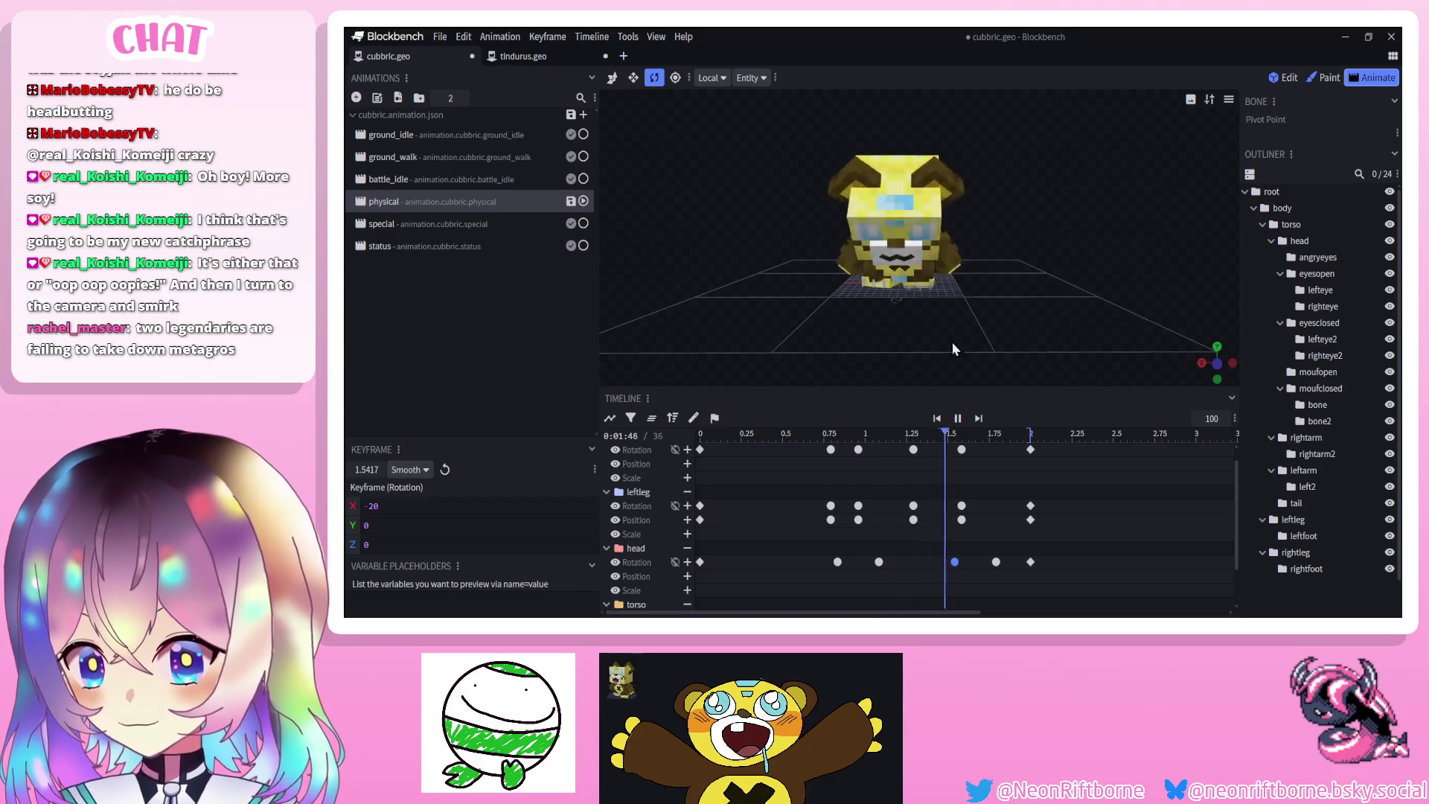
pyautogui.click(956, 419)
pyautogui.click(955, 419)
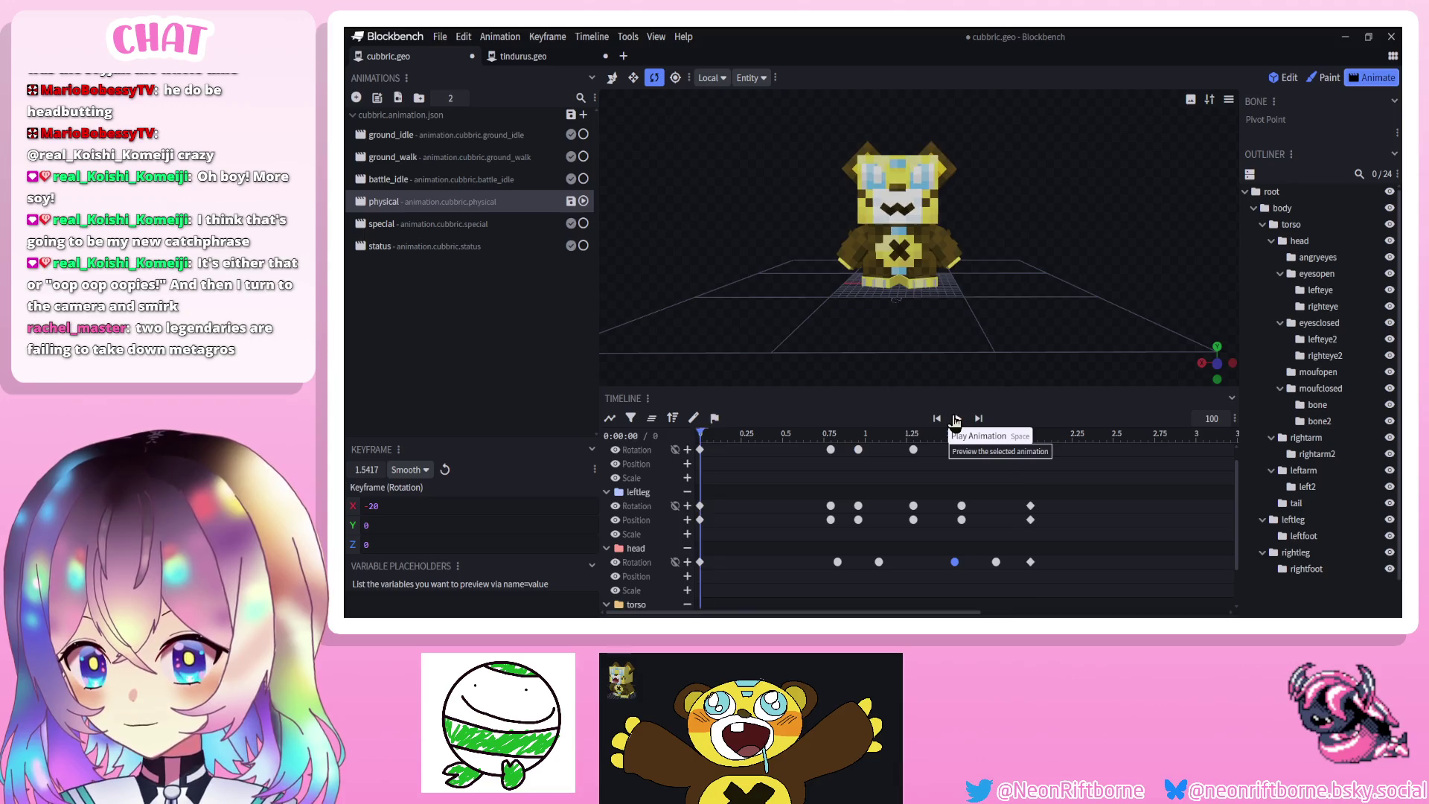
pyautogui.moveTo(746, 474); pyautogui.dragTo(845, 477)
pyautogui.moveTo(856, 305)
pyautogui.mouseDown()
pyautogui.moveTo(689, 301)
pyautogui.moveTo(713, 297)
pyautogui.mouseUp()
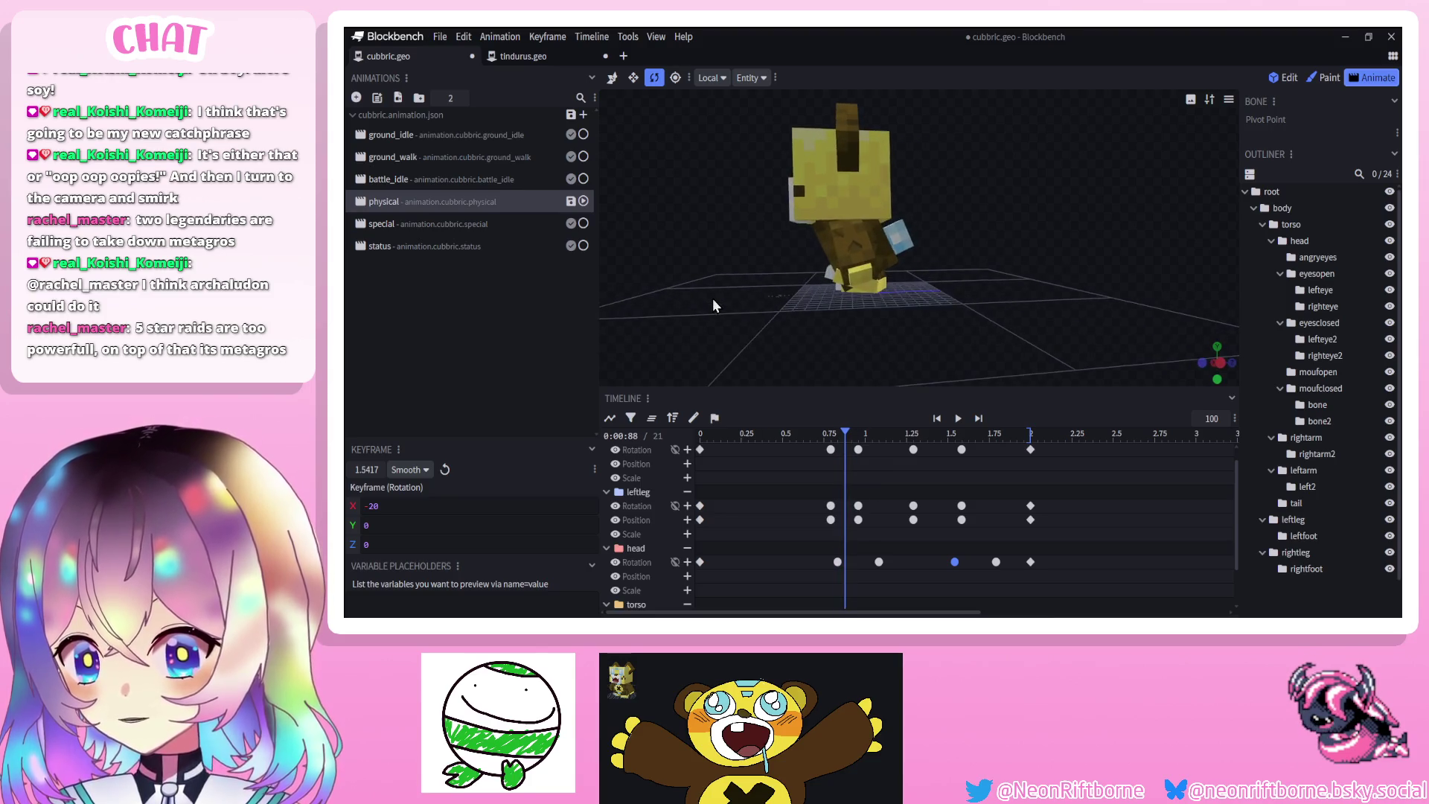
pyautogui.moveTo(846, 438)
pyautogui.mouseDown()
pyautogui.moveTo(863, 437)
pyautogui.moveTo(819, 438)
pyautogui.moveTo(846, 437)
pyautogui.mouseUp()
pyautogui.click(879, 258)
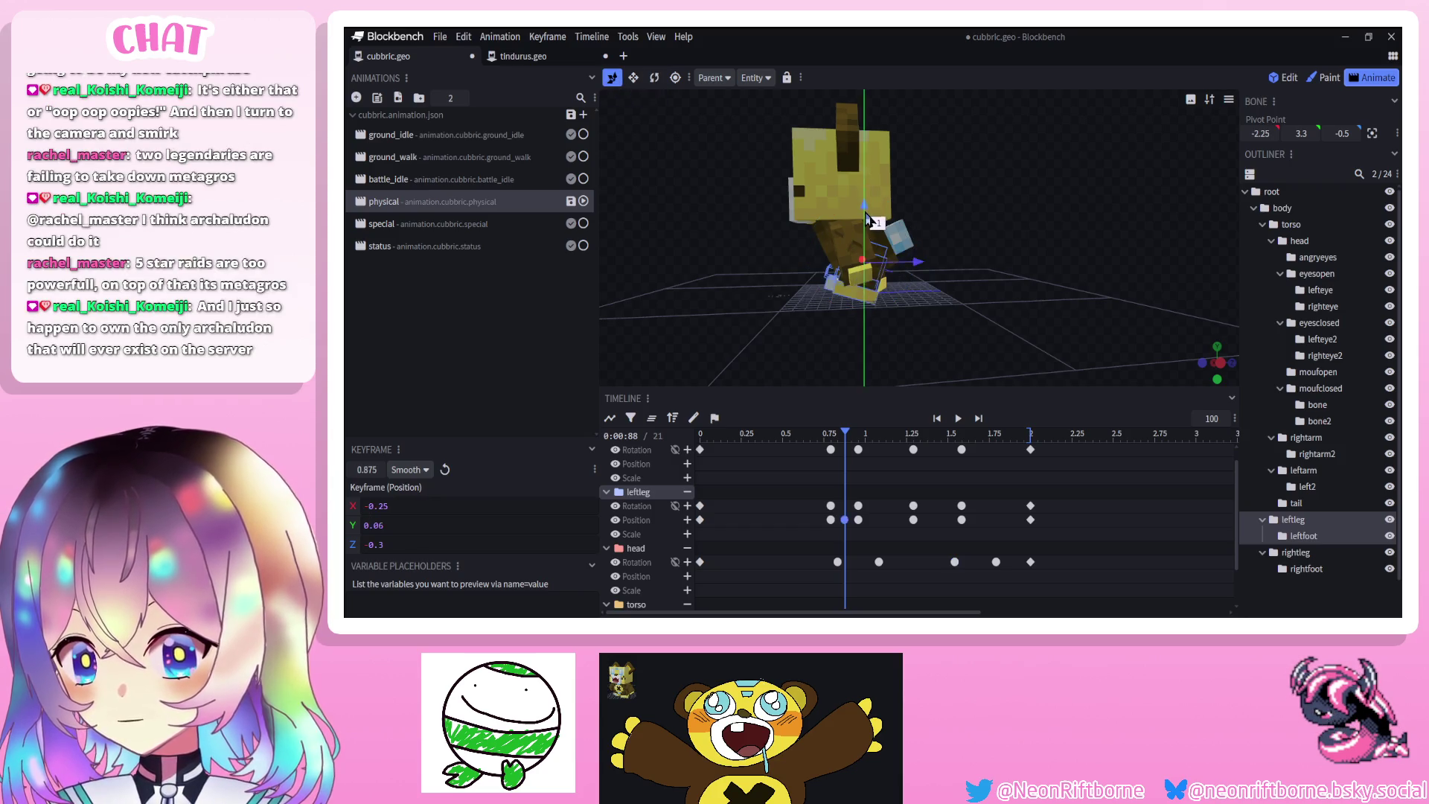
pyautogui.click(936, 418)
pyautogui.click(965, 419)
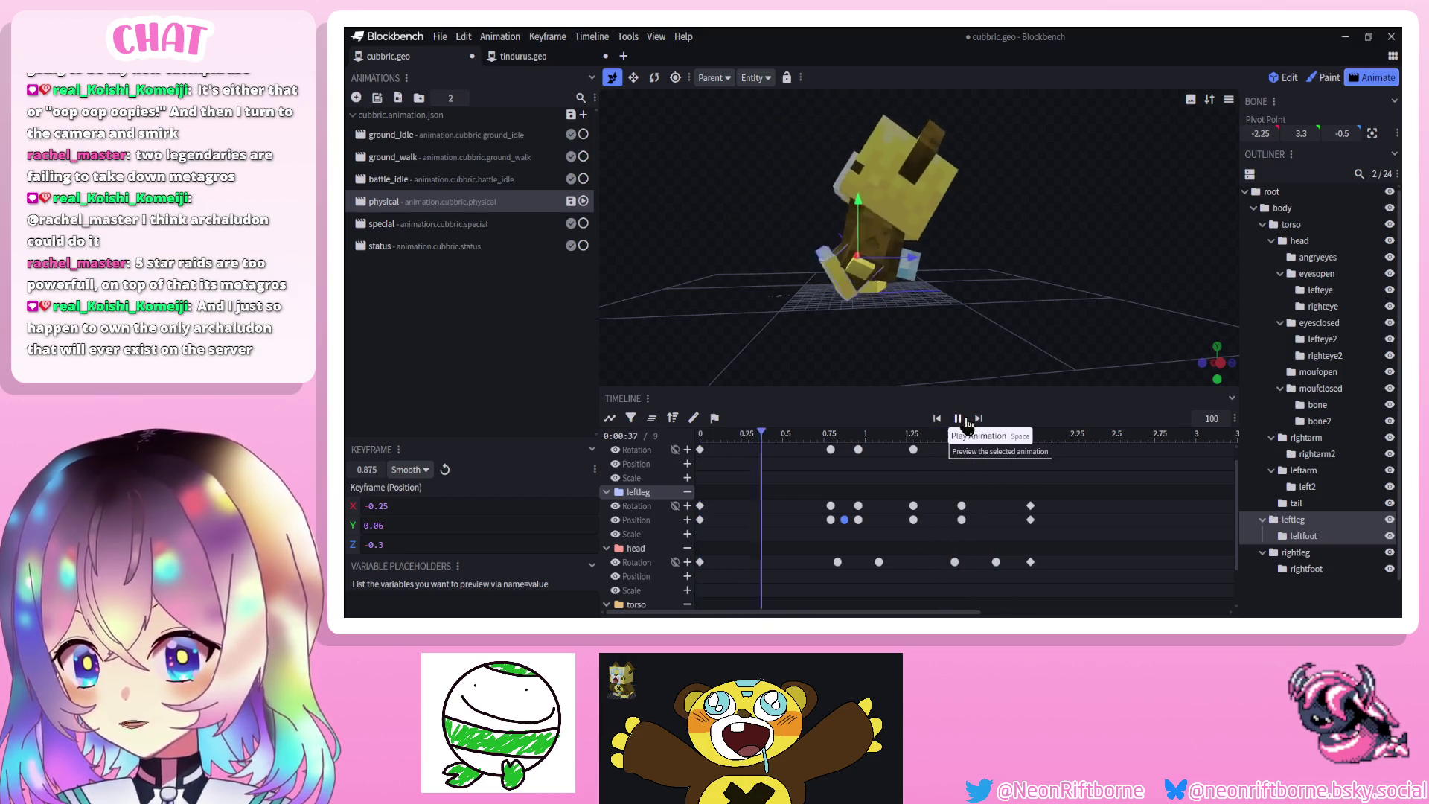
pyautogui.click(958, 418)
pyautogui.click(959, 417)
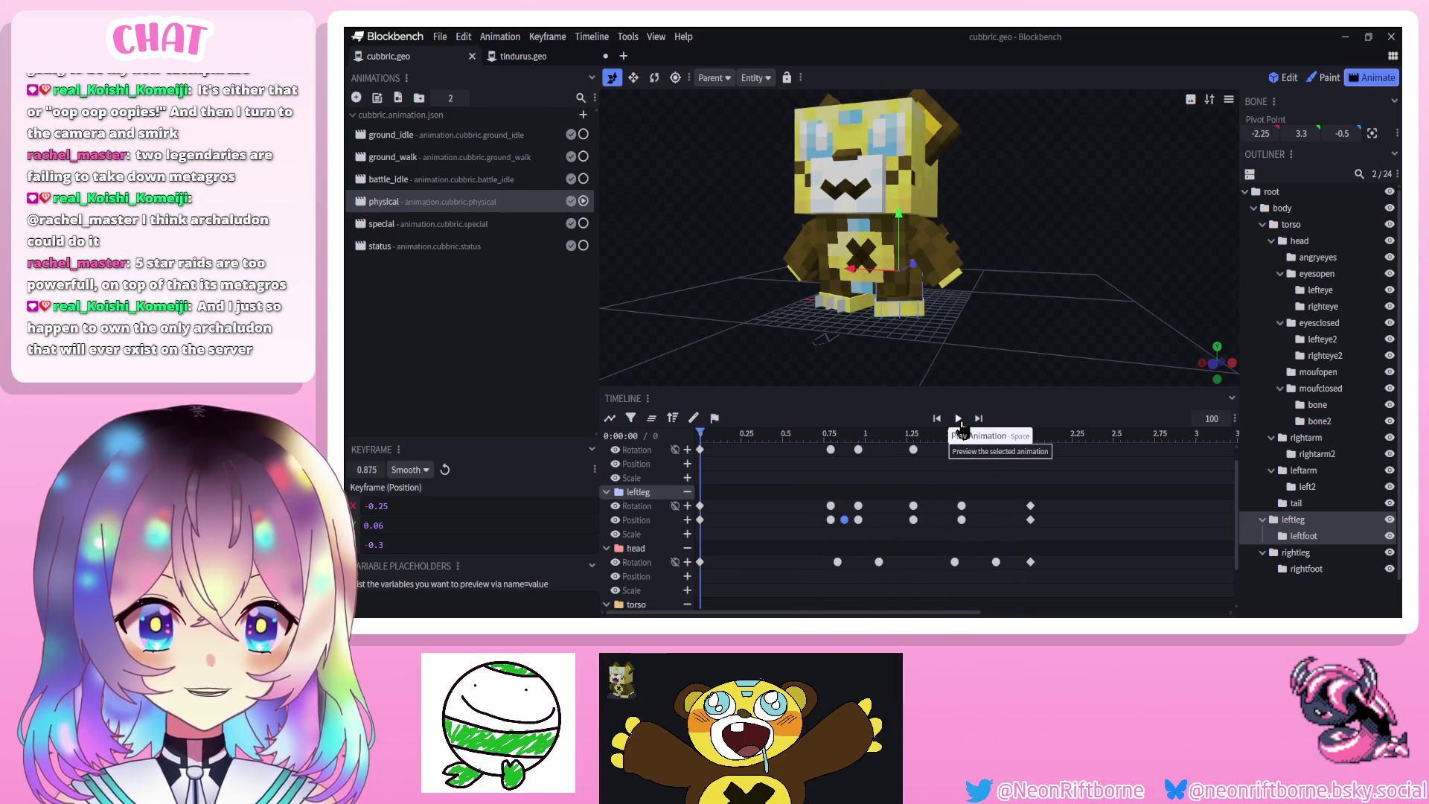
pyautogui.moveTo(967, 374); pyautogui.dragTo(989, 379)
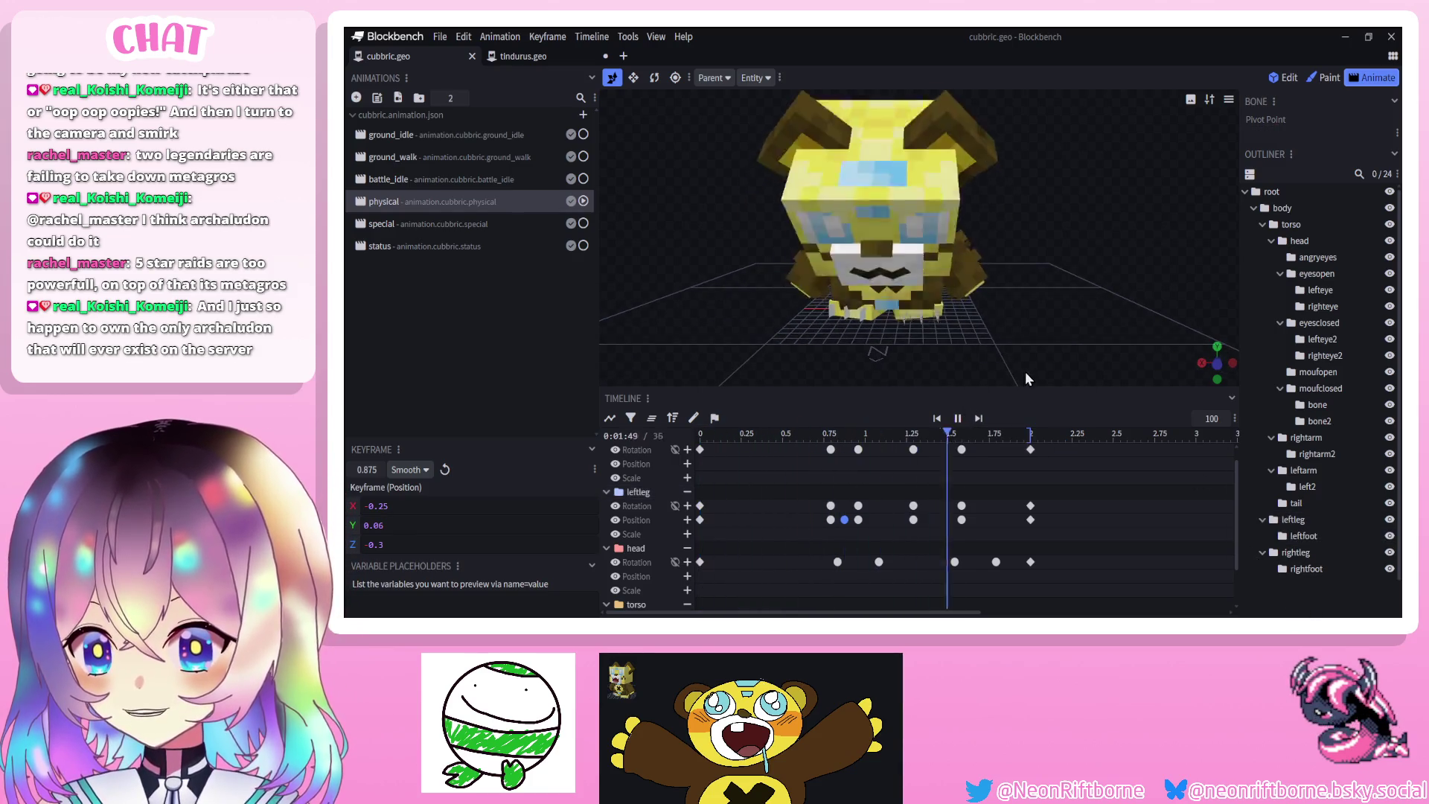
pyautogui.moveTo(1047, 359); pyautogui.dragTo(1061, 365)
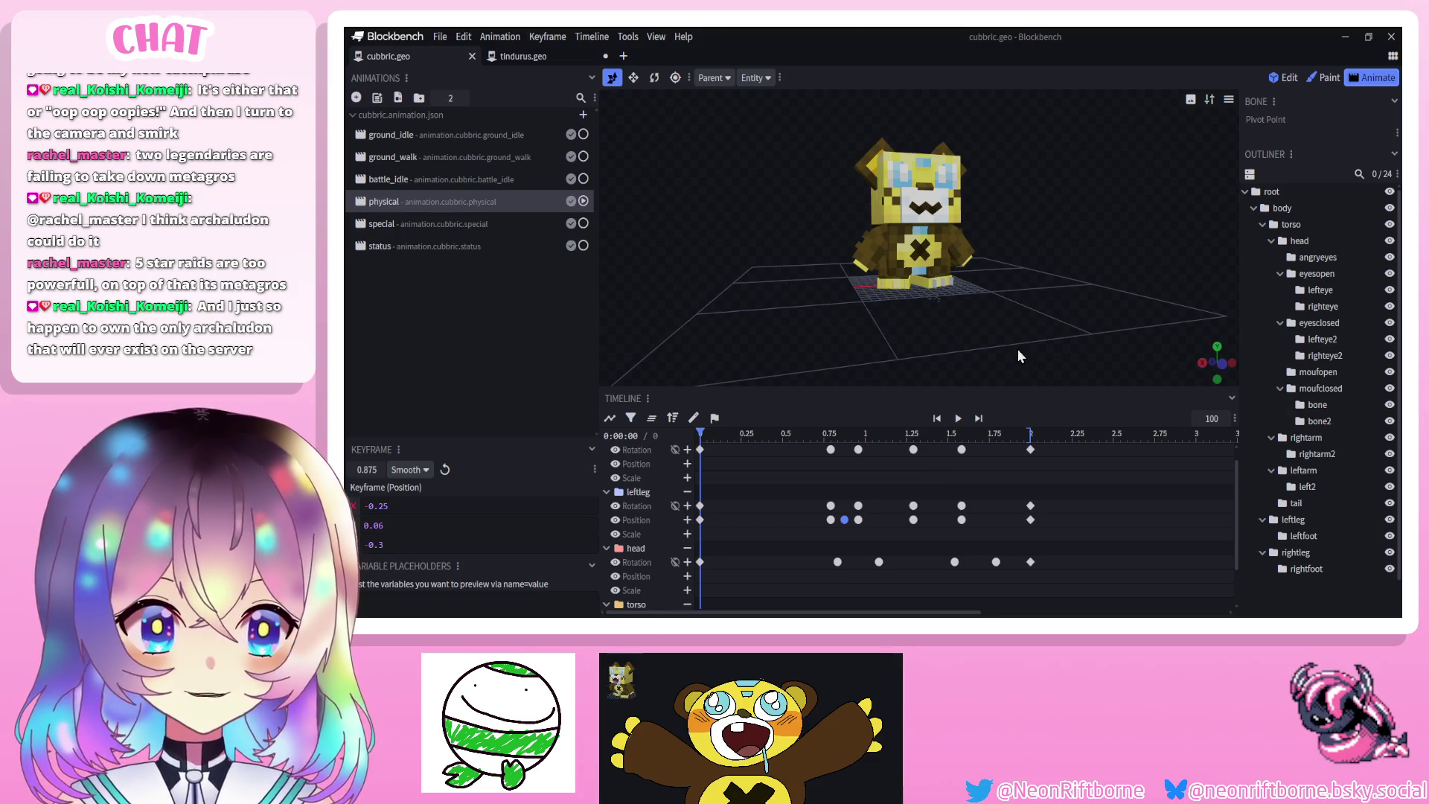
pyautogui.click(959, 419)
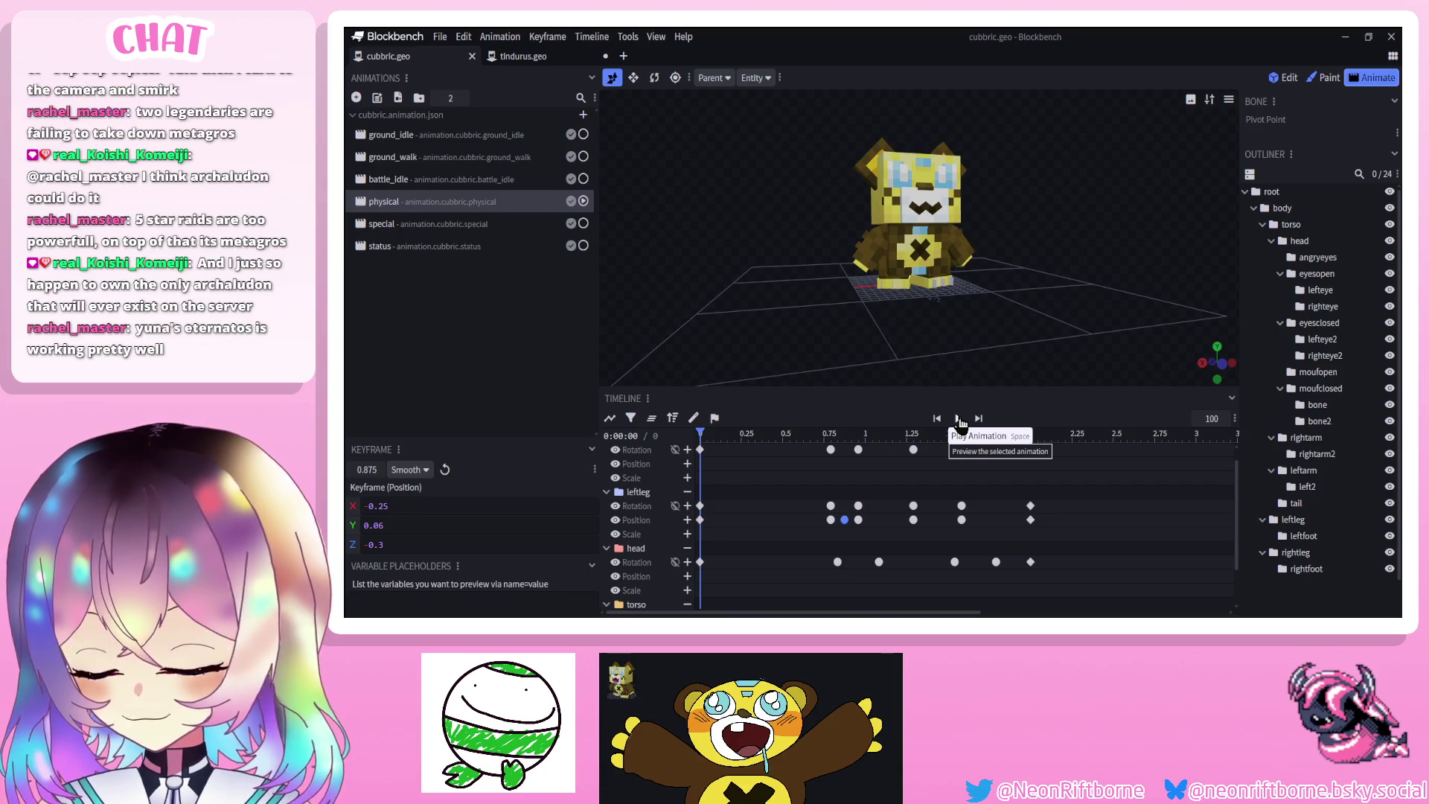
pyautogui.moveTo(777, 432); pyautogui.dragTo(831, 432)
# At 0.79 s, key rotations on both arms, tilting the left arm 15 degrees further
pyautogui.moveTo(811, 336)
pyautogui.mouseDown()
pyautogui.moveTo(877, 347)
pyautogui.moveTo(936, 243)
pyautogui.mouseUp()
pyautogui.click(930, 240)
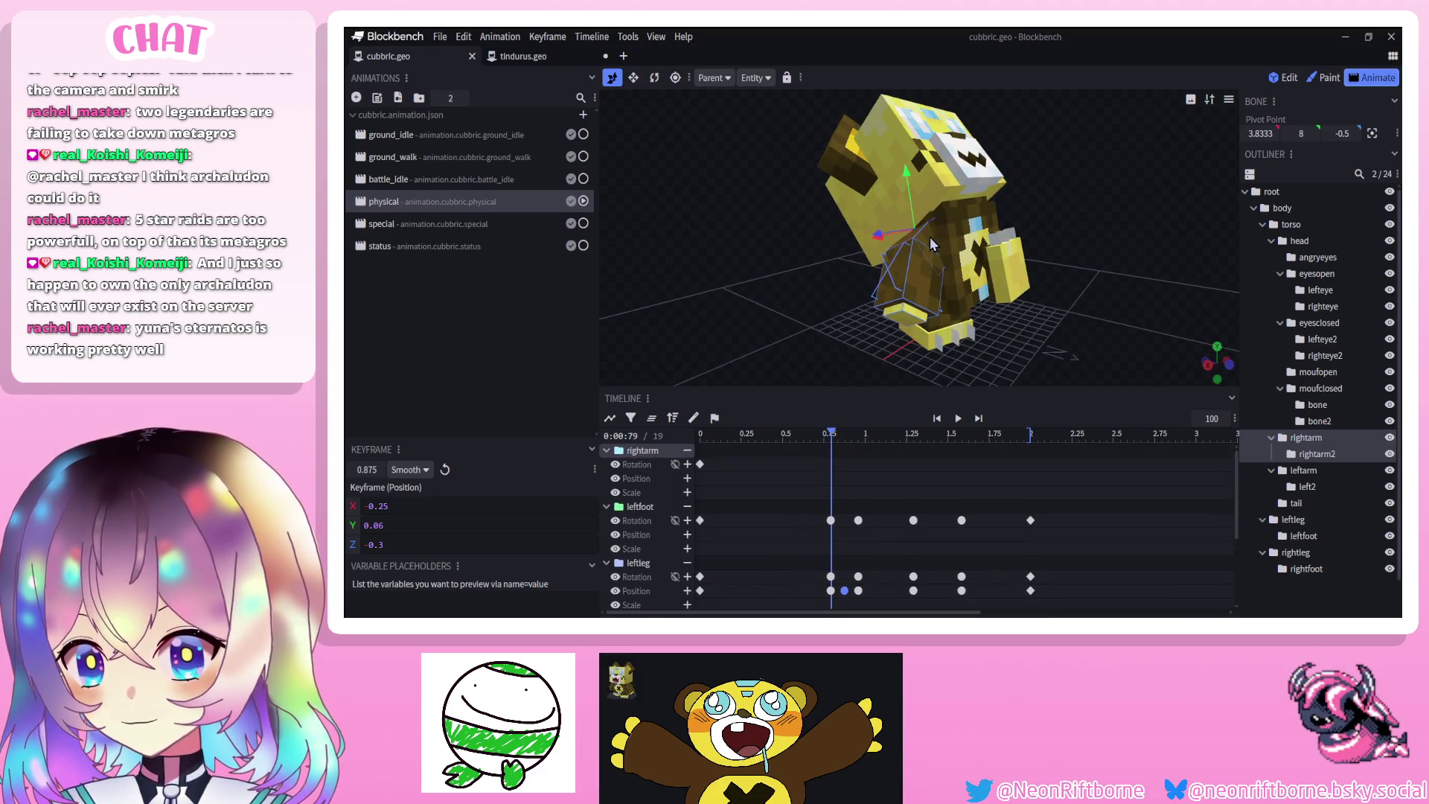
pyautogui.click(654, 77)
pyautogui.moveTo(849, 250)
pyautogui.mouseDown()
pyautogui.moveTo(841, 232)
pyautogui.moveTo(909, 241)
pyautogui.mouseUp()
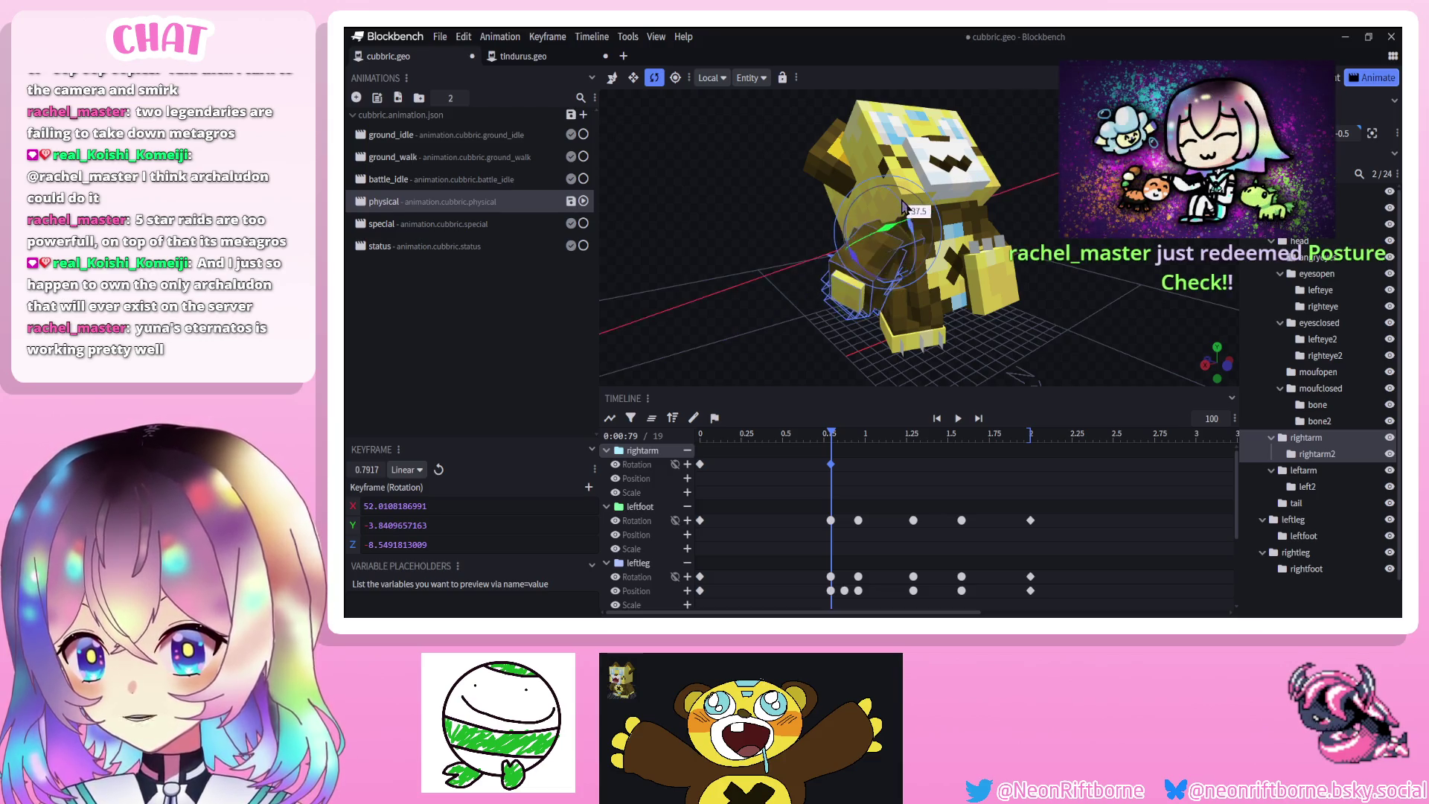
pyautogui.moveTo(774, 327); pyautogui.dragTo(878, 316)
pyautogui.click(926, 249)
pyautogui.moveTo(952, 216); pyautogui.dragTo(962, 233)
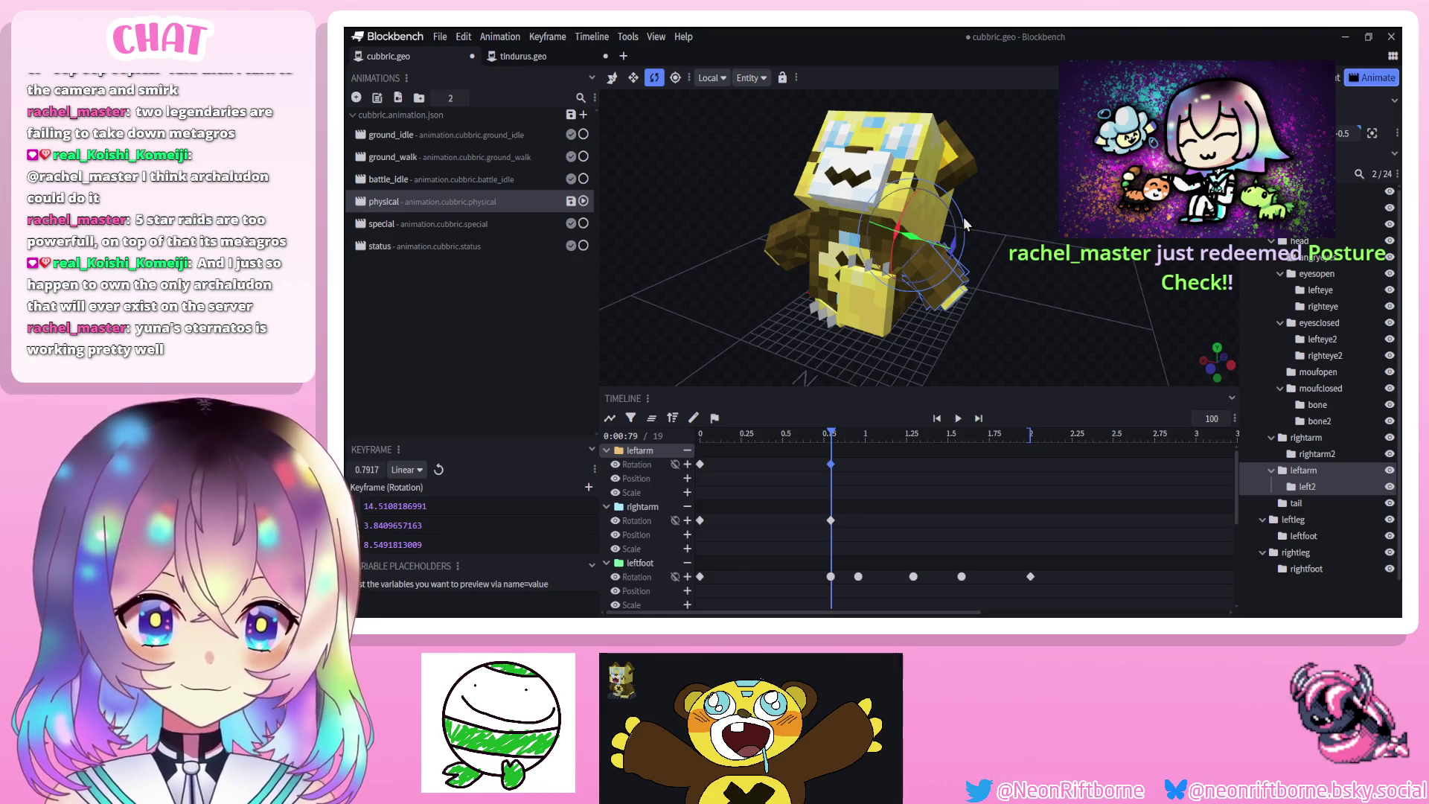
pyautogui.moveTo(899, 255); pyautogui.dragTo(921, 182)
# Push both arms forward with position keyframes, the right arm to Z 1
pyautogui.moveTo(700, 199); pyautogui.dragTo(789, 195)
pyautogui.moveTo(923, 231)
pyautogui.mouseDown()
pyautogui.moveTo(833, 215)
pyautogui.moveTo(789, 231)
pyautogui.mouseUp()
pyautogui.click(897, 264)
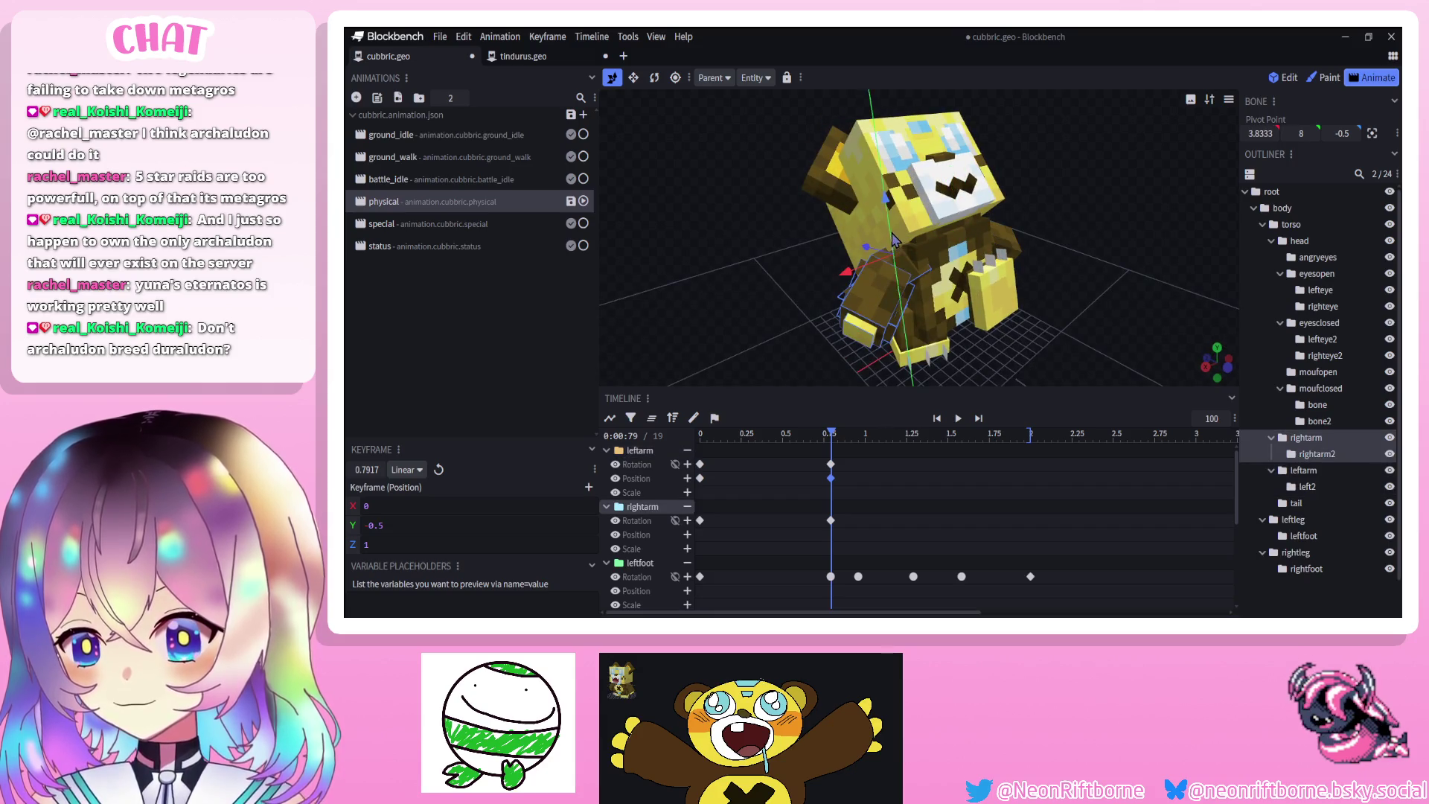
pyautogui.moveTo(895, 238); pyautogui.dragTo(897, 247)
pyautogui.moveTo(744, 253); pyautogui.dragTo(637, 248)
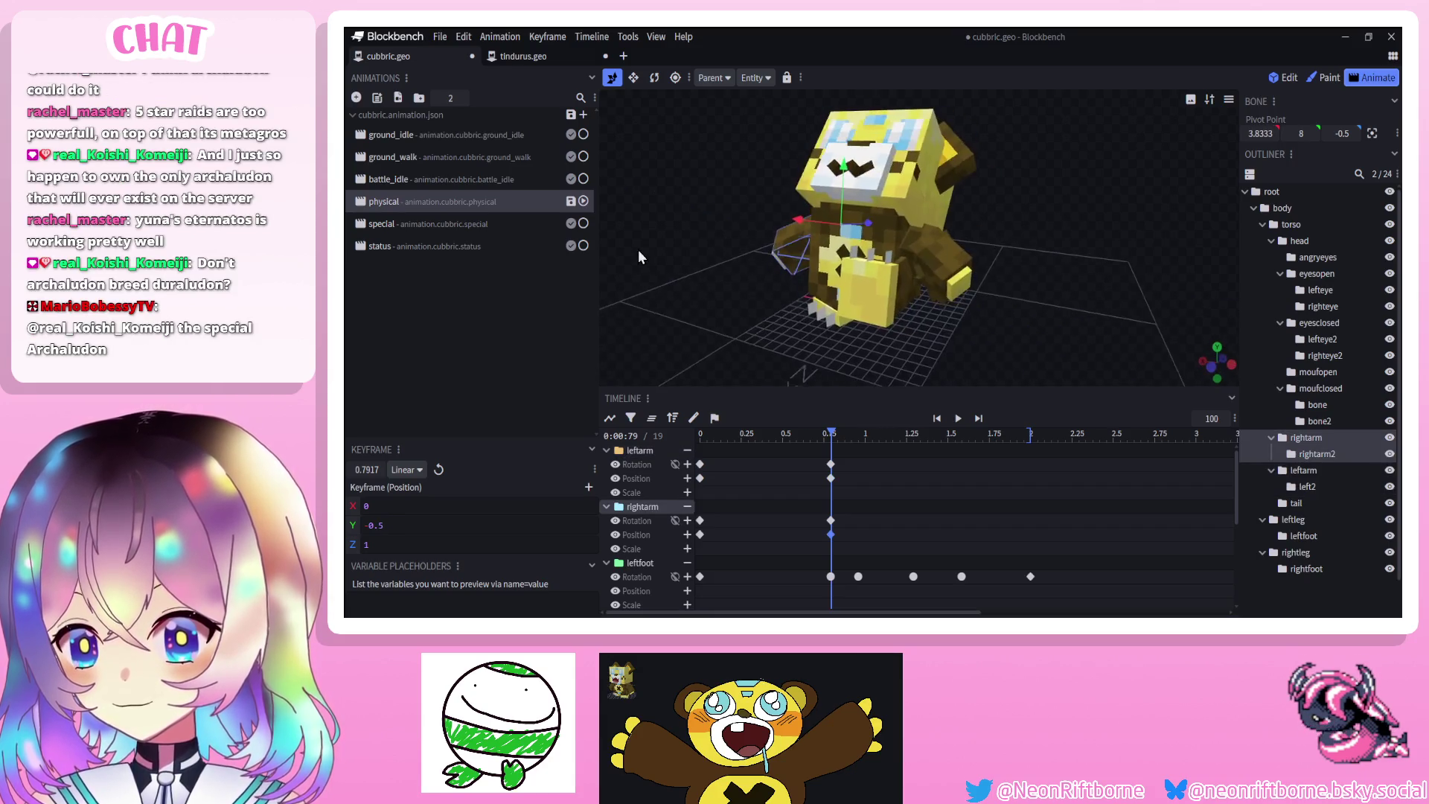
# Play the animation from the start to check the arm motion
pyautogui.click(935, 419)
pyautogui.click(957, 418)
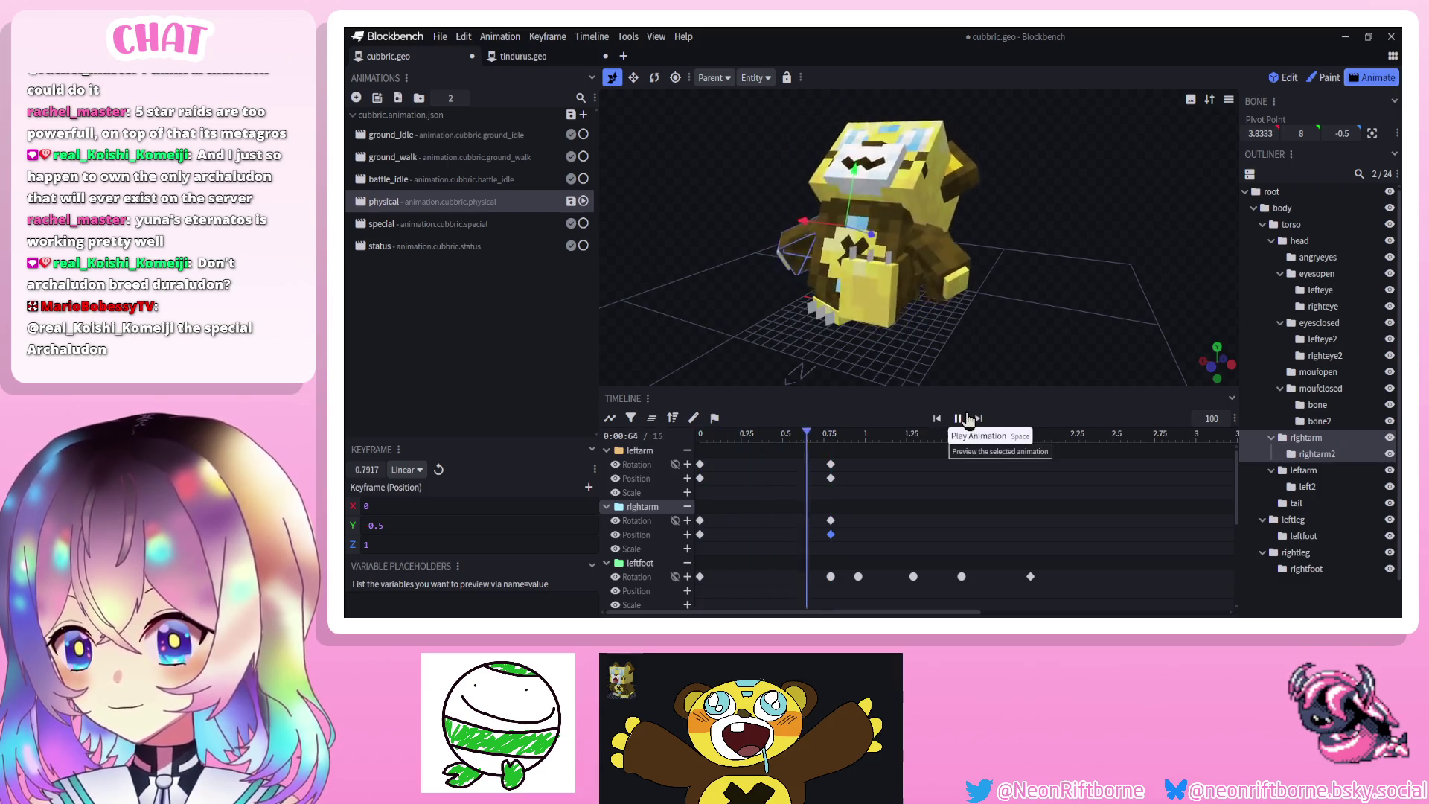
pyautogui.moveTo(982, 372); pyautogui.dragTo(1050, 273)
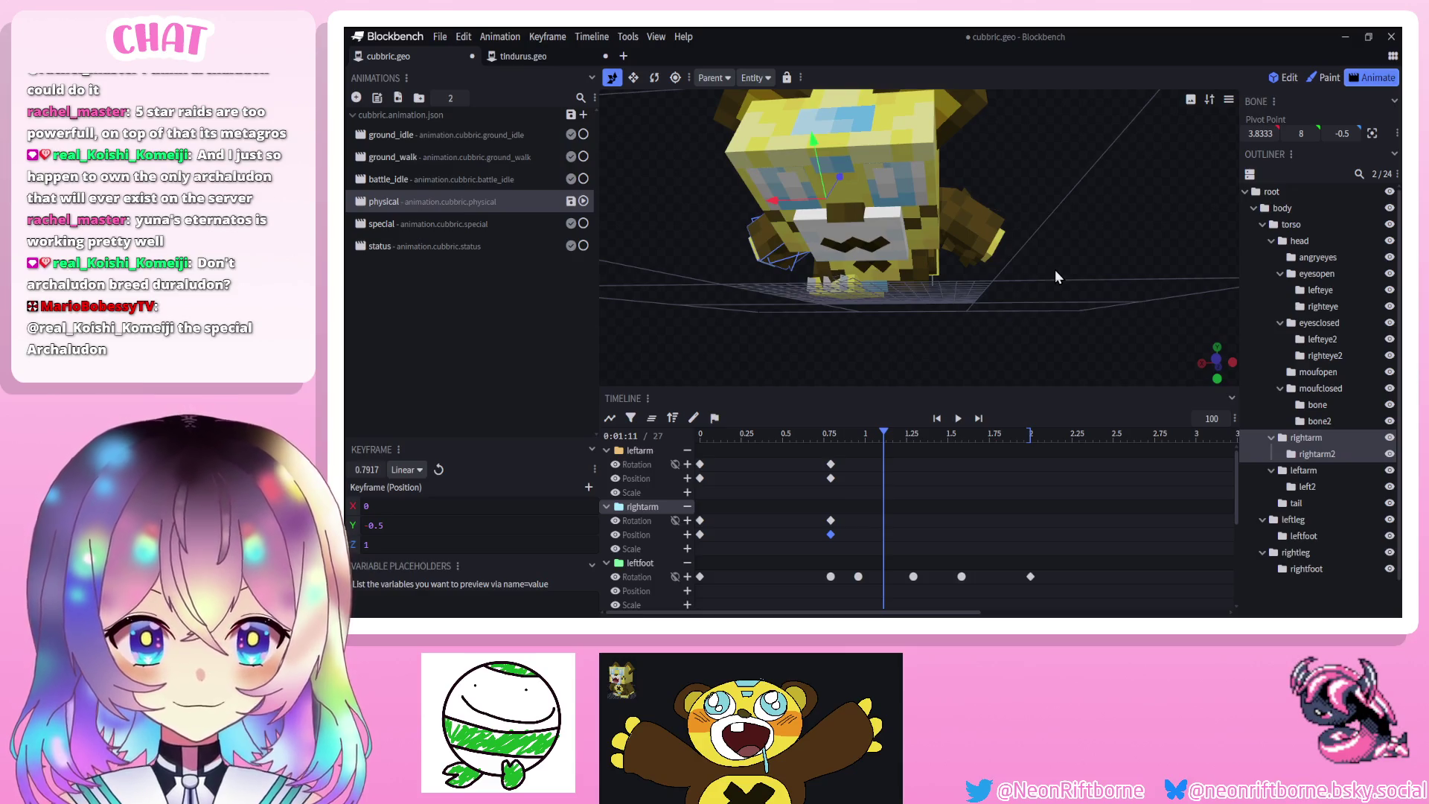
pyautogui.click(952, 419)
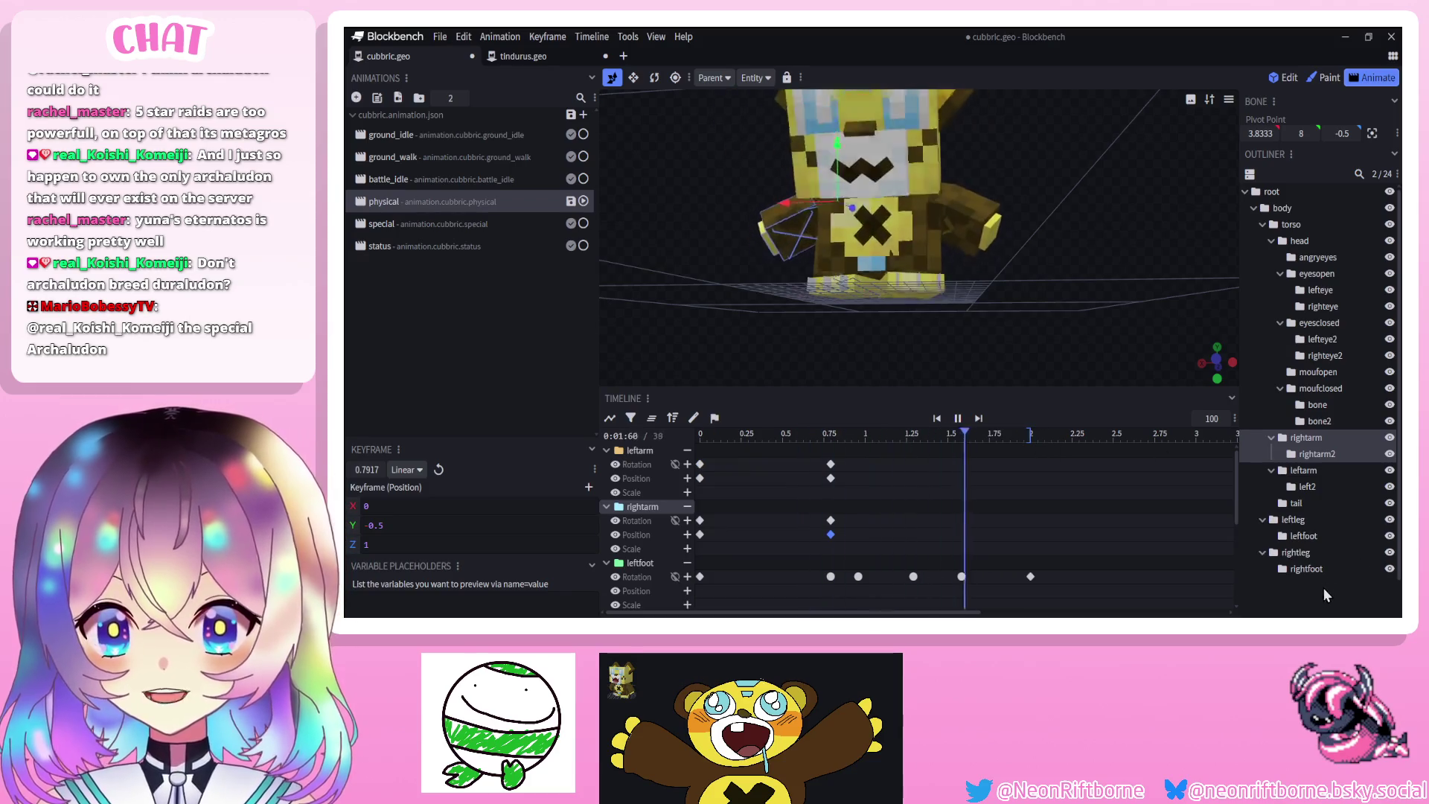
pyautogui.click(937, 418)
pyautogui.click(957, 419)
pyautogui.click(956, 419)
# Set the four arm keyframes at 0.79 s to Smooth interpolation and replay
pyautogui.moveTo(848, 449)
pyautogui.mouseDown()
pyautogui.moveTo(802, 561)
pyautogui.moveTo(828, 538)
pyautogui.mouseUp()
pyautogui.rightClick(829, 539)
pyautogui.moveTo(878, 439)
pyautogui.click(958, 450)
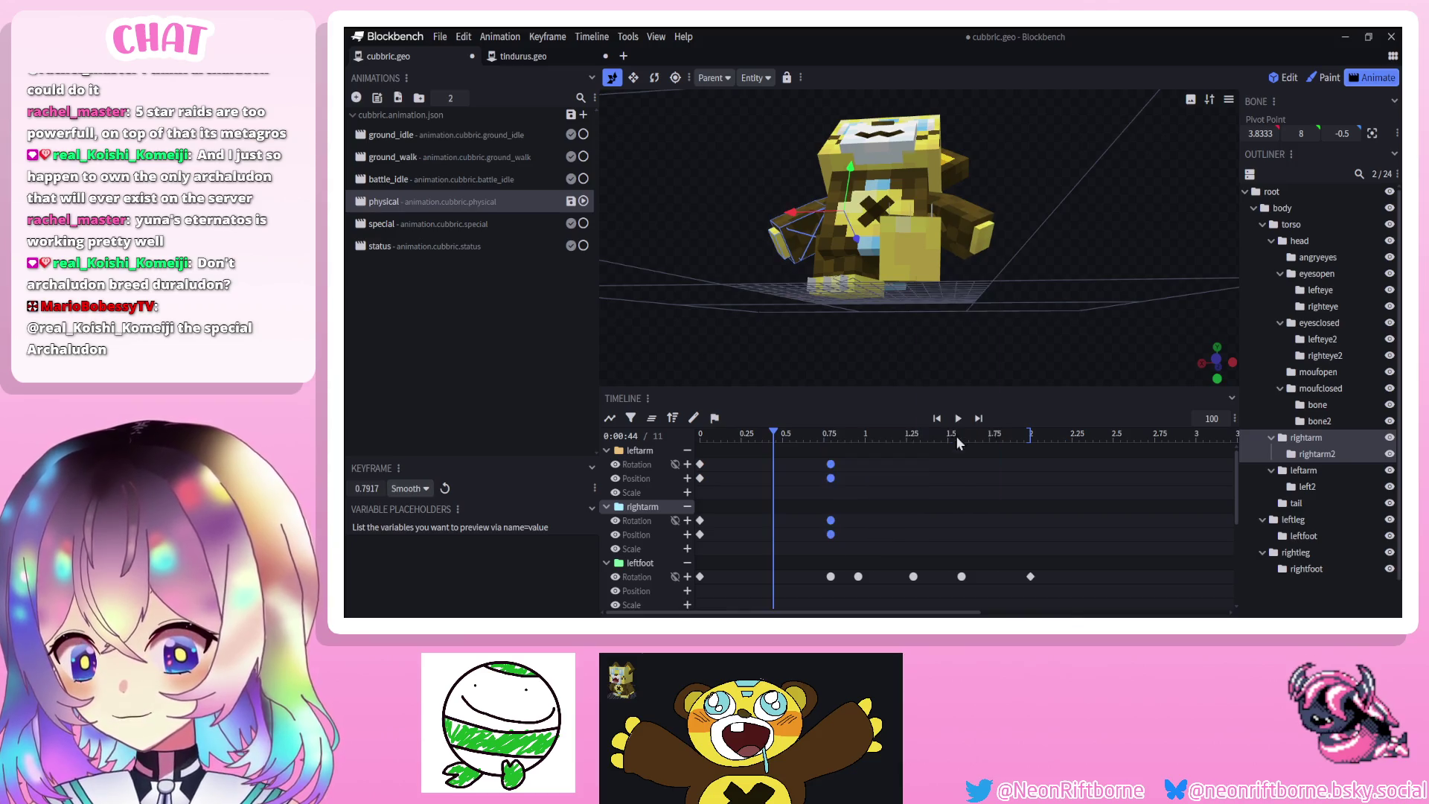
pyautogui.click(956, 419)
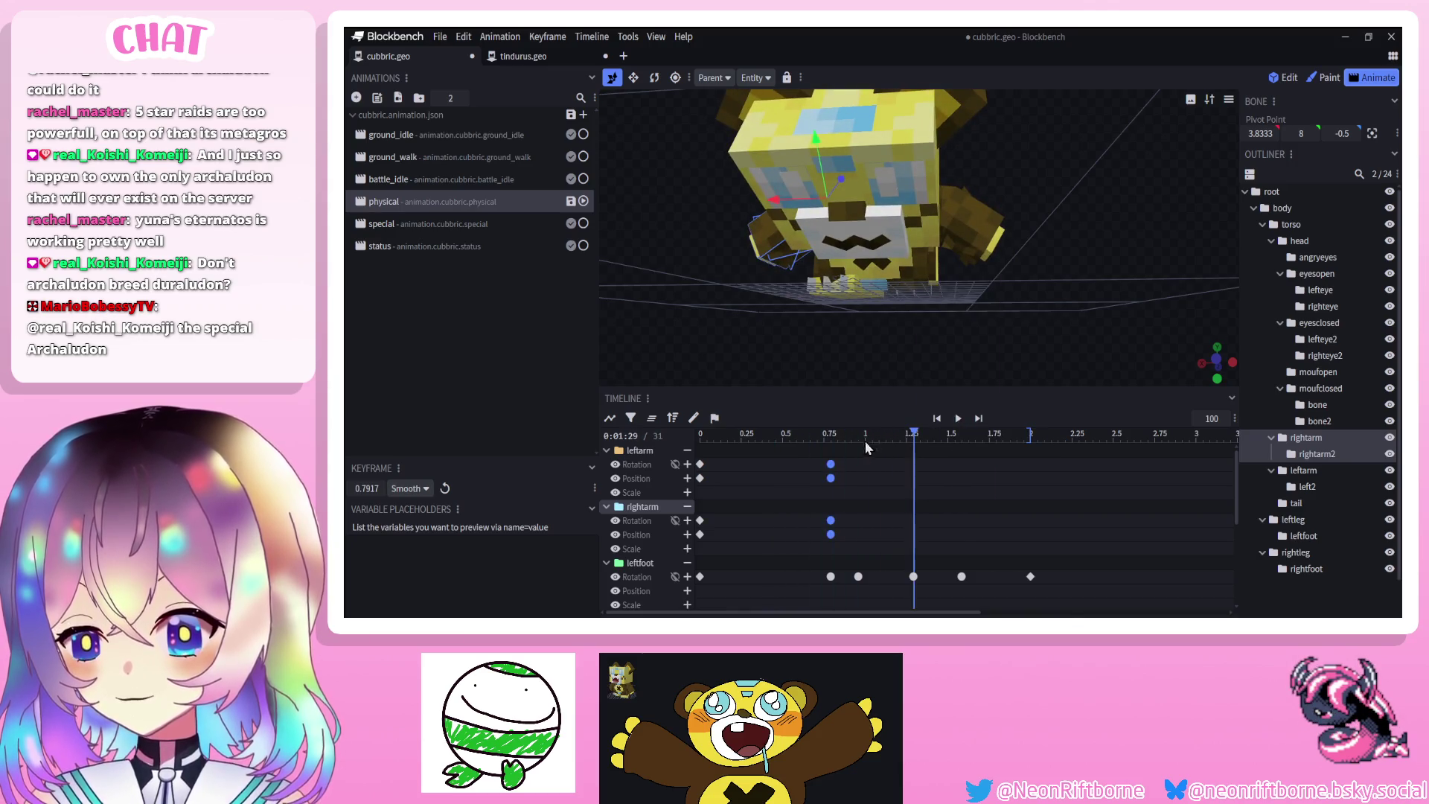
# Rotate the right arm, keying its rotation at 1.125 s
pyautogui.moveTo(972, 293); pyautogui.dragTo(1165, 293)
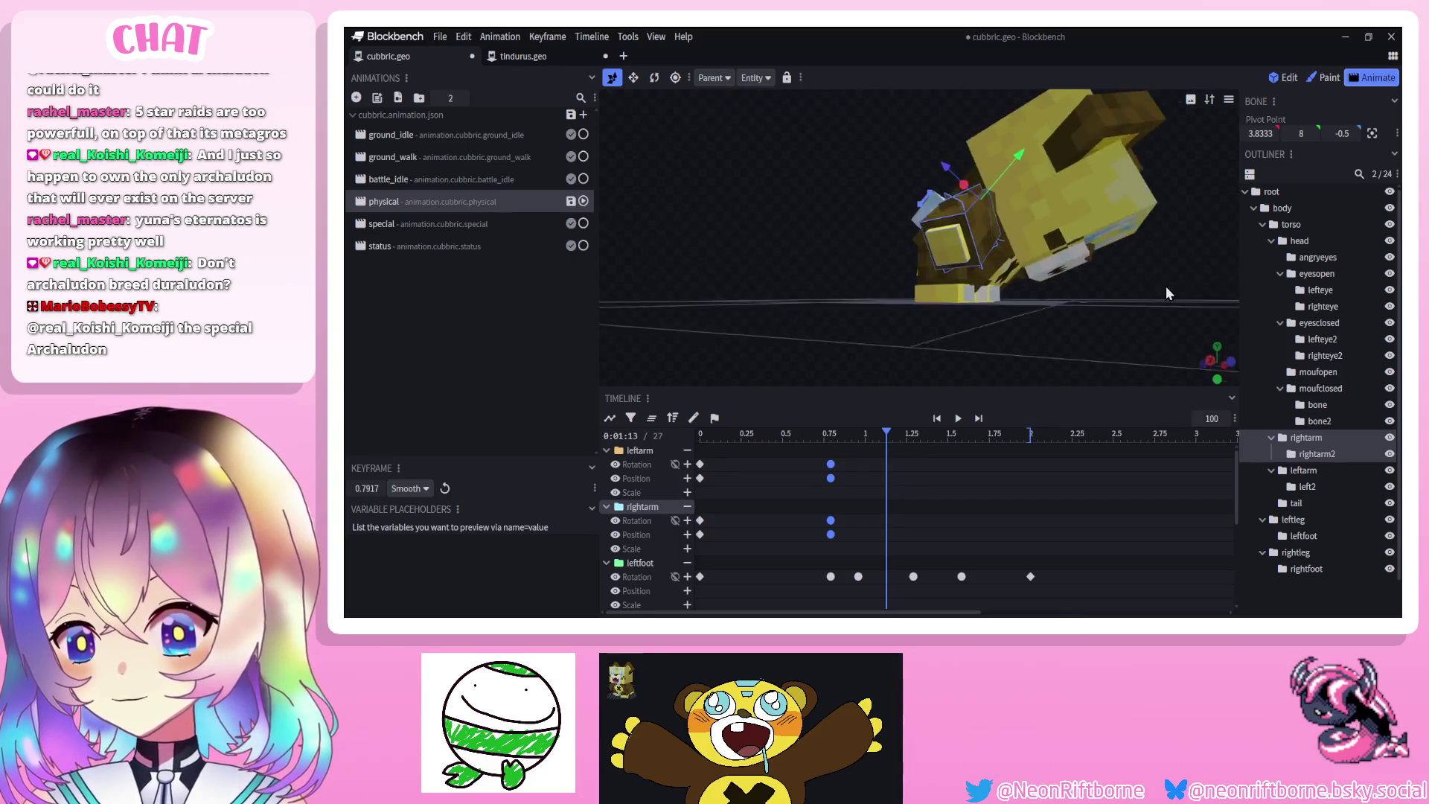
pyautogui.click(655, 78)
pyautogui.moveTo(819, 160)
pyautogui.mouseDown()
pyautogui.moveTo(956, 218)
pyautogui.moveTo(983, 211)
pyautogui.mouseUp()
pyautogui.moveTo(1016, 217); pyautogui.dragTo(996, 313)
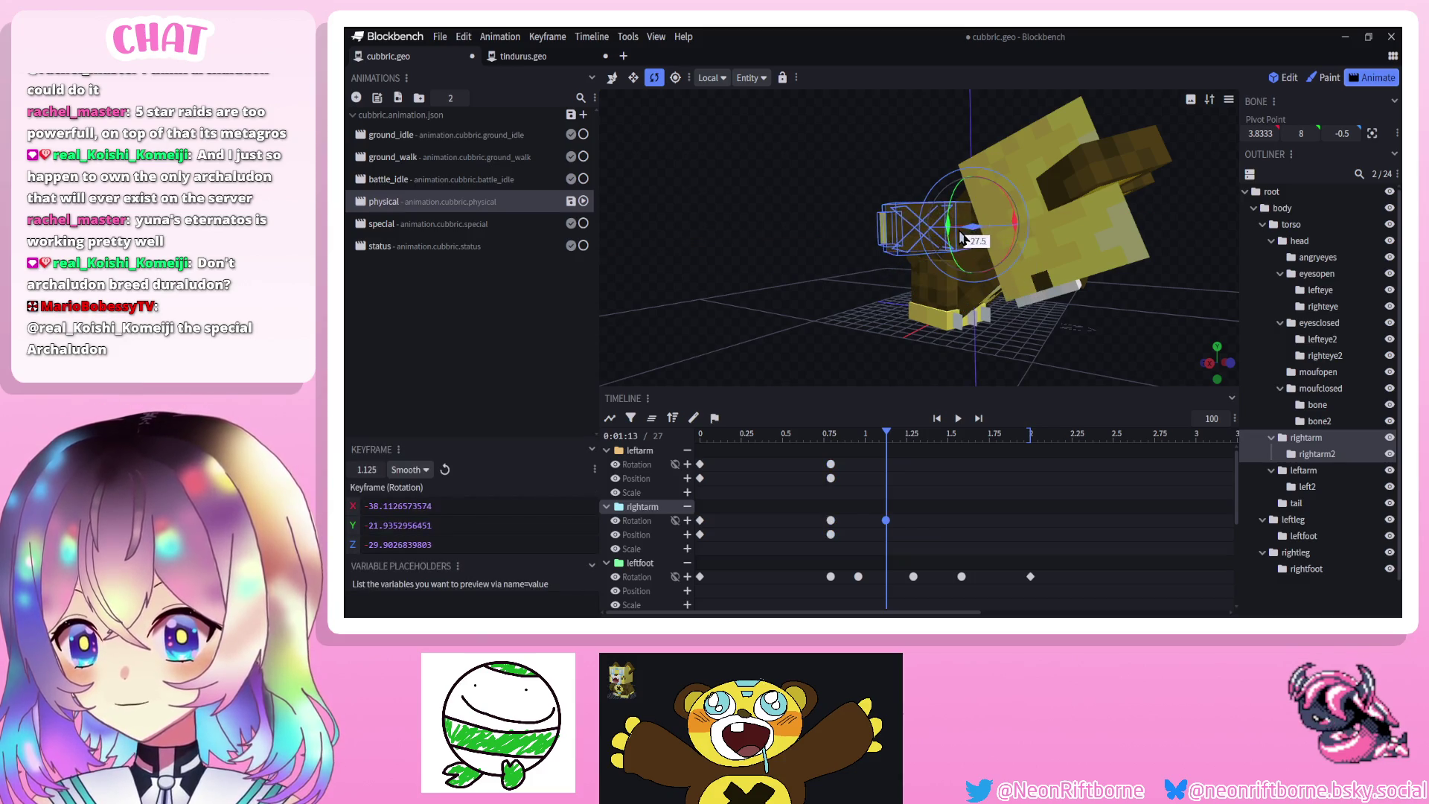
# At 1.125 s, rotate the right and left arms, undoing unwanted left-arm rotations
pyautogui.moveTo(960, 238)
pyautogui.mouseDown()
pyautogui.moveTo(1012, 212)
pyautogui.moveTo(1018, 288)
pyautogui.mouseUp()
pyautogui.moveTo(983, 223)
pyautogui.mouseDown()
pyautogui.moveTo(801, 270)
pyautogui.moveTo(962, 307)
pyautogui.moveTo(755, 186)
pyautogui.moveTo(886, 253)
pyautogui.moveTo(857, 263)
pyautogui.moveTo(872, 272)
pyautogui.moveTo(856, 231)
pyautogui.moveTo(886, 280)
pyautogui.mouseUp()
pyautogui.click(875, 207)
pyautogui.hotkey('ctrl', 'z')
pyautogui.moveTo(968, 320); pyautogui.dragTo(1011, 336)
pyautogui.scroll(5, 1010, 336)
pyautogui.moveTo(824, 180)
pyautogui.mouseDown()
pyautogui.moveTo(819, 230)
pyautogui.moveTo(857, 218)
pyautogui.mouseUp()
pyautogui.moveTo(930, 164)
pyautogui.mouseDown()
pyautogui.moveTo(987, 119)
pyautogui.moveTo(798, 217)
pyautogui.moveTo(786, 268)
pyautogui.moveTo(888, 280)
pyautogui.moveTo(789, 297)
pyautogui.moveTo(1049, 176)
pyautogui.moveTo(1036, 215)
pyautogui.mouseUp()
pyautogui.hotkey('ctrl', 'z')
# Move both arms to new positions, keying their positions at 1.125 s
pyautogui.click(1050, 176)
pyautogui.moveTo(782, 177)
pyautogui.mouseDown()
pyautogui.moveTo(731, 201)
pyautogui.moveTo(761, 179)
pyautogui.moveTo(959, 140)
pyautogui.mouseUp()
pyautogui.moveTo(1033, 217); pyautogui.dragTo(1070, 130)
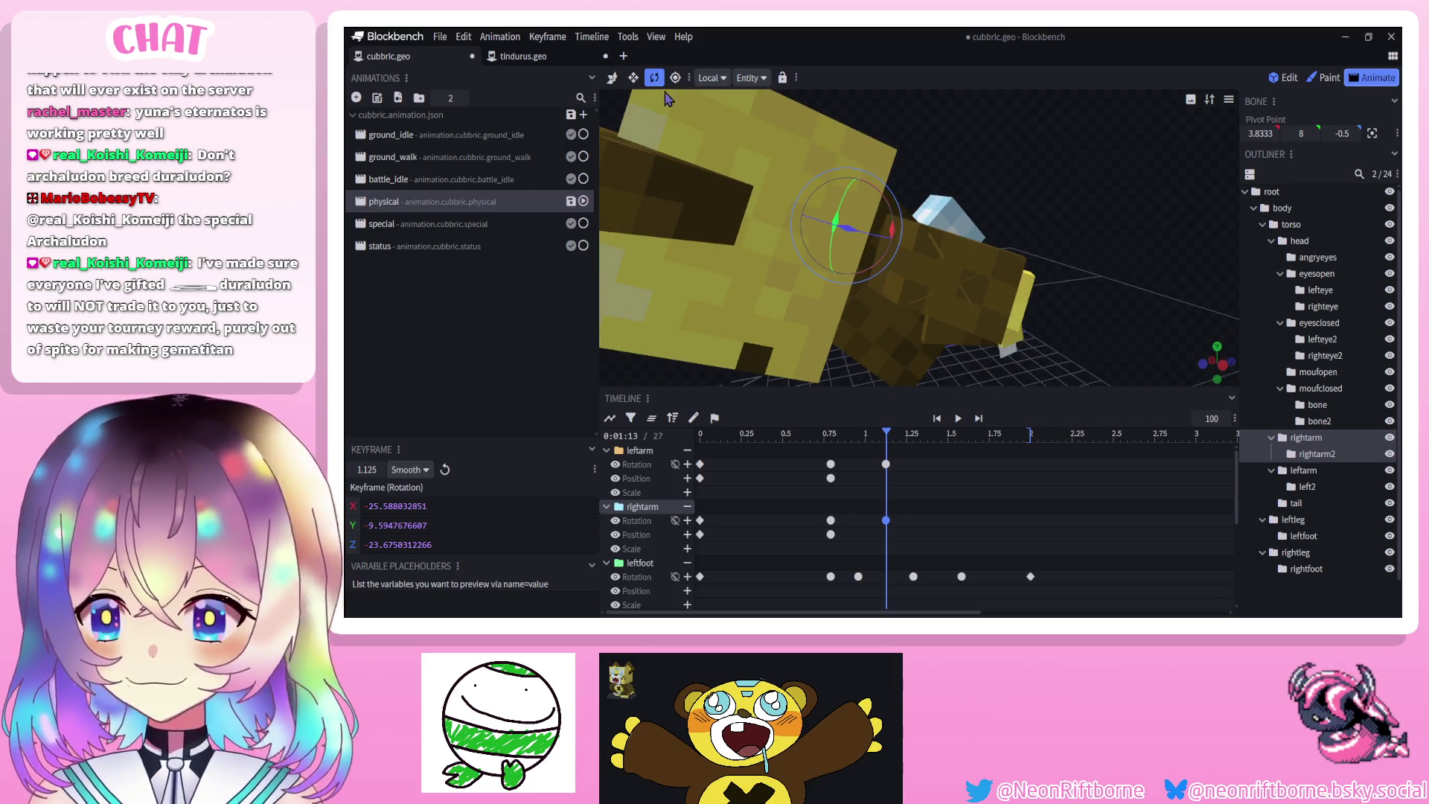
pyautogui.click(613, 80)
pyautogui.moveTo(1030, 119)
pyautogui.mouseDown()
pyautogui.moveTo(769, 144)
pyautogui.moveTo(683, 131)
pyautogui.mouseUp()
pyautogui.moveTo(975, 233)
pyautogui.mouseDown()
pyautogui.moveTo(986, 238)
pyautogui.moveTo(796, 88)
pyautogui.moveTo(752, 186)
pyautogui.moveTo(848, 203)
pyautogui.mouseUp()
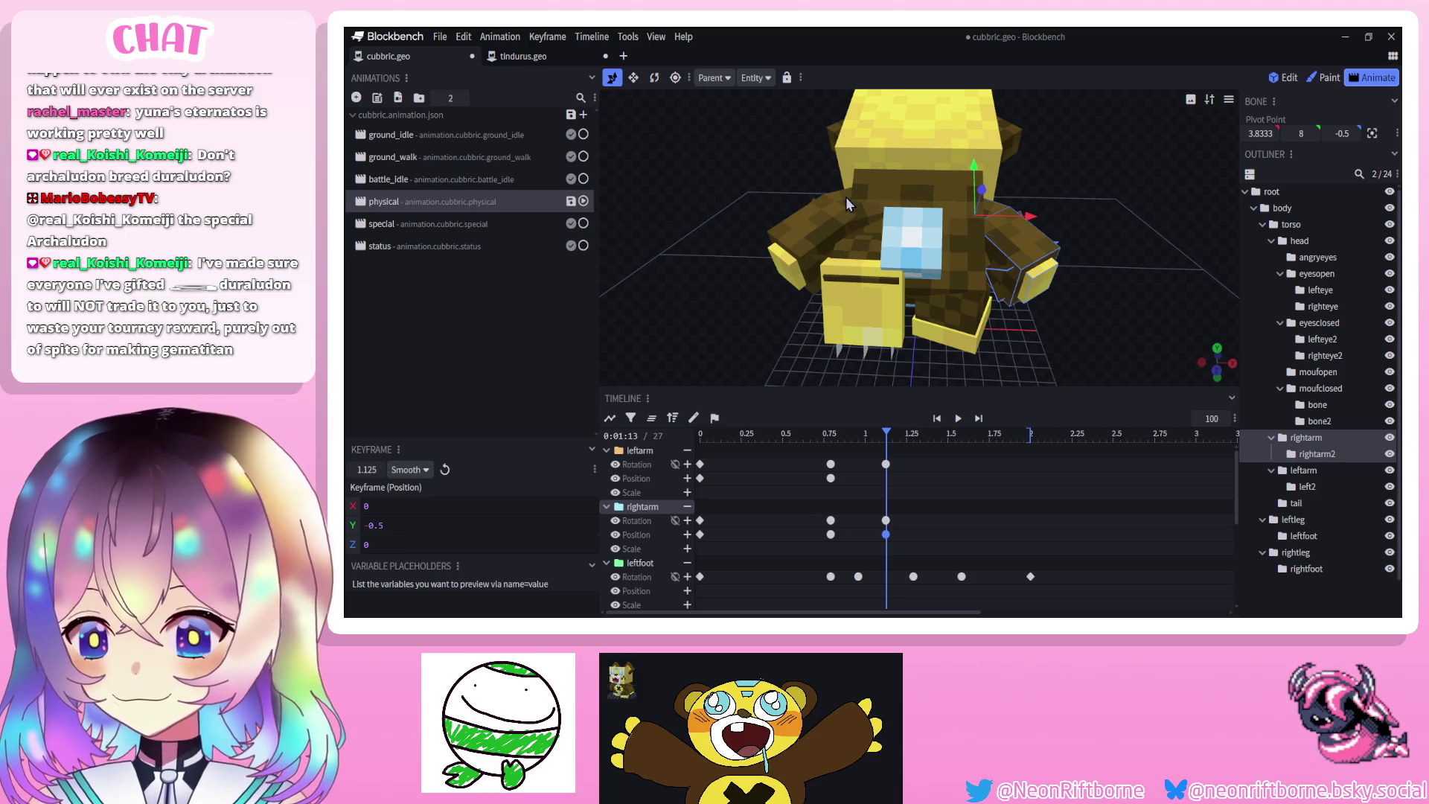
pyautogui.click(847, 203)
pyautogui.moveTo(730, 164)
pyautogui.mouseDown()
pyautogui.moveTo(810, 253)
pyautogui.moveTo(782, 246)
pyautogui.moveTo(739, 265)
pyautogui.mouseUp()
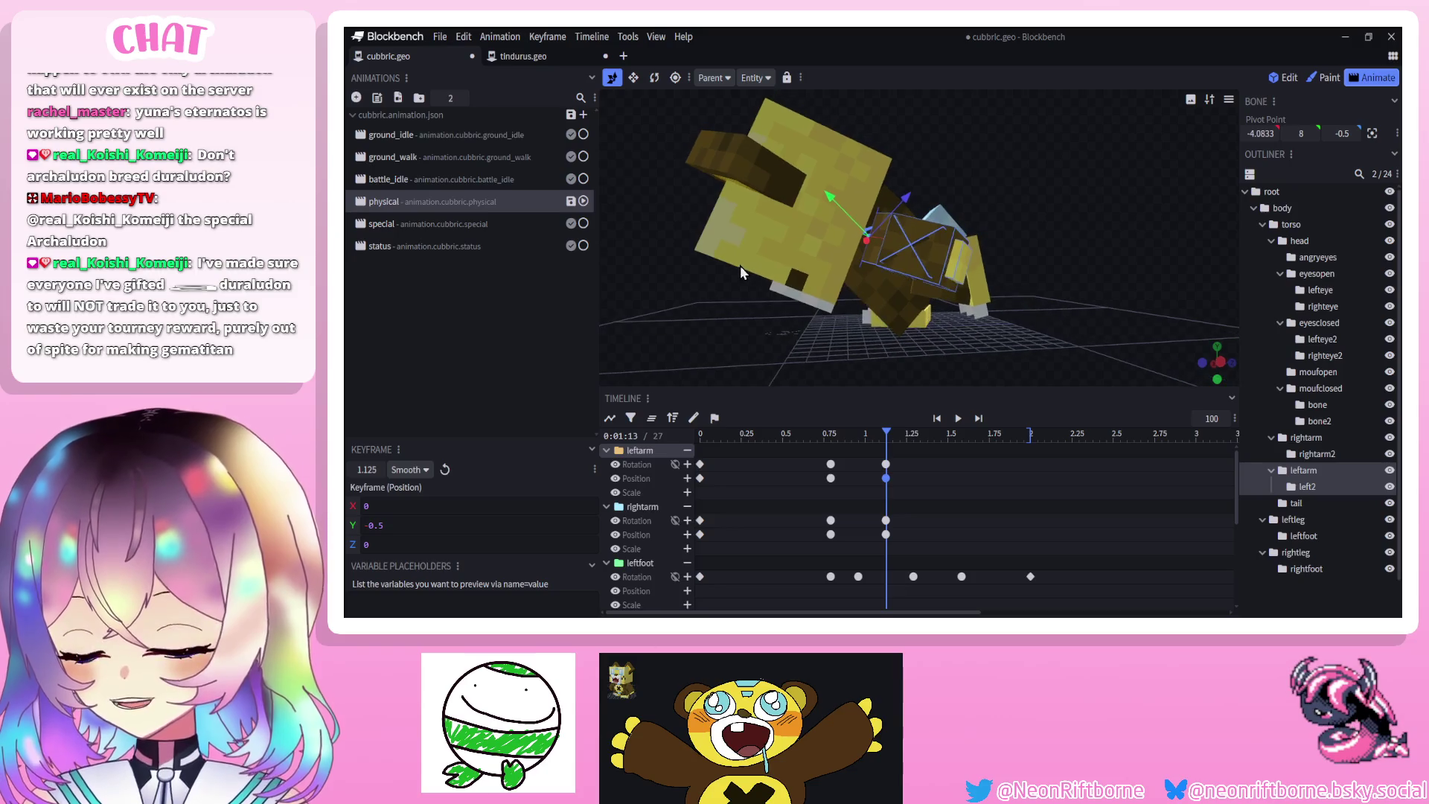
# Scrub back to check the arm motion and select the left2 bone
pyautogui.moveTo(885, 440)
pyautogui.mouseDown()
pyautogui.moveTo(737, 442)
pyautogui.moveTo(923, 443)
pyautogui.moveTo(826, 442)
pyautogui.mouseUp()
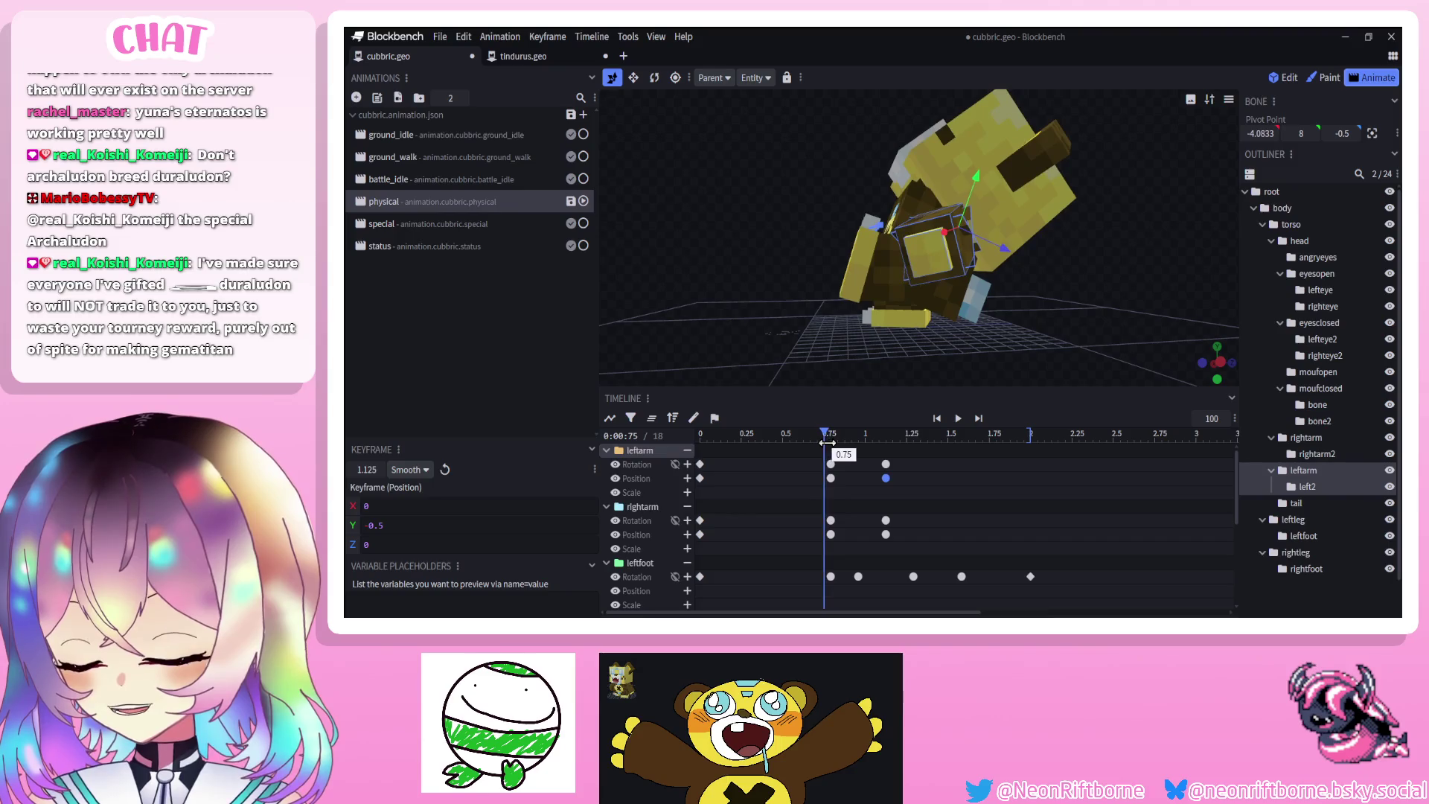
pyautogui.moveTo(721, 319)
pyautogui.mouseDown()
pyautogui.moveTo(748, 335)
pyautogui.moveTo(893, 290)
pyautogui.mouseUp()
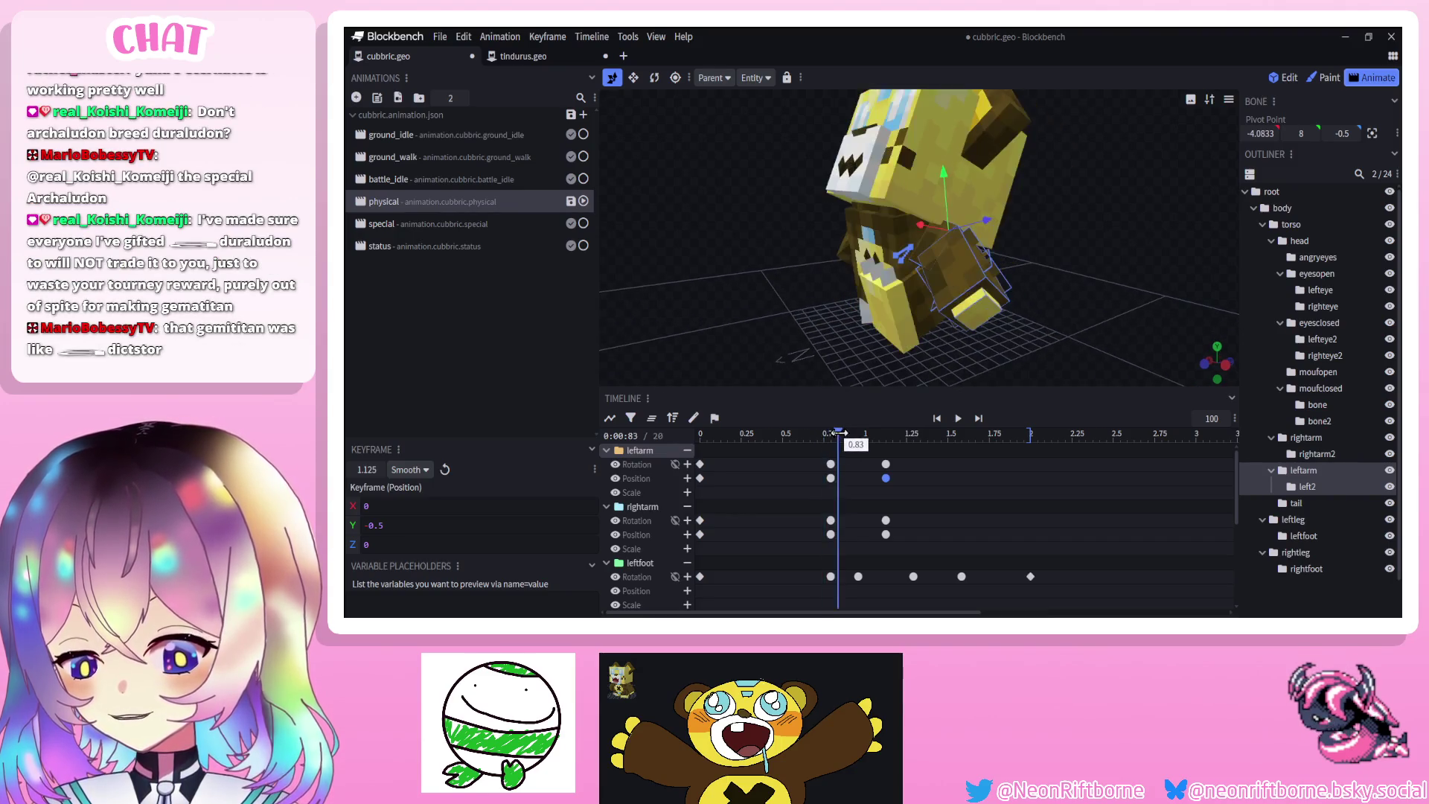
pyautogui.click(975, 278)
pyautogui.click(656, 77)
# Bend left2 and rightarm2 slightly, keying their rotations at 0.83 s
pyautogui.moveTo(997, 257); pyautogui.dragTo(1021, 231)
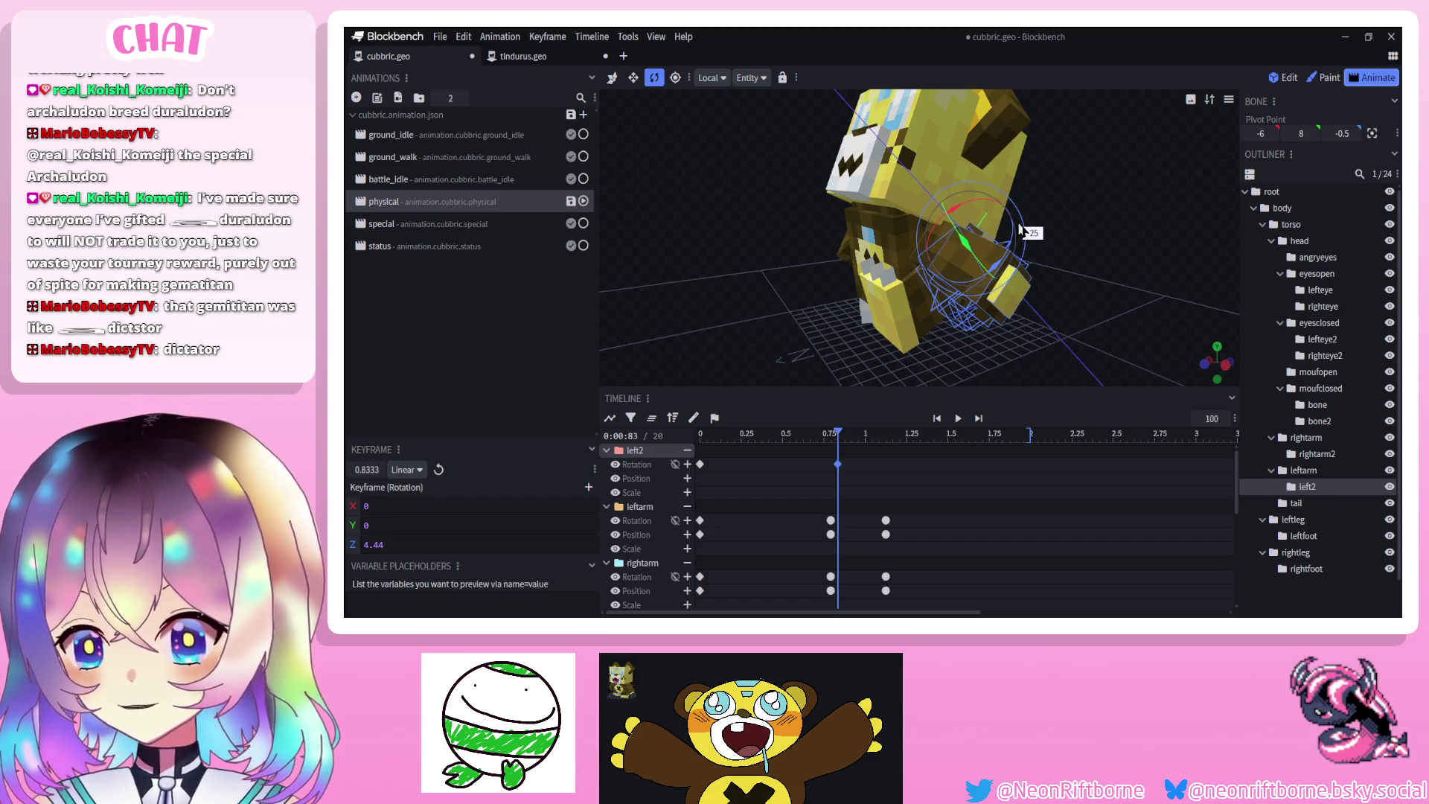
pyautogui.moveTo(759, 245)
pyautogui.mouseDown()
pyautogui.moveTo(892, 238)
pyautogui.moveTo(909, 253)
pyautogui.moveTo(843, 293)
pyautogui.mouseUp()
pyautogui.click(872, 287)
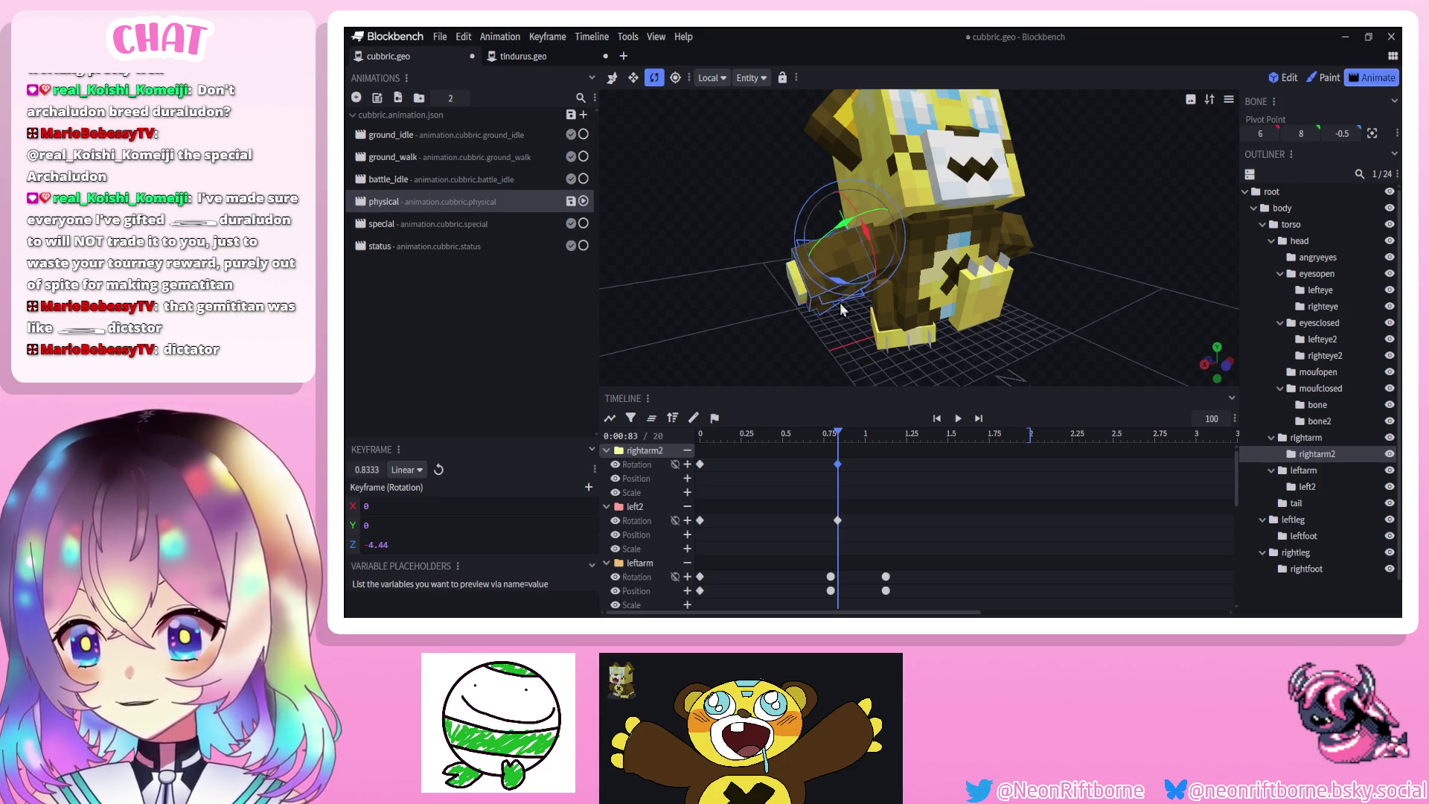
# At 1.21 s, bend left2 further and key rightarm2's rotation
pyautogui.moveTo(838, 450); pyautogui.dragTo(901, 456)
pyautogui.moveTo(1057, 328)
pyautogui.mouseDown()
pyautogui.moveTo(914, 291)
pyautogui.moveTo(848, 316)
pyautogui.moveTo(881, 337)
pyautogui.mouseUp()
pyautogui.click(893, 296)
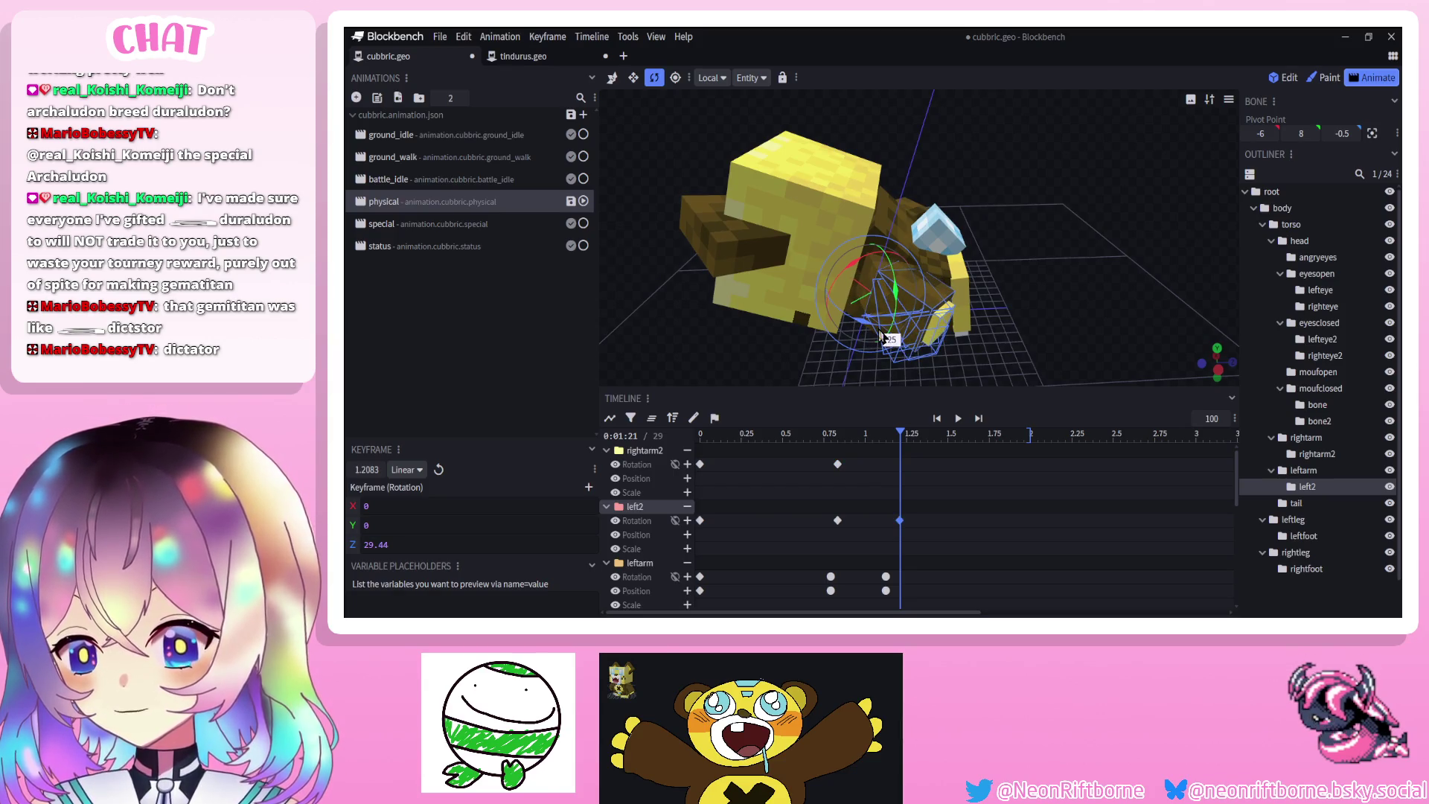
pyautogui.moveTo(1042, 166)
pyautogui.mouseDown()
pyautogui.moveTo(999, 176)
pyautogui.moveTo(947, 235)
pyautogui.mouseUp()
pyautogui.click(974, 213)
pyautogui.moveTo(721, 262)
pyautogui.mouseDown()
pyautogui.moveTo(856, 283)
pyautogui.moveTo(865, 244)
pyautogui.mouseUp()
# Tilt the right arm a little further on X
pyautogui.click(856, 282)
pyautogui.moveTo(1033, 232)
pyautogui.mouseDown()
pyautogui.moveTo(1005, 230)
pyautogui.moveTo(1049, 226)
pyautogui.moveTo(1021, 219)
pyautogui.moveTo(1020, 253)
pyautogui.mouseUp()
pyautogui.click(1055, 225)
pyautogui.moveTo(819, 179)
pyautogui.mouseDown()
pyautogui.moveTo(1024, 160)
pyautogui.moveTo(966, 104)
pyautogui.moveTo(981, 108)
pyautogui.mouseUp()
pyautogui.moveTo(851, 163); pyautogui.dragTo(810, 226)
pyautogui.click(848, 228)
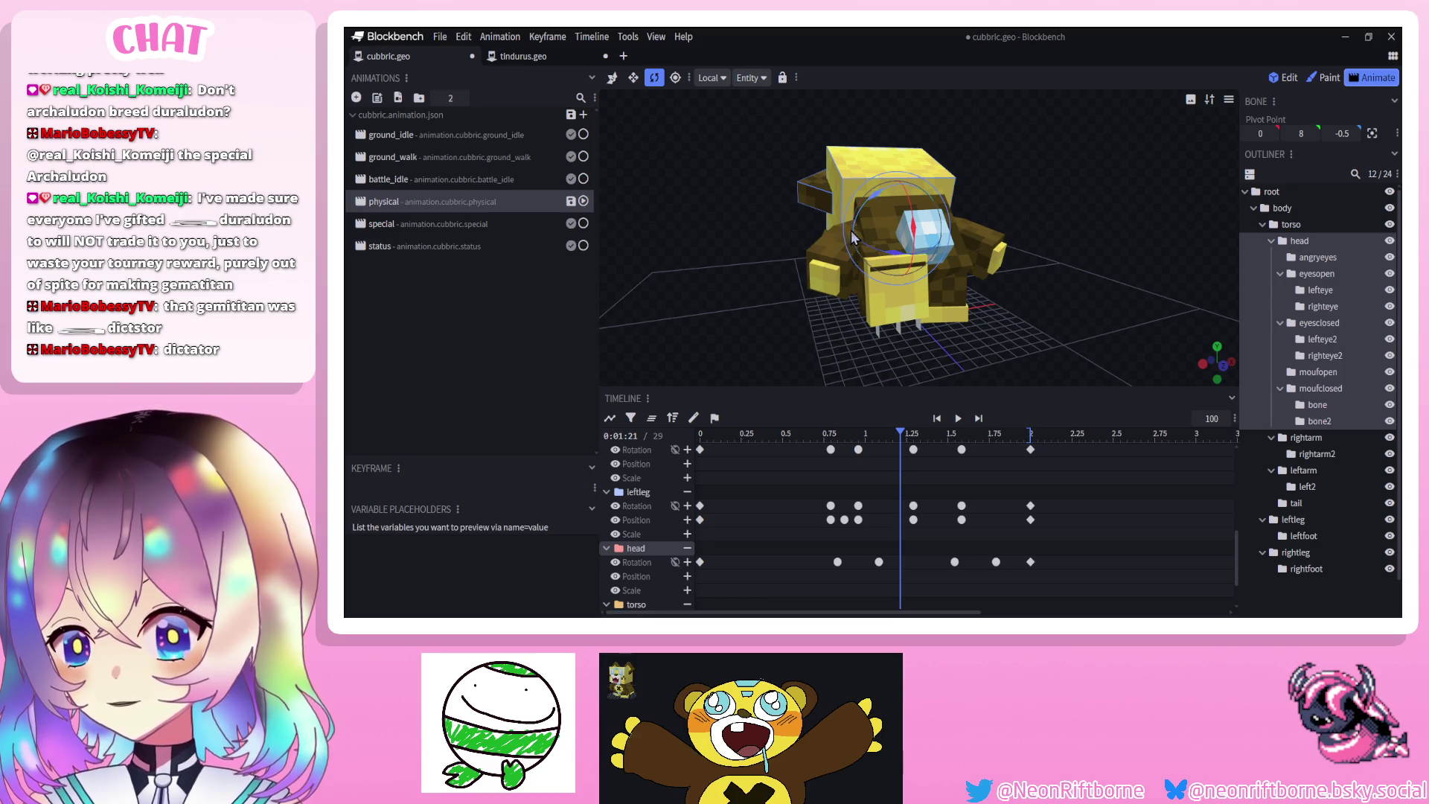
# Shift both arms' rotation keyframes to 1.125 s
pyautogui.moveTo(829, 228)
pyautogui.mouseDown()
pyautogui.moveTo(891, 249)
pyautogui.moveTo(814, 255)
pyautogui.mouseUp()
pyautogui.scroll(5, 891, 248)
pyautogui.click(864, 281)
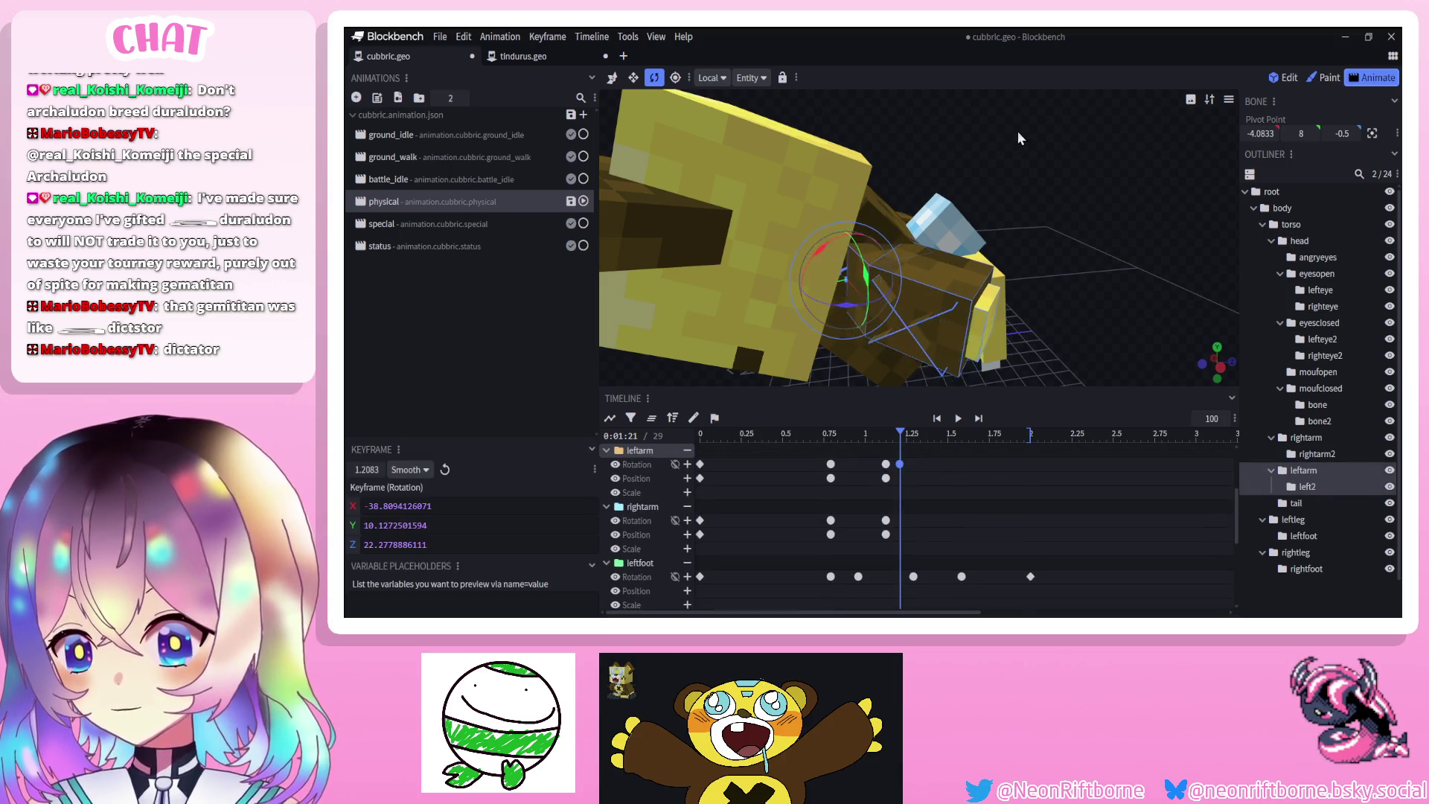
pyautogui.moveTo(1019, 139); pyautogui.dragTo(891, 172)
pyautogui.click(1006, 210)
pyautogui.moveTo(1006, 210)
pyautogui.mouseDown()
pyautogui.moveTo(960, 223)
pyautogui.moveTo(1011, 227)
pyautogui.moveTo(926, 135)
pyautogui.moveTo(1011, 136)
pyautogui.moveTo(1097, 179)
pyautogui.mouseUp()
pyautogui.moveTo(899, 520); pyautogui.dragTo(889, 520)
# Copy the arm keyframes at 1.125 s and paste them later, around 1.67 s
pyautogui.moveTo(865, 459); pyautogui.dragTo(897, 553)
pyautogui.moveTo(922, 444); pyautogui.dragTo(975, 439)
pyautogui.scroll(2, 872, 528)
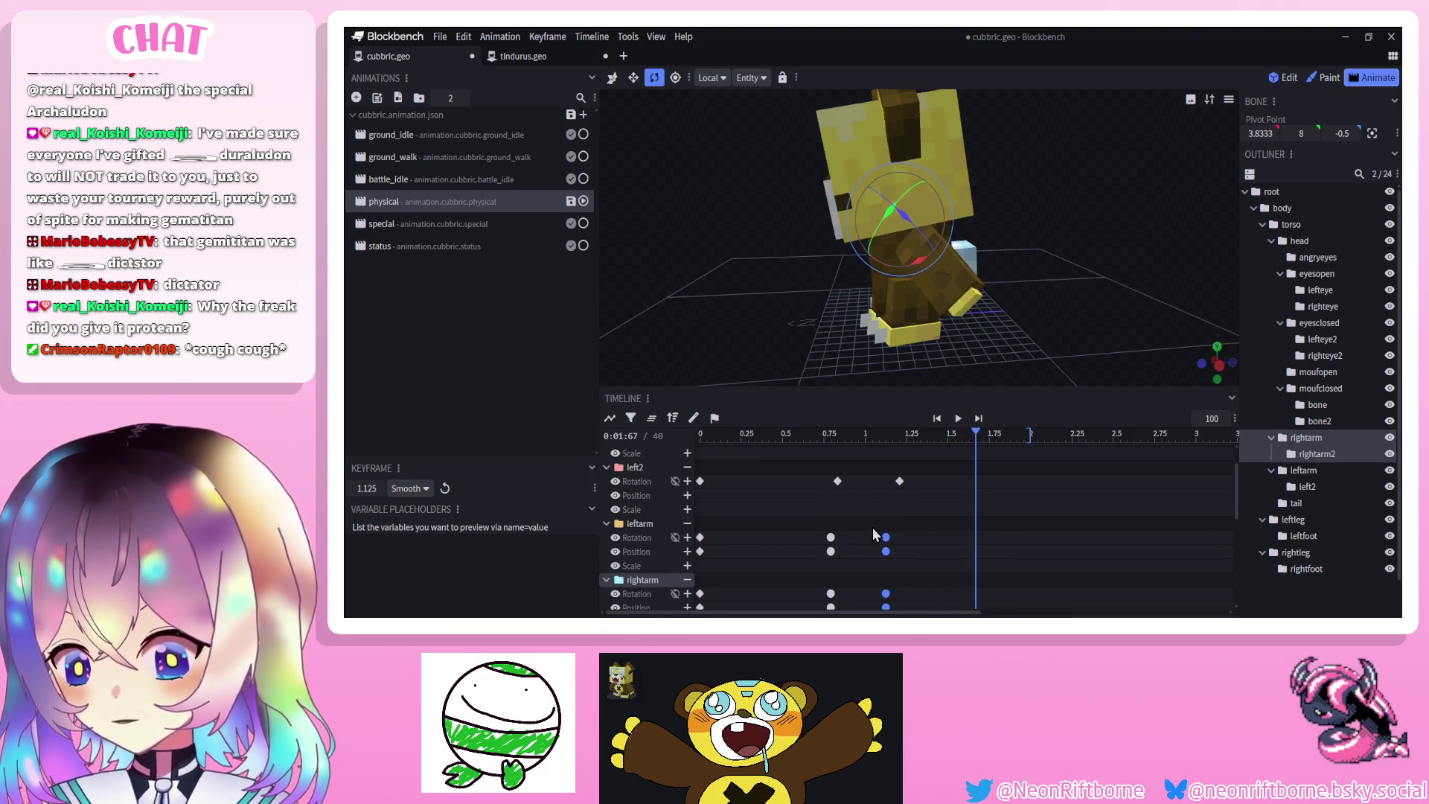
pyautogui.scroll(-1, 873, 527)
pyautogui.moveTo(872, 446)
pyautogui.mouseDown()
pyautogui.moveTo(768, 458)
pyautogui.moveTo(905, 467)
pyautogui.moveTo(935, 446)
pyautogui.moveTo(989, 446)
pyautogui.moveTo(939, 573)
pyautogui.mouseUp()
pyautogui.hotkey('ctrl', 'v')
# Key the arms' rest pose at 2.0 s, make the new keyframes Smooth, and play
pyautogui.click(983, 480)
pyautogui.click(1031, 480)
pyautogui.rightClick(981, 565)
pyautogui.moveTo(1041, 468)
pyautogui.click(1110, 493)
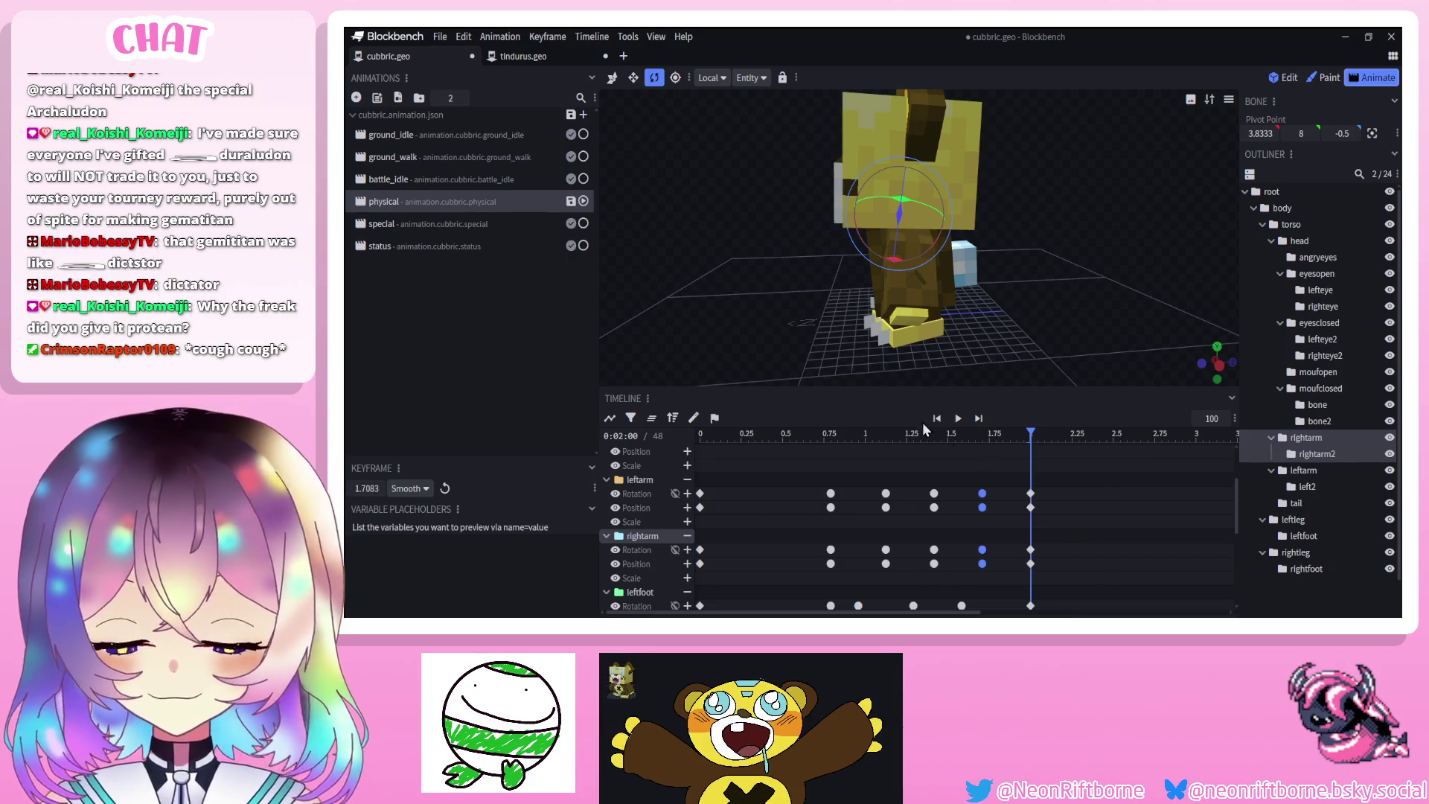
pyautogui.click(958, 419)
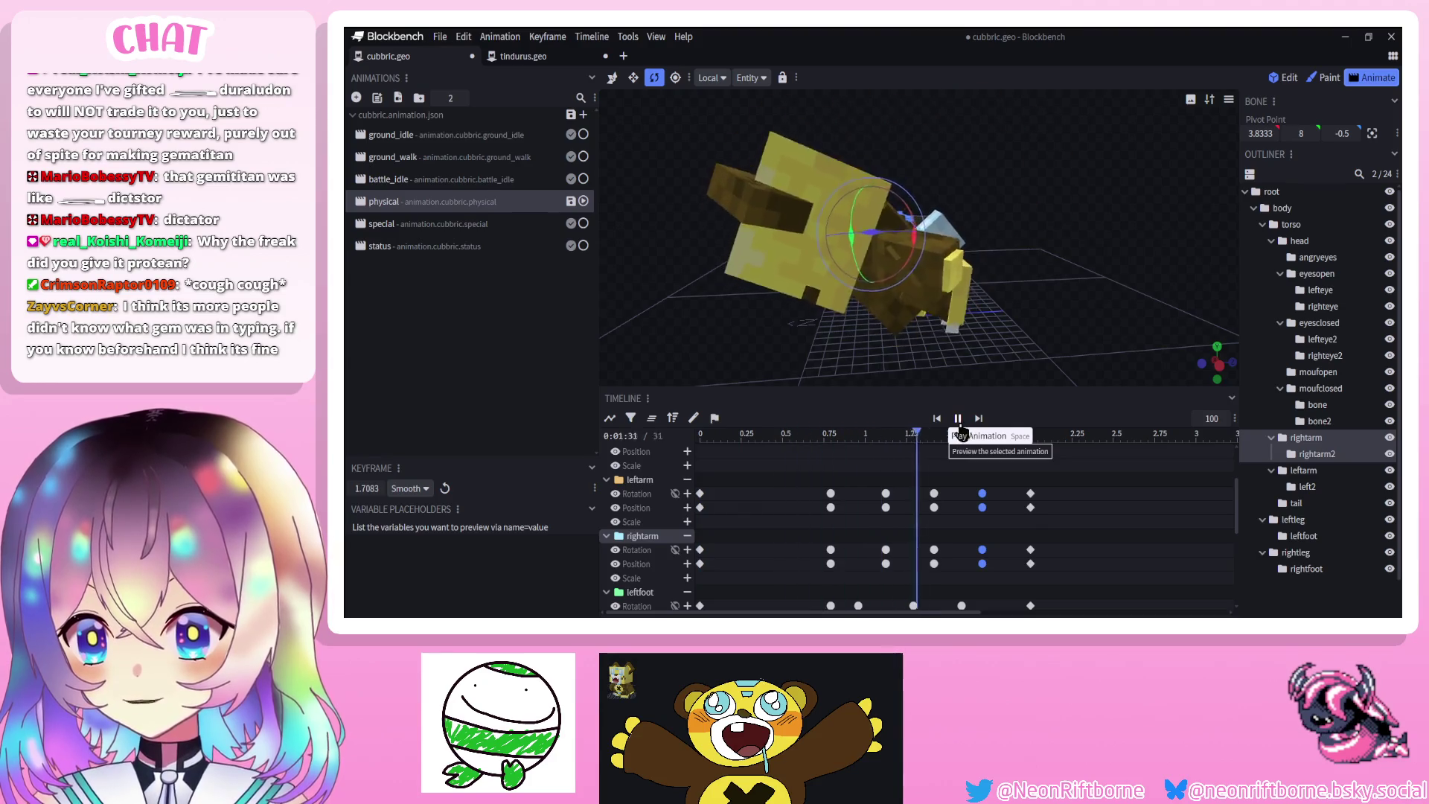
# At 0.79 s, rotate both arms further to about 61.7 on X, then preview
pyautogui.click(957, 419)
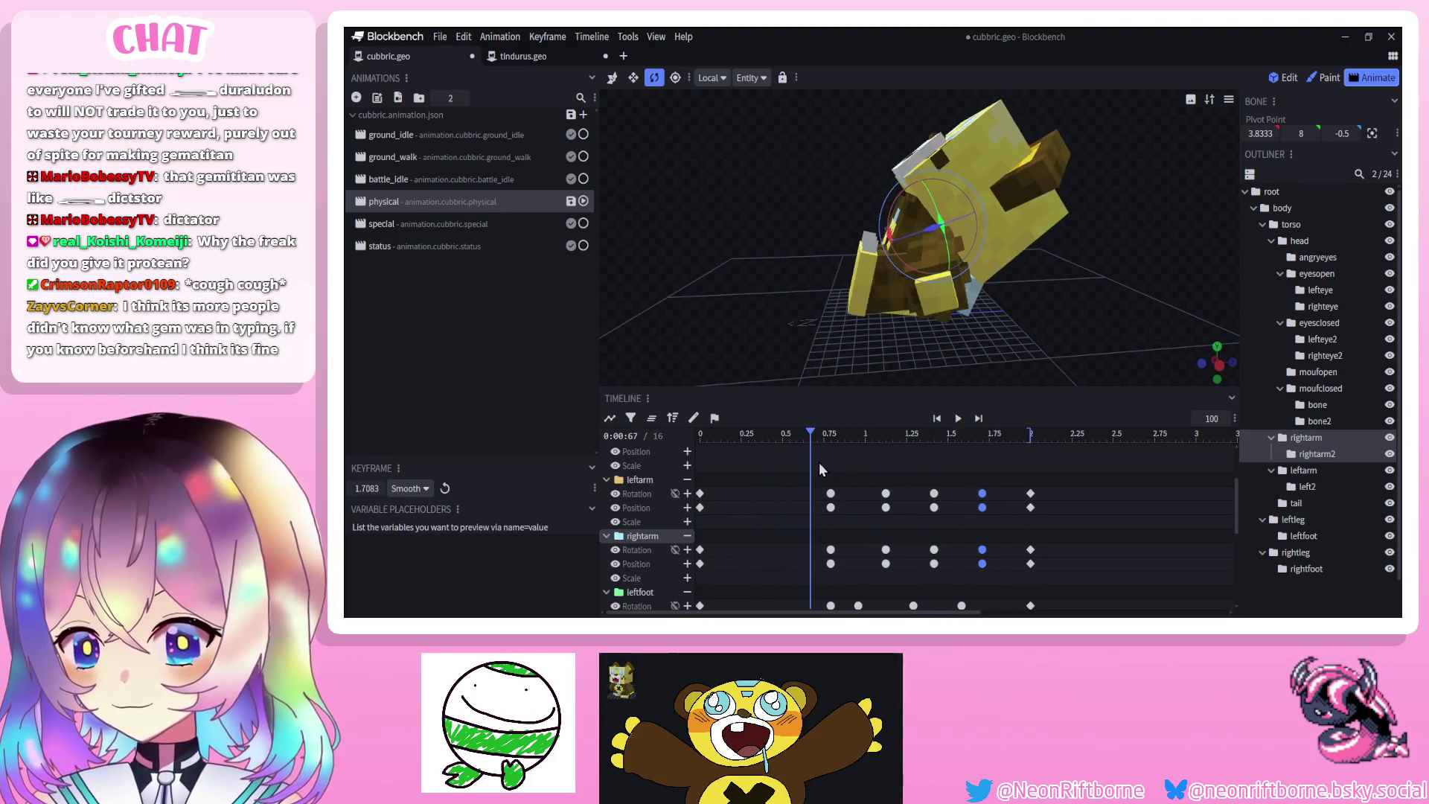
pyautogui.click(830, 433)
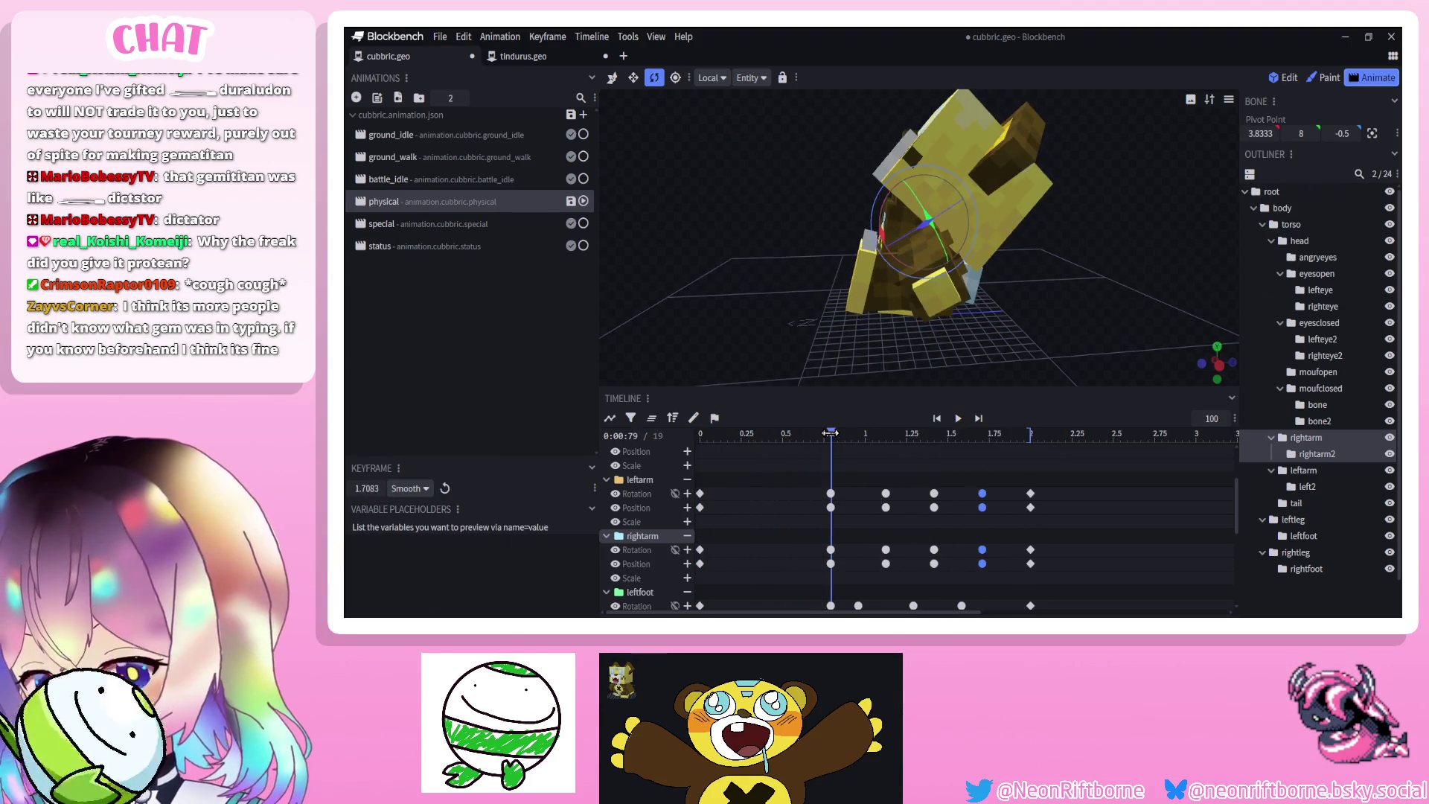
pyautogui.click(912, 226)
pyautogui.moveTo(707, 234)
pyautogui.mouseDown()
pyautogui.moveTo(797, 270)
pyautogui.moveTo(977, 243)
pyautogui.moveTo(971, 278)
pyautogui.moveTo(1061, 329)
pyautogui.moveTo(999, 317)
pyautogui.moveTo(930, 217)
pyautogui.mouseUp()
pyautogui.click(977, 242)
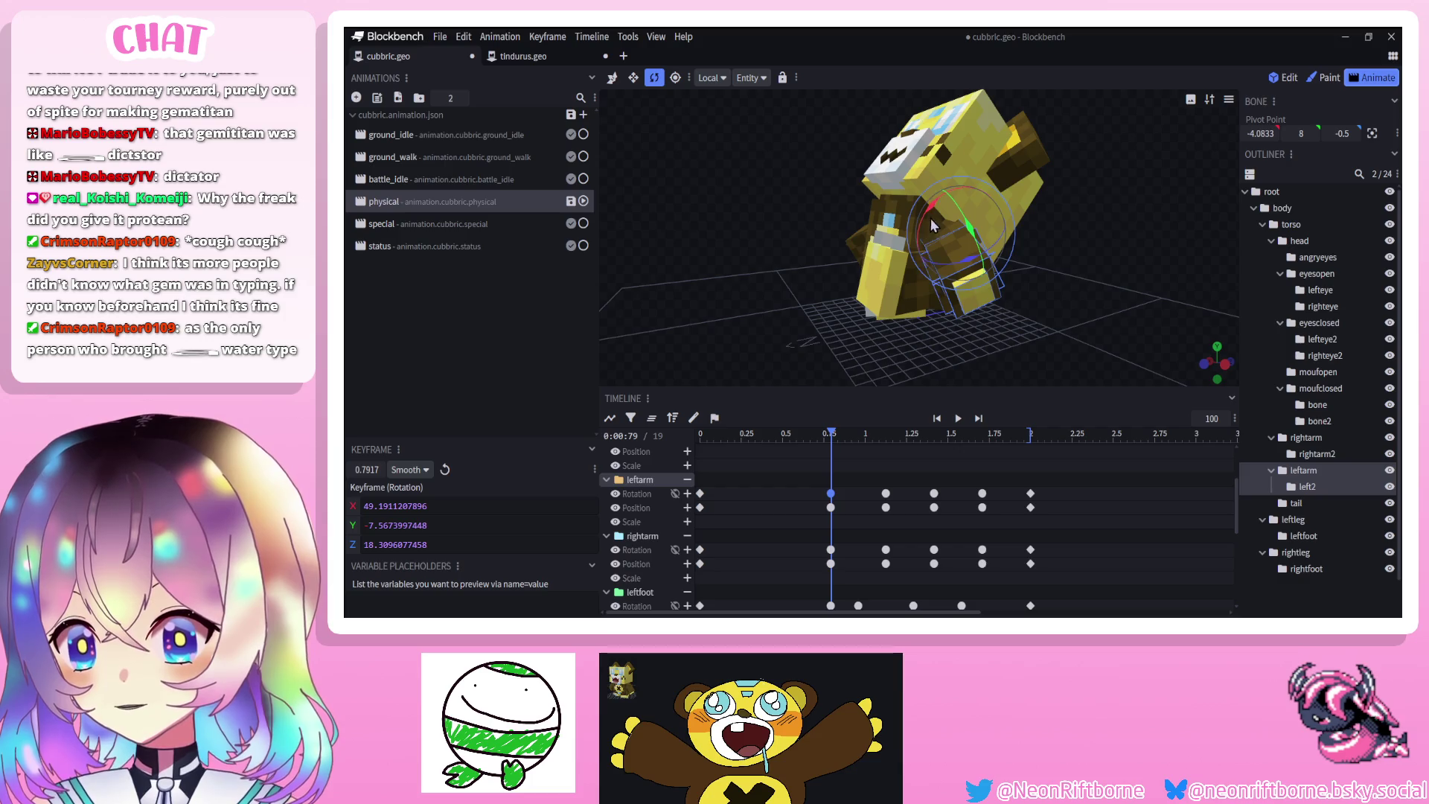
pyautogui.moveTo(626, 163)
pyautogui.mouseDown()
pyautogui.moveTo(893, 255)
pyautogui.moveTo(894, 206)
pyautogui.mouseUp()
pyautogui.click(882, 238)
pyautogui.moveTo(780, 203); pyautogui.dragTo(655, 195)
pyautogui.click(955, 419)
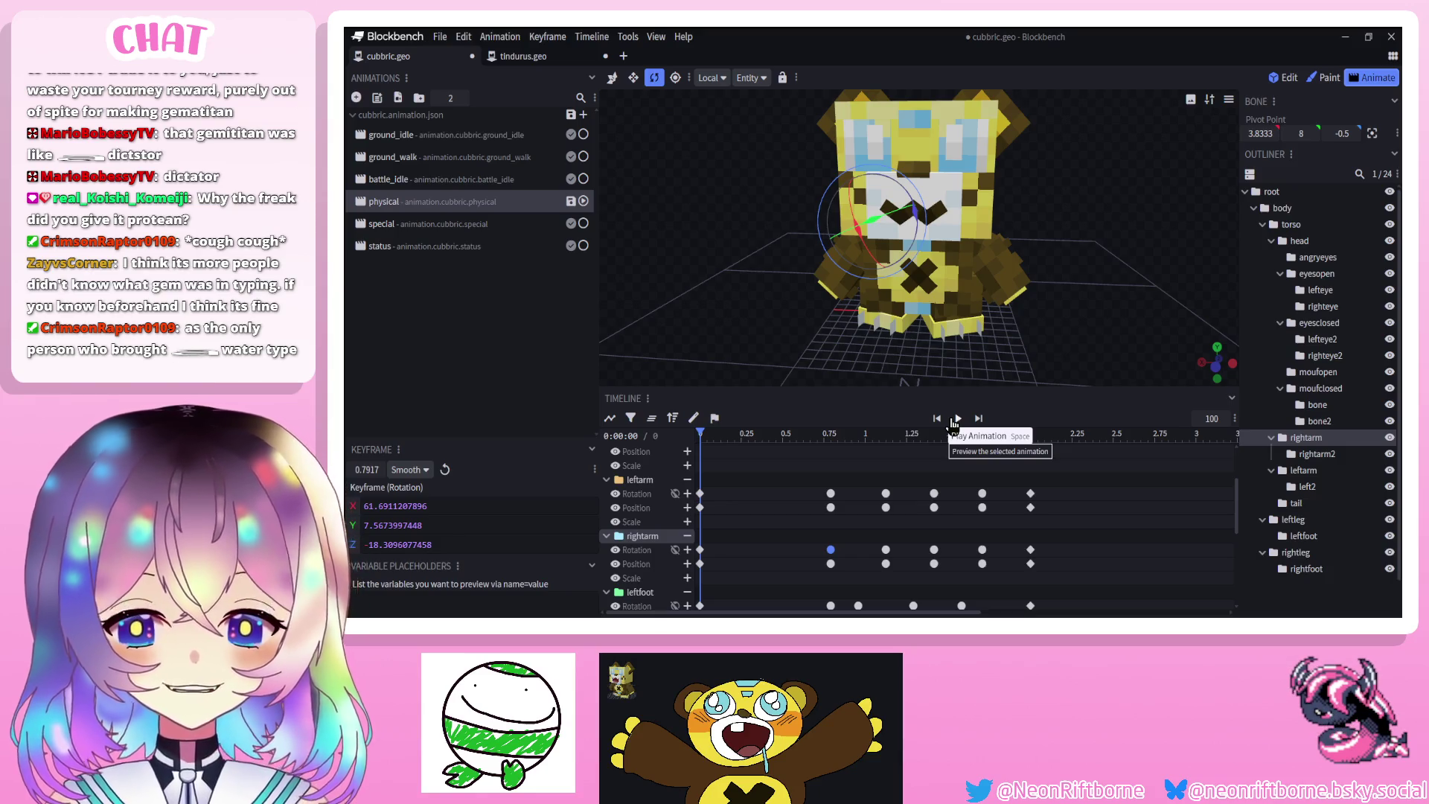
# Shift the selected arm keyframes from 0.96 s to 1.04 s
pyautogui.click(954, 423)
pyautogui.moveTo(1143, 285)
pyautogui.mouseDown()
pyautogui.moveTo(1002, 283)
pyautogui.moveTo(998, 394)
pyautogui.mouseUp()
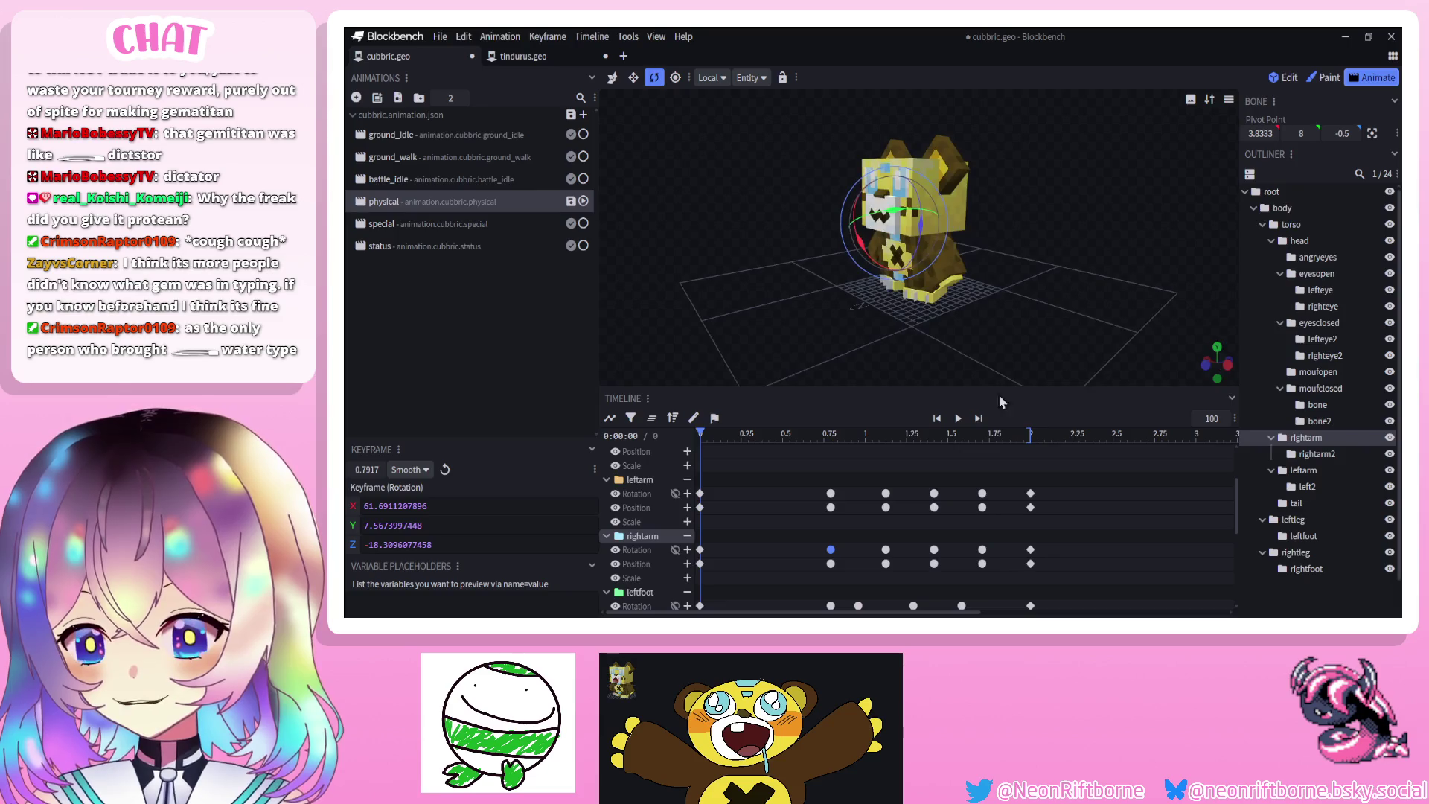
pyautogui.click(958, 418)
pyautogui.scroll(-1, 893, 521)
pyautogui.moveTo(879, 554)
pyautogui.mouseDown()
pyautogui.moveTo(895, 477)
pyautogui.moveTo(872, 475)
pyautogui.mouseUp()
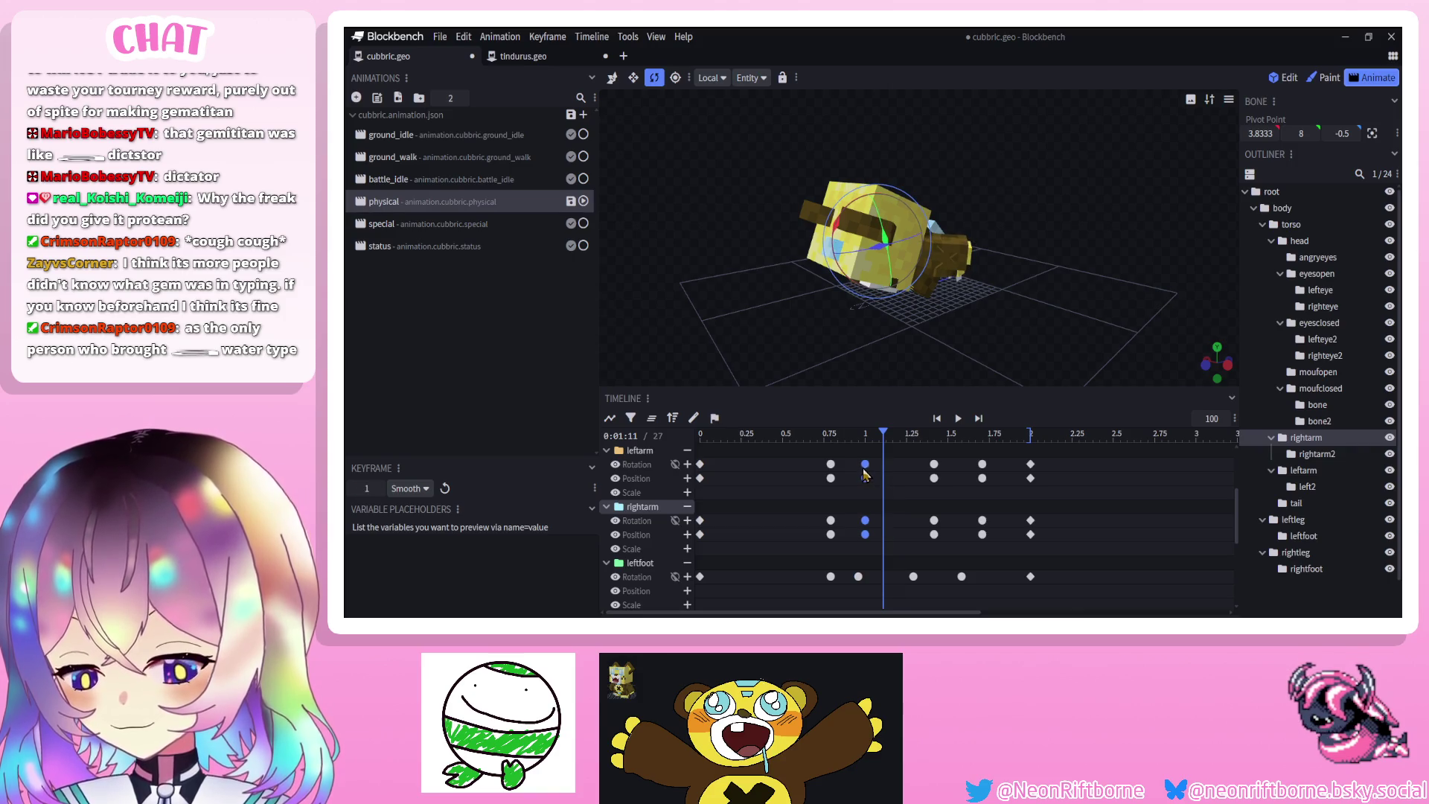
pyautogui.click(958, 418)
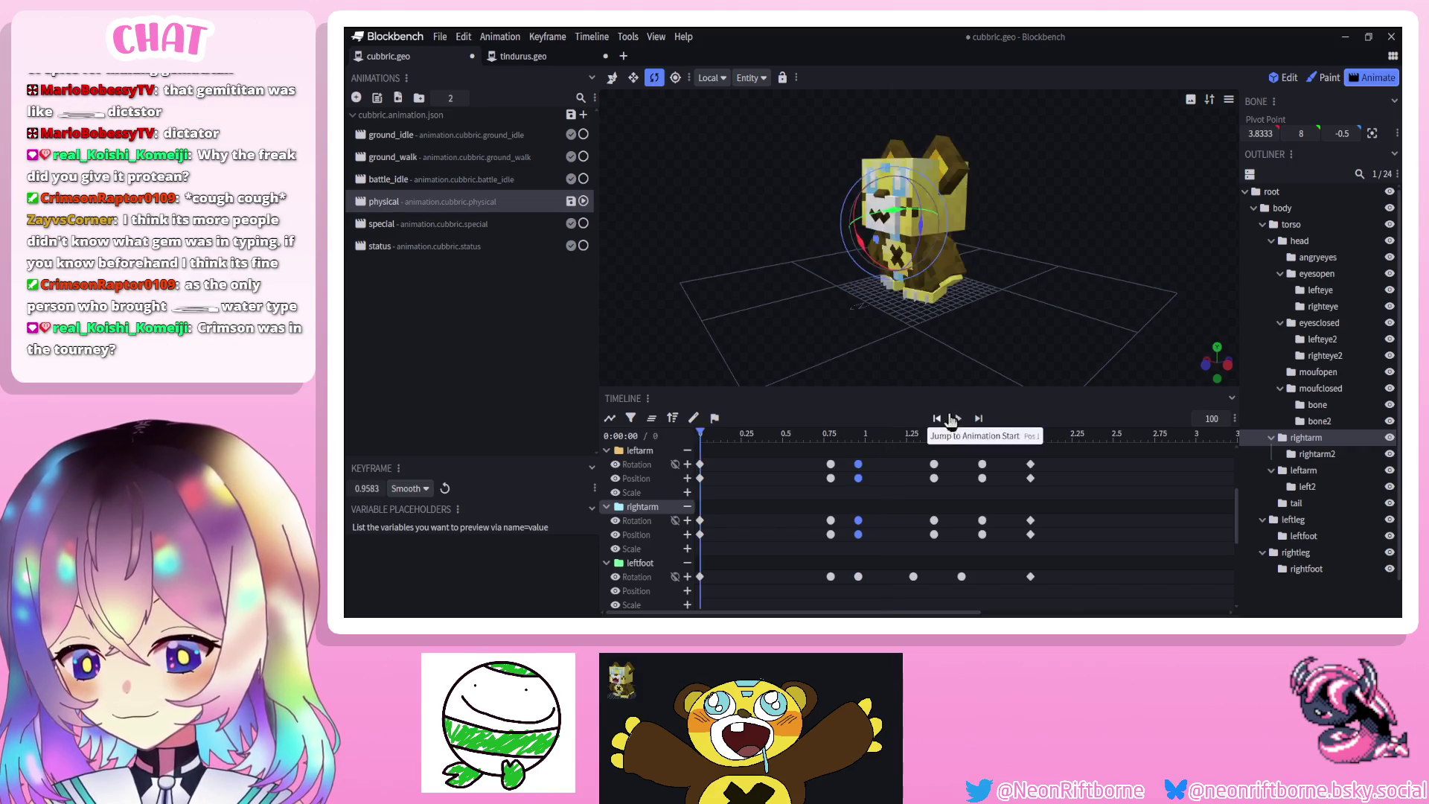
pyautogui.click(958, 418)
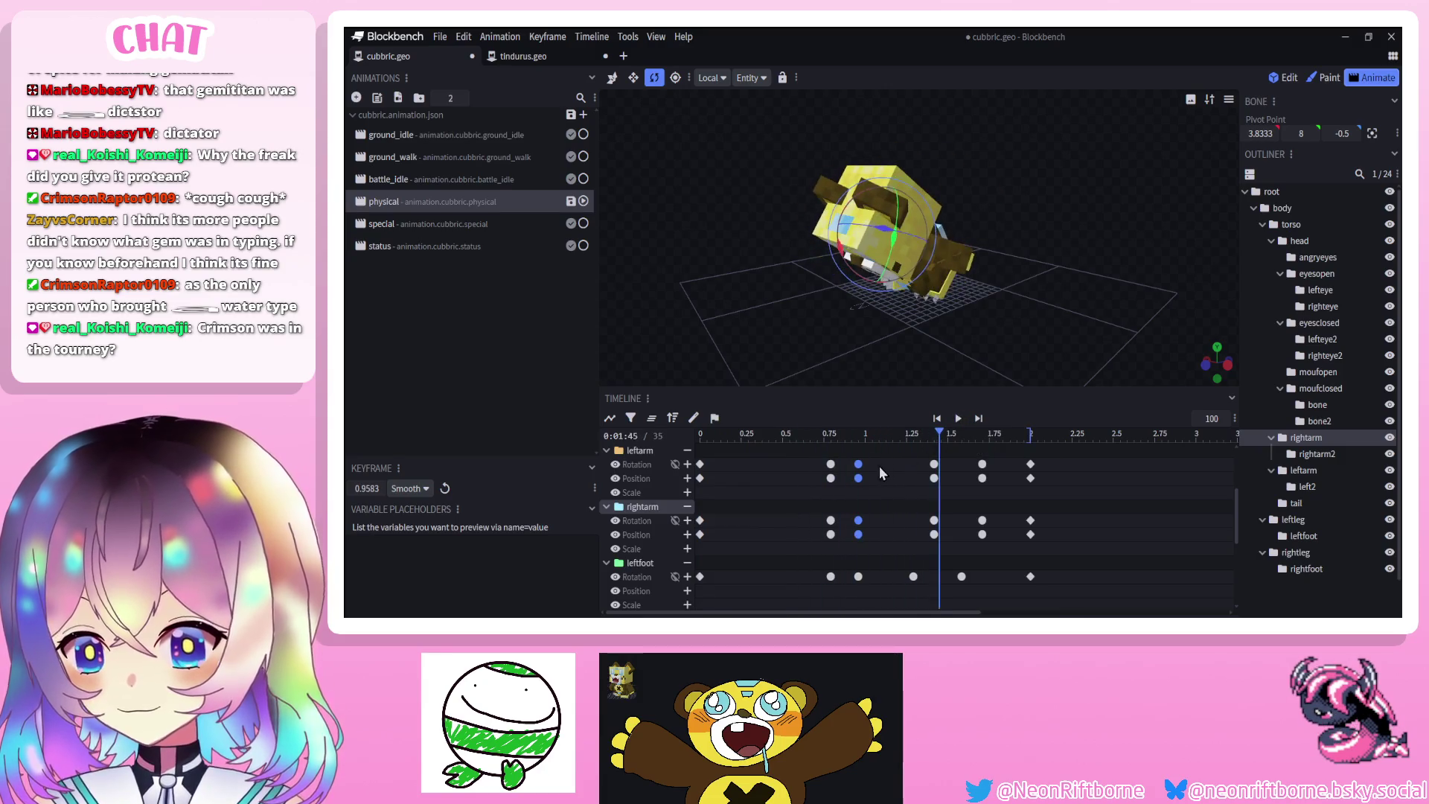
pyautogui.moveTo(861, 468); pyautogui.dragTo(876, 470)
# Replay the animation and scrub to 0.79 s and 0.38 s to check the arm timing
pyautogui.click(939, 423)
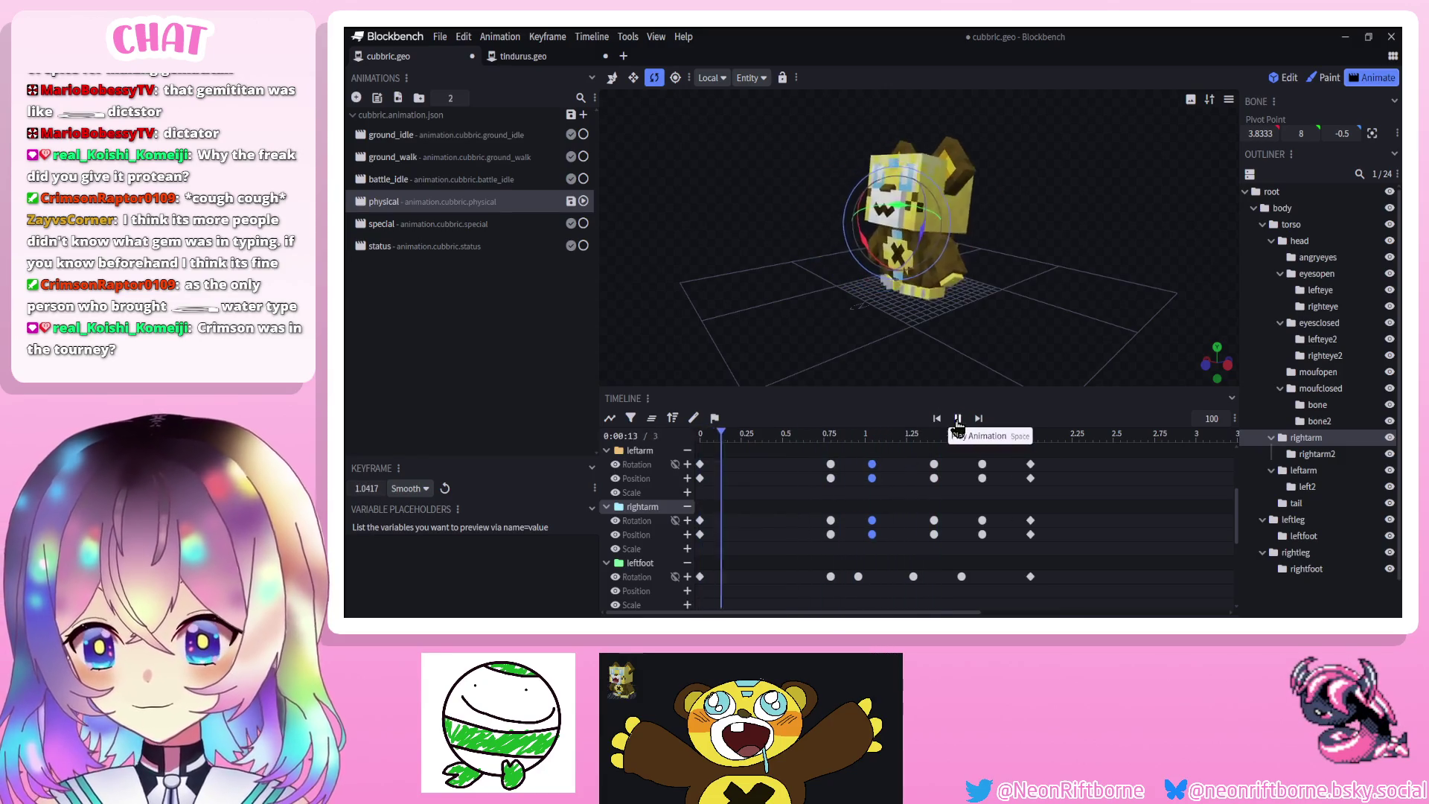
pyautogui.press('space')
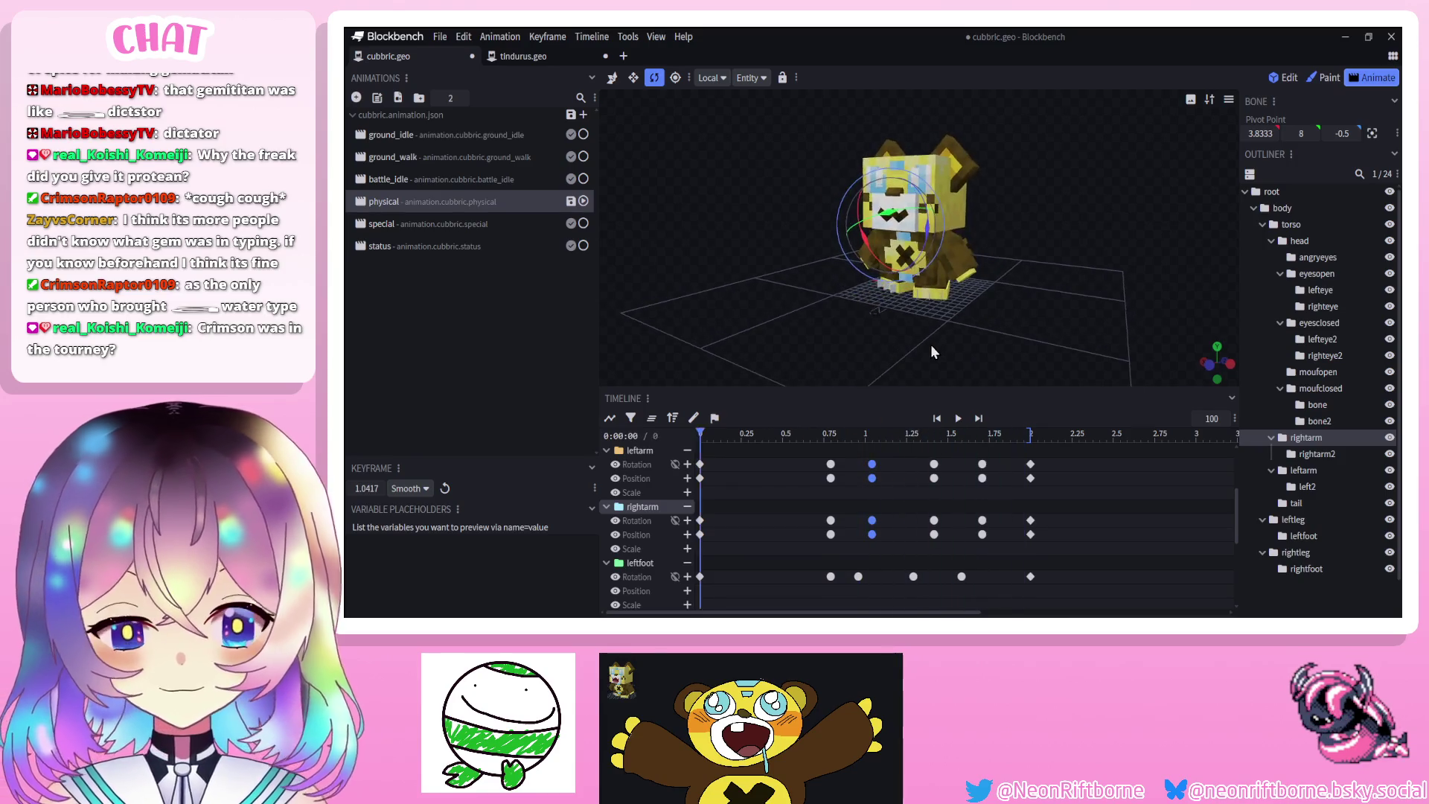
pyautogui.click(958, 418)
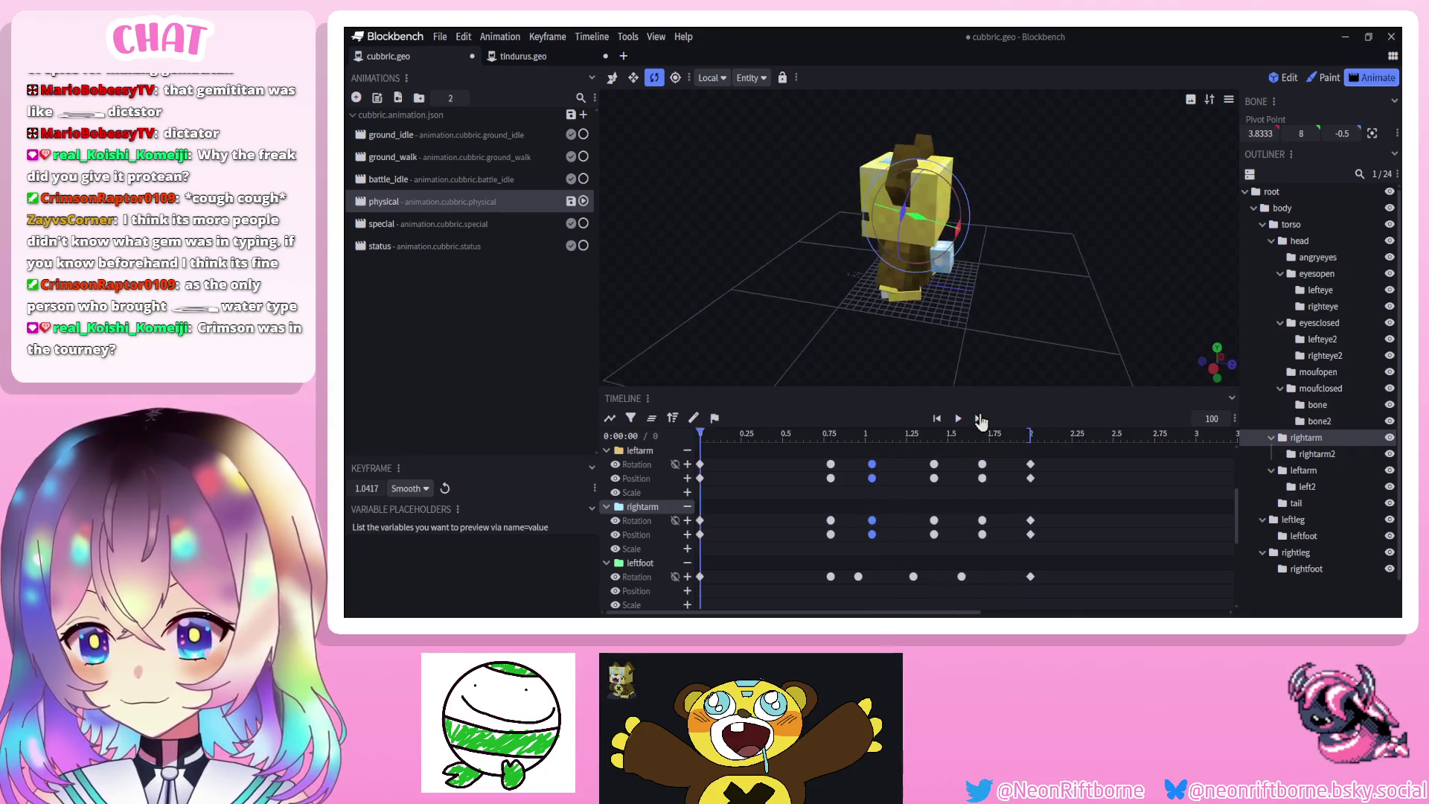
pyautogui.click(958, 419)
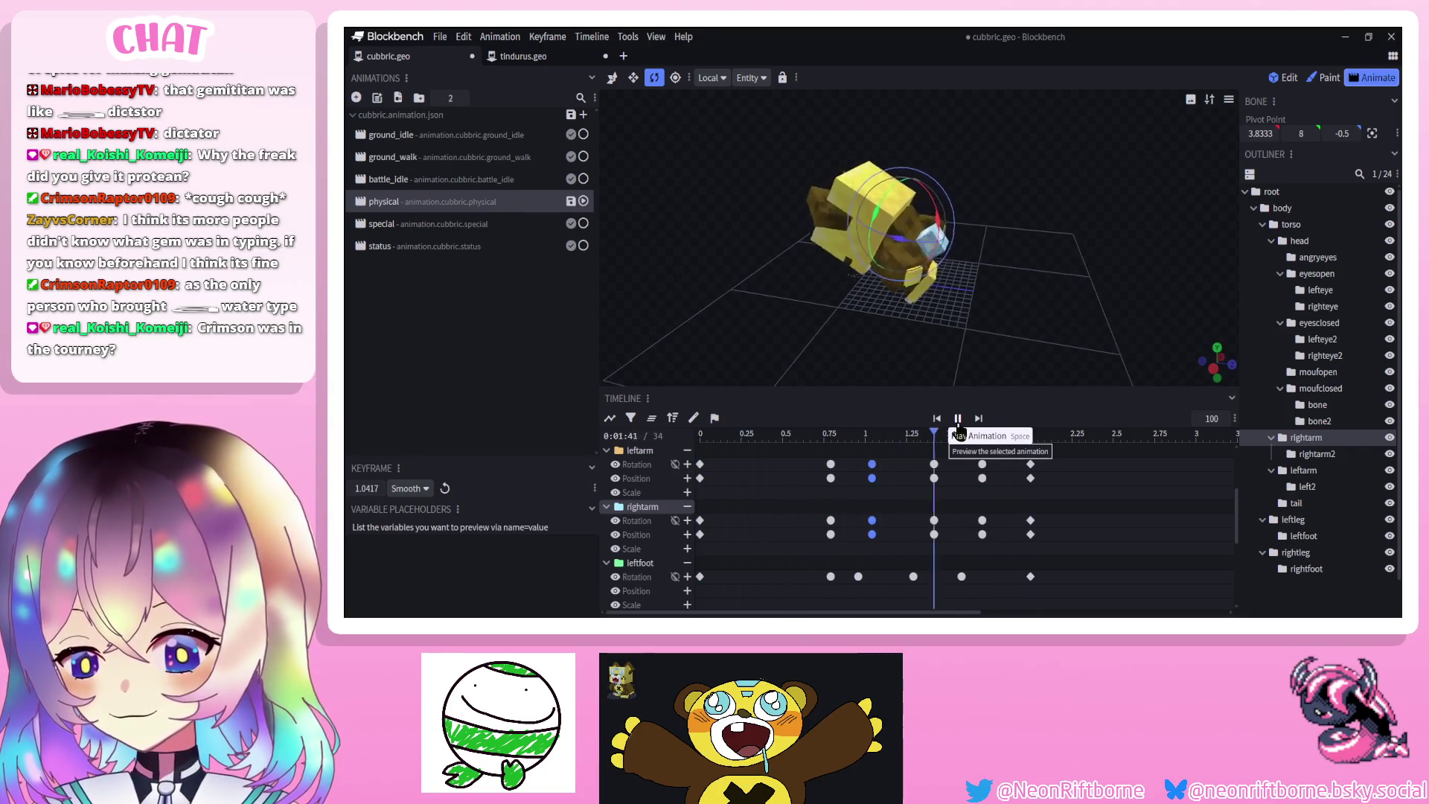
pyautogui.moveTo(889, 430); pyautogui.dragTo(829, 438)
pyautogui.moveTo(855, 320); pyautogui.dragTo(942, 319)
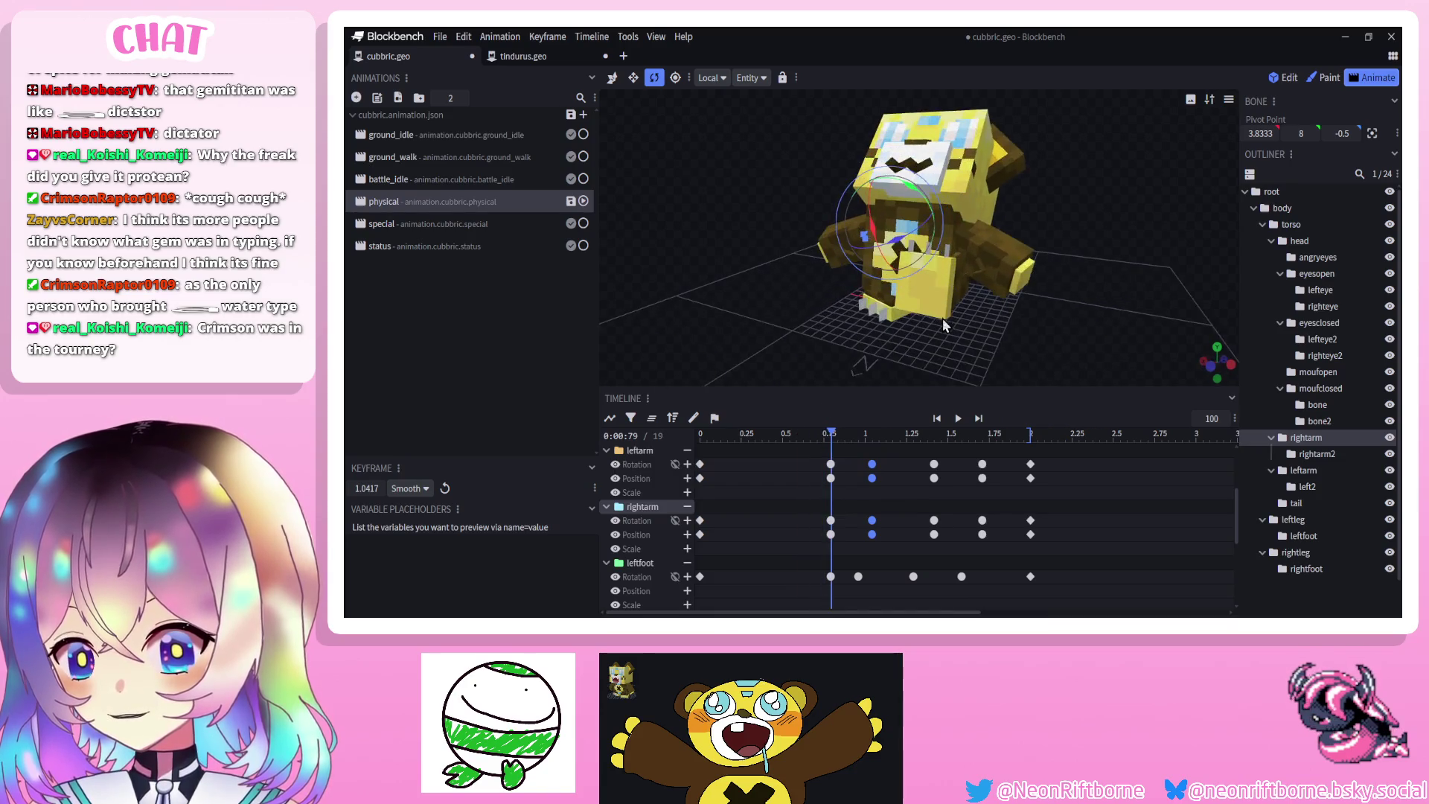
pyautogui.moveTo(832, 439)
pyautogui.mouseDown()
pyautogui.moveTo(737, 440)
pyautogui.moveTo(768, 457)
pyautogui.moveTo(918, 443)
pyautogui.mouseUp()
pyautogui.moveTo(1065, 307)
pyautogui.mouseDown()
pyautogui.moveTo(763, 349)
pyautogui.moveTo(753, 324)
pyautogui.moveTo(642, 286)
pyautogui.mouseUp()
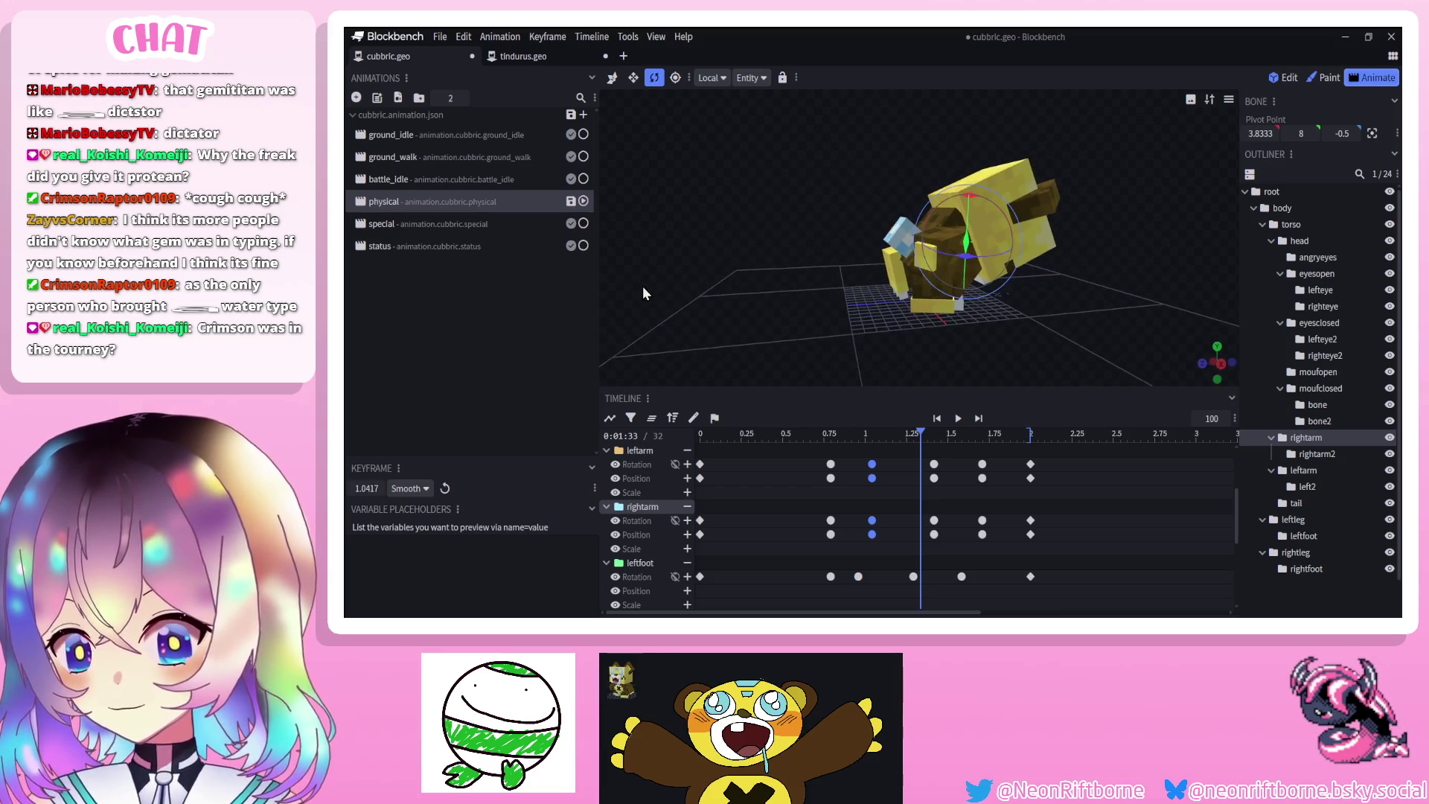
pyautogui.moveTo(923, 433); pyautogui.dragTo(993, 439)
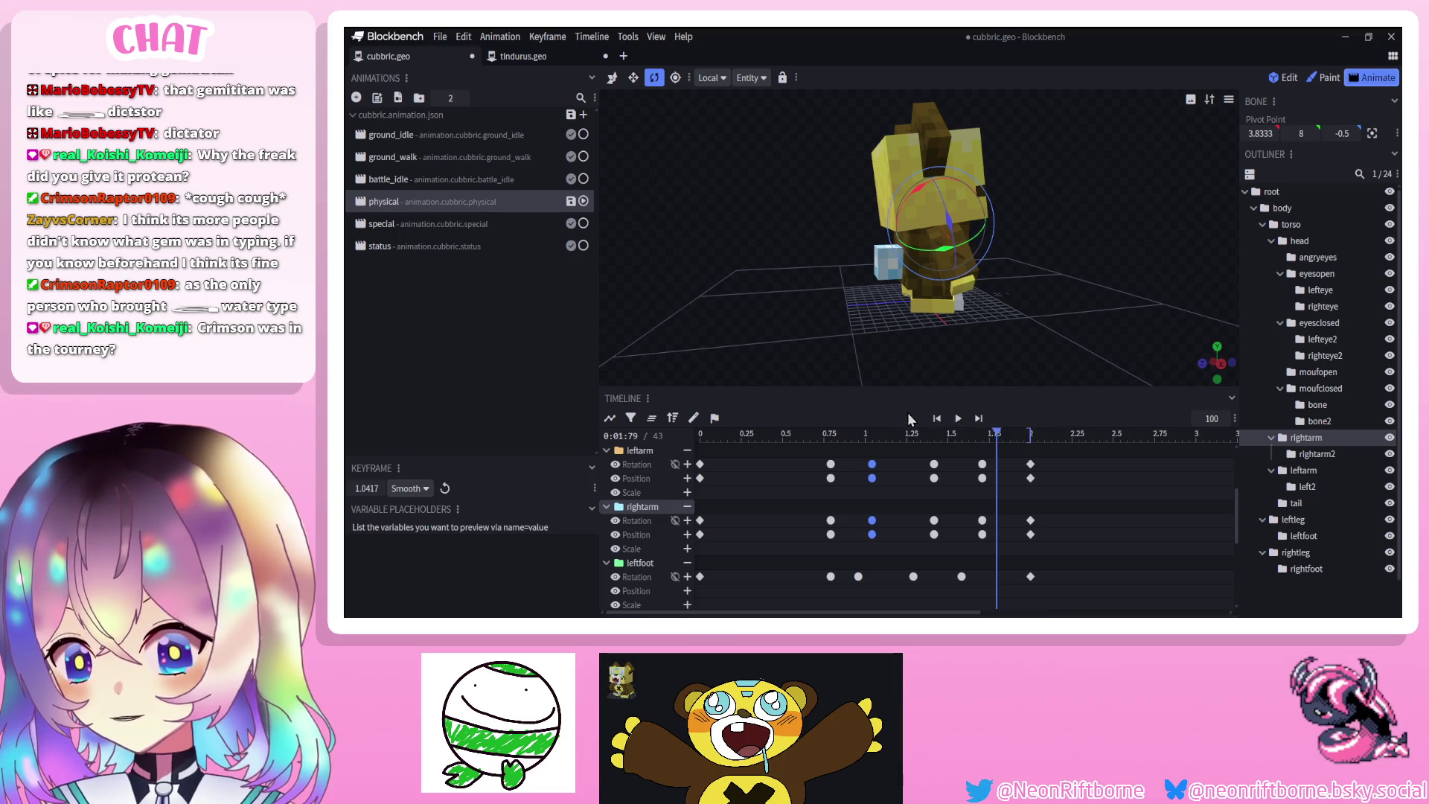
# Play and pause the animation around 0.78–0.83 s to review the bear's pose
pyautogui.click(959, 420)
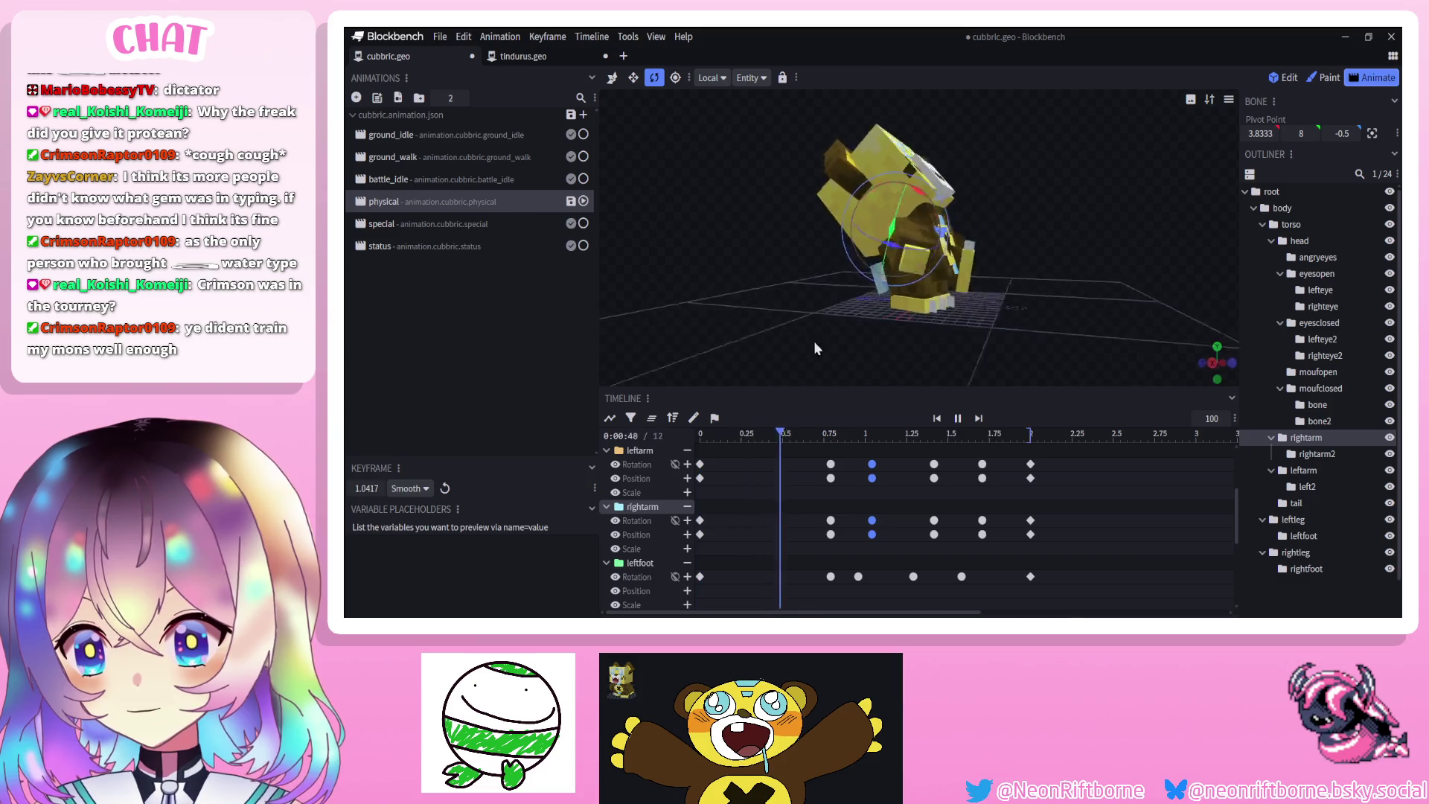
pyautogui.click(958, 418)
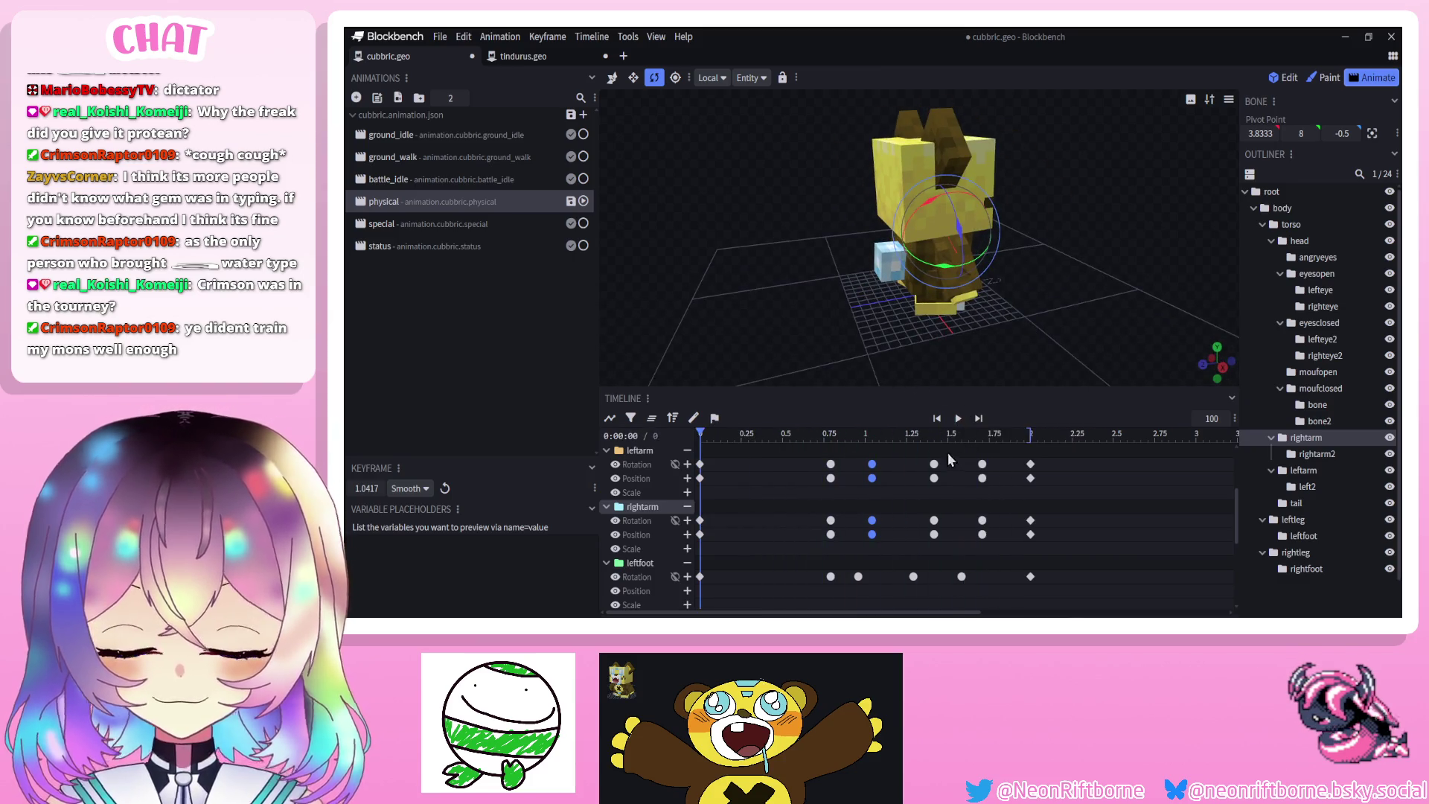
pyautogui.press('space')
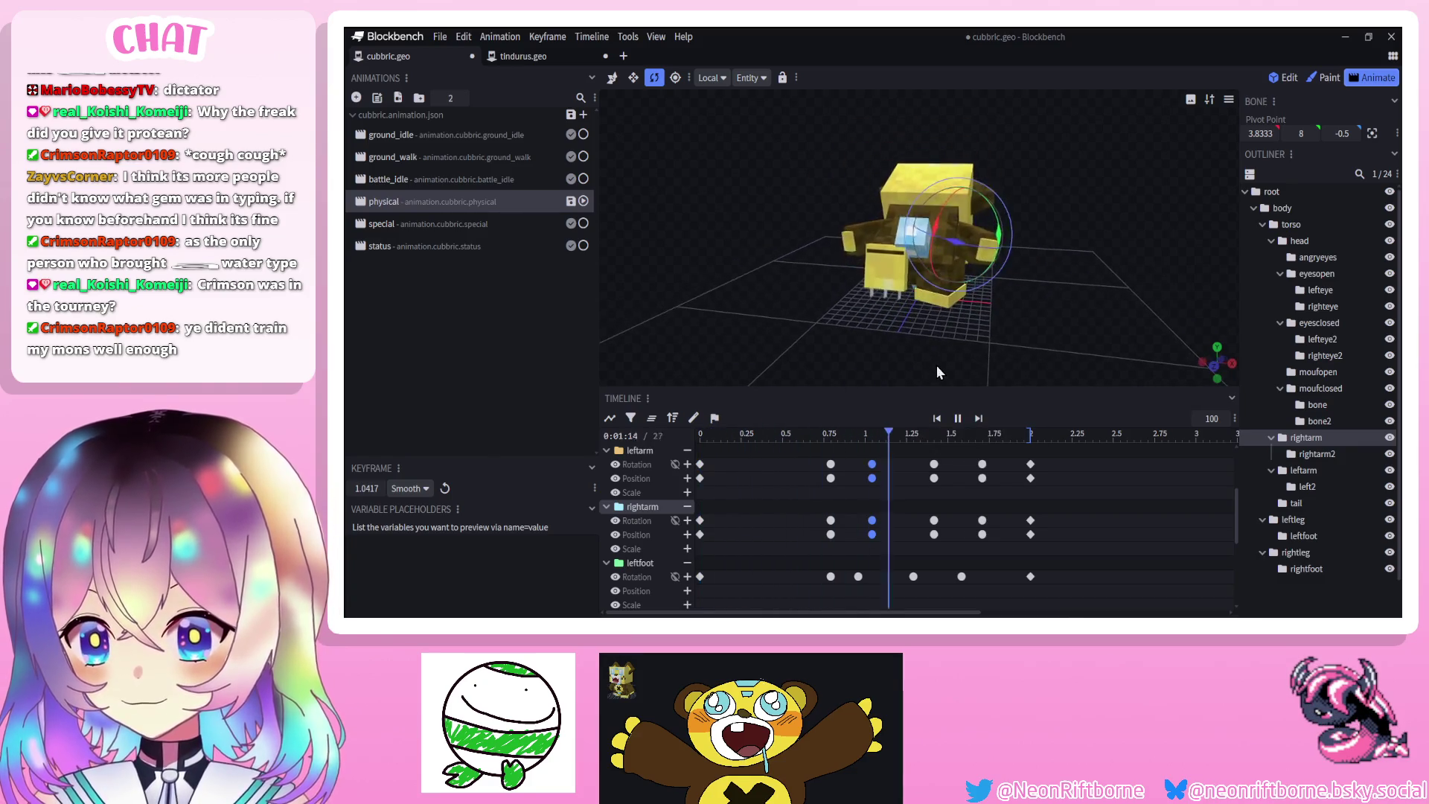
pyautogui.click(955, 426)
pyautogui.click(957, 421)
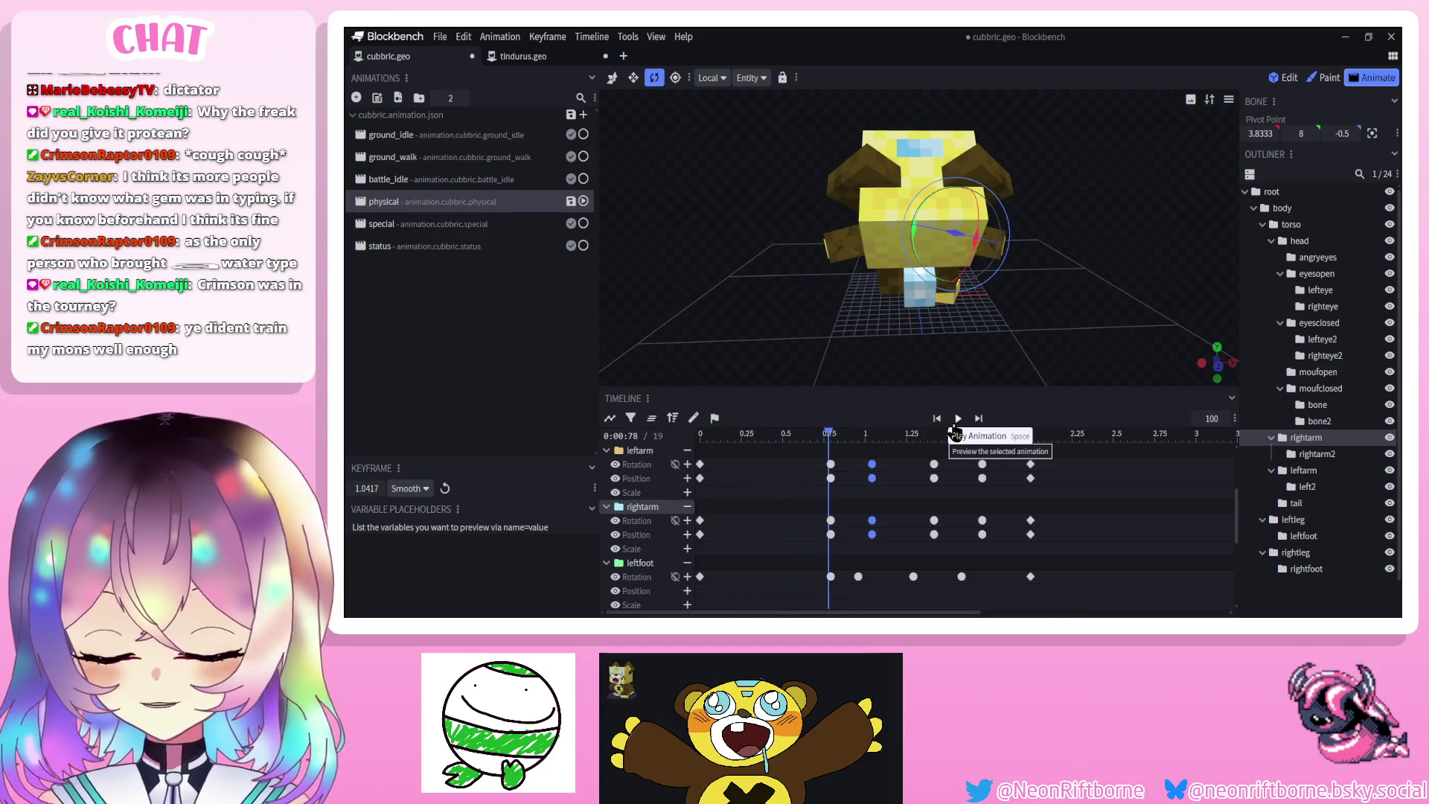
pyautogui.click(955, 426)
pyautogui.click(956, 425)
pyautogui.moveTo(780, 347); pyautogui.dragTo(869, 376)
pyautogui.moveTo(929, 435); pyautogui.dragTo(834, 442)
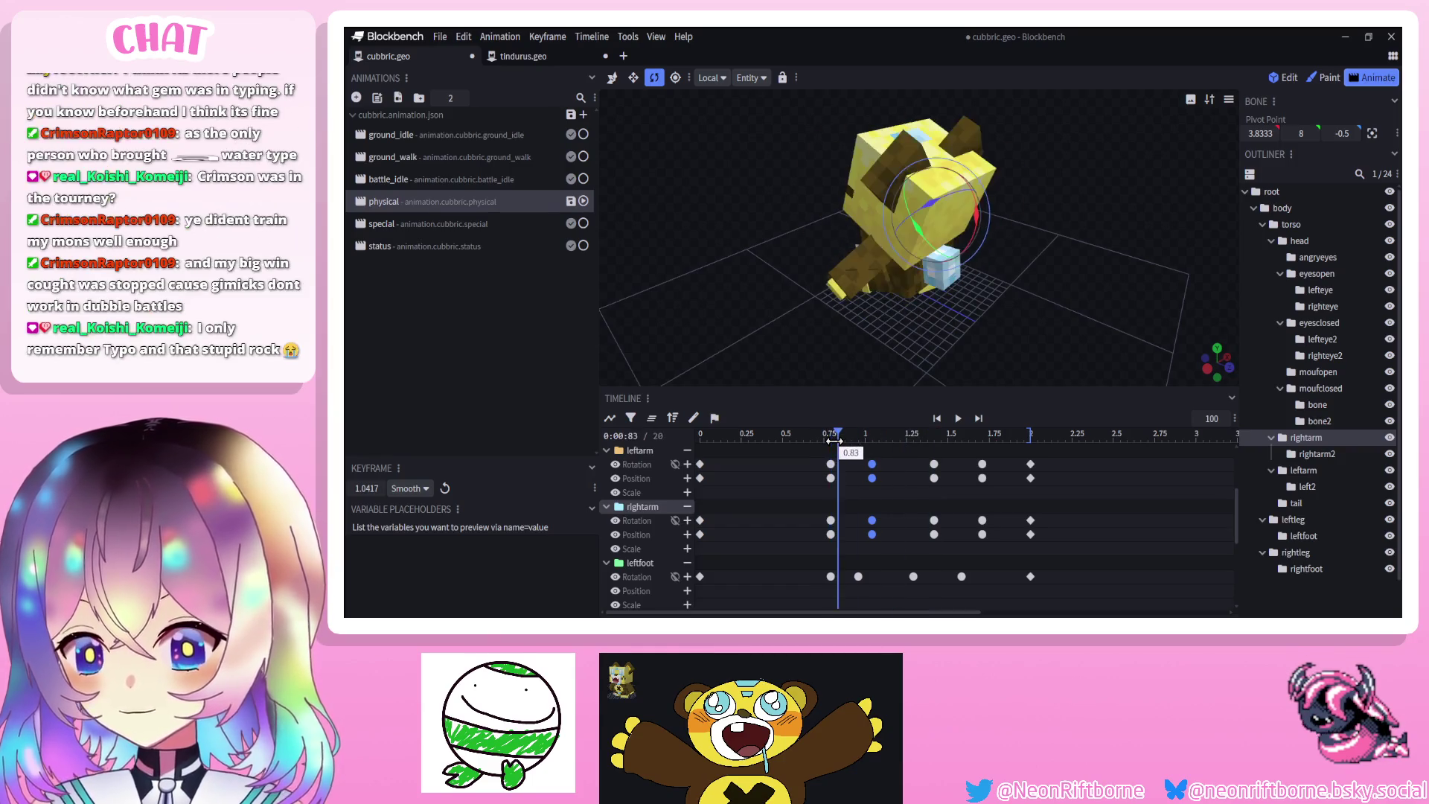
pyautogui.moveTo(736, 350); pyautogui.dragTo(832, 336)
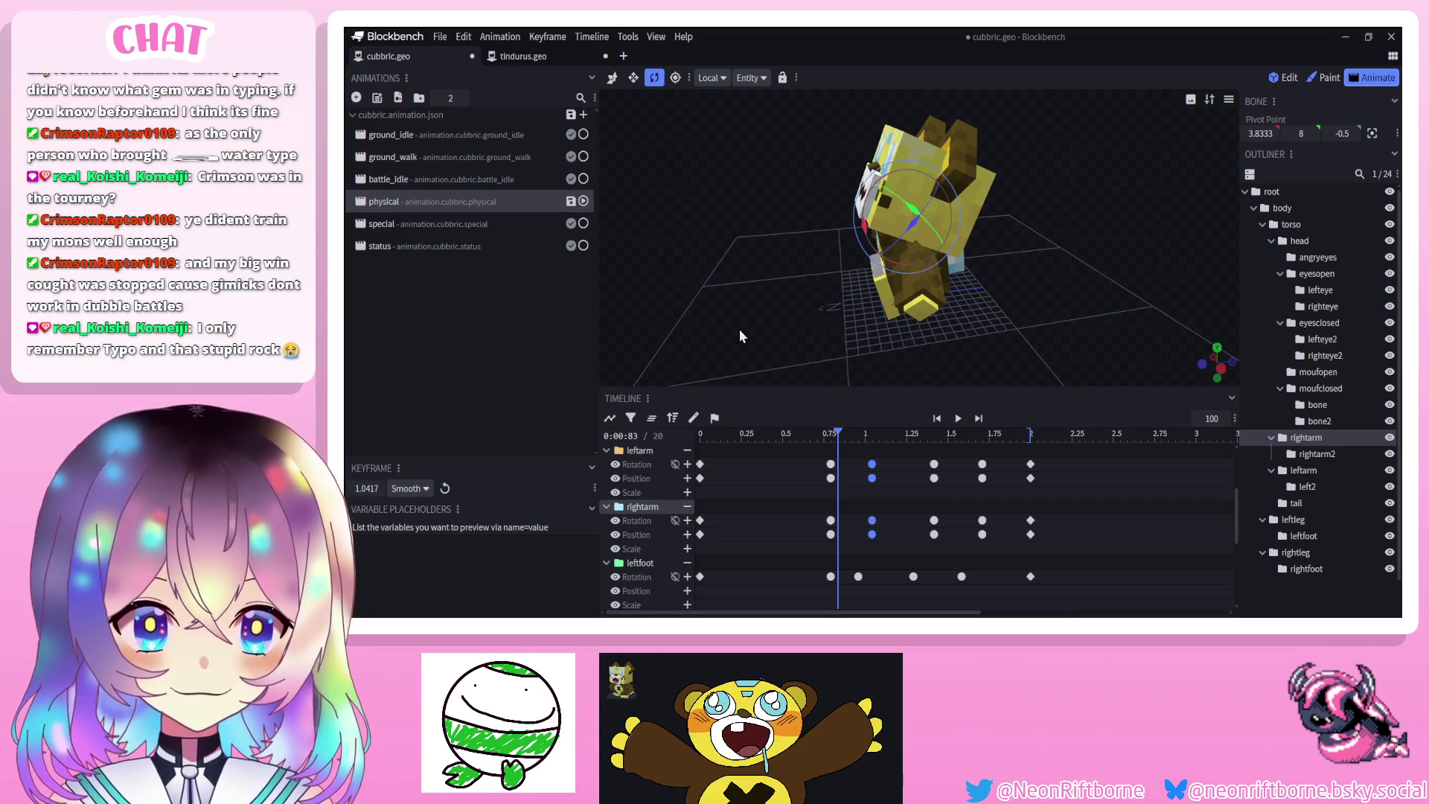
# At about 1.21 s, key left2 and rightarm2 rotations with Z at 41.94
pyautogui.click(899, 434)
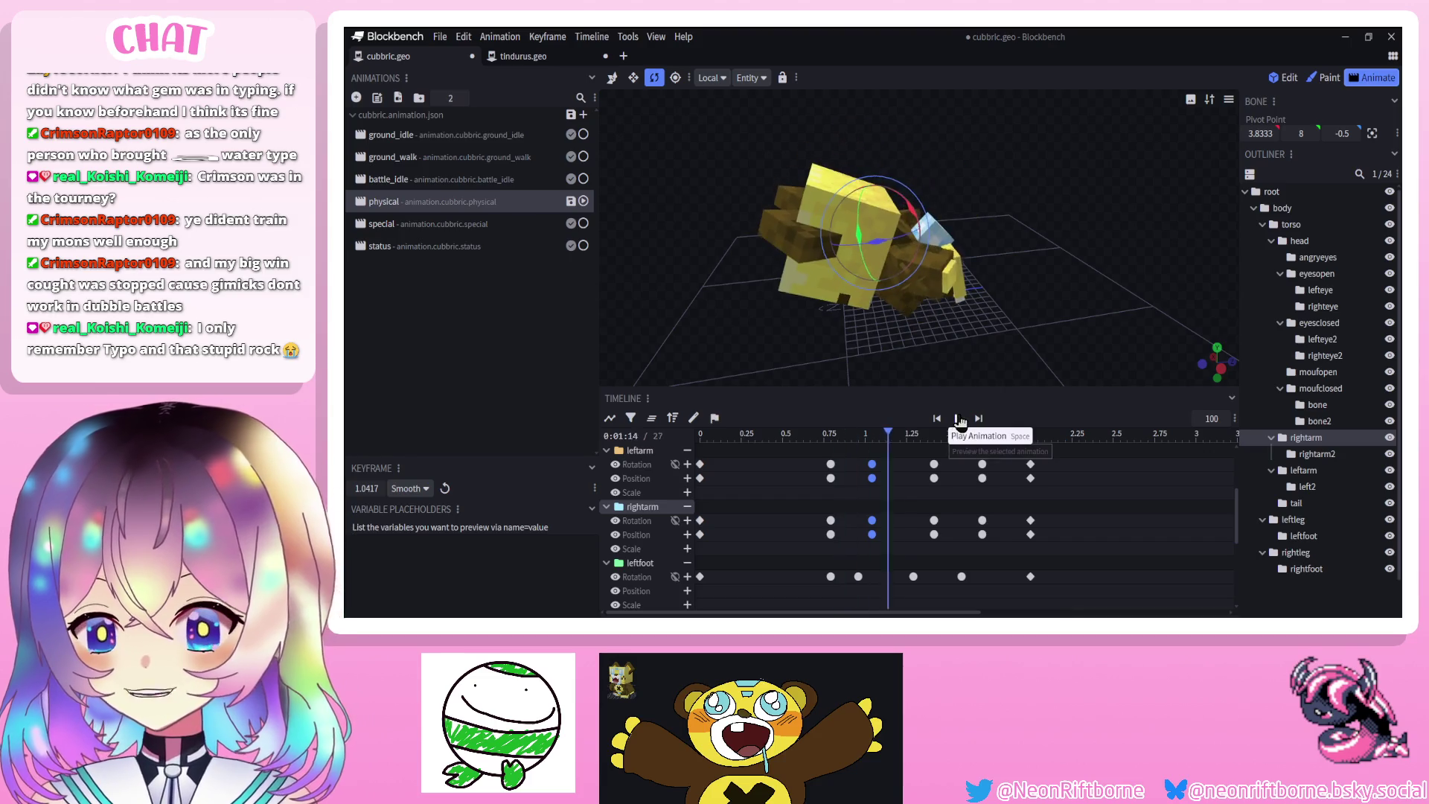
pyautogui.click(938, 307)
pyautogui.moveTo(937, 291)
pyautogui.mouseDown()
pyautogui.moveTo(917, 312)
pyautogui.moveTo(976, 355)
pyautogui.moveTo(957, 250)
pyautogui.mouseUp()
pyautogui.click(965, 256)
pyautogui.moveTo(937, 305)
pyautogui.mouseDown()
pyautogui.moveTo(1068, 296)
pyautogui.moveTo(1181, 180)
pyautogui.moveTo(1202, 225)
pyautogui.mouseUp()
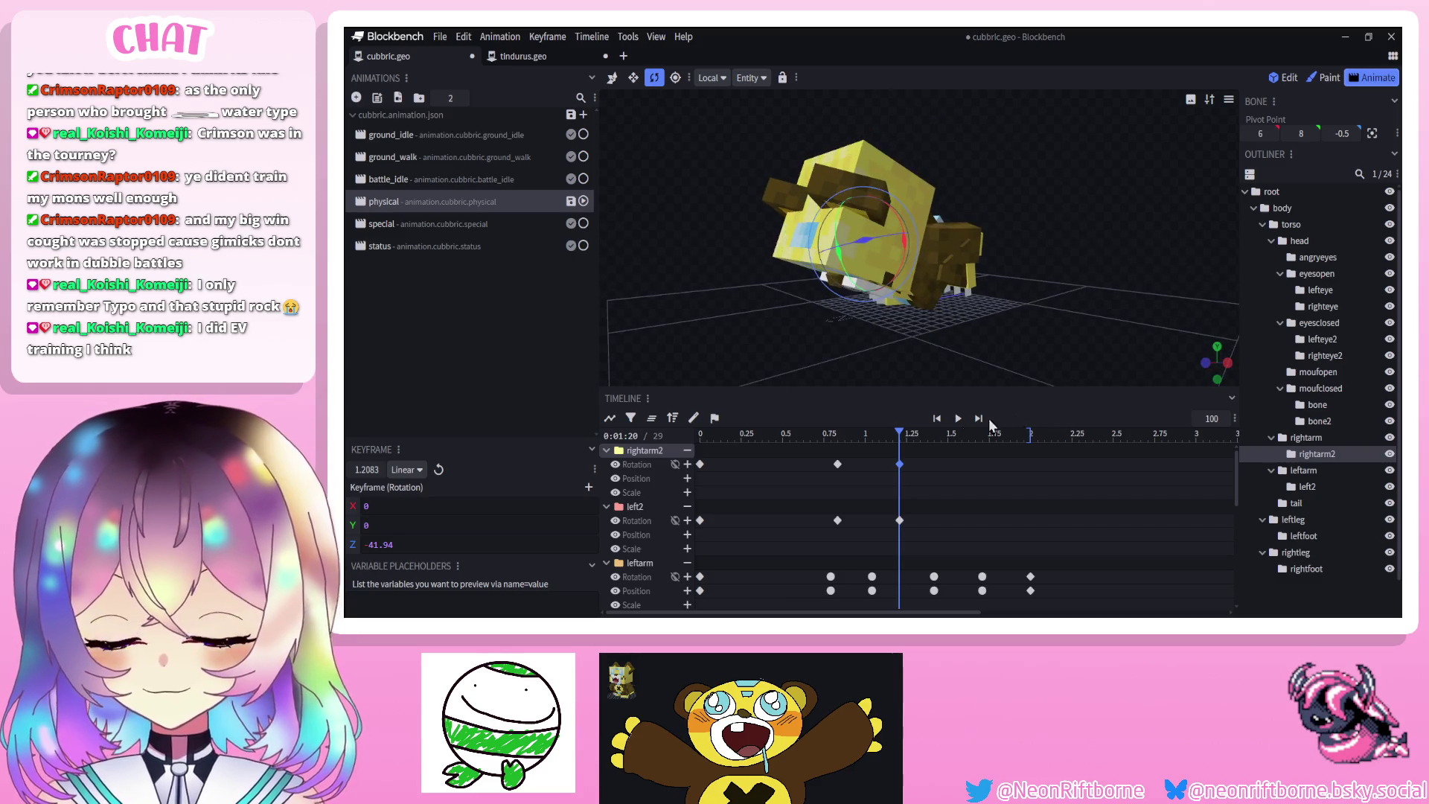
# Preview the animation and select the right and left arm bones
pyautogui.click(958, 418)
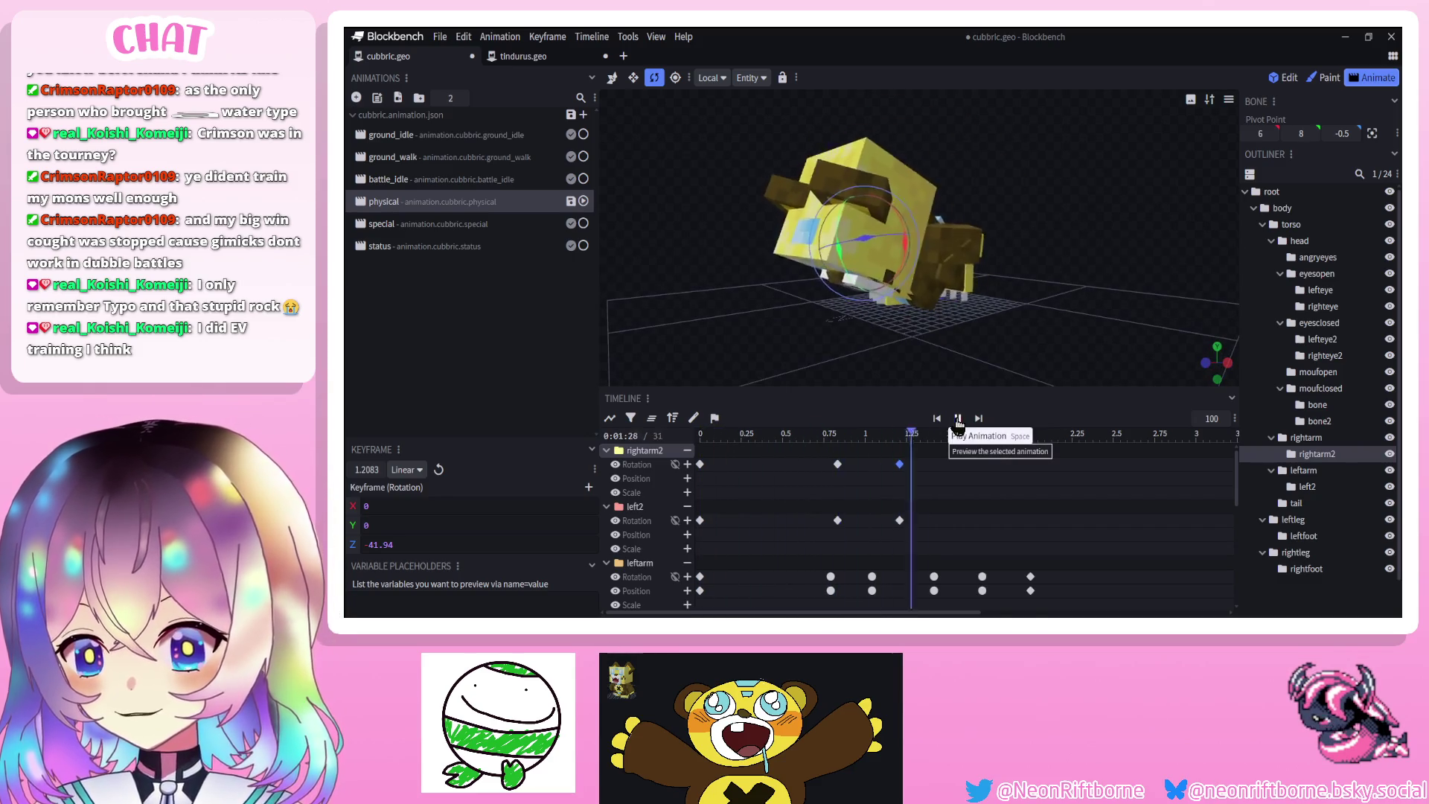
pyautogui.click(958, 418)
pyautogui.moveTo(826, 435)
pyautogui.mouseDown()
pyautogui.moveTo(777, 434)
pyautogui.moveTo(832, 437)
pyautogui.mouseUp()
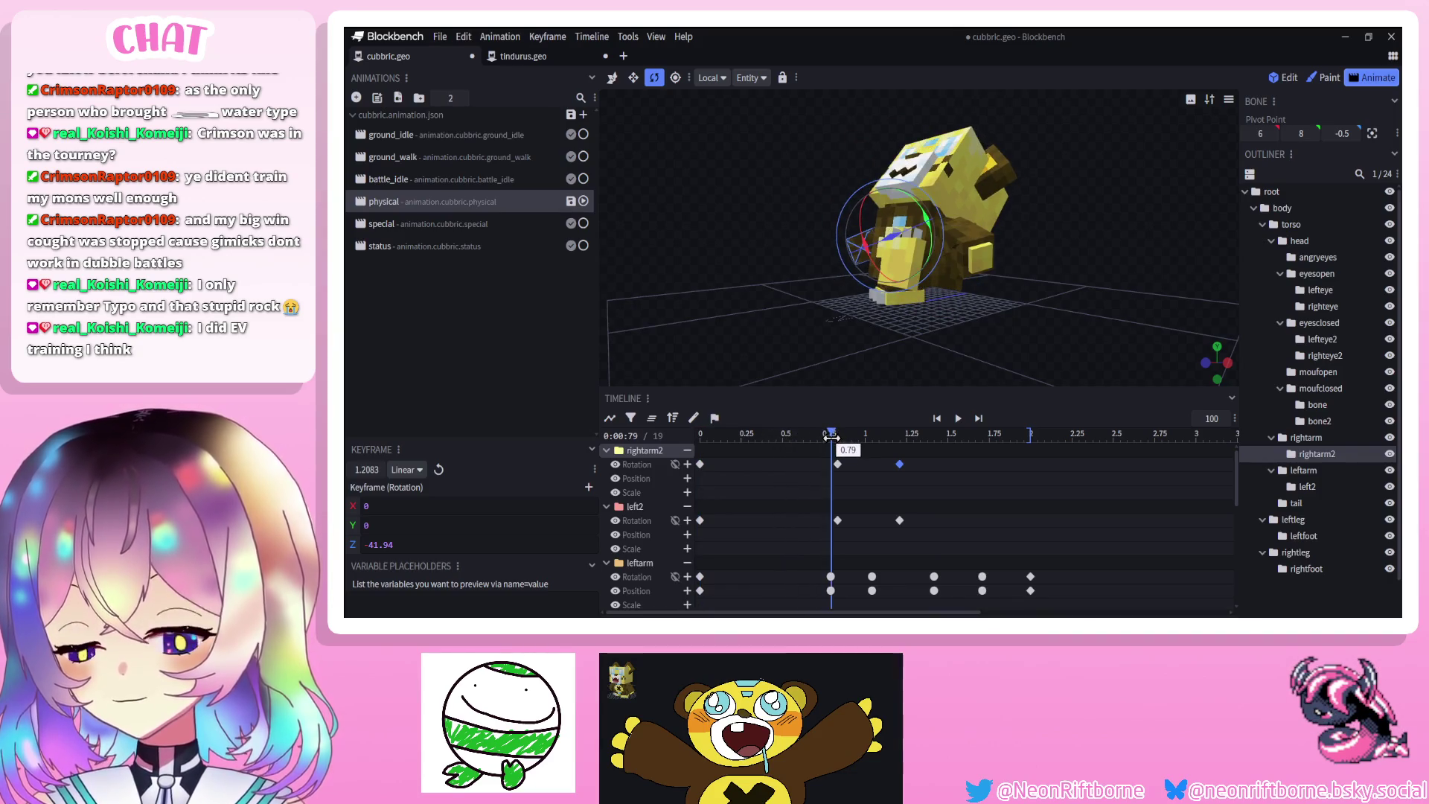
pyautogui.moveTo(820, 314)
pyautogui.mouseDown()
pyautogui.moveTo(880, 356)
pyautogui.moveTo(877, 232)
pyautogui.mouseUp()
pyautogui.click(876, 234)
pyautogui.moveTo(739, 286); pyautogui.dragTo(917, 252)
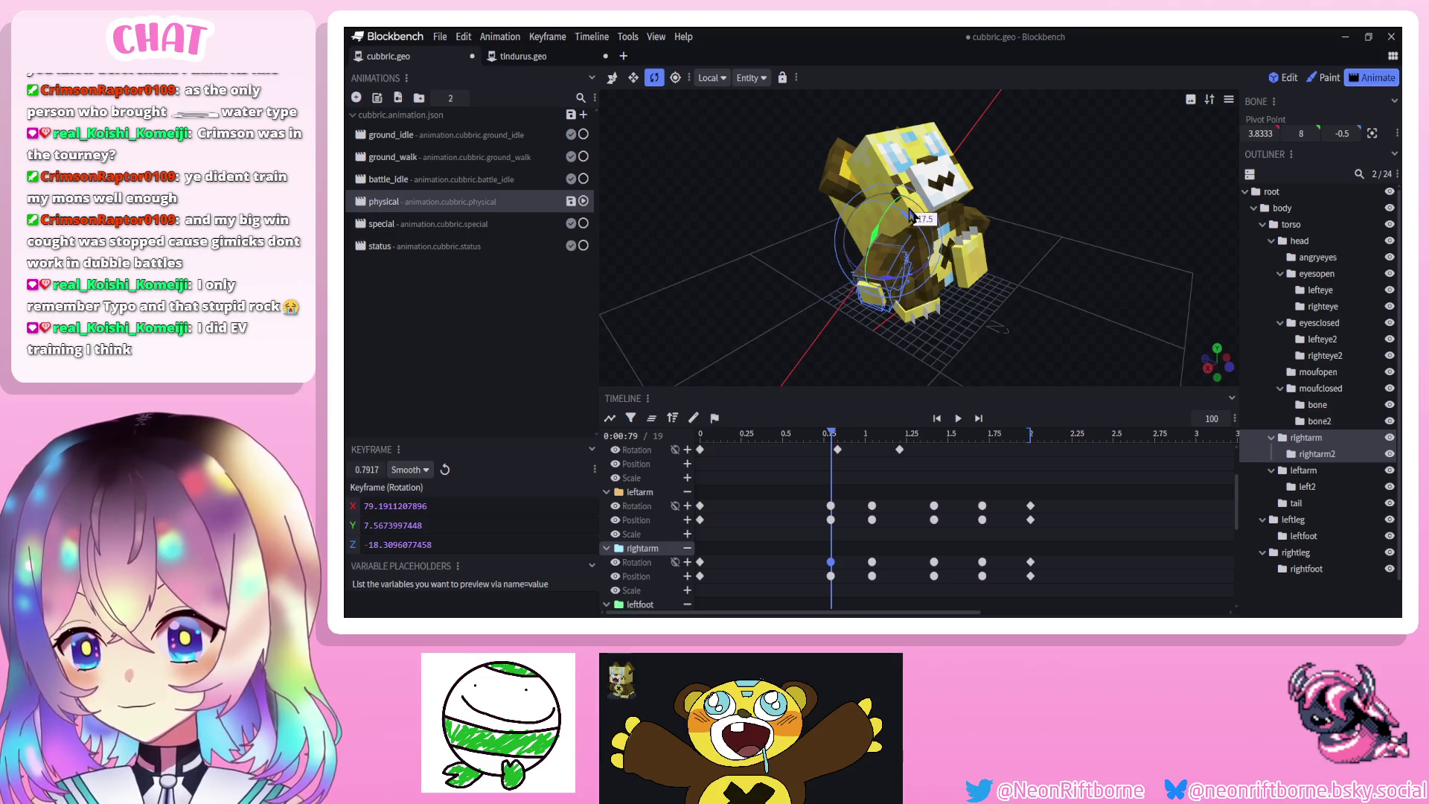
pyautogui.moveTo(1075, 246); pyautogui.dragTo(836, 245)
pyautogui.click(954, 251)
pyautogui.click(958, 418)
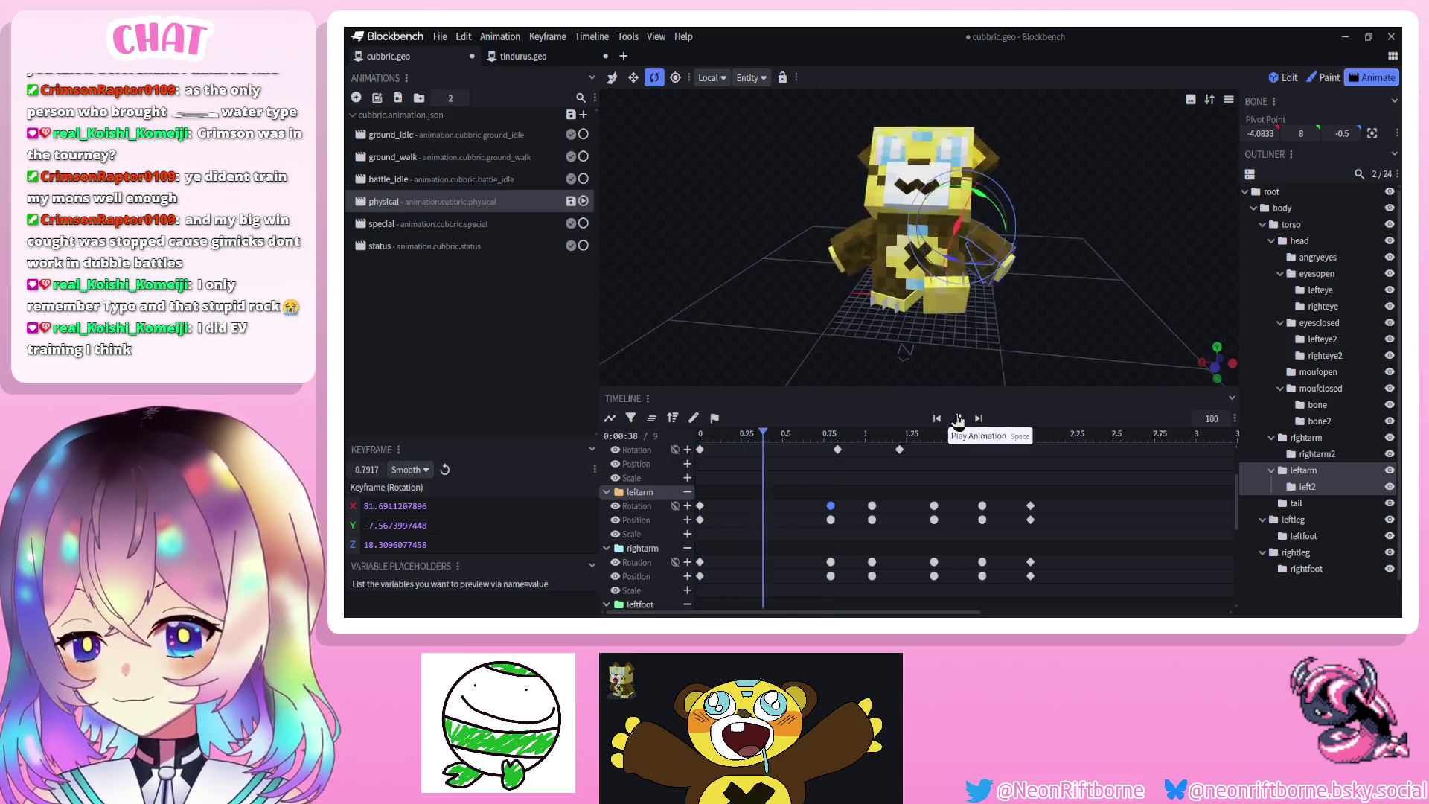
pyautogui.moveTo(994, 384)
pyautogui.mouseDown()
pyautogui.moveTo(964, 296)
pyautogui.moveTo(918, 293)
pyautogui.mouseUp()
pyautogui.press('space')
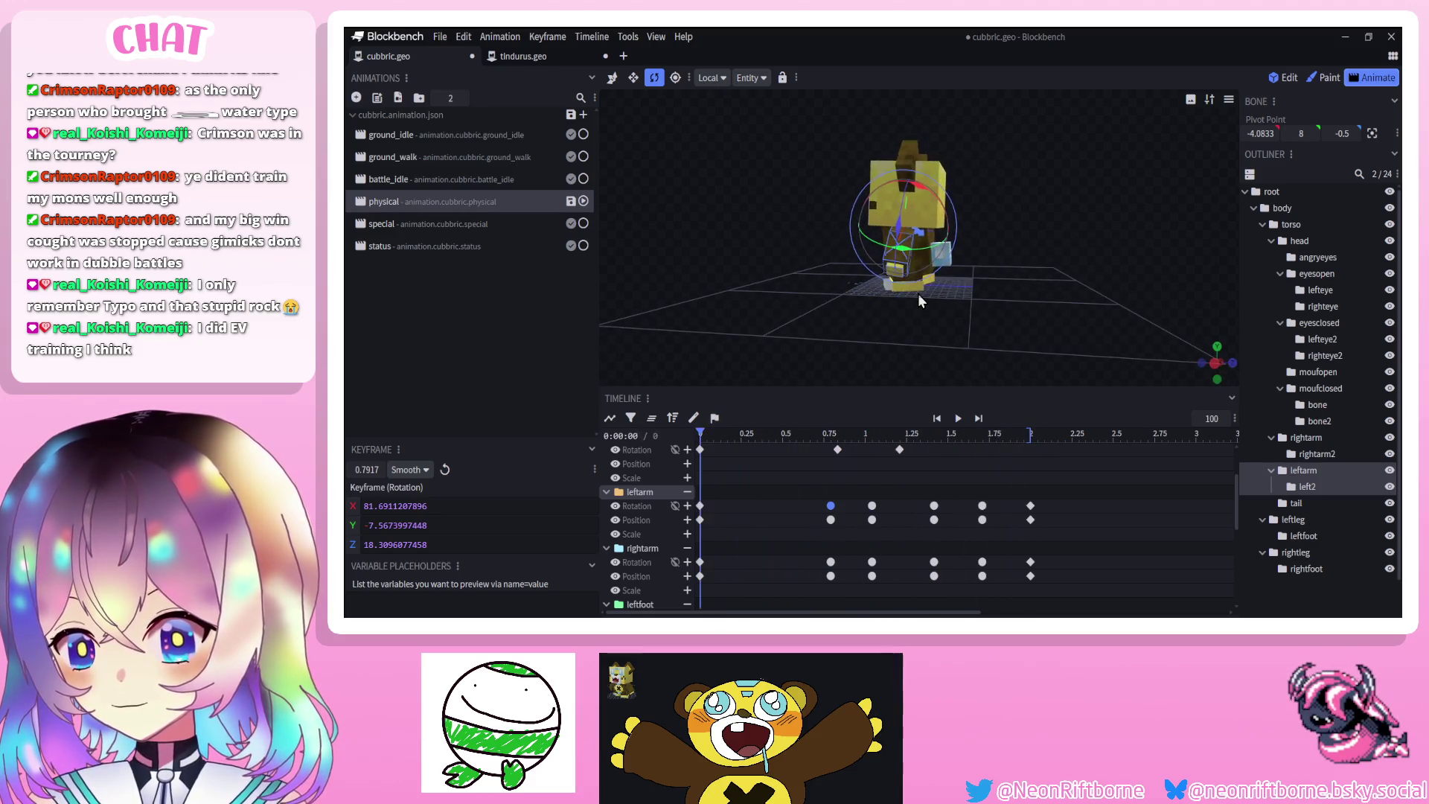
# Paste the arms' 0 s rest-pose rotation keys at 1.79 s
pyautogui.scroll(2, 770, 453)
pyautogui.click(899, 520)
pyautogui.keyDown('shift'); pyautogui.click(899, 464); pyautogui.keyUp('shift')
pyautogui.click(827, 434)
pyautogui.moveTo(826, 437); pyautogui.dragTo(952, 459)
pyautogui.moveTo(748, 463); pyautogui.dragTo(694, 543)
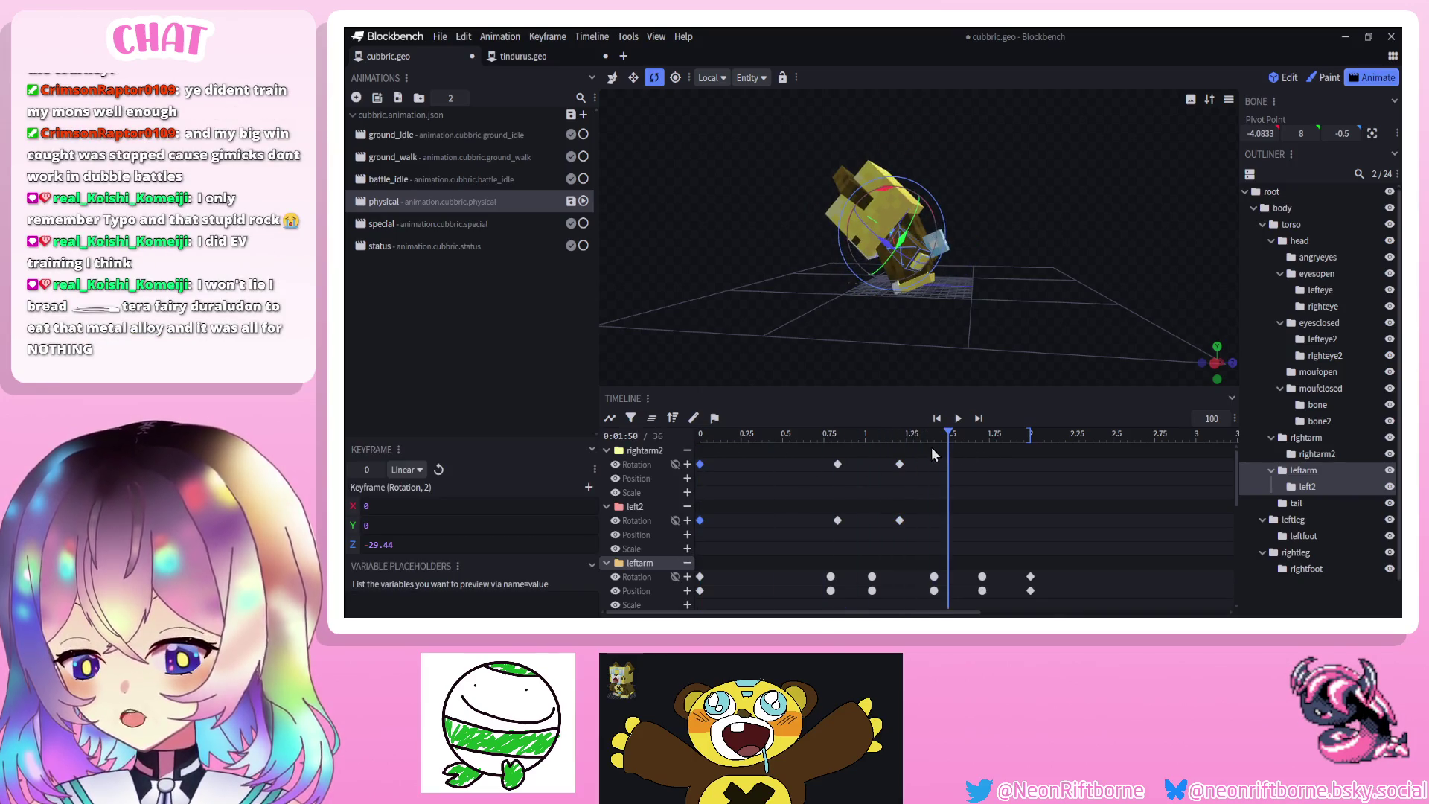
pyautogui.click(996, 434)
pyautogui.hotkey('ctrl', 'v')
# Add rightarm2 and left2 rotation keyframes at 1.5 s copied from the 1.2 s keys
pyautogui.moveTo(932, 456); pyautogui.dragTo(891, 544)
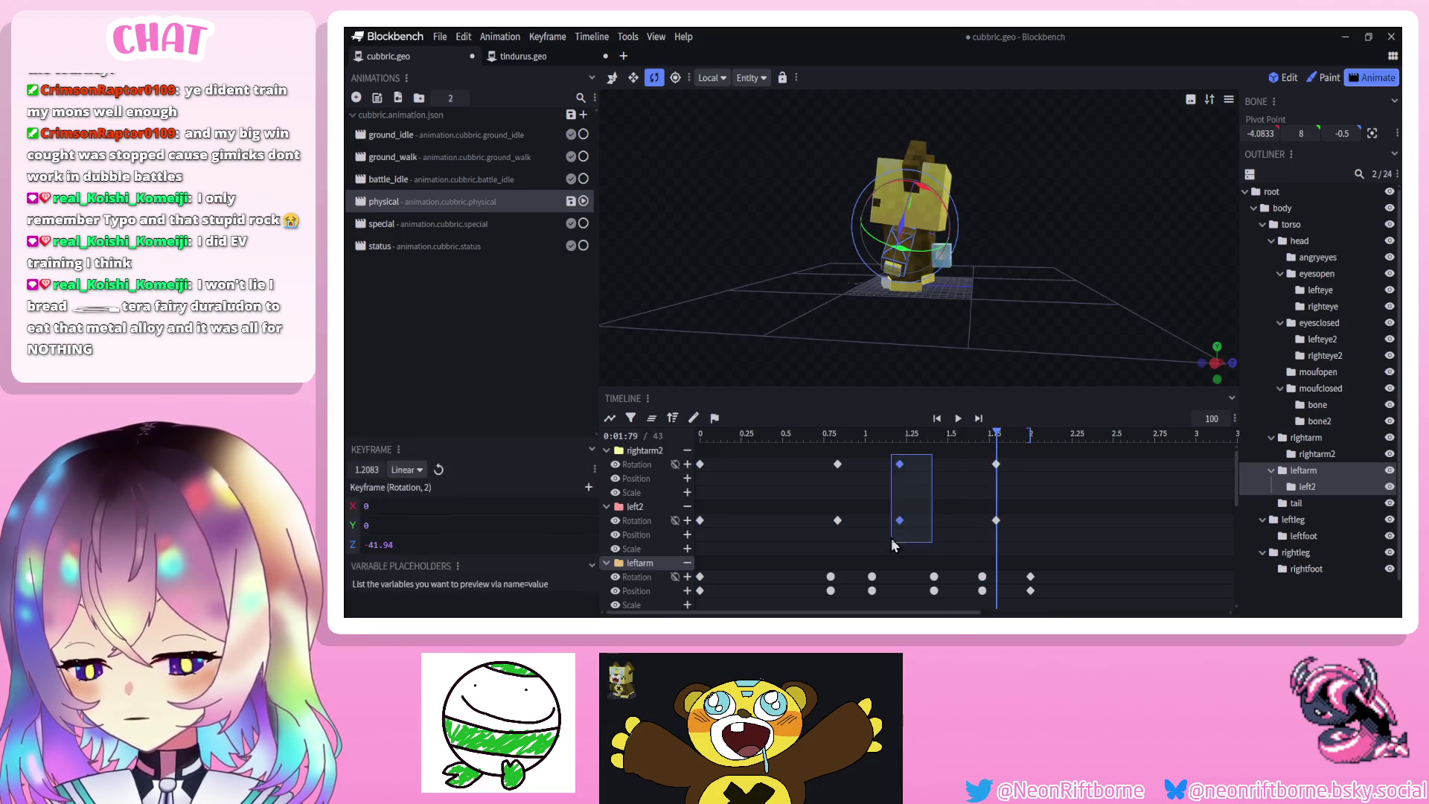
pyautogui.click(947, 434)
pyautogui.hotkey('ctrl', 'v')
pyautogui.moveTo(982, 454); pyautogui.dragTo(1011, 529)
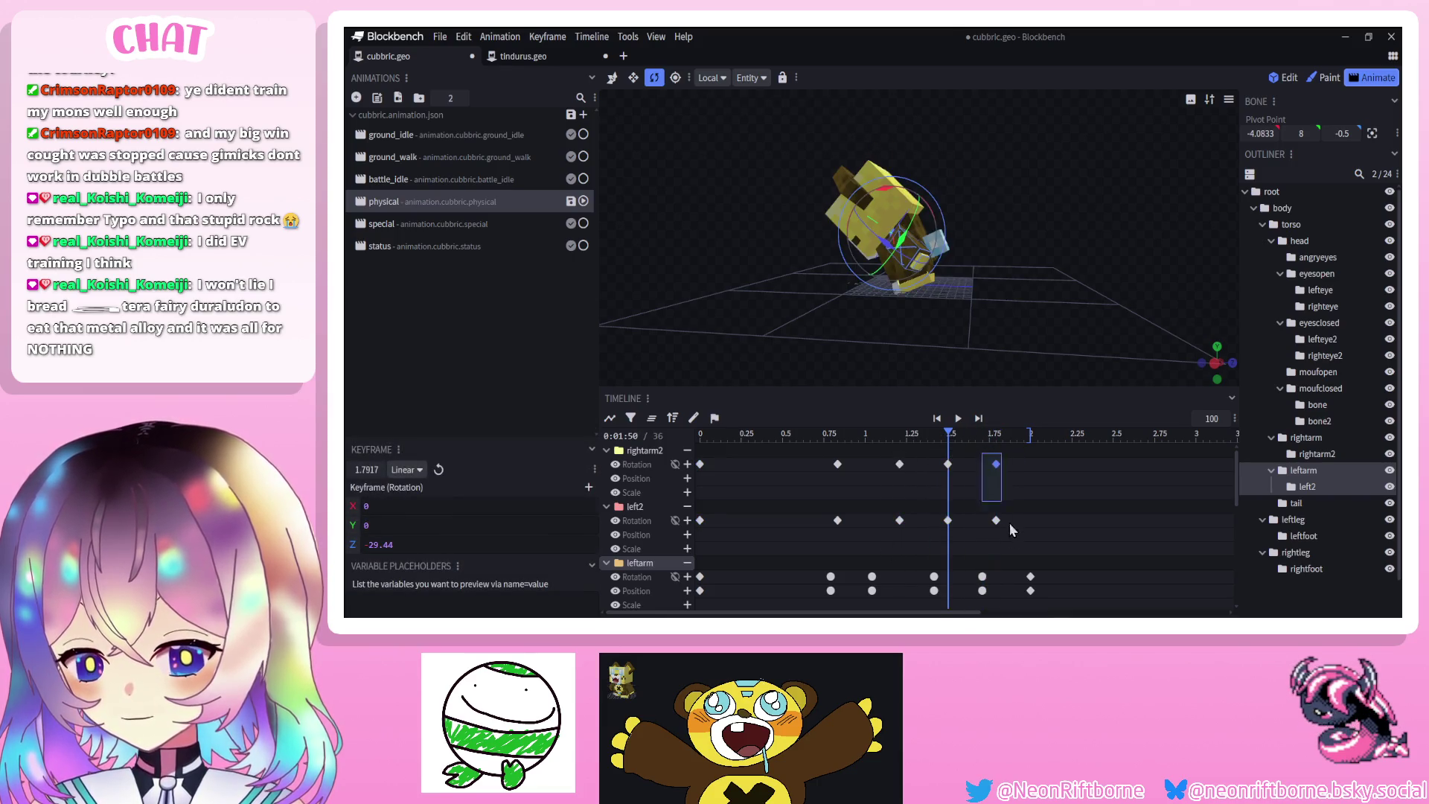
pyautogui.click(1026, 436)
# Set all the arm rotation keyframes to Smooth interpolation and preview
pyautogui.moveTo(1020, 459); pyautogui.dragTo(832, 541)
pyautogui.rightClick(836, 521)
pyautogui.moveTo(882, 423)
pyautogui.click(957, 441)
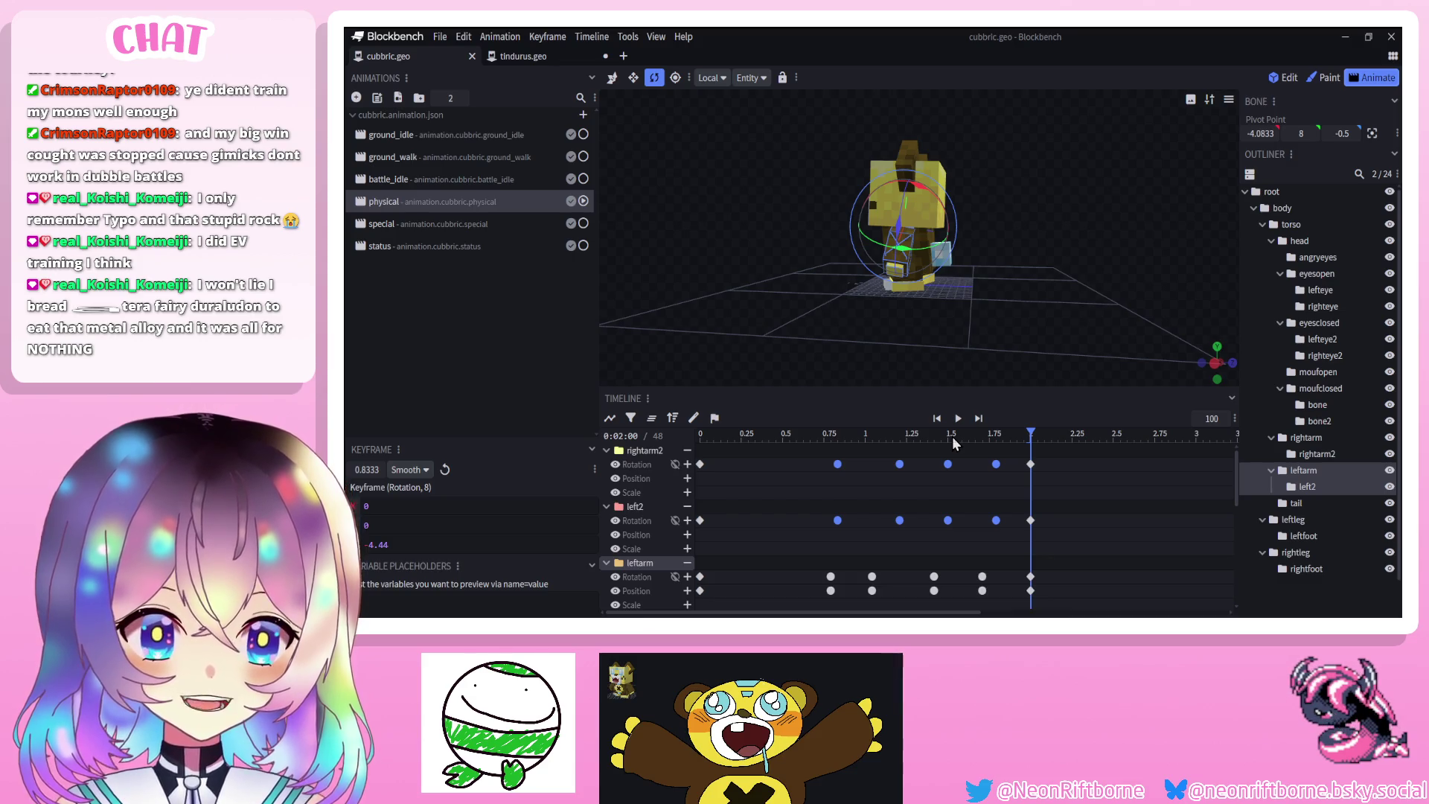
pyautogui.click(958, 418)
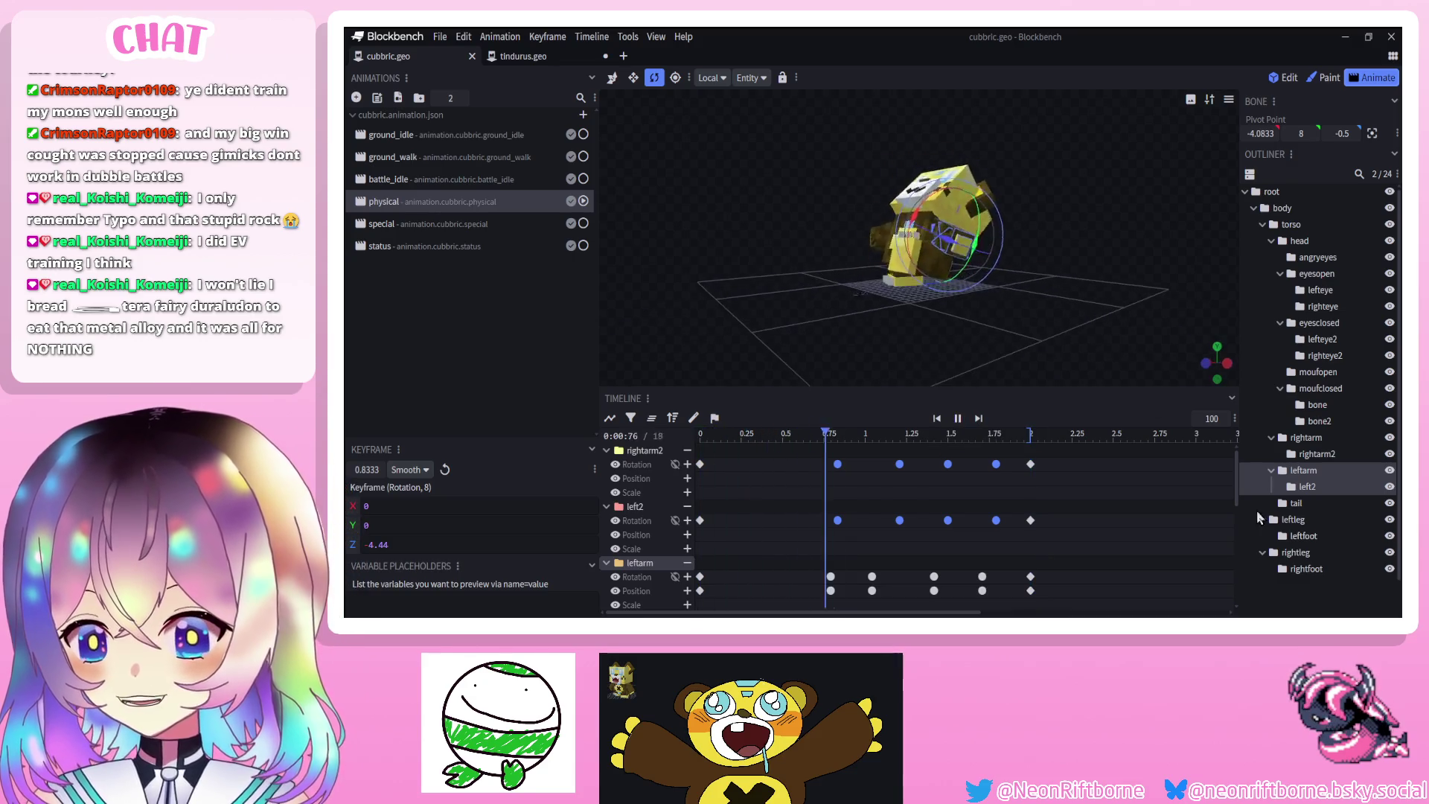
pyautogui.click(1301, 570)
pyautogui.click(1293, 590)
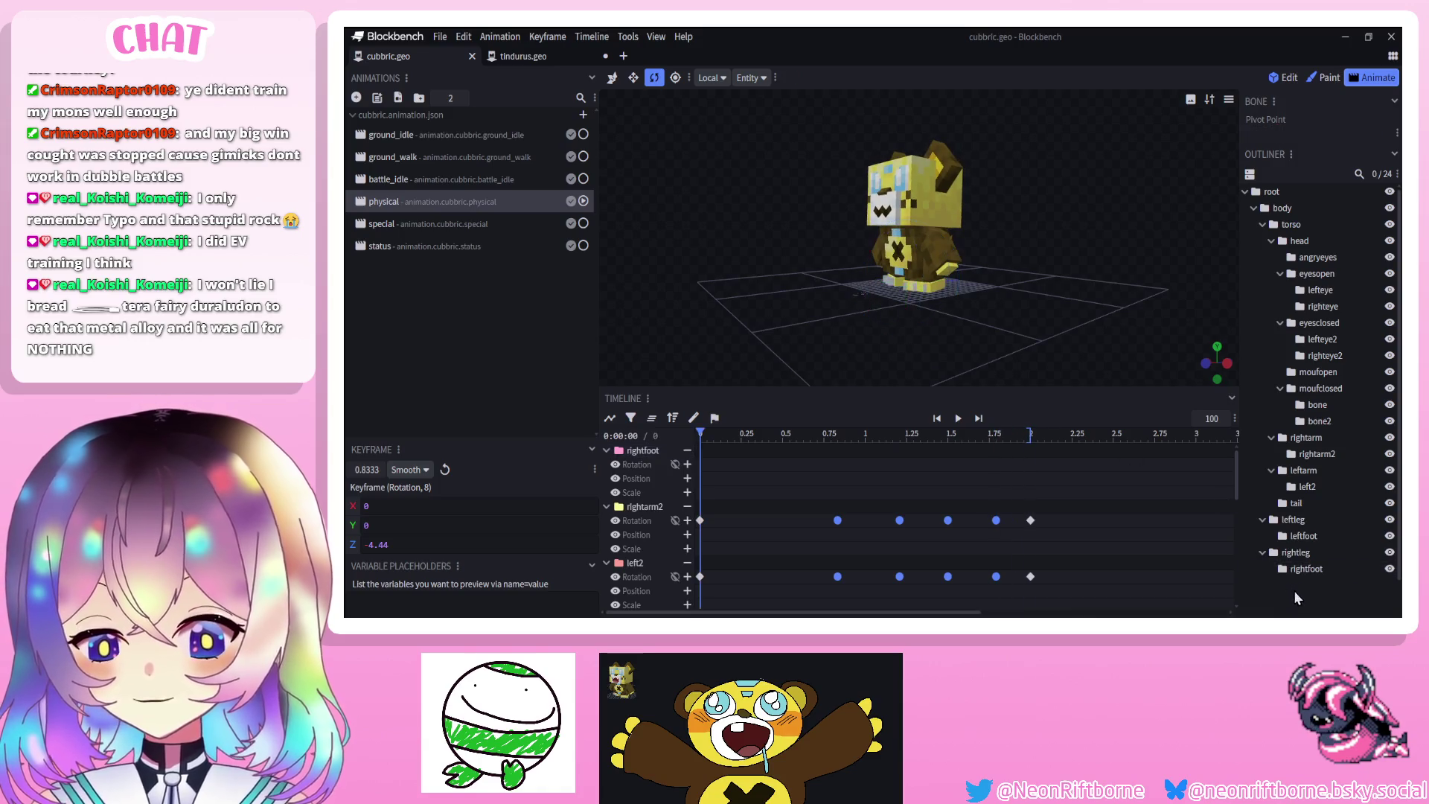
# Move the playhead to about 0.79 s and select the left2 arm bone
pyautogui.click(958, 419)
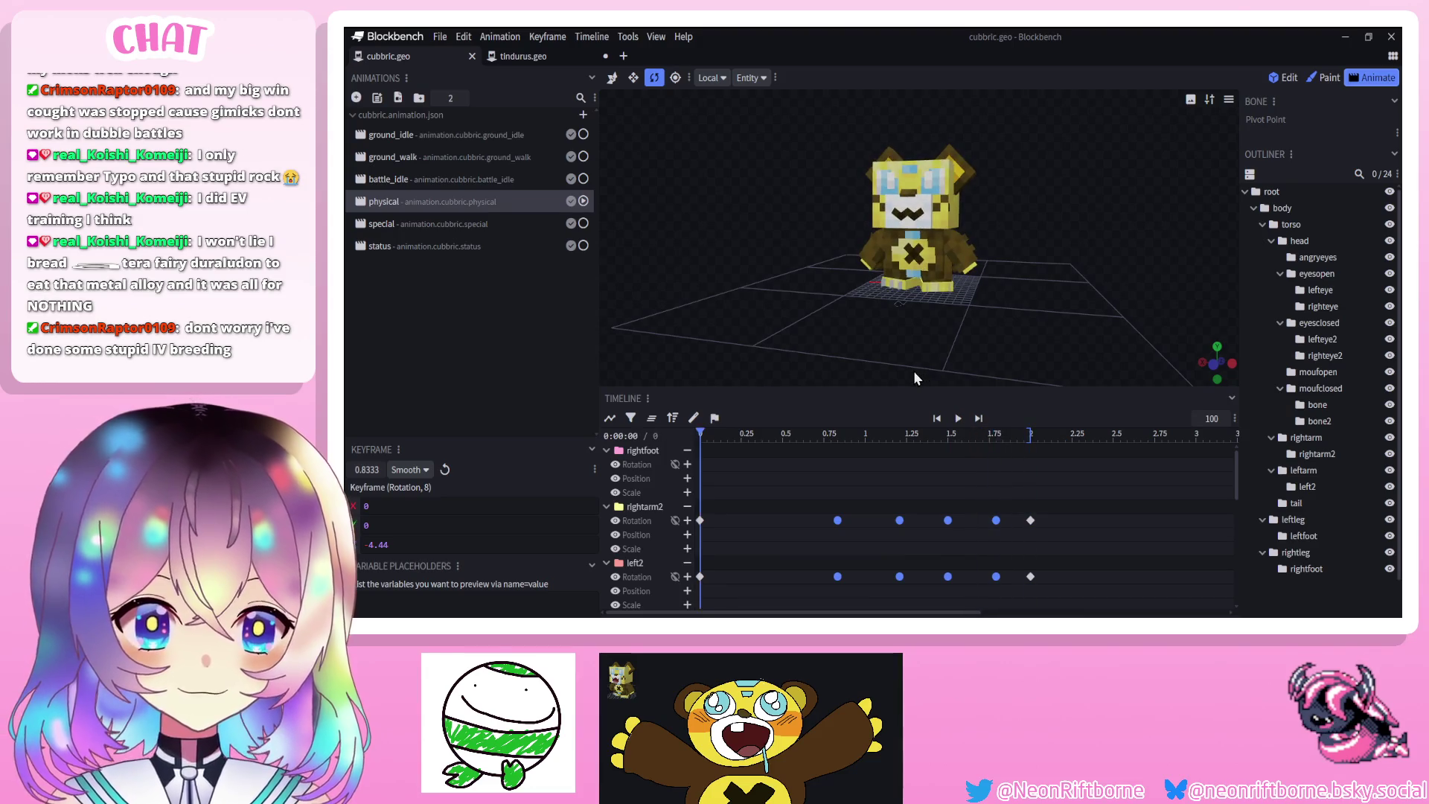
pyautogui.click(958, 418)
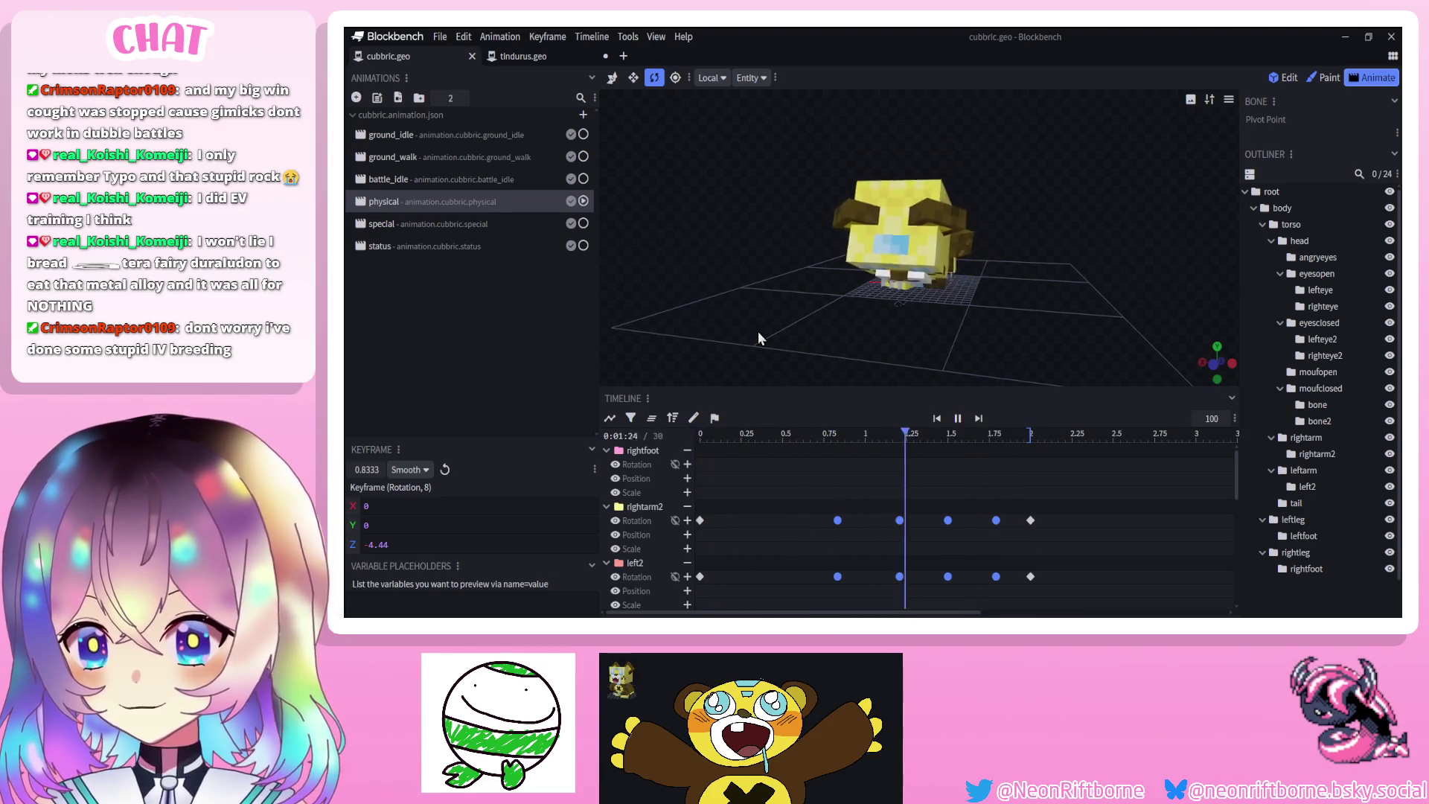
pyautogui.moveTo(771, 441); pyautogui.dragTo(829, 442)
pyautogui.scroll(5, 845, 354)
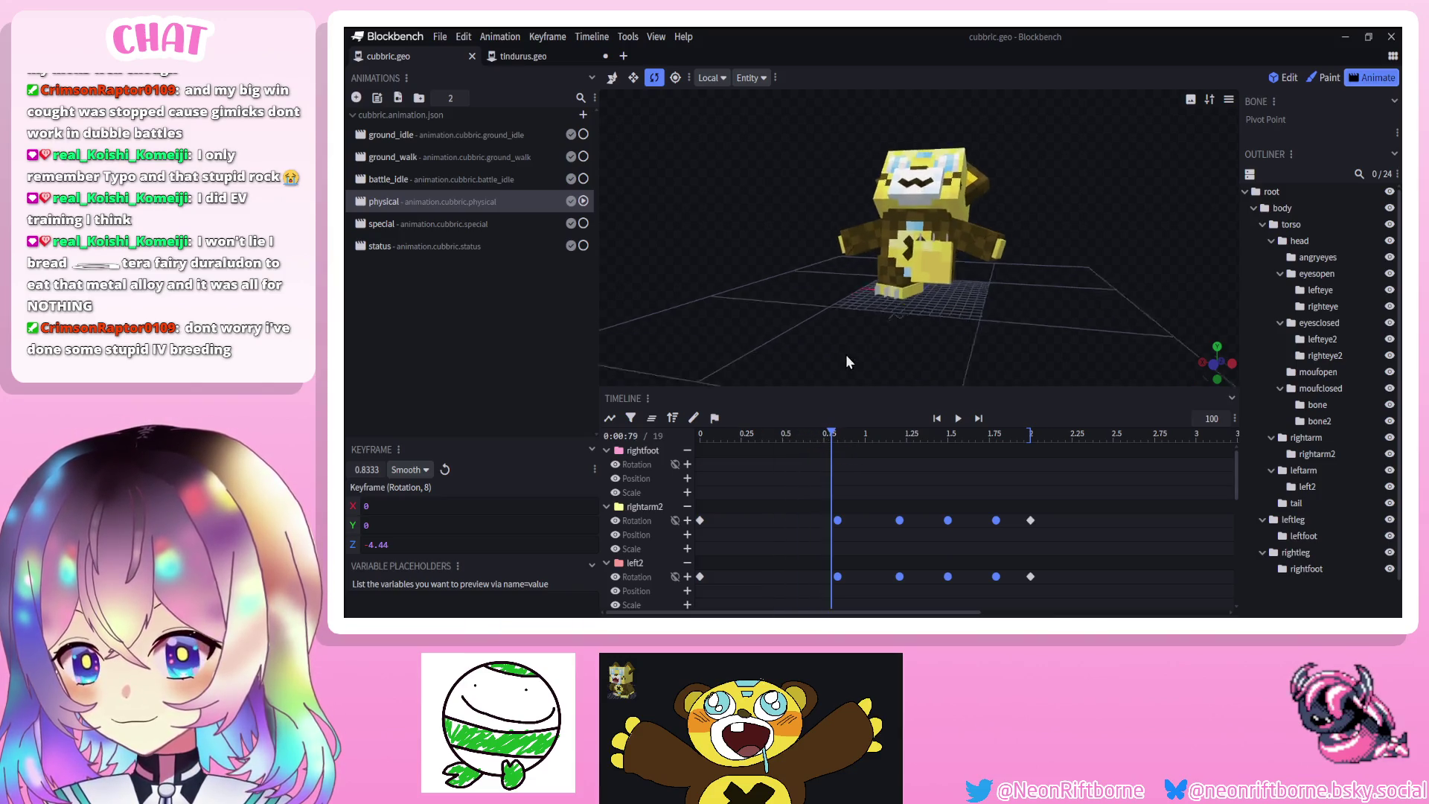
pyautogui.click(1035, 261)
pyautogui.moveTo(1092, 368)
pyautogui.mouseDown()
pyautogui.moveTo(1029, 300)
pyautogui.moveTo(997, 290)
pyautogui.mouseUp()
# Rotate rightarm2 to Z 34.31 at 0.79 s and preview the result
pyautogui.click(837, 251)
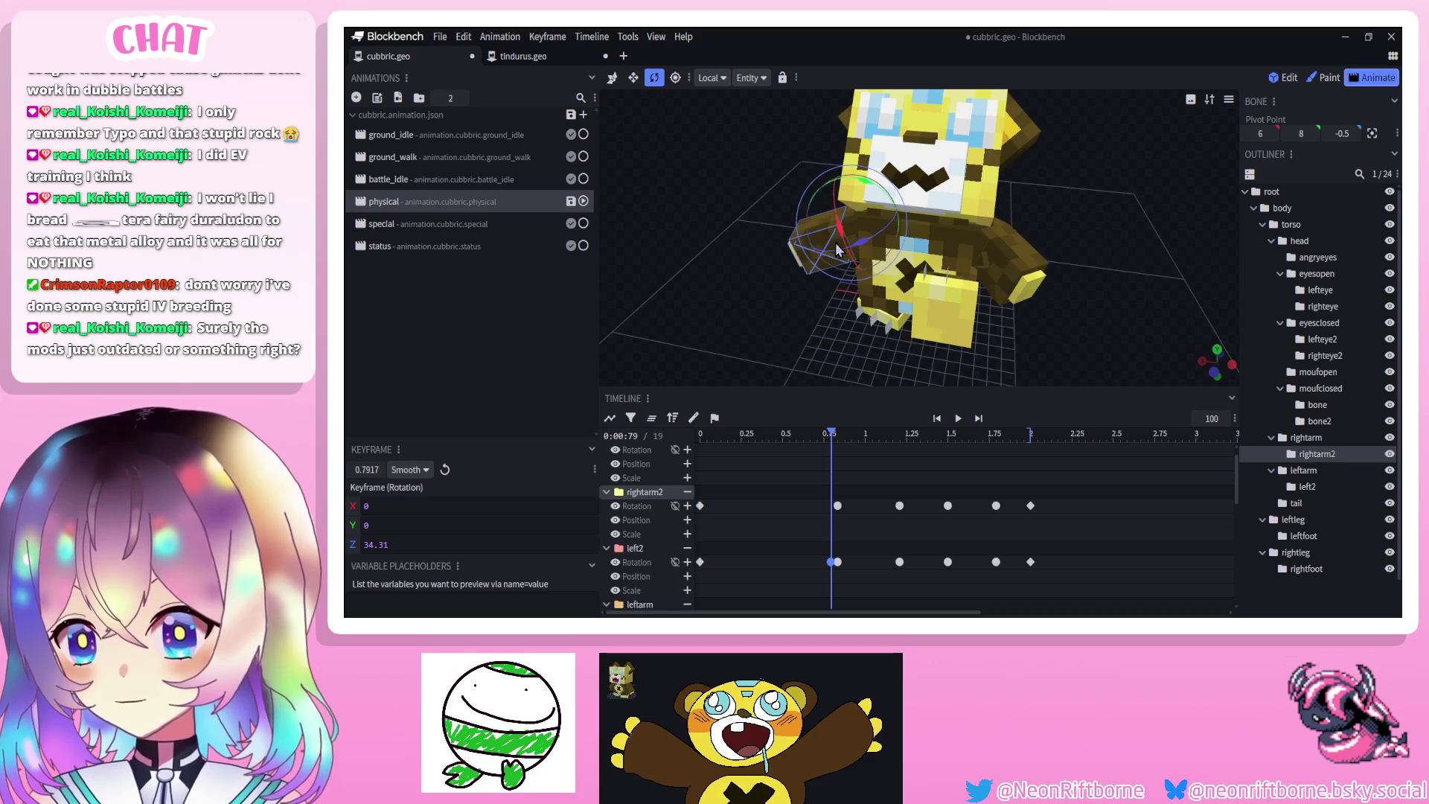
pyautogui.moveTo(875, 248); pyautogui.dragTo(896, 247)
pyautogui.moveTo(752, 268)
pyautogui.mouseDown()
pyautogui.moveTo(653, 258)
pyautogui.moveTo(819, 335)
pyautogui.mouseUp()
pyautogui.click(957, 419)
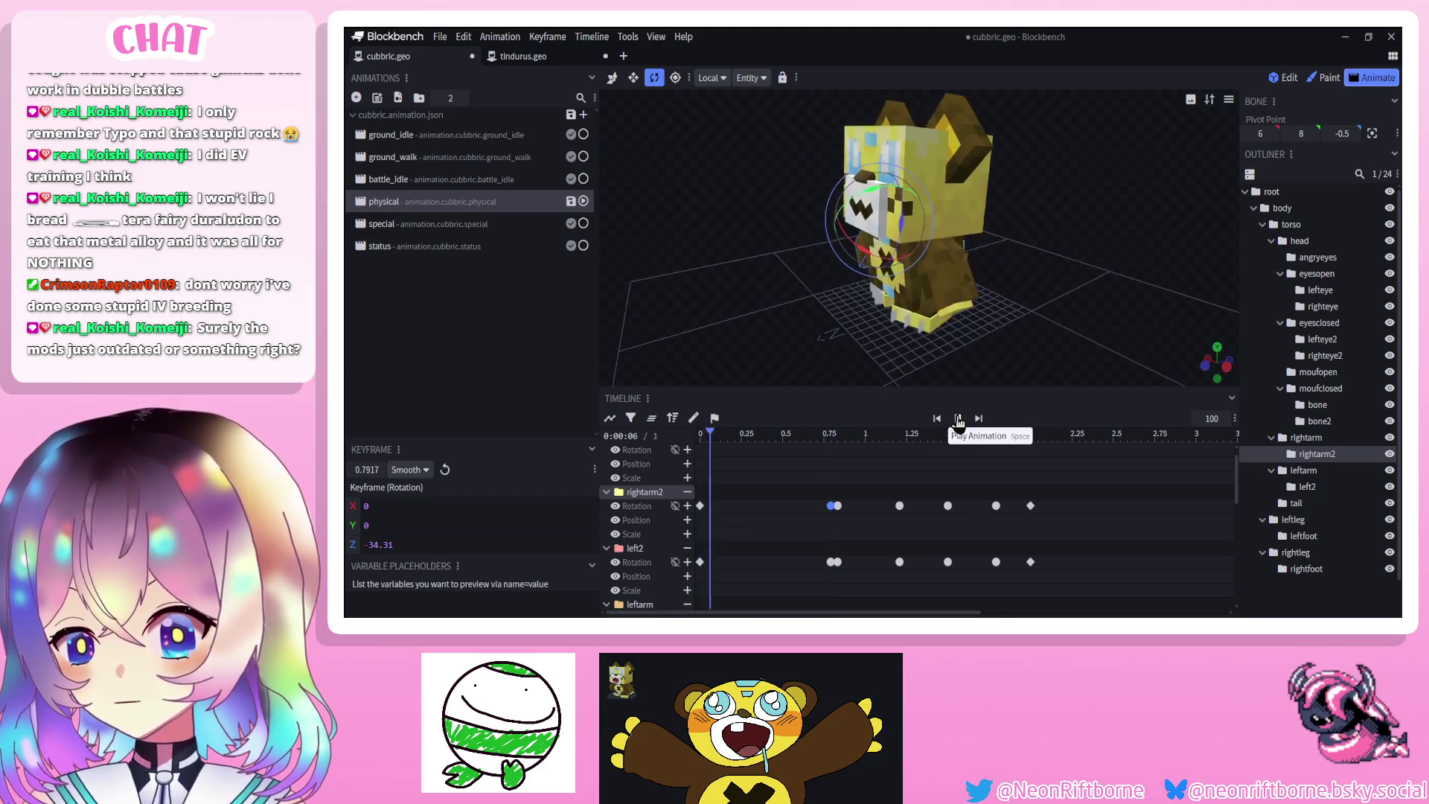
pyautogui.scroll(-1, 1274, 551)
pyautogui.click(1040, 346)
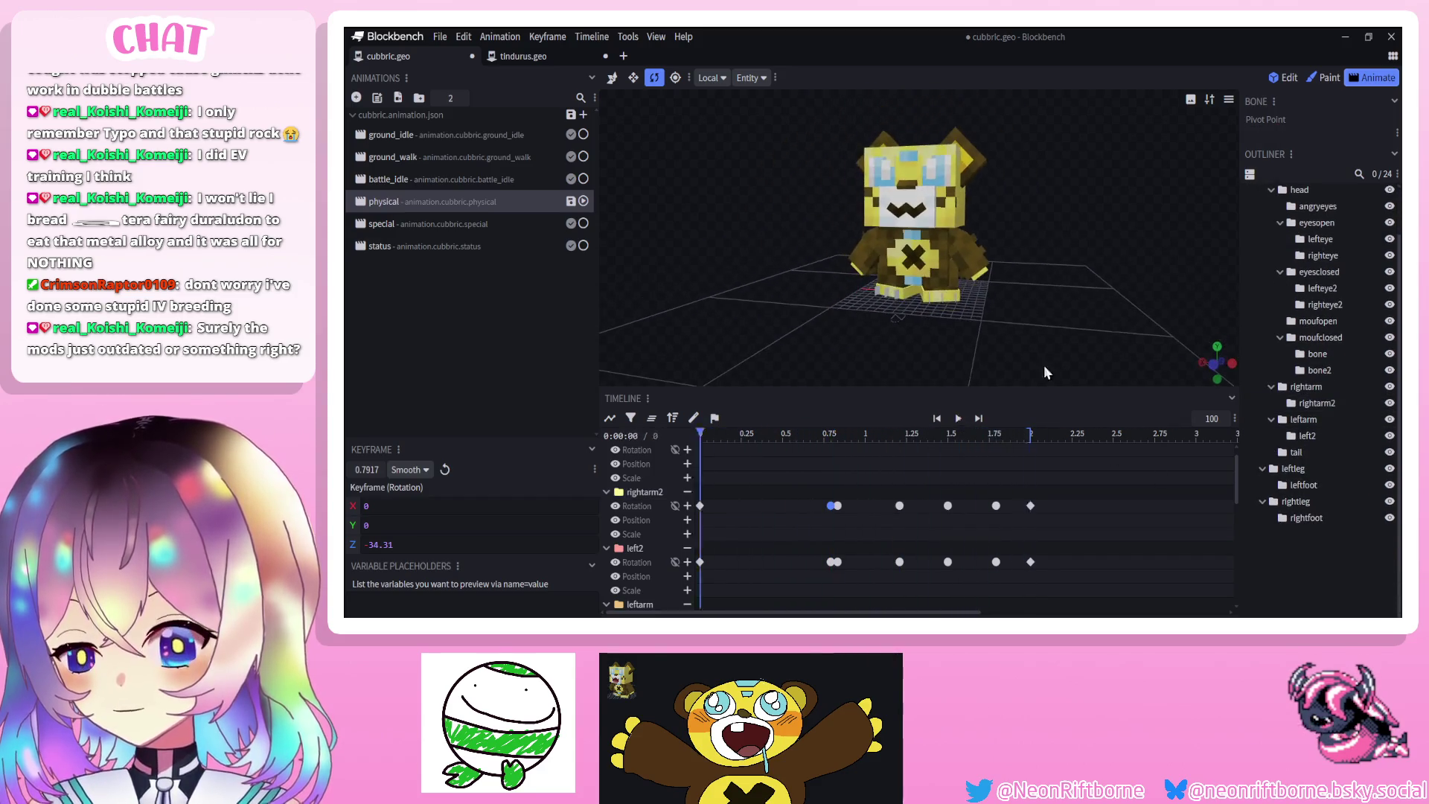
pyautogui.click(958, 418)
pyautogui.moveTo(997, 364)
pyautogui.mouseDown()
pyautogui.moveTo(1030, 338)
pyautogui.moveTo(1042, 347)
pyautogui.moveTo(912, 328)
pyautogui.moveTo(850, 336)
pyautogui.mouseUp()
pyautogui.scroll(-2, 1043, 347)
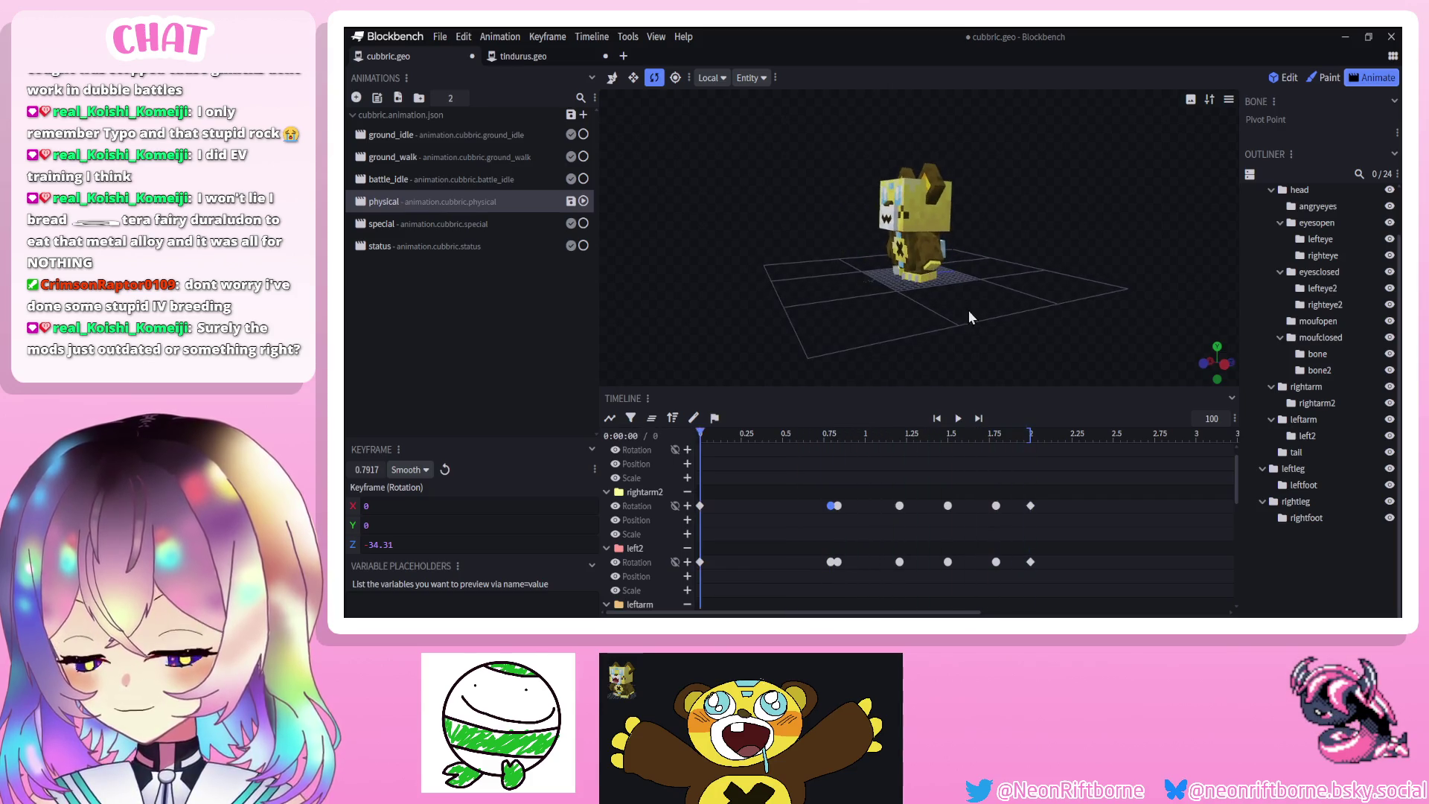
pyautogui.scroll(2, 1274, 342)
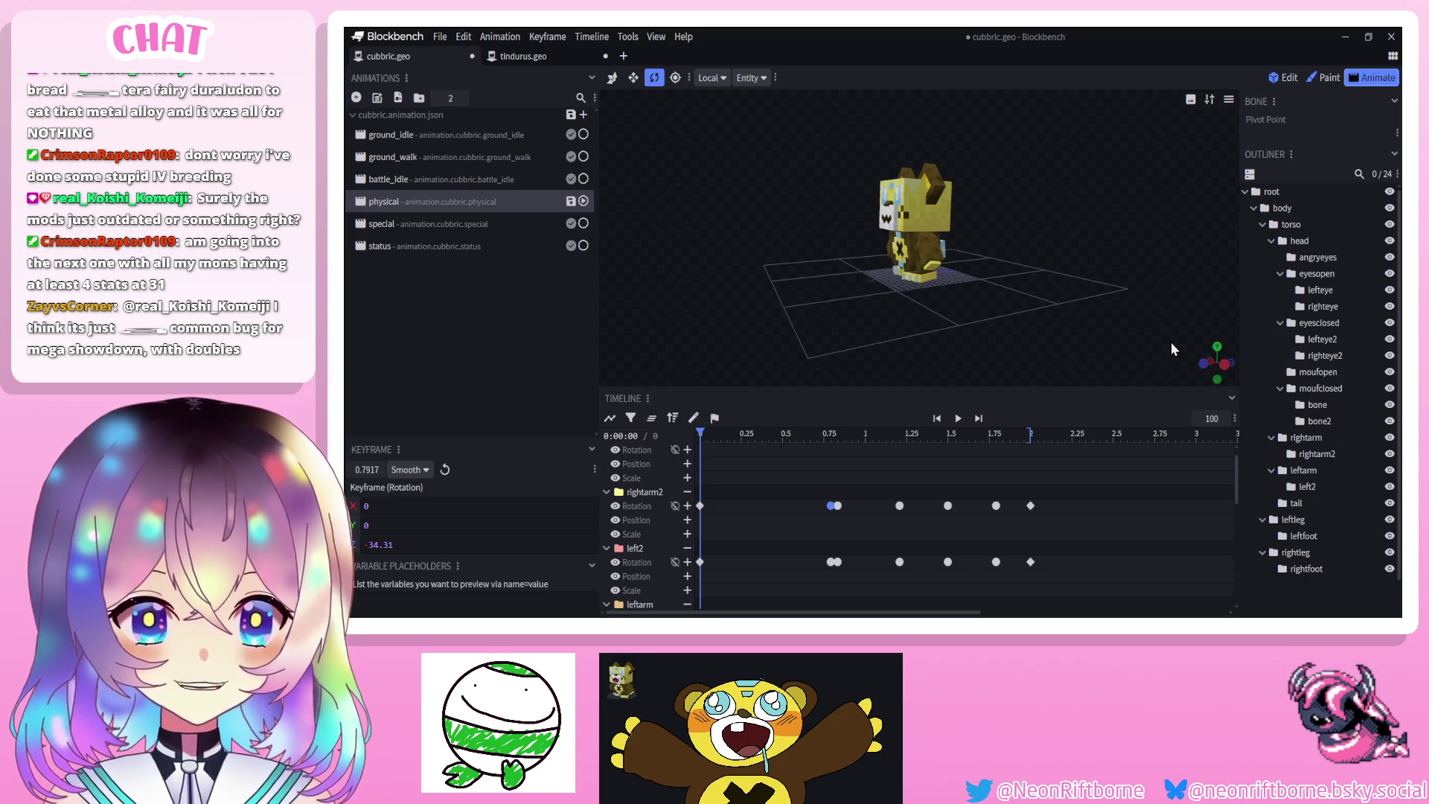
# Select the torso bone and its 0.75 s rotation keyframe, then replay the animation
pyautogui.keyDown('shift'); pyautogui.click(830, 563); pyautogui.keyUp('shift')
pyautogui.moveTo(808, 439)
pyautogui.mouseDown()
pyautogui.moveTo(930, 448)
pyautogui.moveTo(902, 455)
pyautogui.mouseUp()
pyautogui.click(1291, 224)
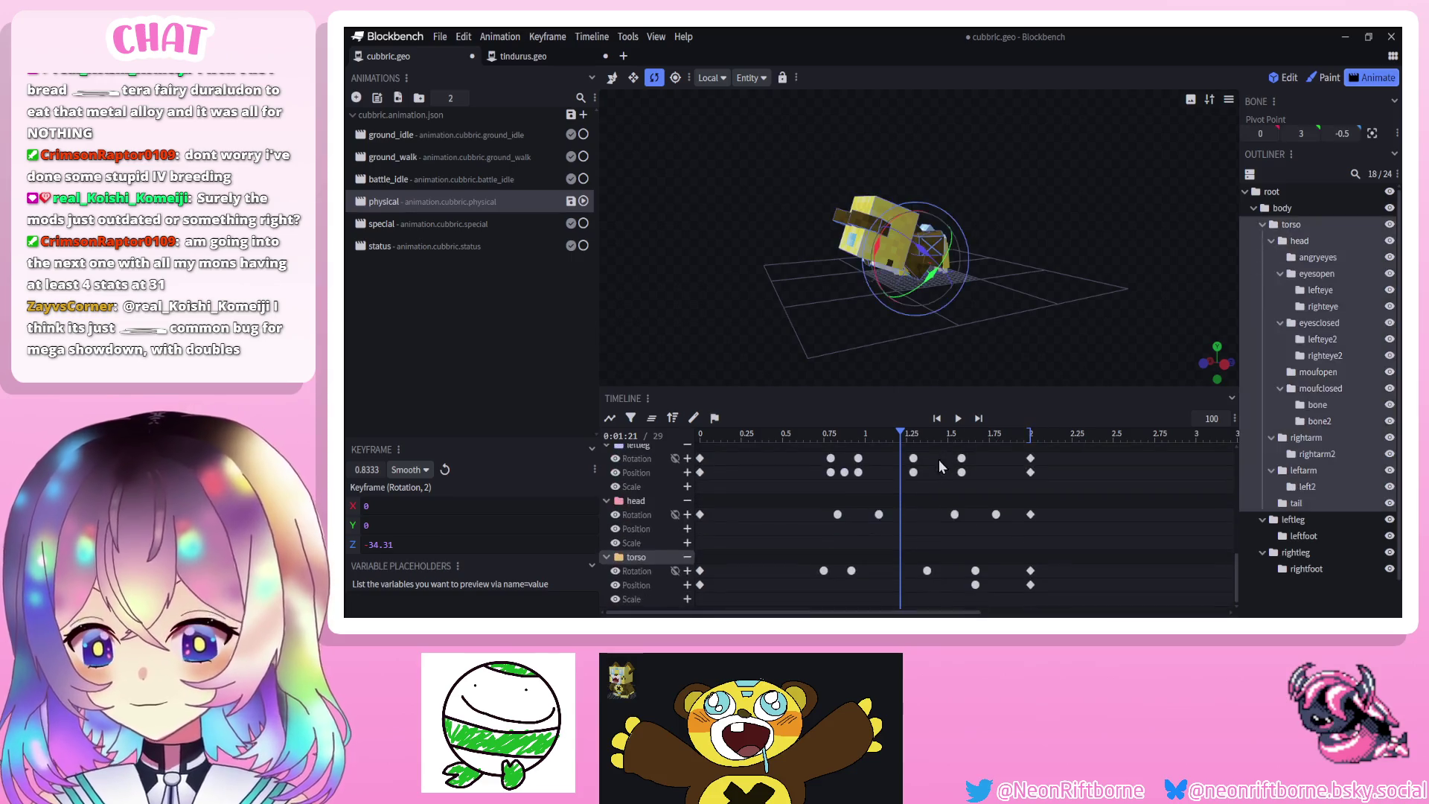
pyautogui.moveTo(901, 440); pyautogui.dragTo(822, 452)
pyautogui.moveTo(810, 347); pyautogui.dragTo(806, 320)
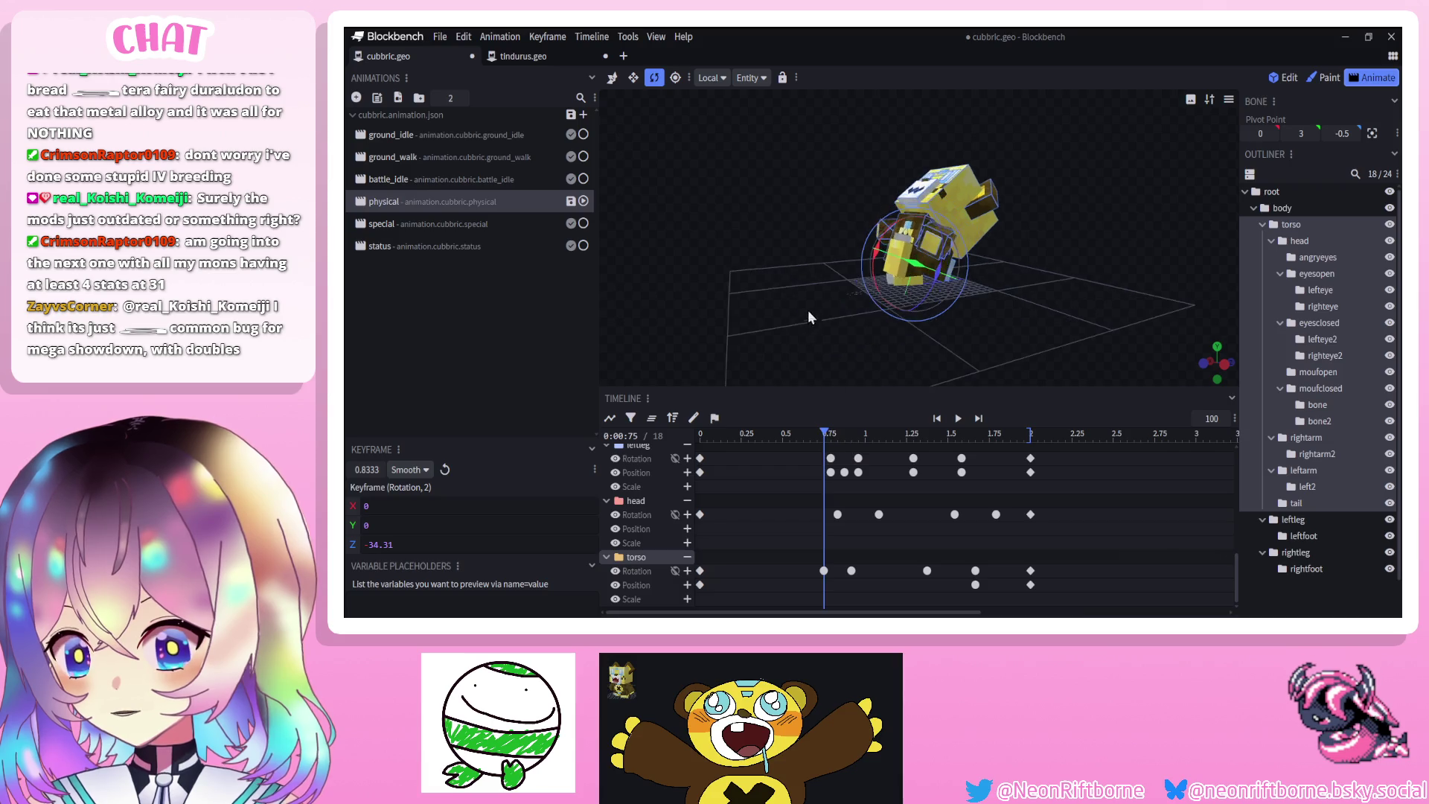
pyautogui.click(824, 570)
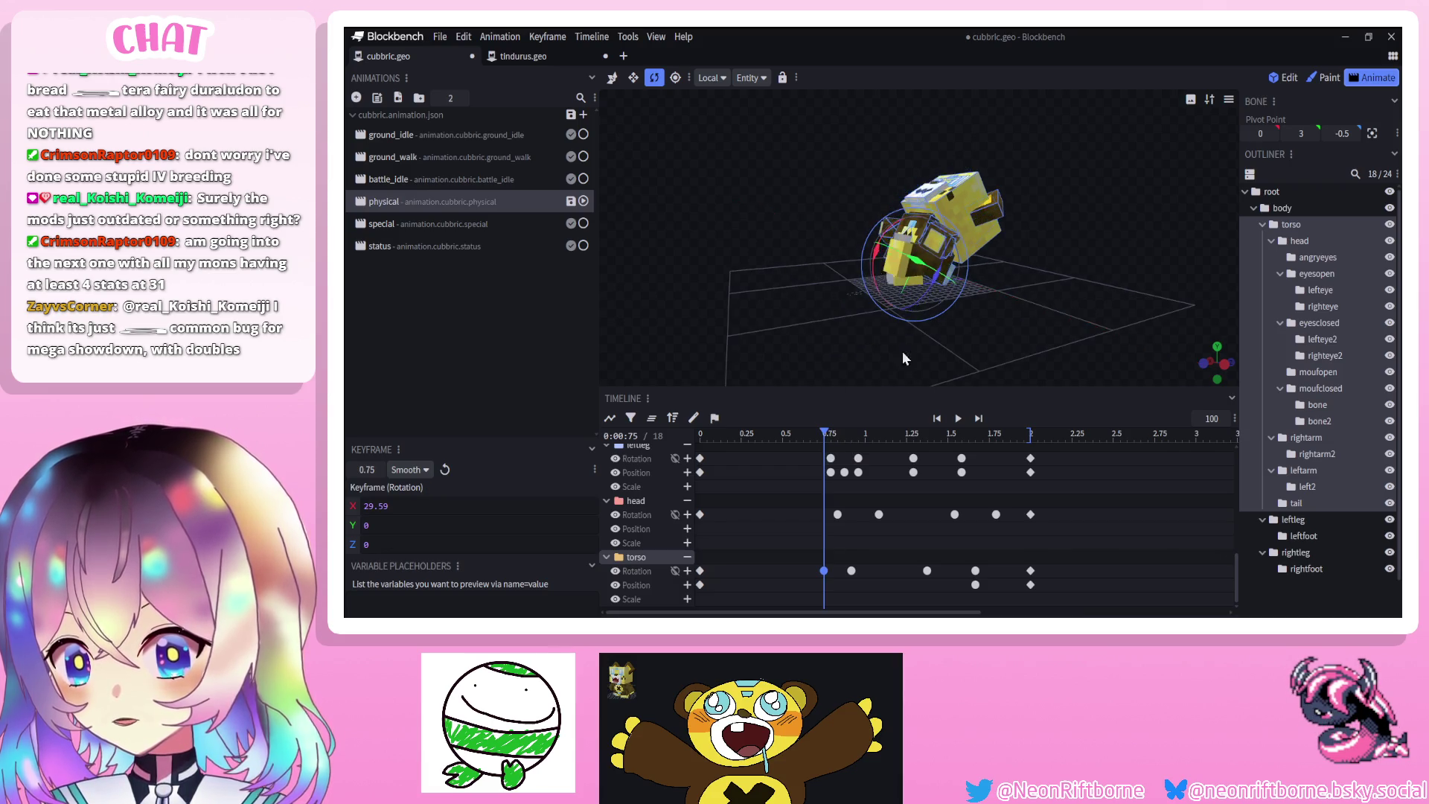
pyautogui.click(939, 419)
pyautogui.click(957, 419)
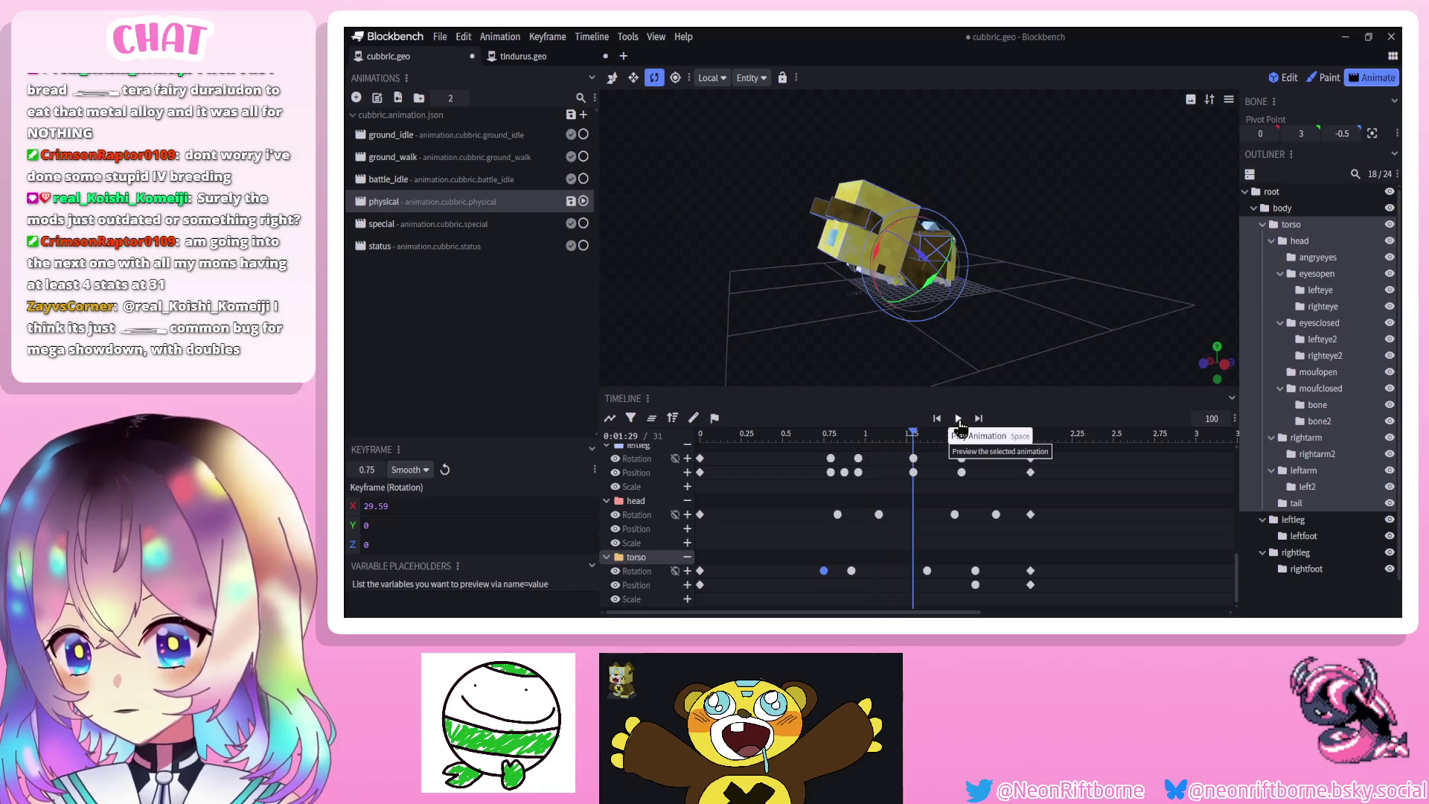
# Shift the torso rotation keyframes, including 1.35 s, slightly earlier
pyautogui.click(838, 452)
pyautogui.moveTo(934, 586); pyautogui.dragTo(916, 577)
pyautogui.click(955, 419)
pyautogui.press('space')
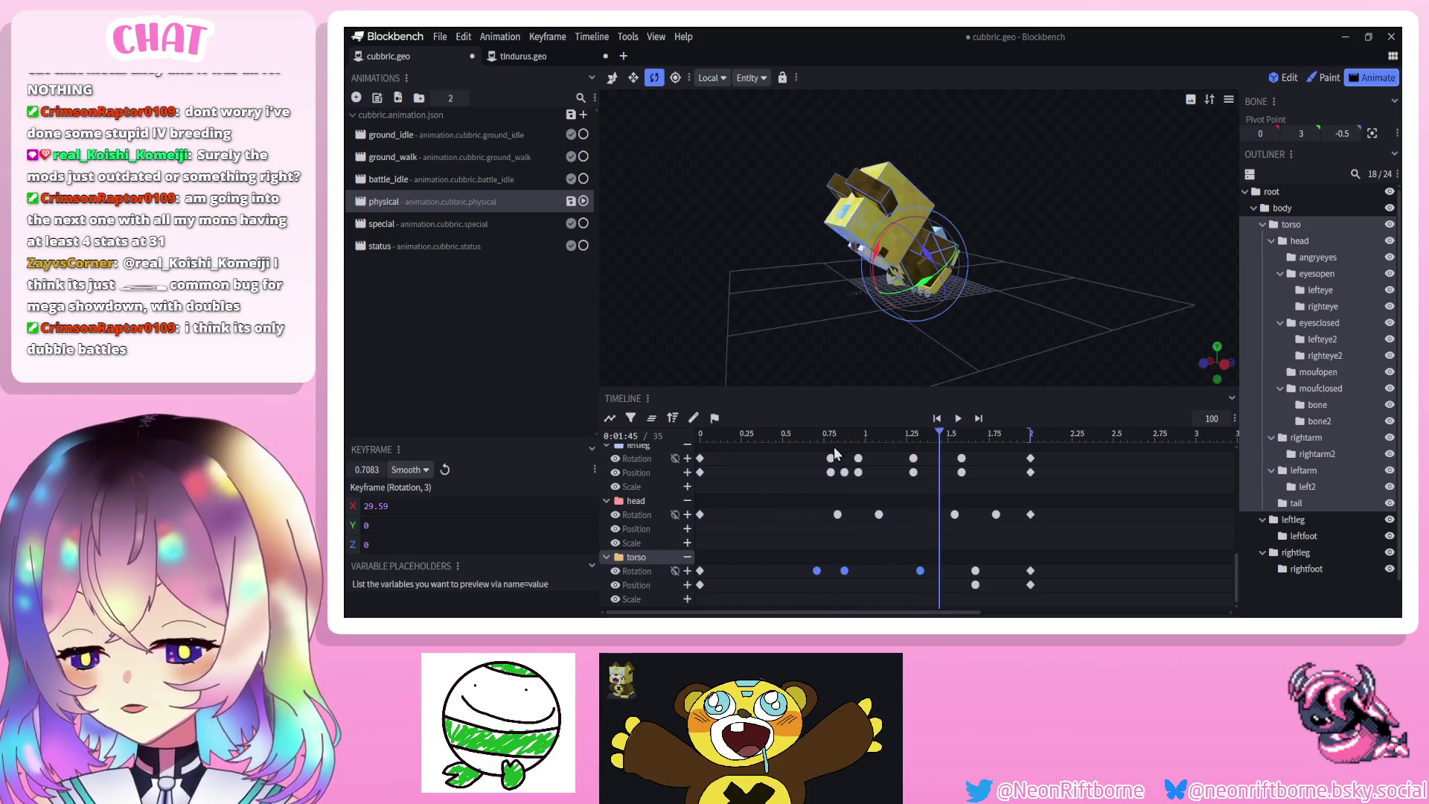
pyautogui.moveTo(816, 572); pyautogui.dragTo(811, 573)
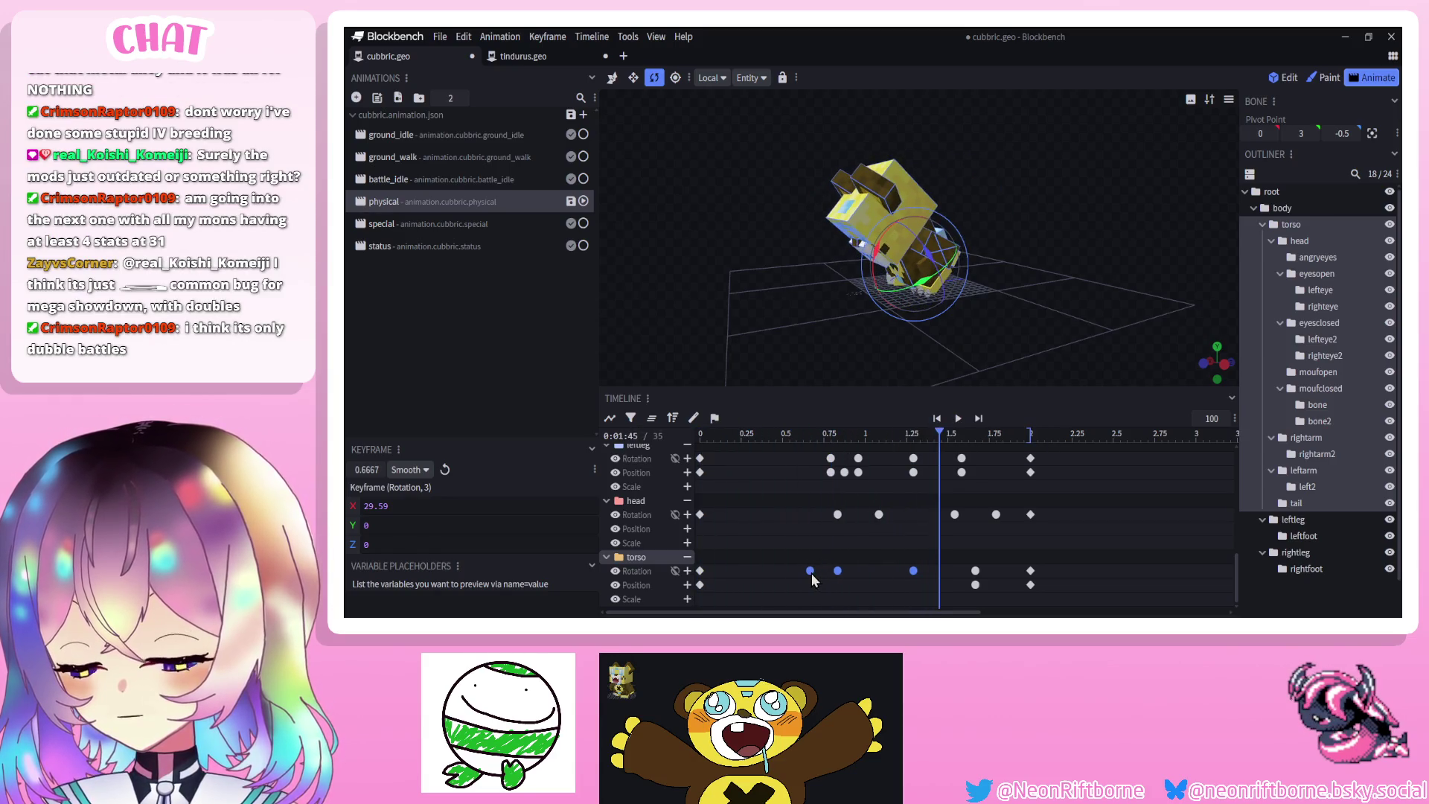
pyautogui.click(953, 420)
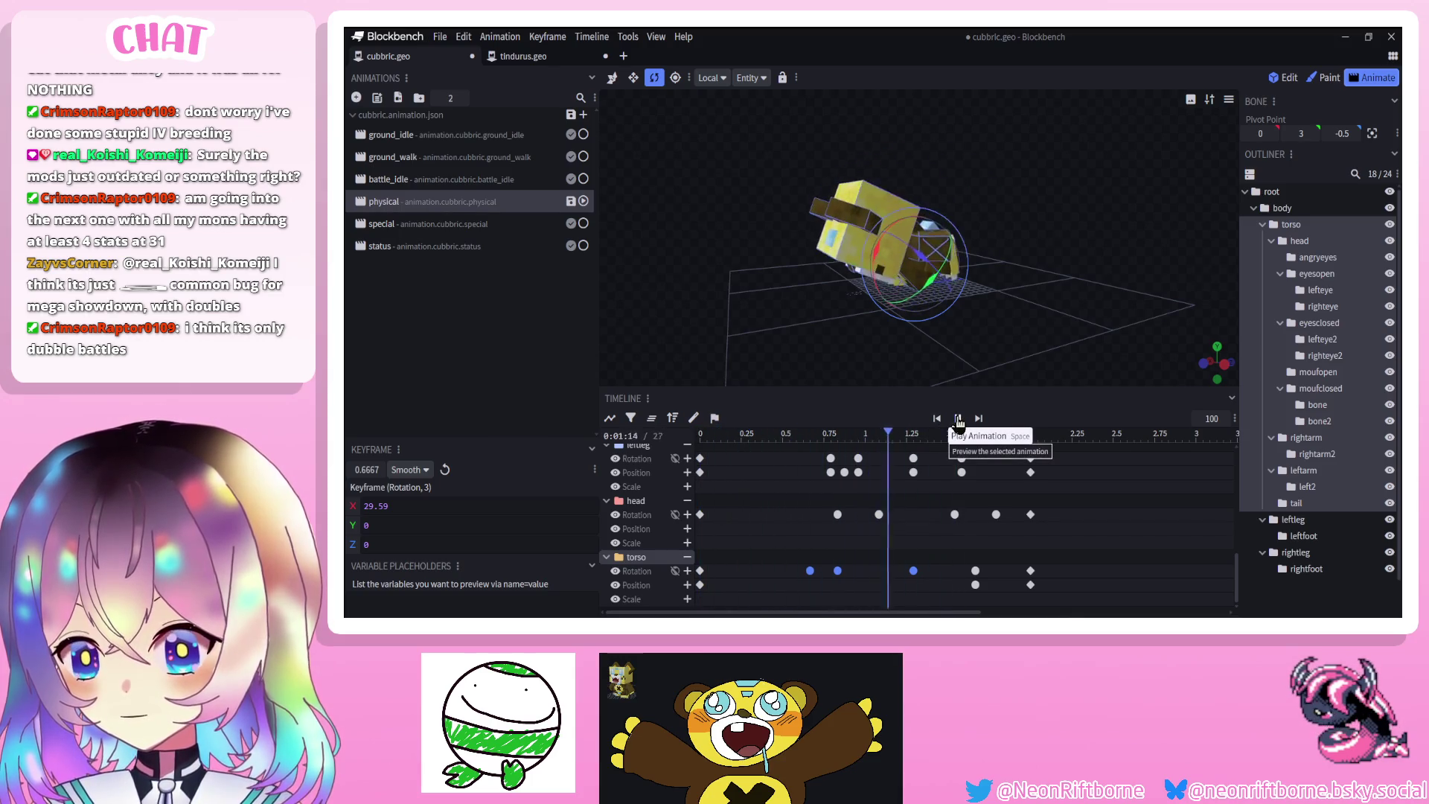
pyautogui.press('space')
# Select the torso keyframes at 0.83 s and 1.29 s and preview the motion
pyautogui.click(836, 434)
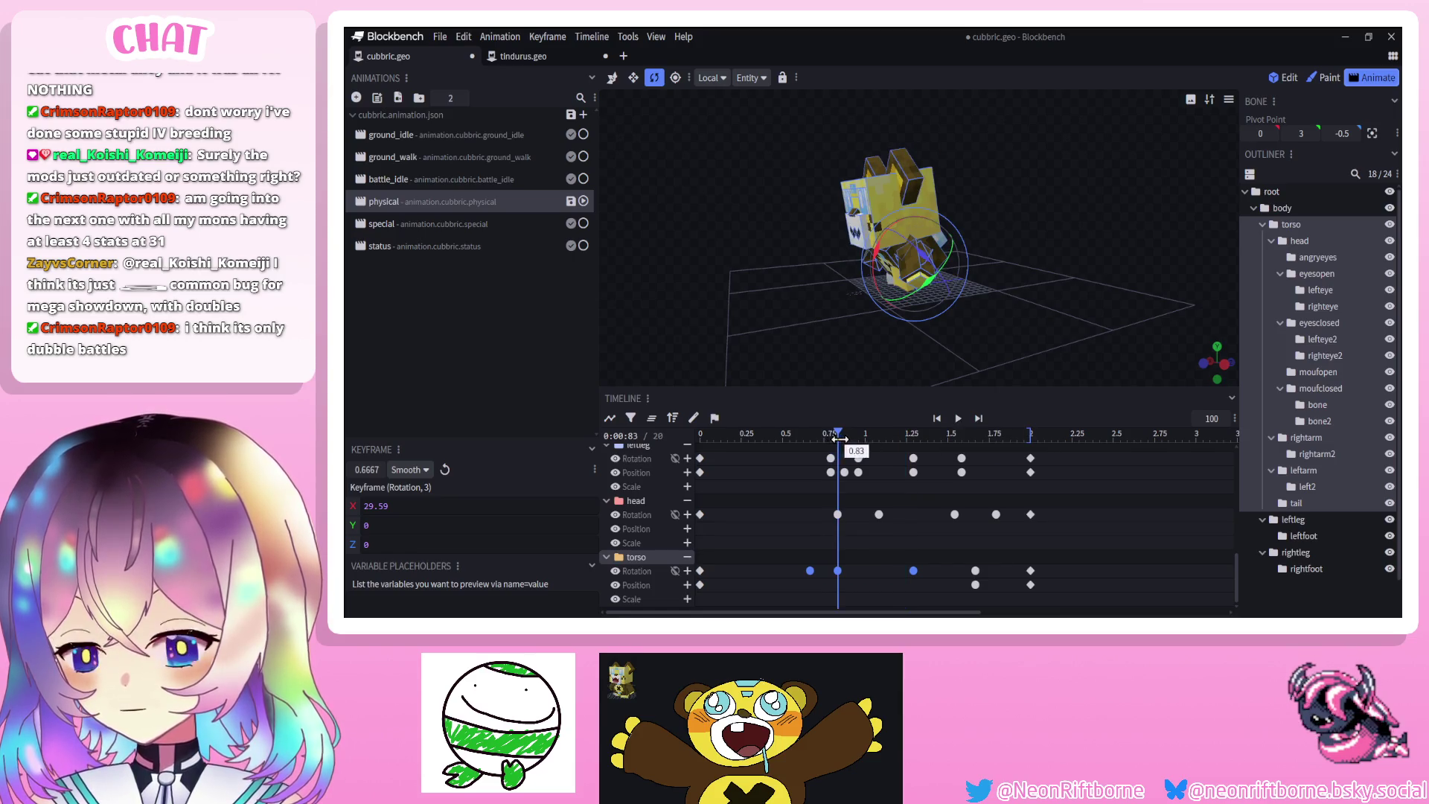
pyautogui.click(838, 571)
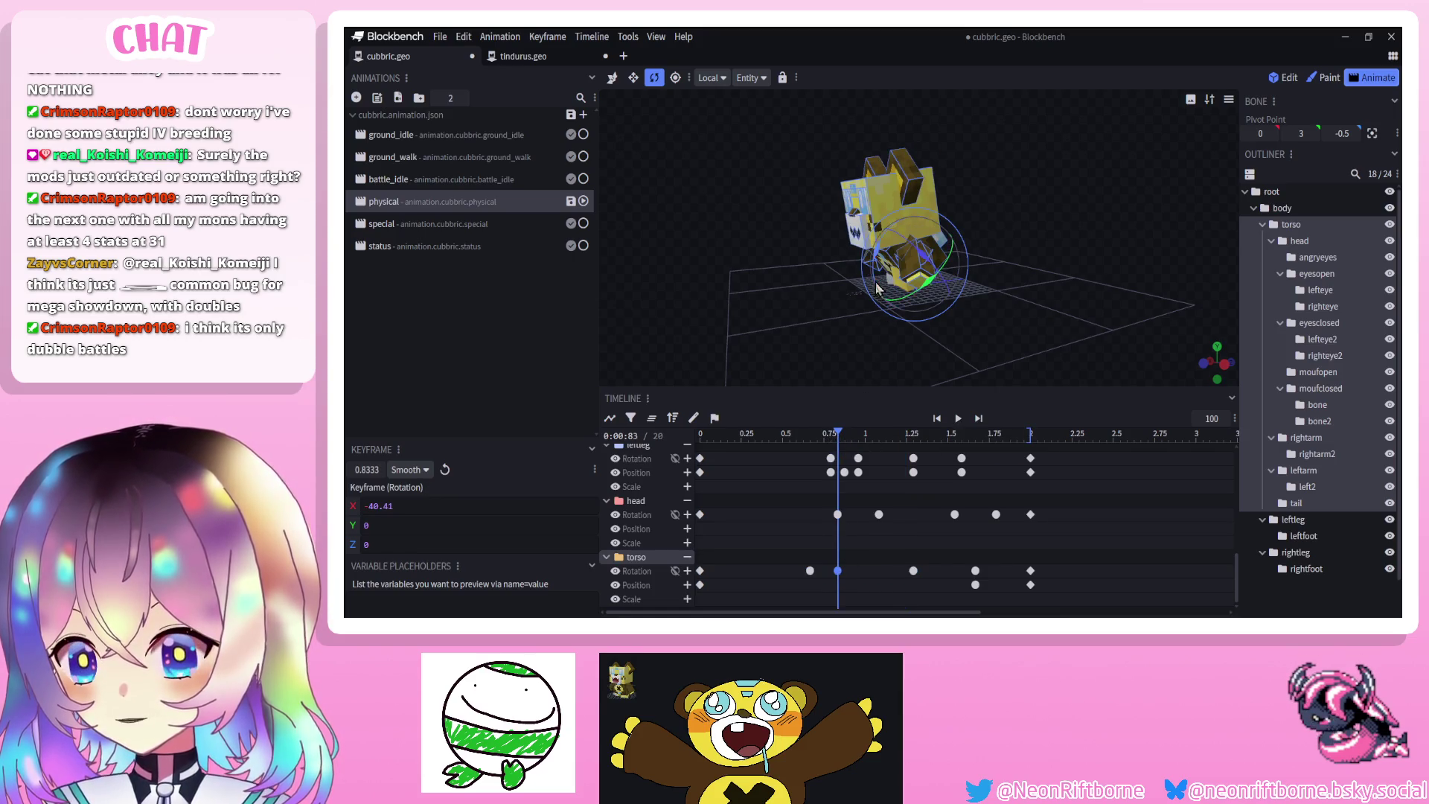
pyautogui.click(913, 571)
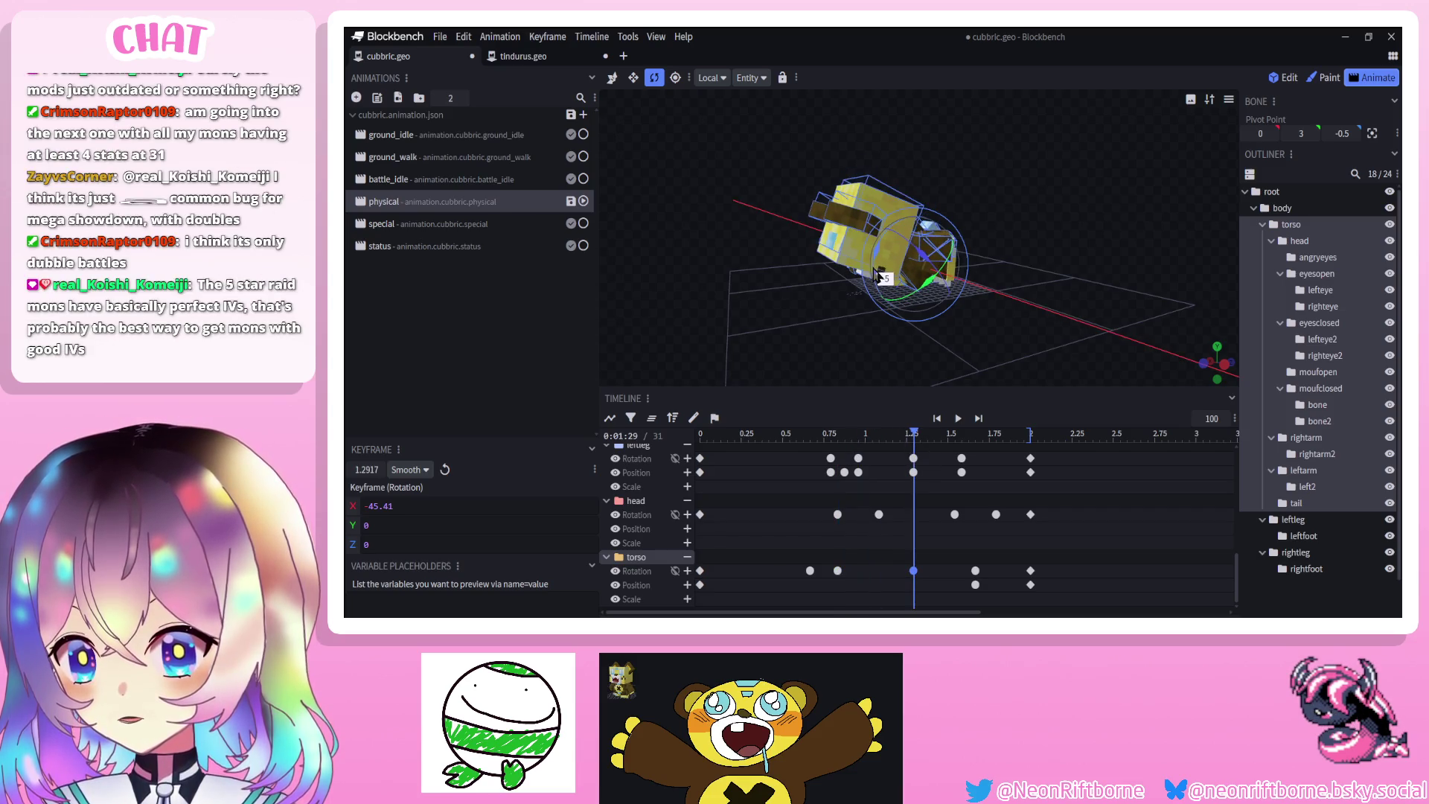
pyautogui.click(960, 418)
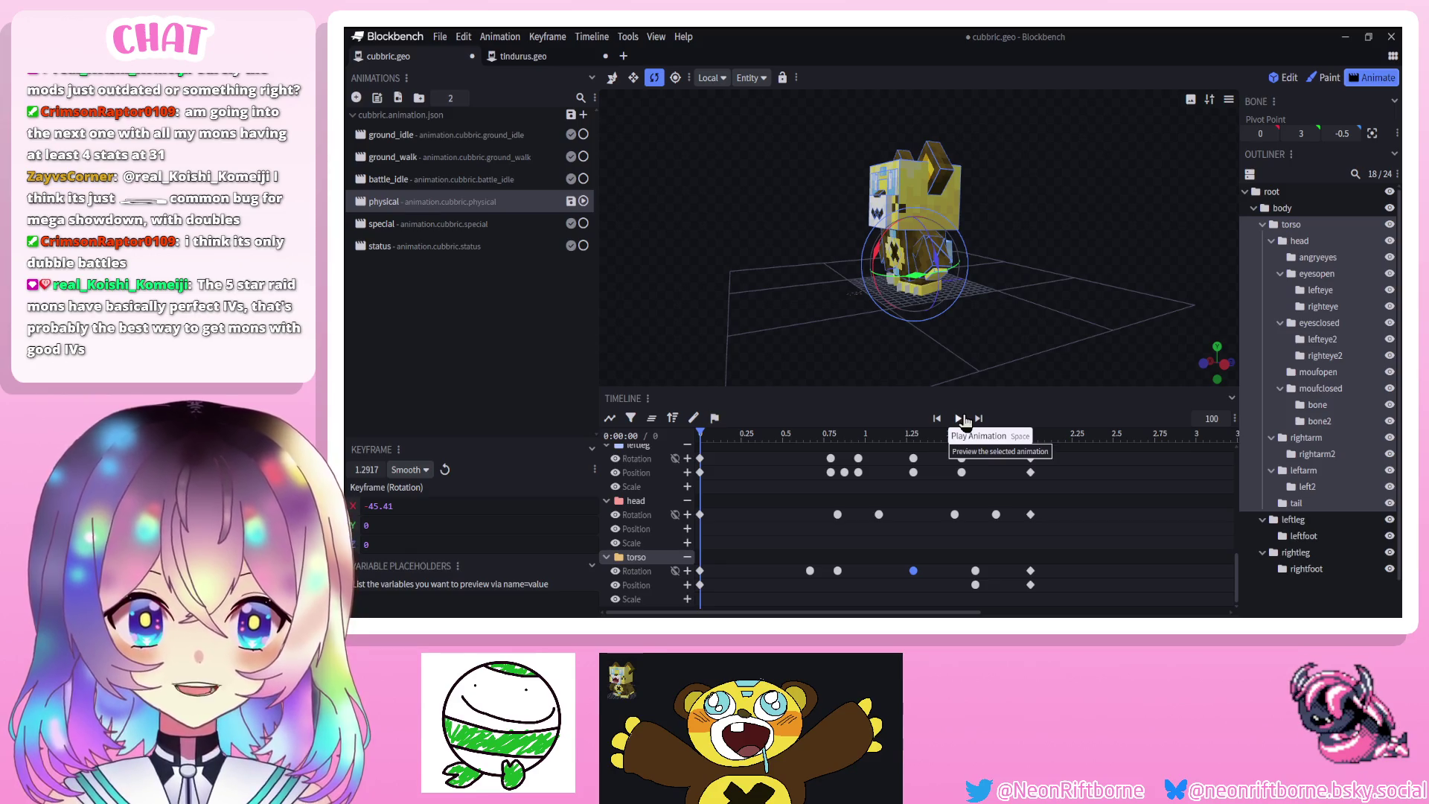
pyautogui.click(960, 418)
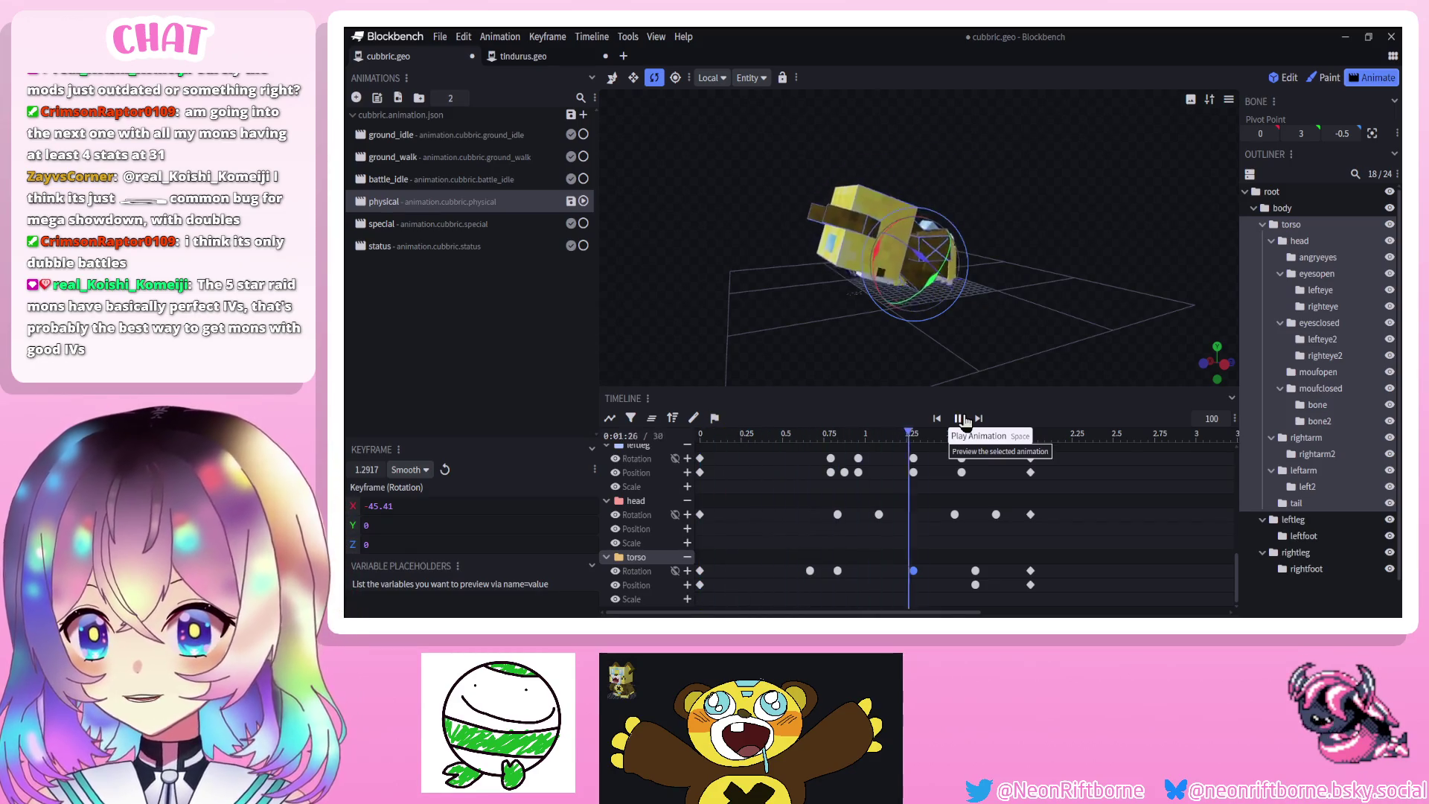
pyautogui.click(1319, 585)
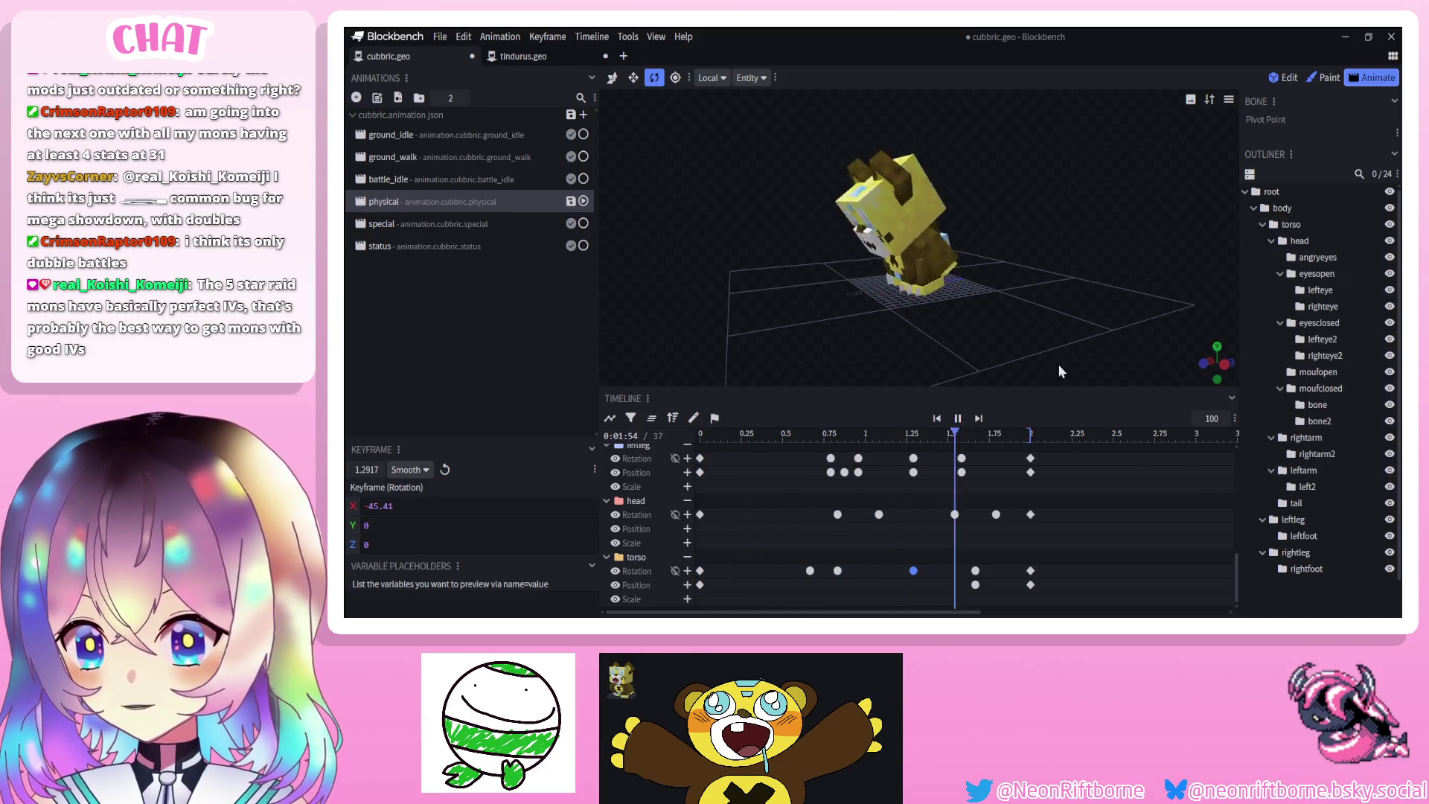
pyautogui.click(959, 421)
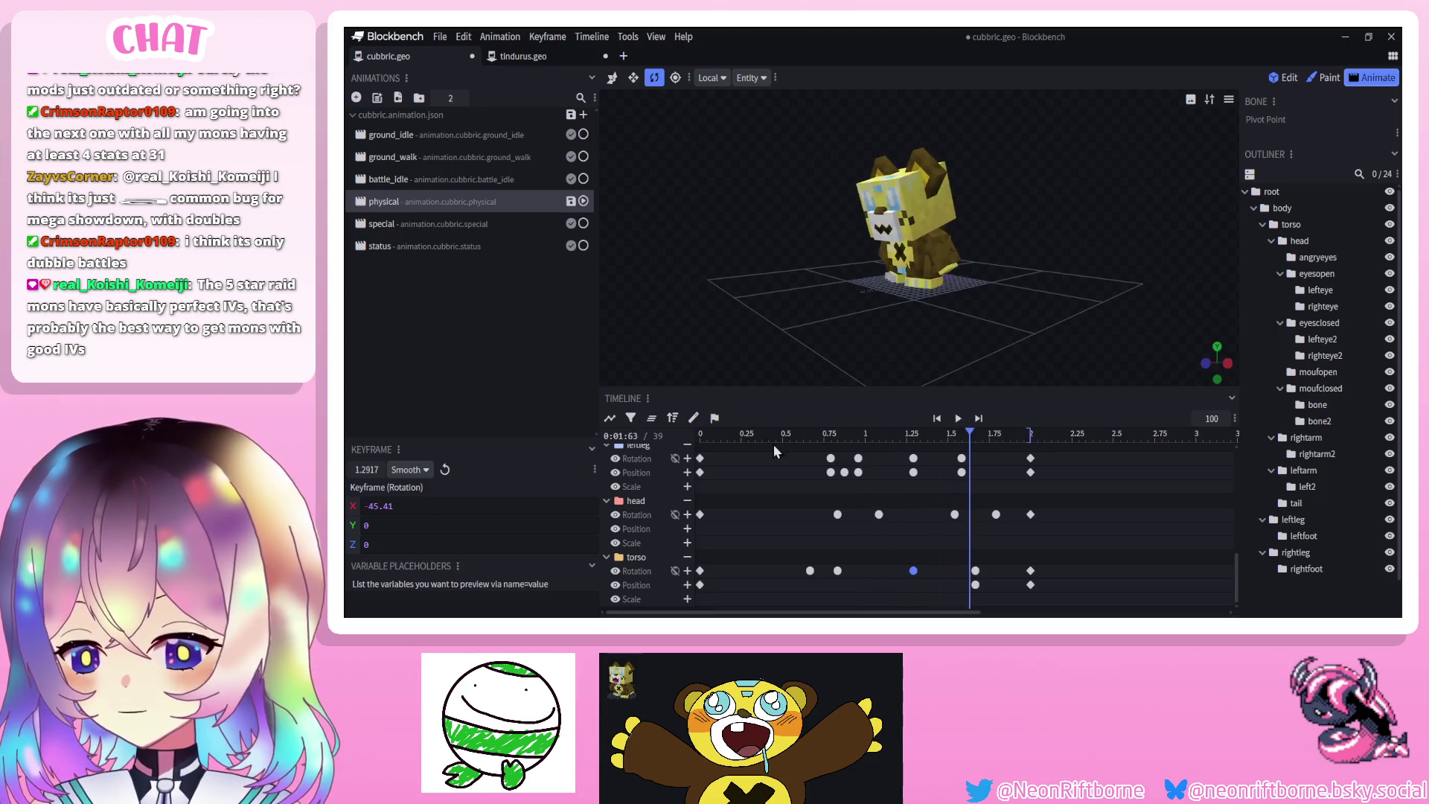
# Key the torso rotation at about 0.25 s, tilting it forward to X -10.41
pyautogui.click(735, 435)
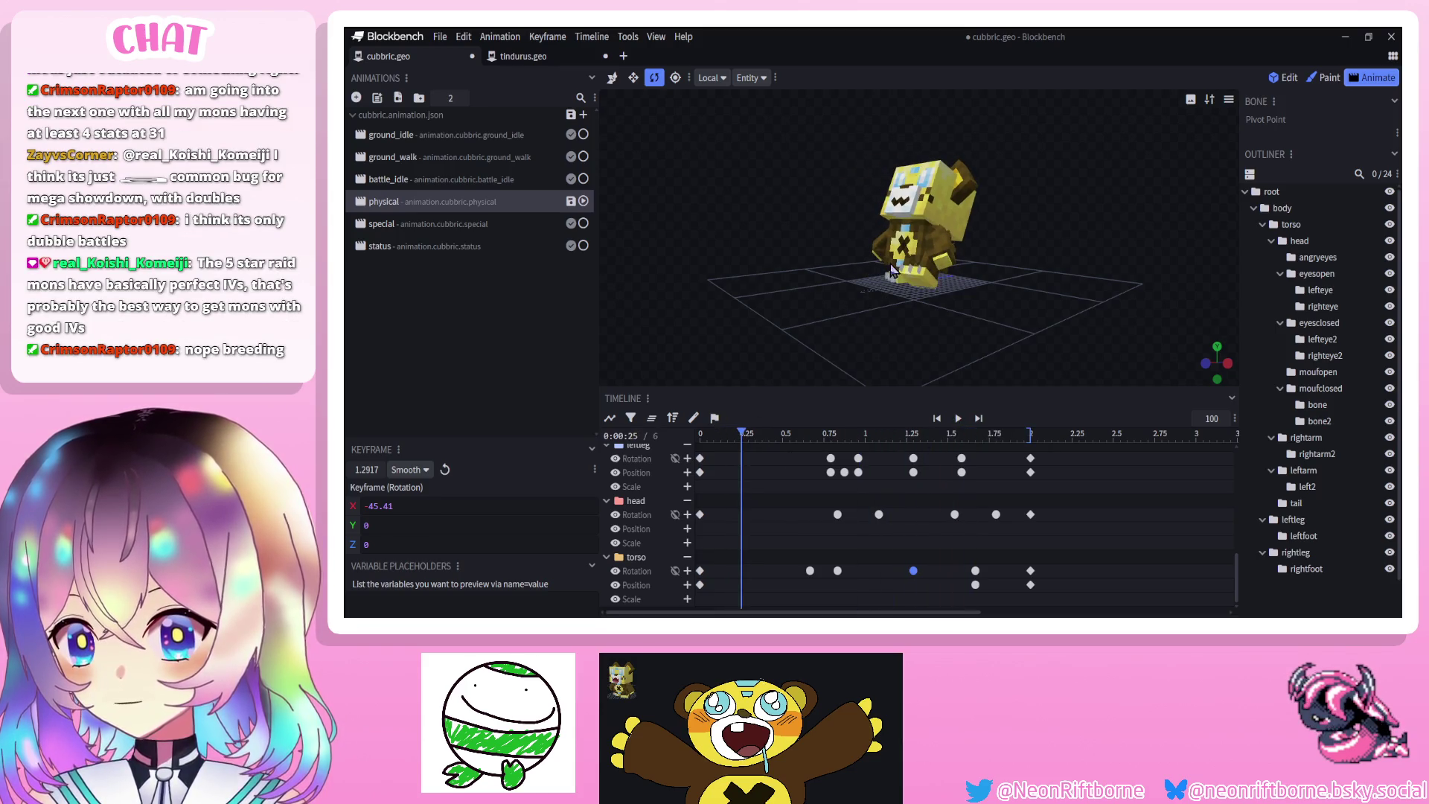
pyautogui.click(700, 571)
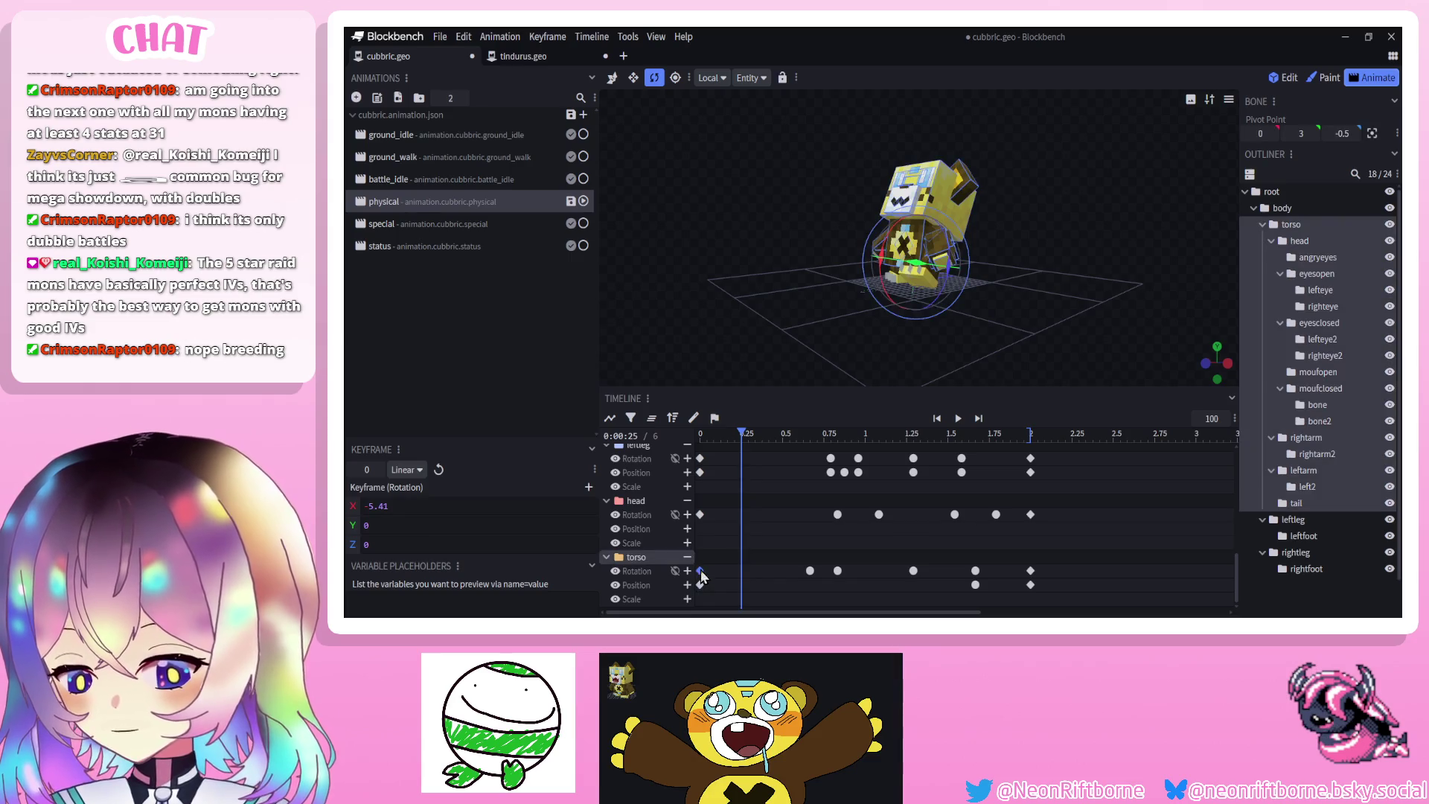
pyautogui.moveTo(892, 251); pyautogui.dragTo(937, 368)
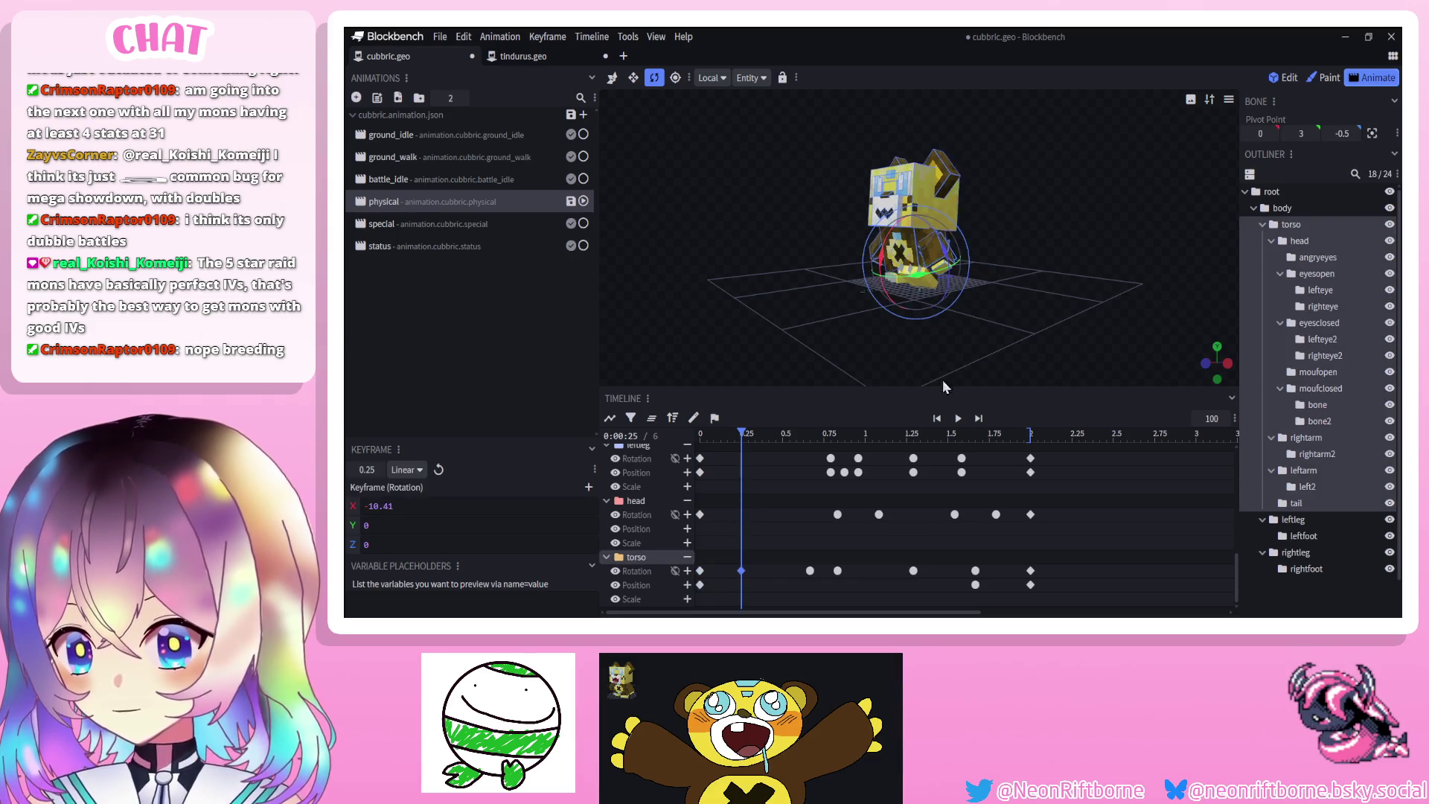
pyautogui.click(942, 418)
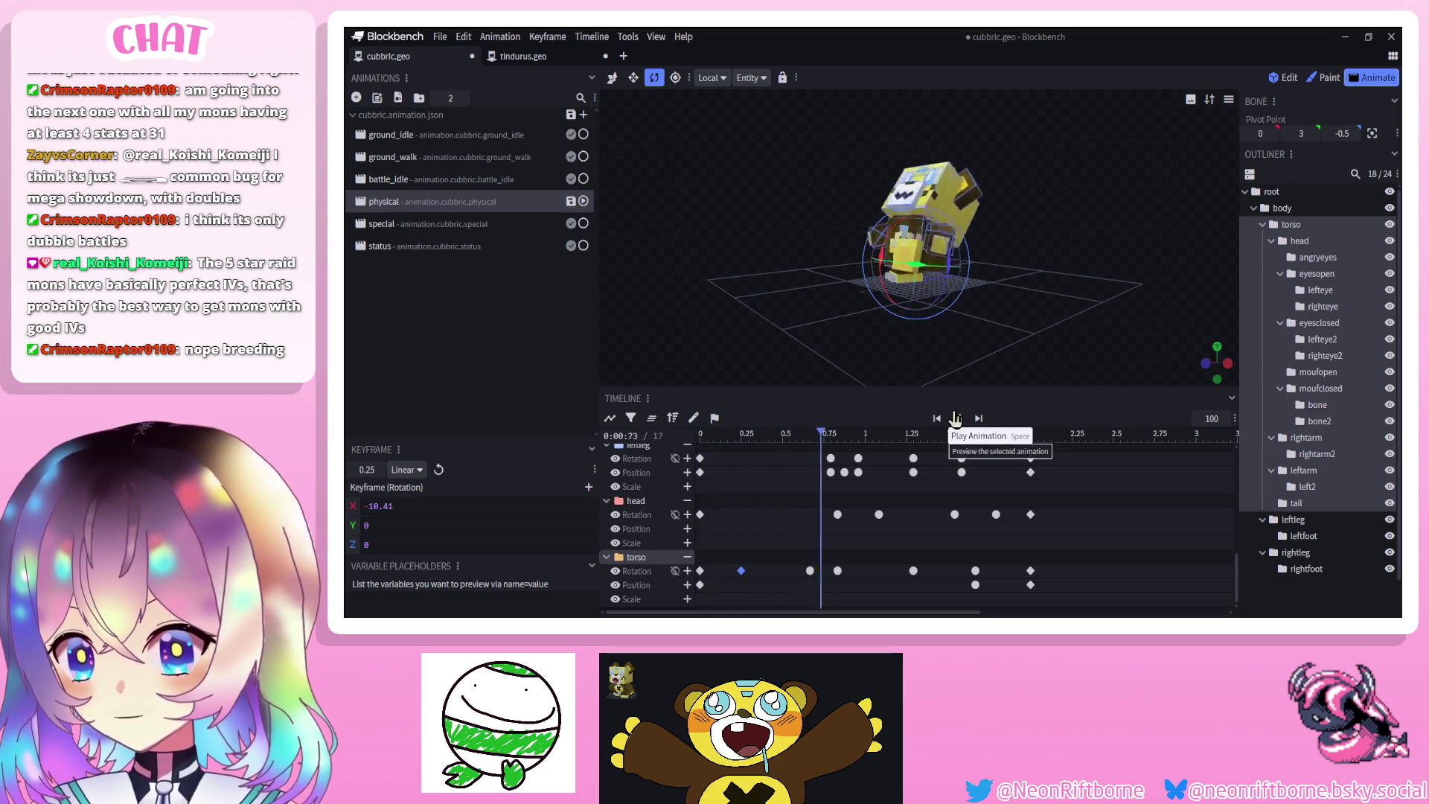
pyautogui.click(956, 418)
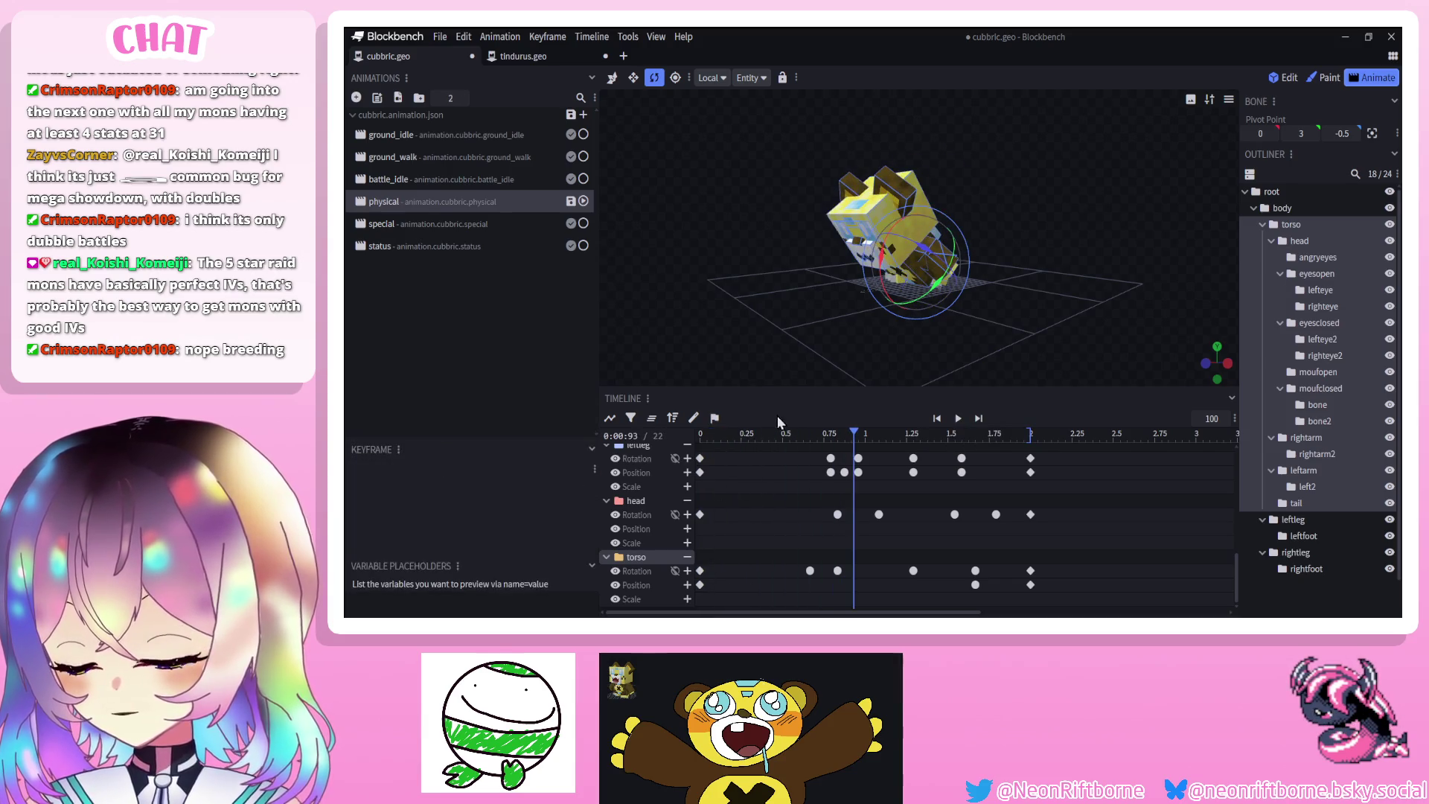
pyautogui.click(958, 418)
pyautogui.scroll(5, 730, 476)
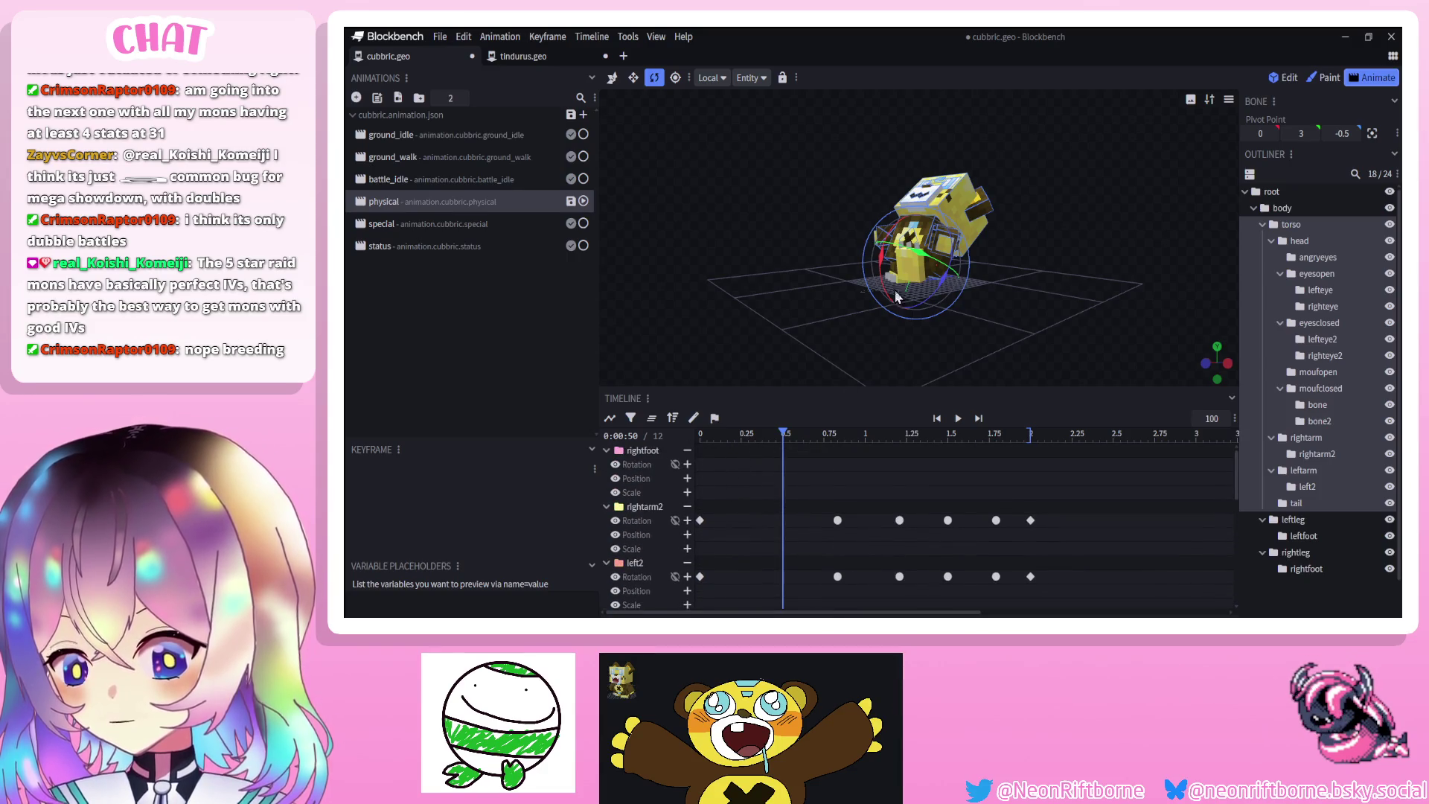
# Add a head rotation keyframe at 0.25 s tilted to X -5
pyautogui.click(953, 207)
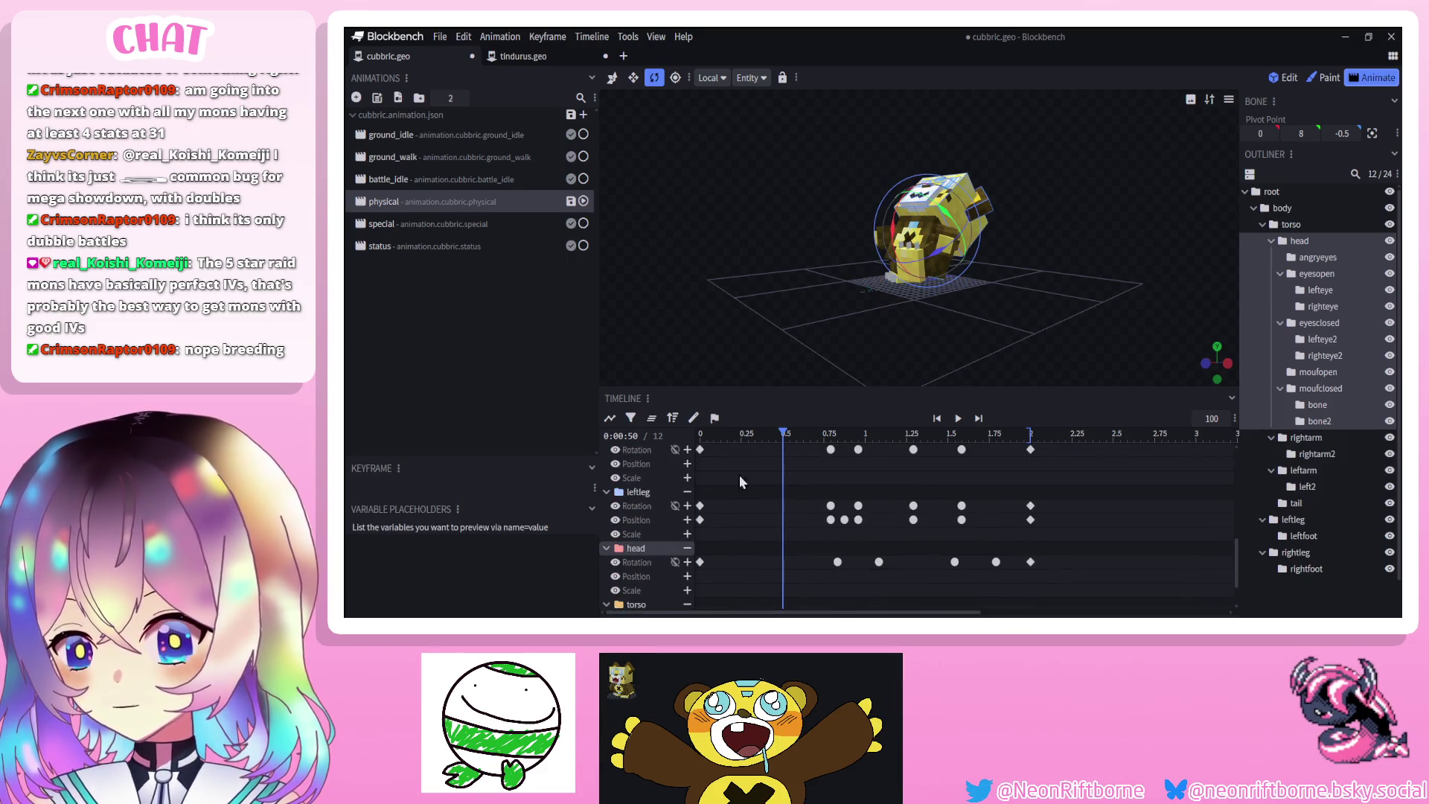
pyautogui.click(700, 562)
pyautogui.hotkey('ctrl', 'c')
pyautogui.click(741, 433)
pyautogui.hotkey('ctrl', 'v')
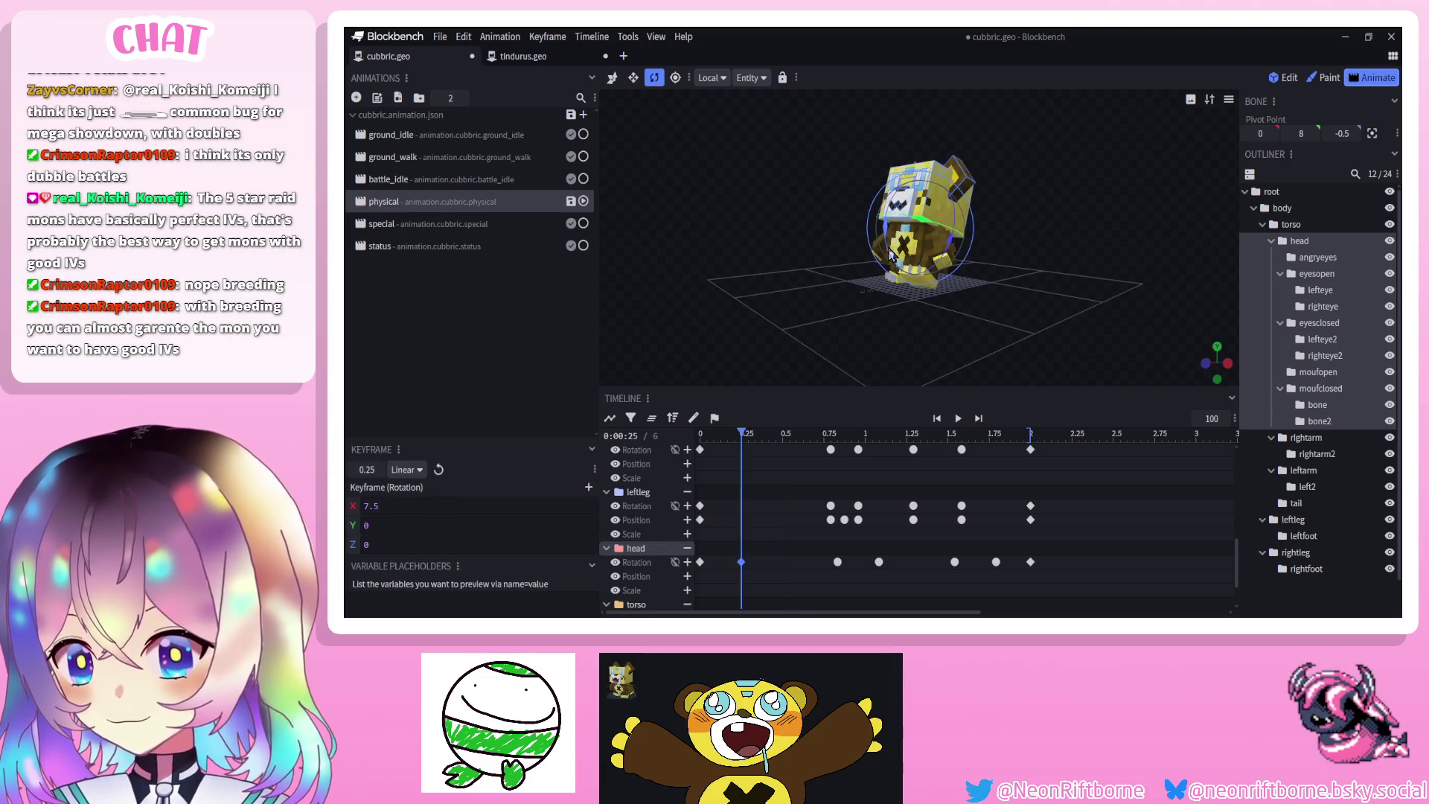
pyautogui.moveTo(893, 265); pyautogui.dragTo(930, 401)
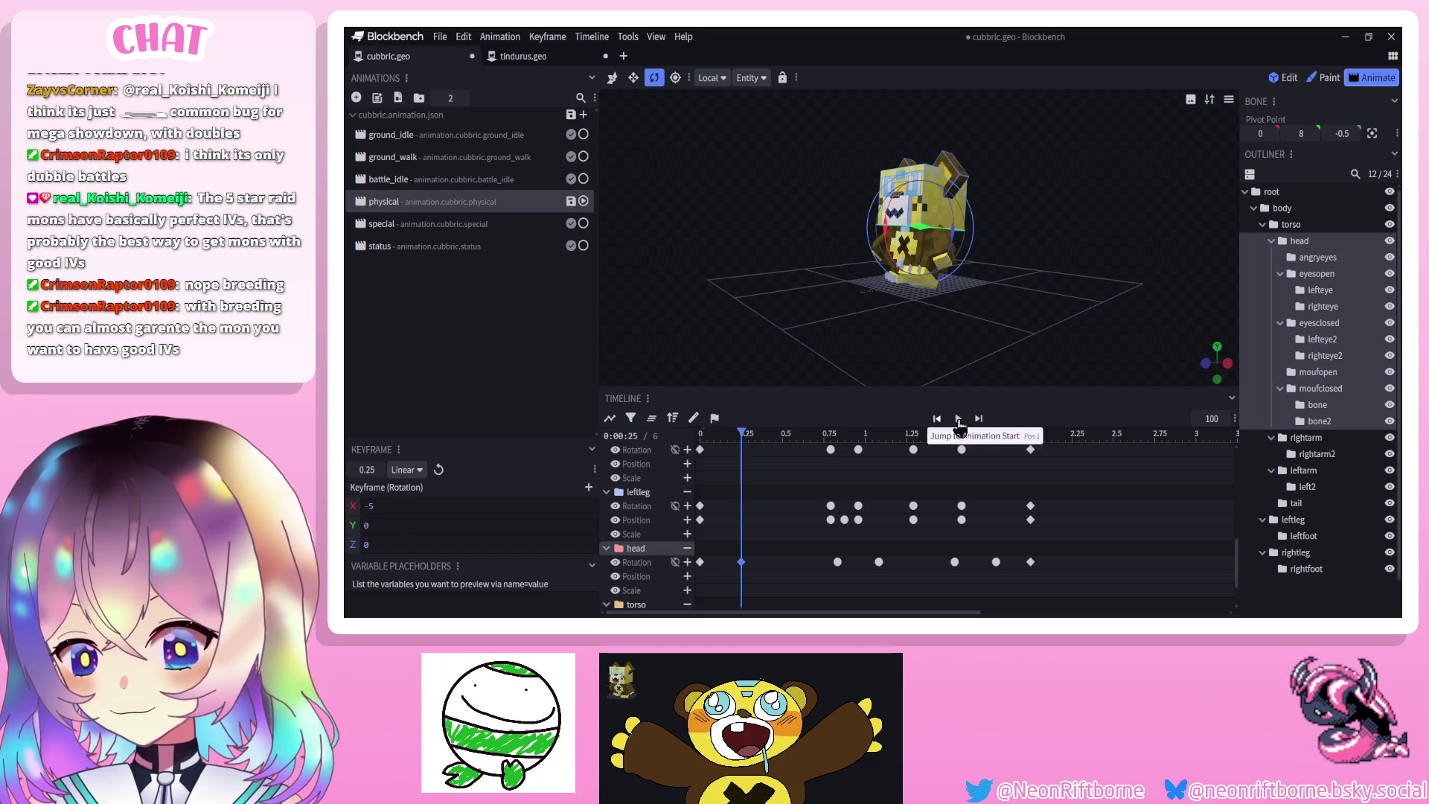
pyautogui.click(957, 419)
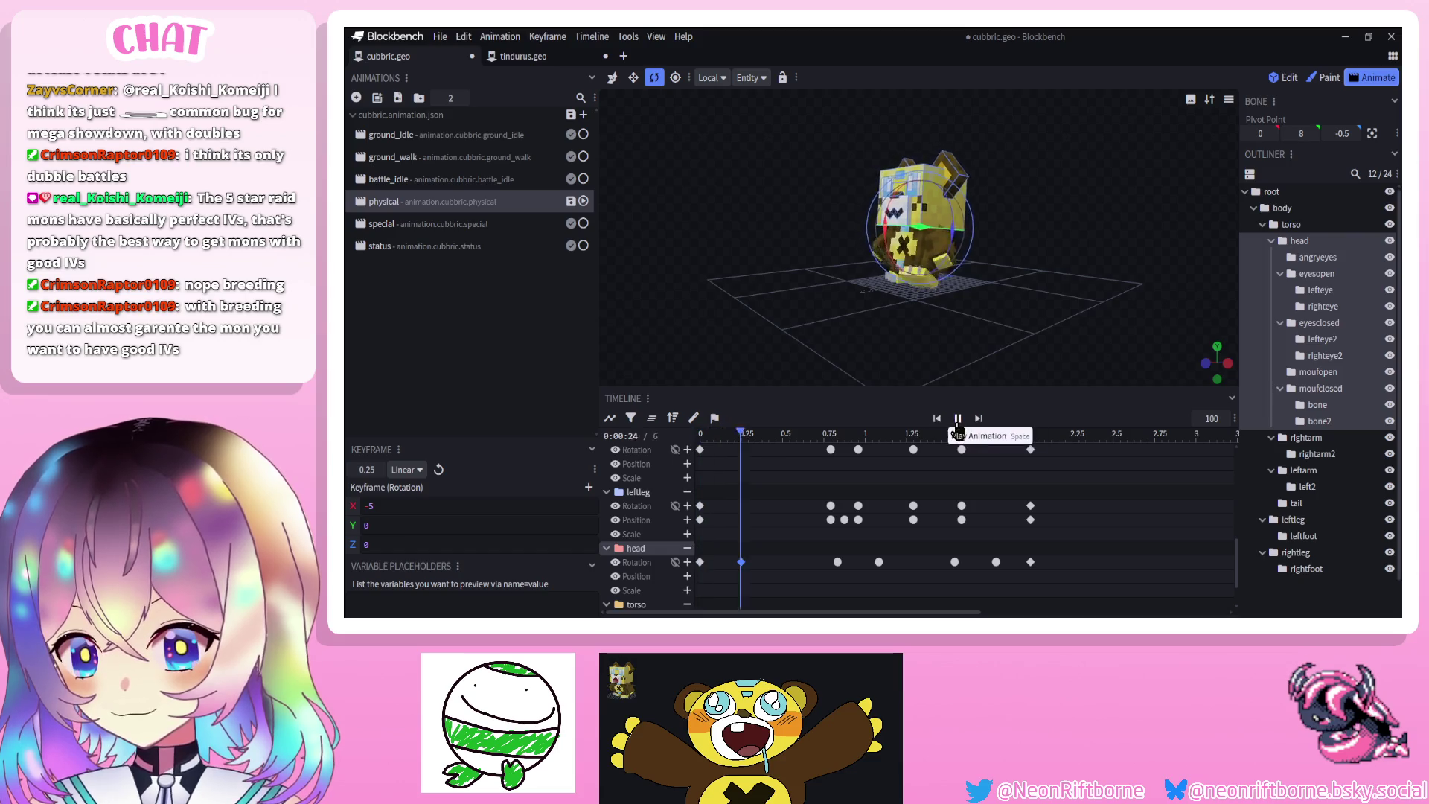
# Set the 0.25 s head keyframe's interpolation to Smooth
pyautogui.rightClick(742, 564)
pyautogui.click(906, 462)
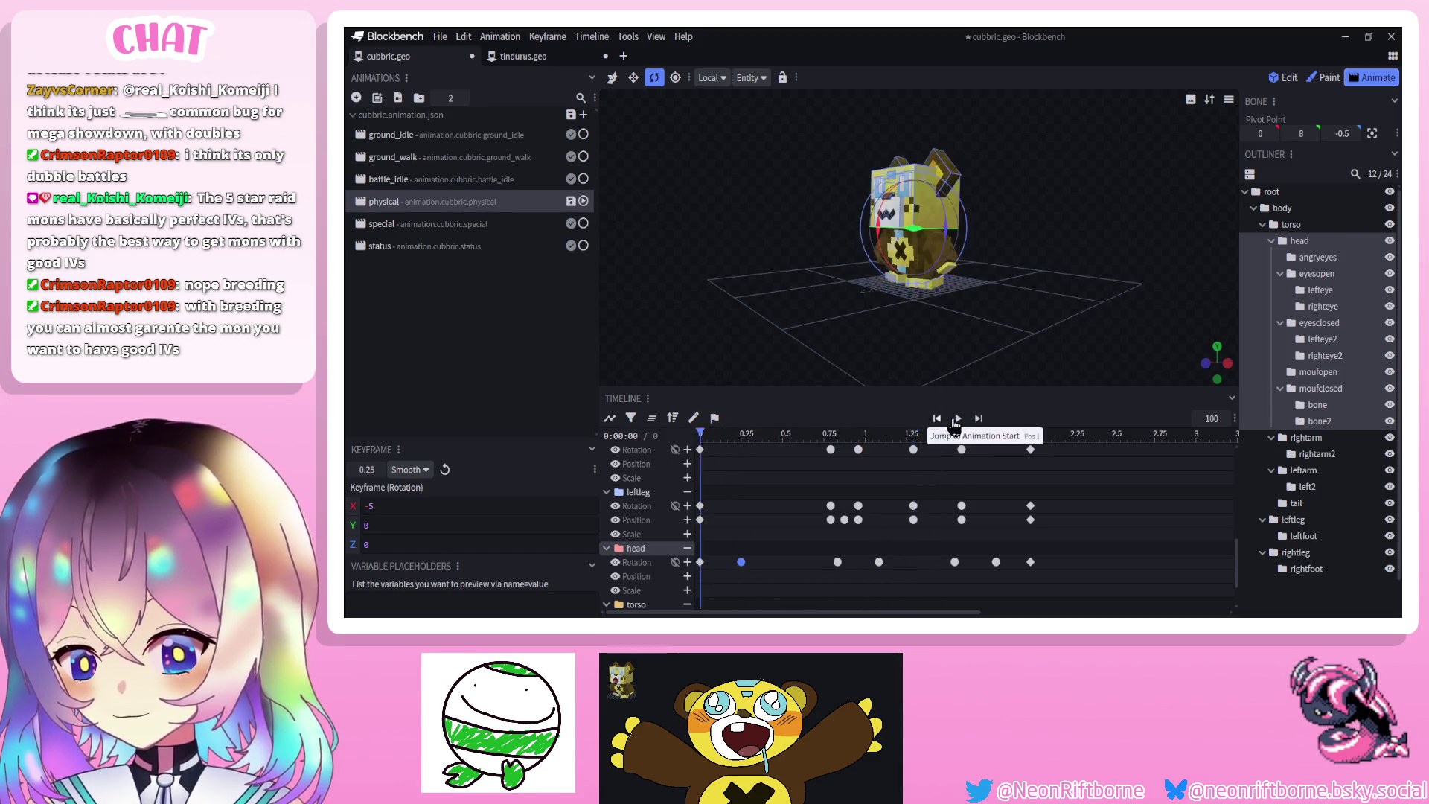
pyautogui.click(957, 419)
pyautogui.click(958, 419)
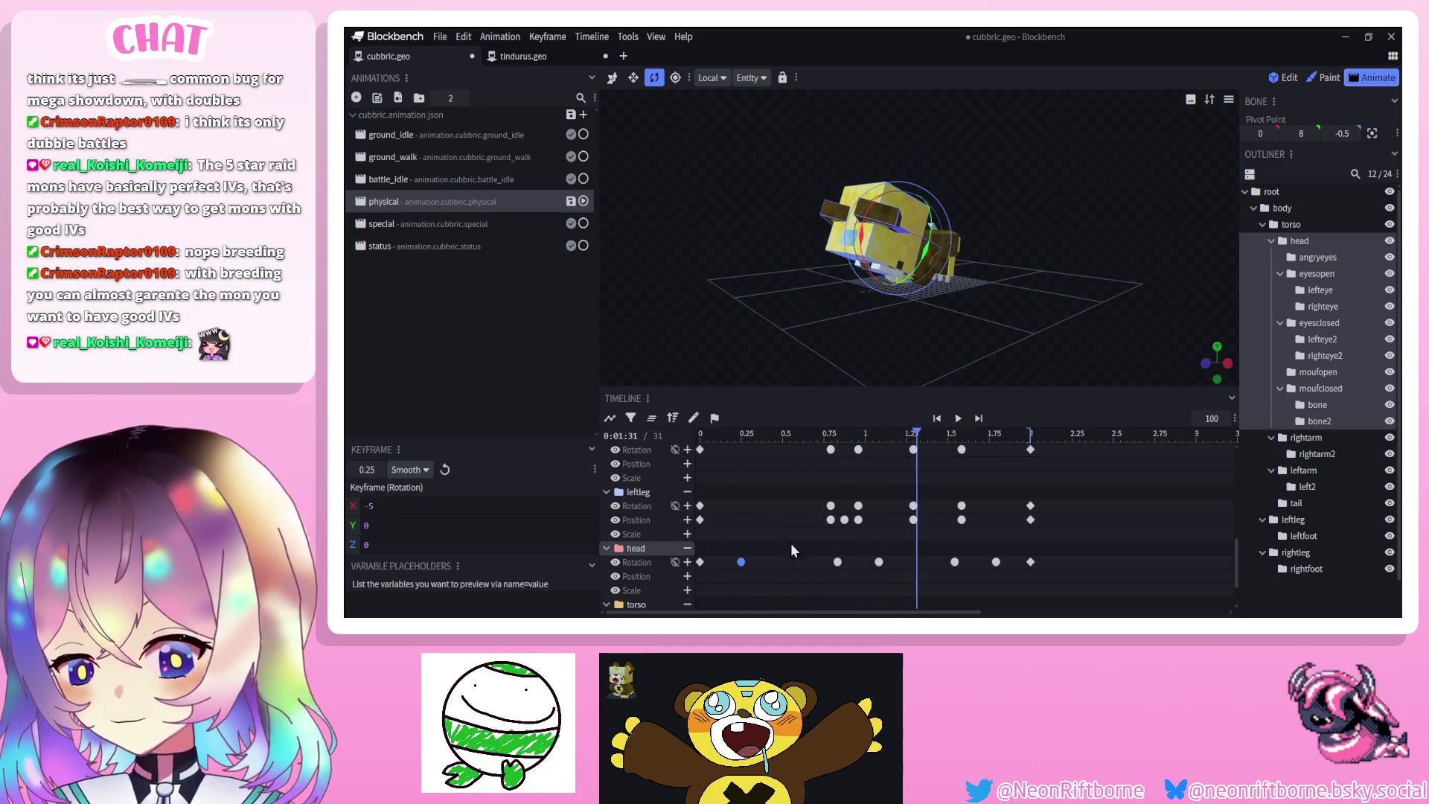
# Deepen the head tilt at the 1.04 s keyframe to X -30 and preview it
pyautogui.moveTo(804, 550); pyautogui.dragTo(898, 572)
pyautogui.click(958, 419)
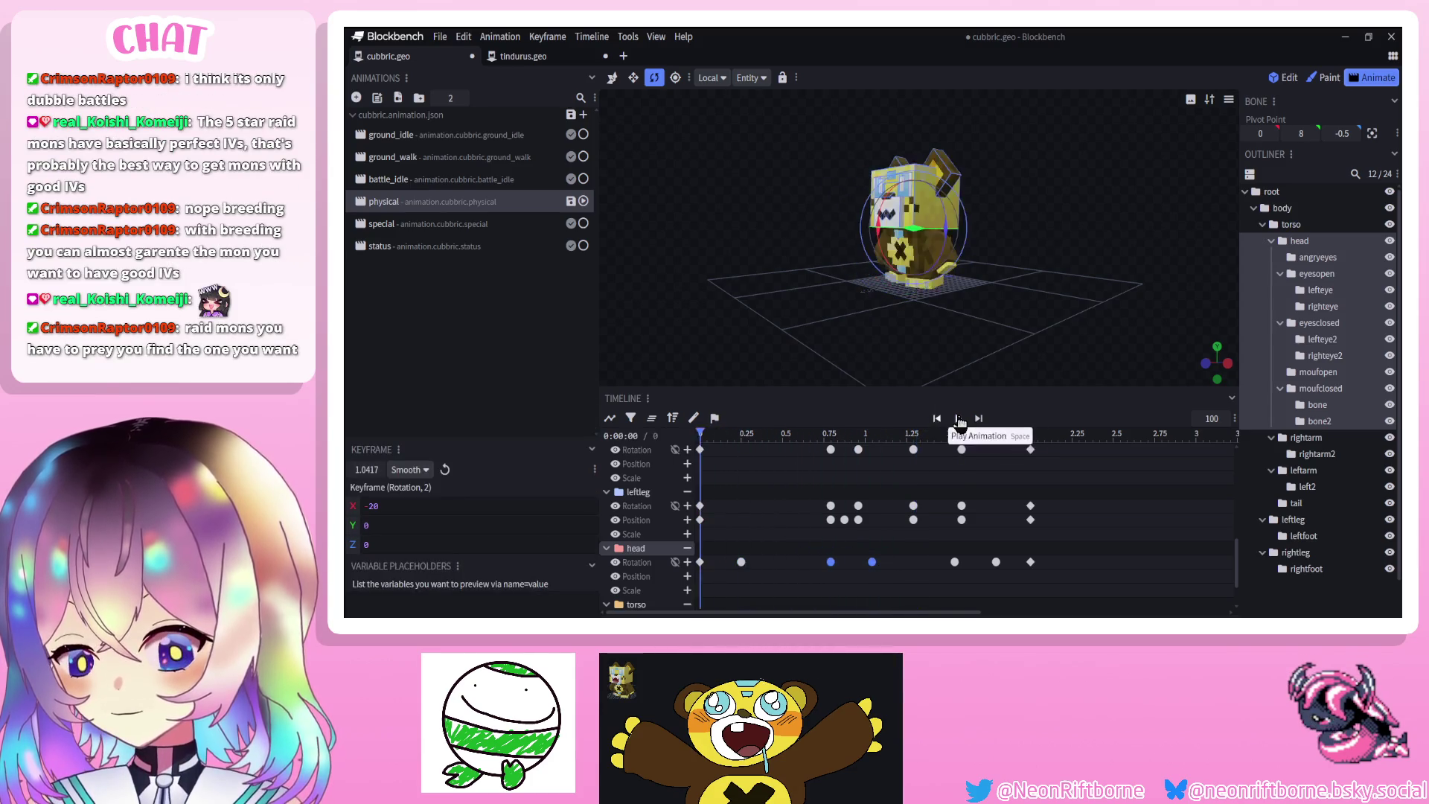
pyautogui.click(957, 419)
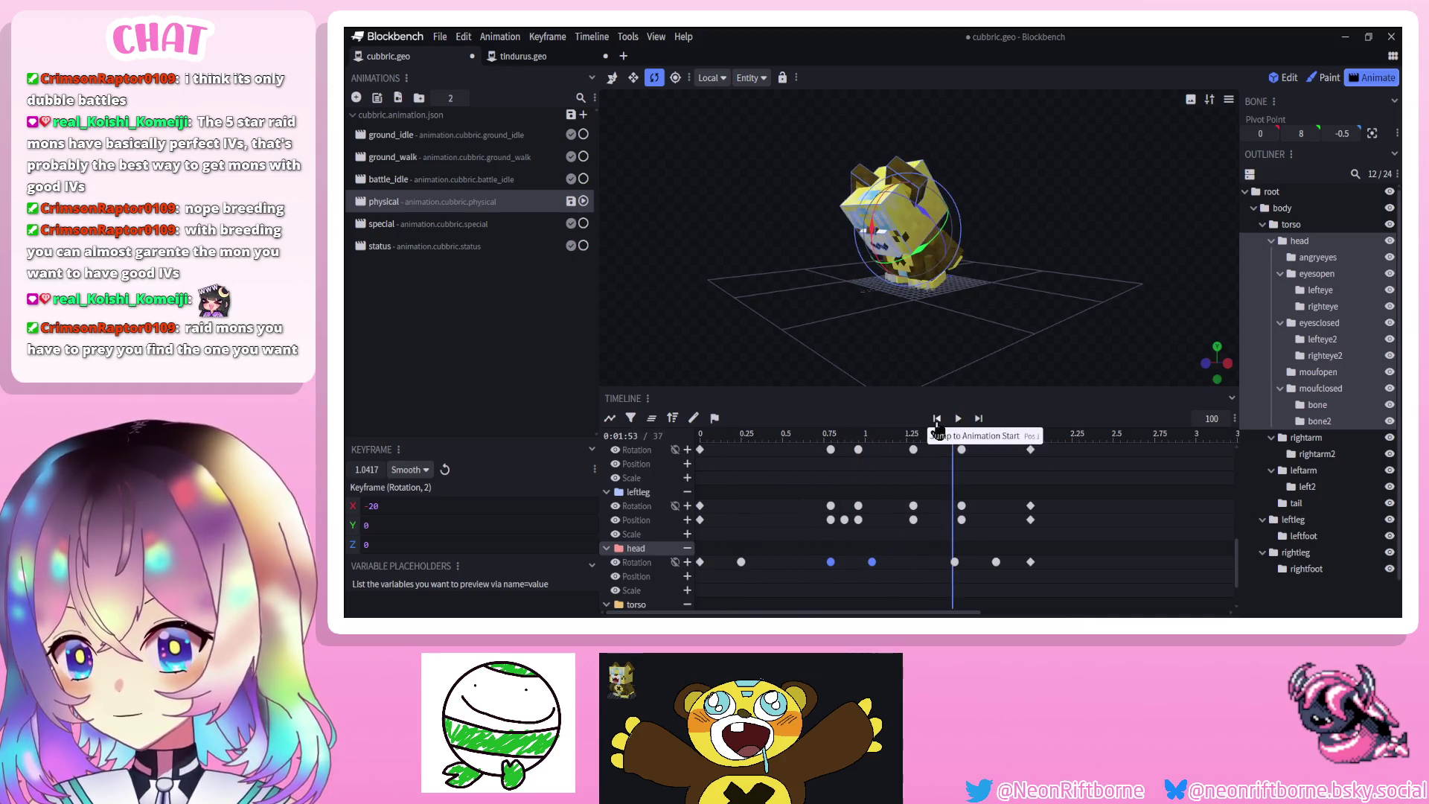
pyautogui.click(958, 419)
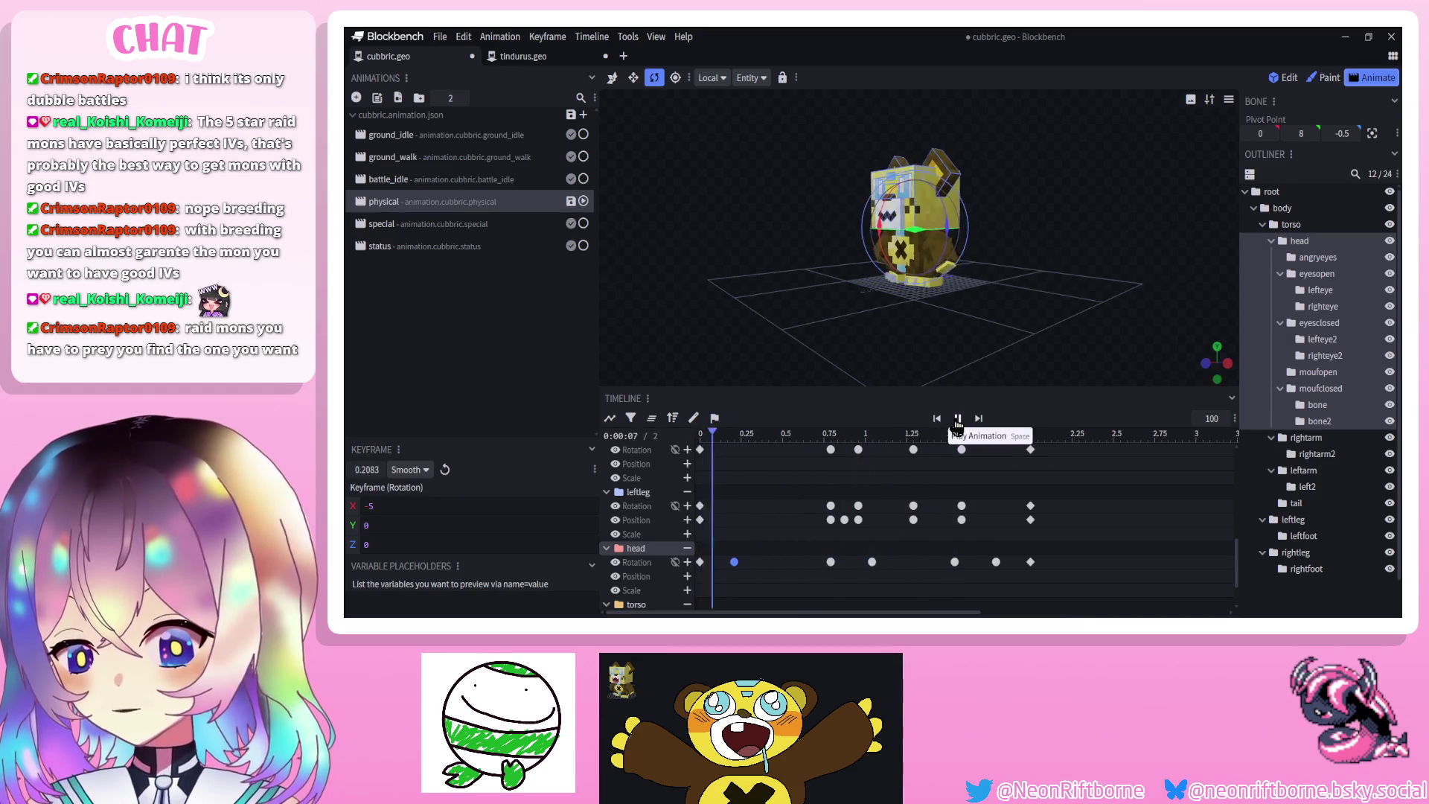
pyautogui.click(958, 419)
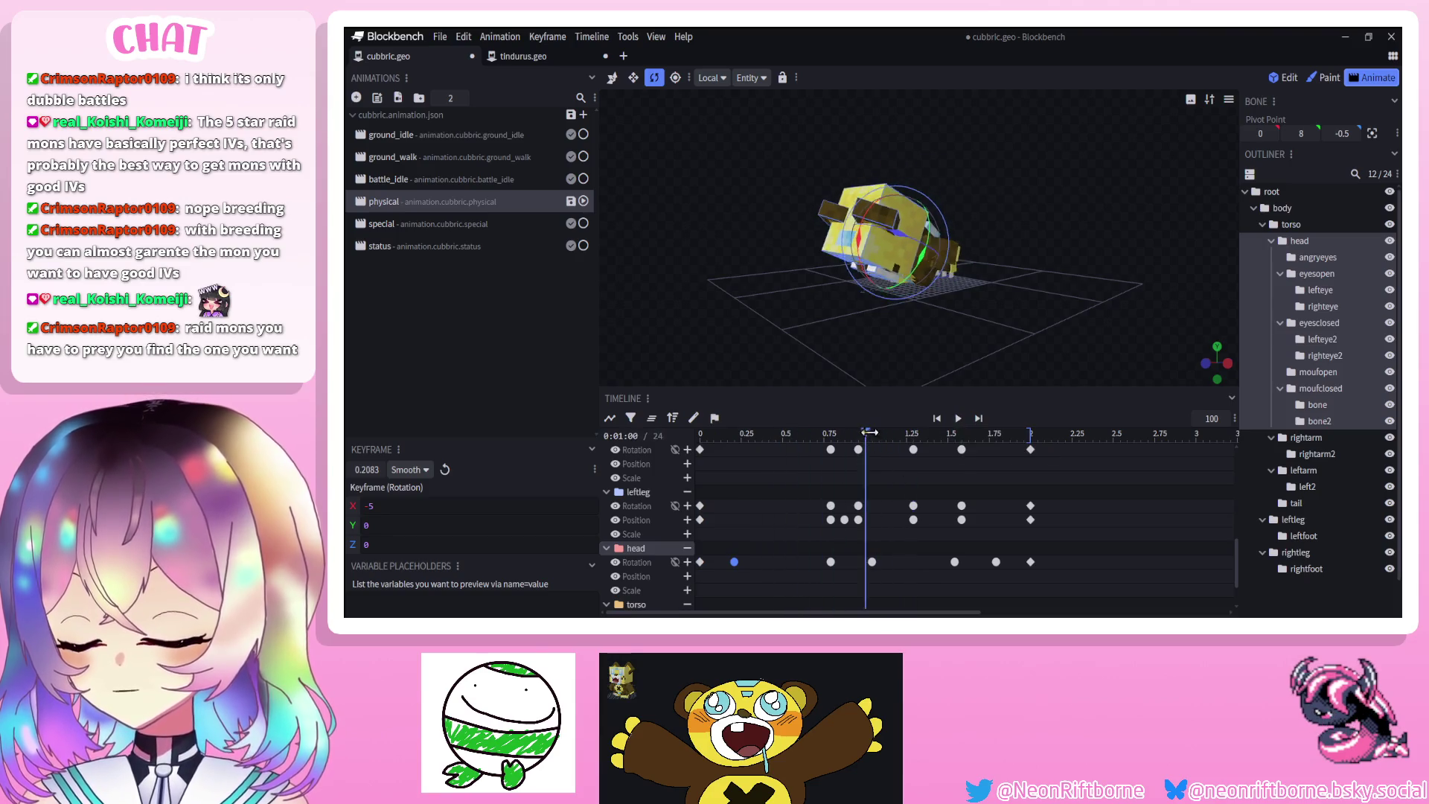
pyautogui.moveTo(868, 432); pyautogui.dragTo(873, 432)
pyautogui.moveTo(864, 272); pyautogui.dragTo(865, 275)
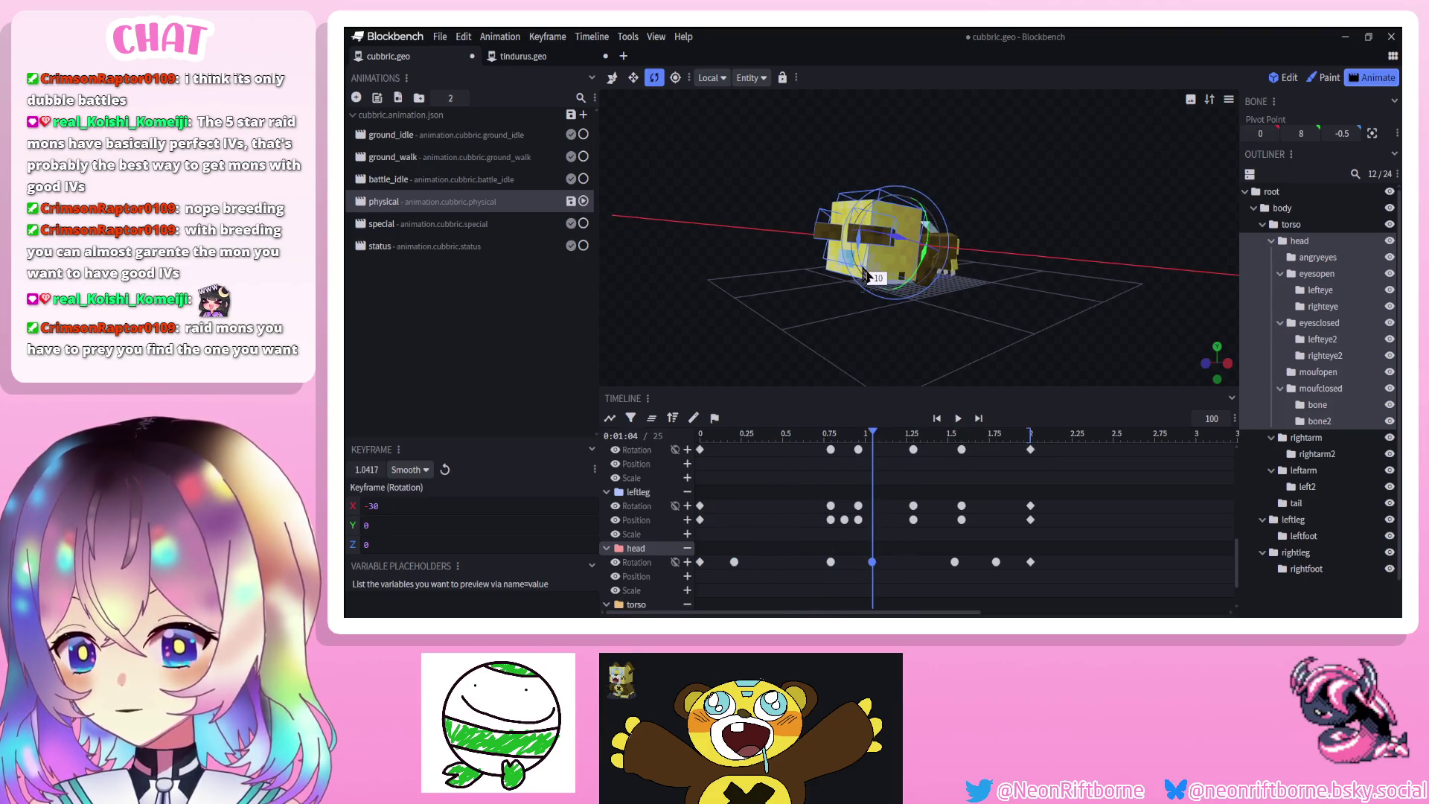
pyautogui.click(958, 418)
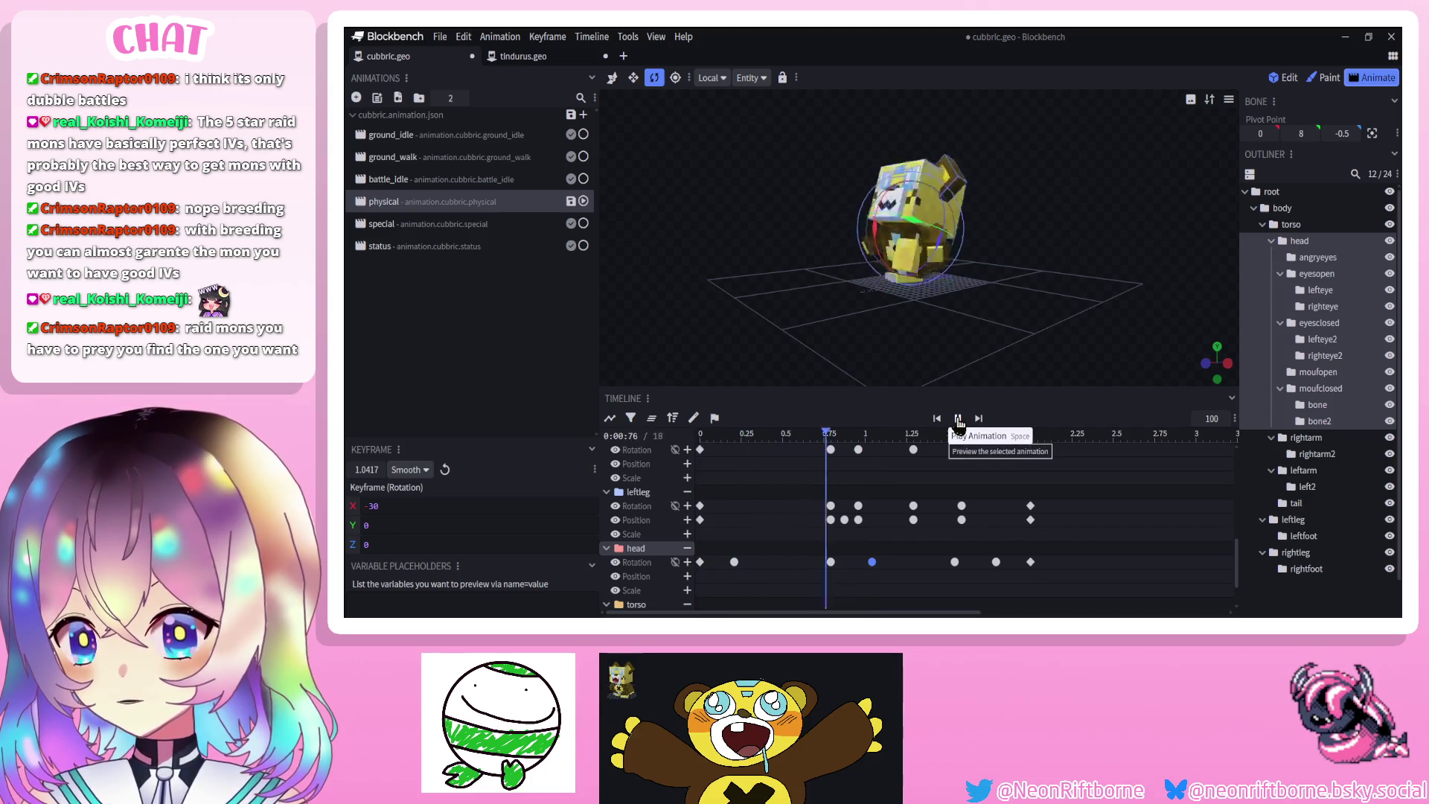
pyautogui.click(958, 418)
pyautogui.click(955, 436)
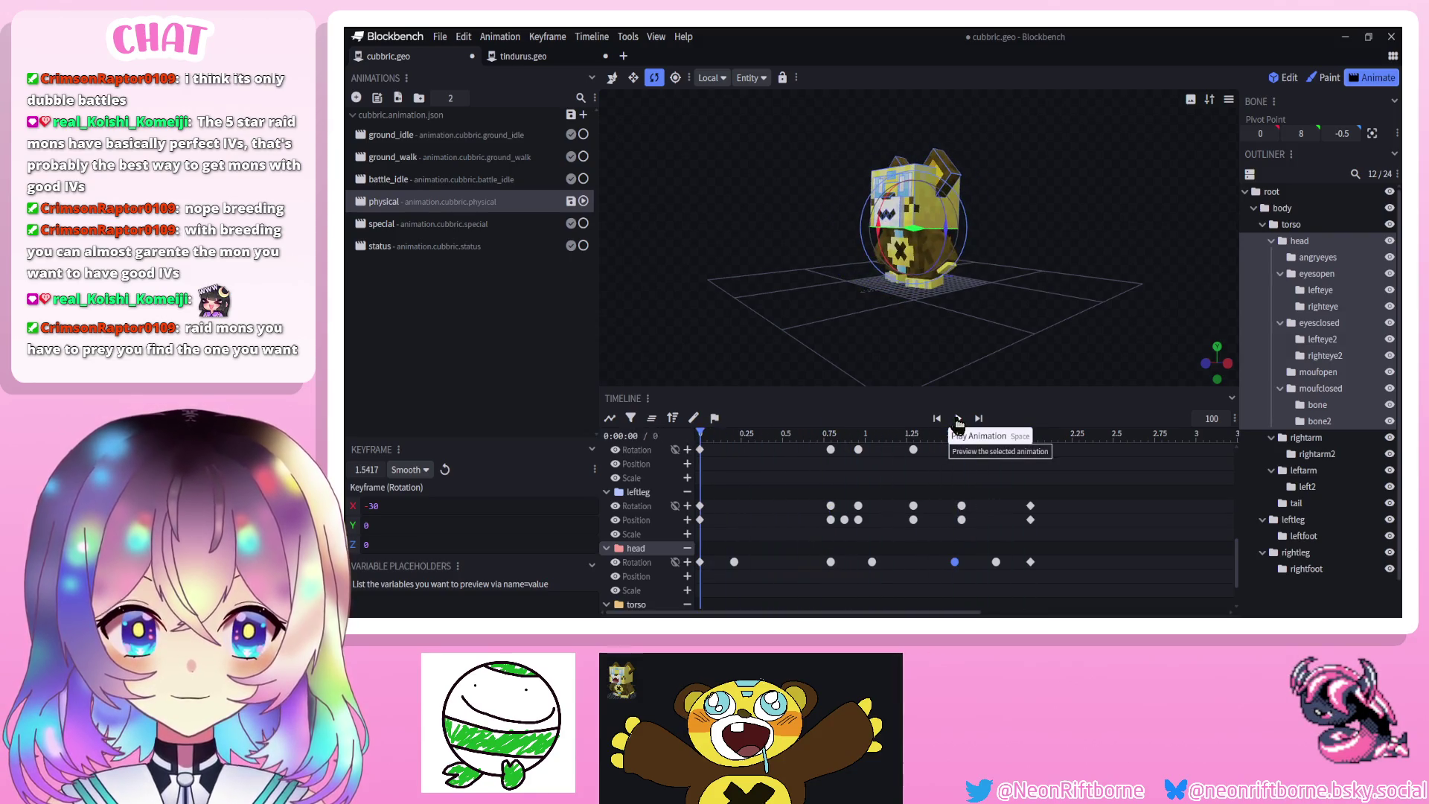
# Play the physical animation and watch the bear from a couple of angles
pyautogui.click(958, 418)
pyautogui.scroll(-1, 1304, 548)
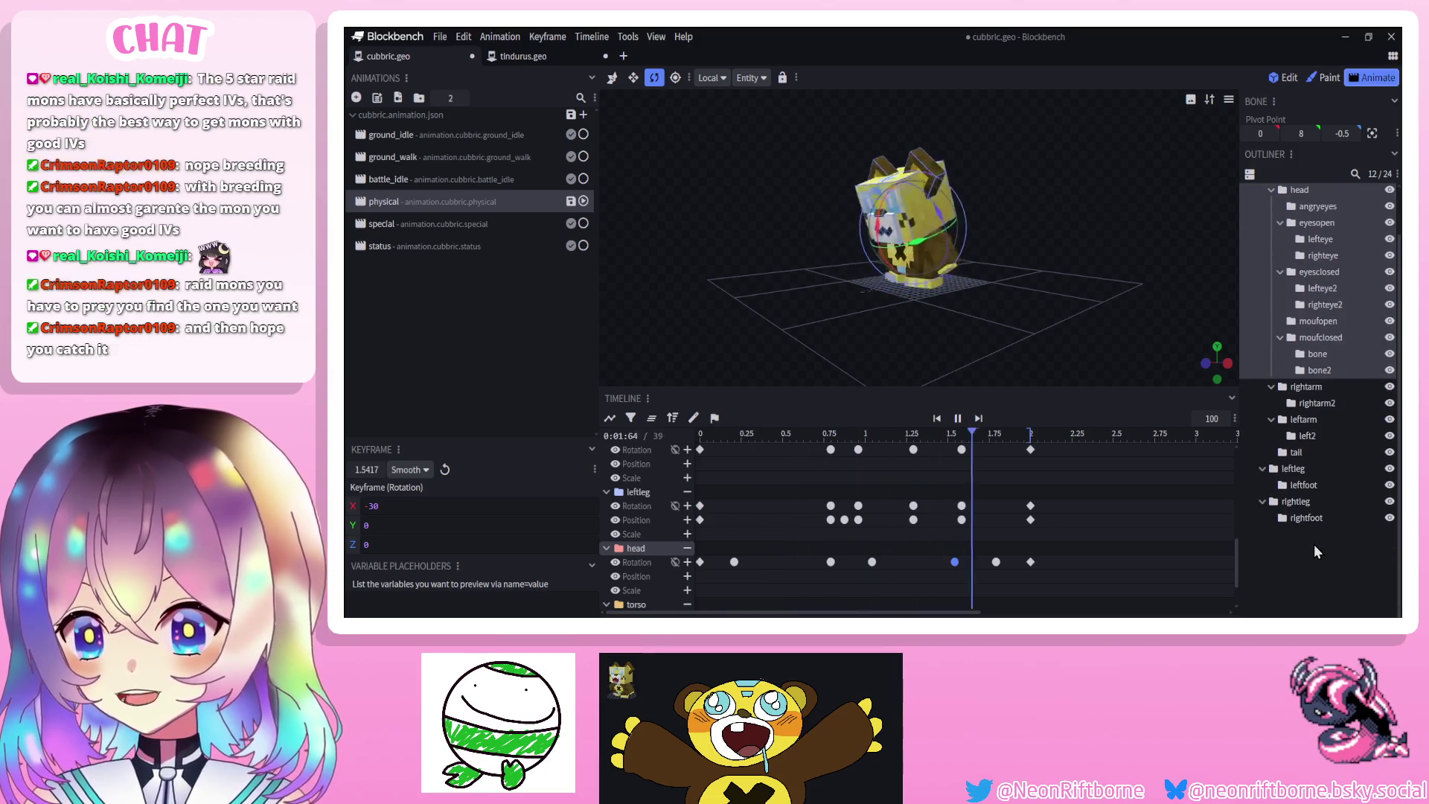
pyautogui.click(1288, 530)
pyautogui.moveTo(998, 376); pyautogui.dragTo(920, 338)
pyautogui.click(957, 419)
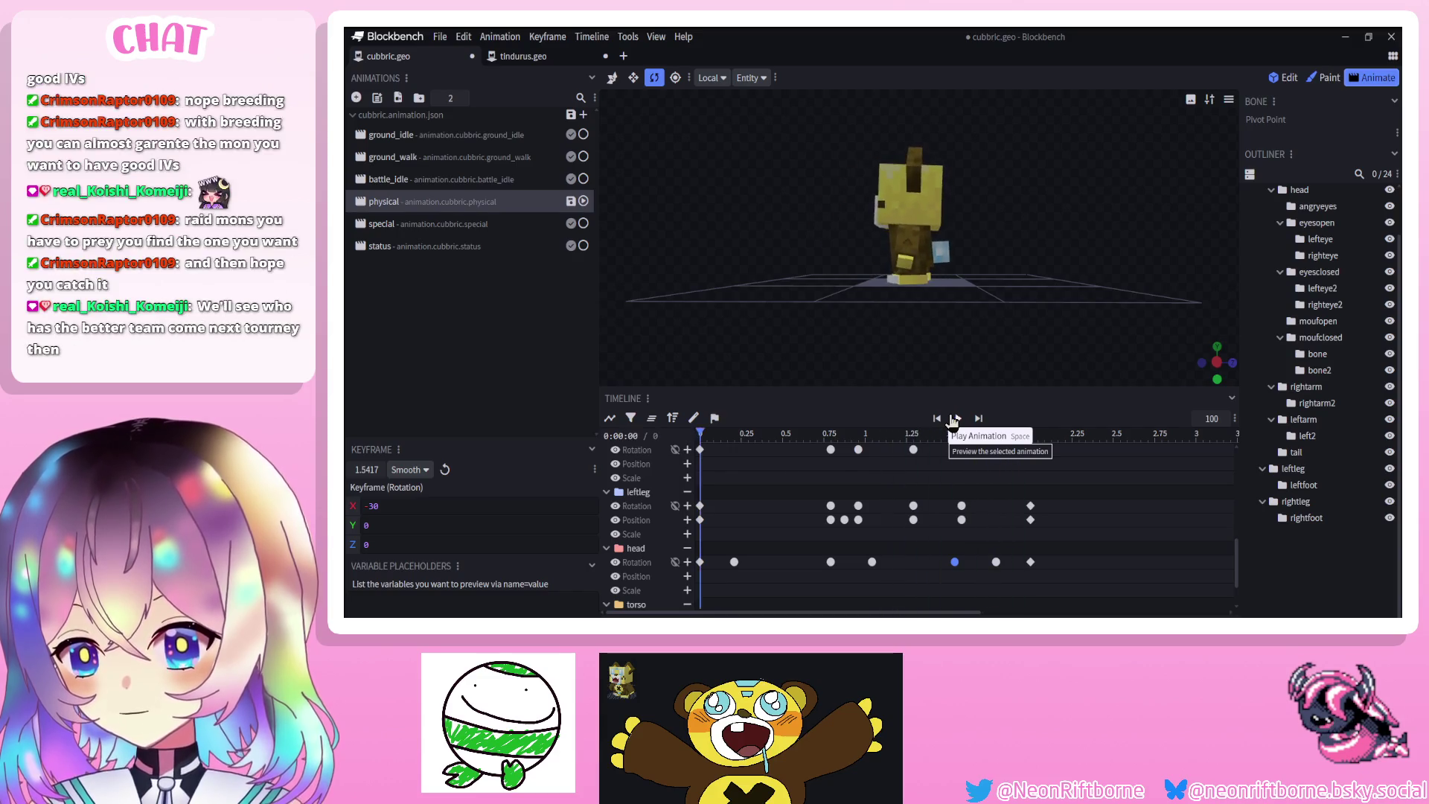
pyautogui.moveTo(748, 308); pyautogui.dragTo(922, 372)
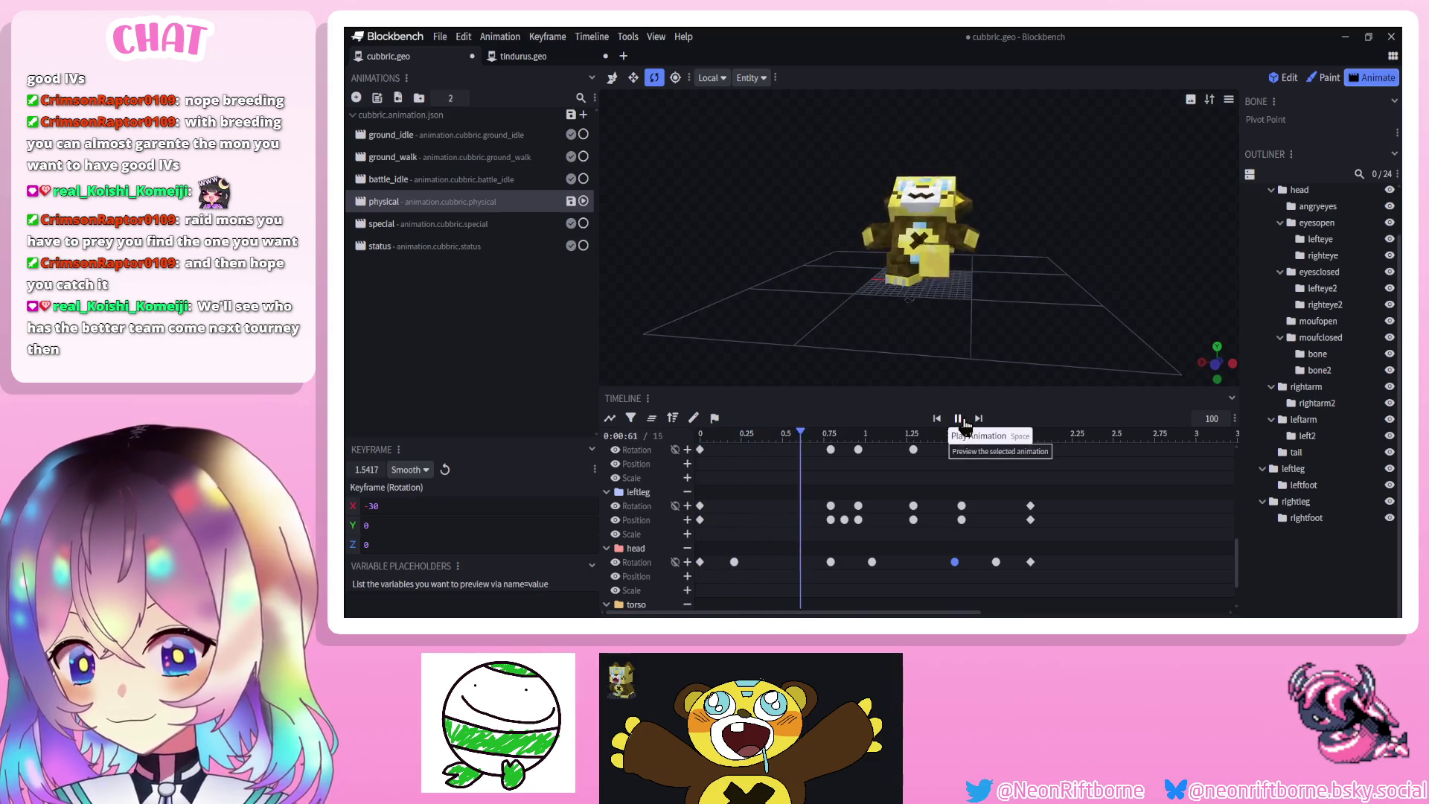
# Shift the later keyframes on several tracks 0.25 s later so the animation ends at 2.25 s
pyautogui.moveTo(784, 538)
pyautogui.mouseDown()
pyautogui.moveTo(961, 479)
pyautogui.moveTo(1146, 286)
pyautogui.mouseUp()
pyautogui.moveTo(838, 524); pyautogui.dragTo(879, 523)
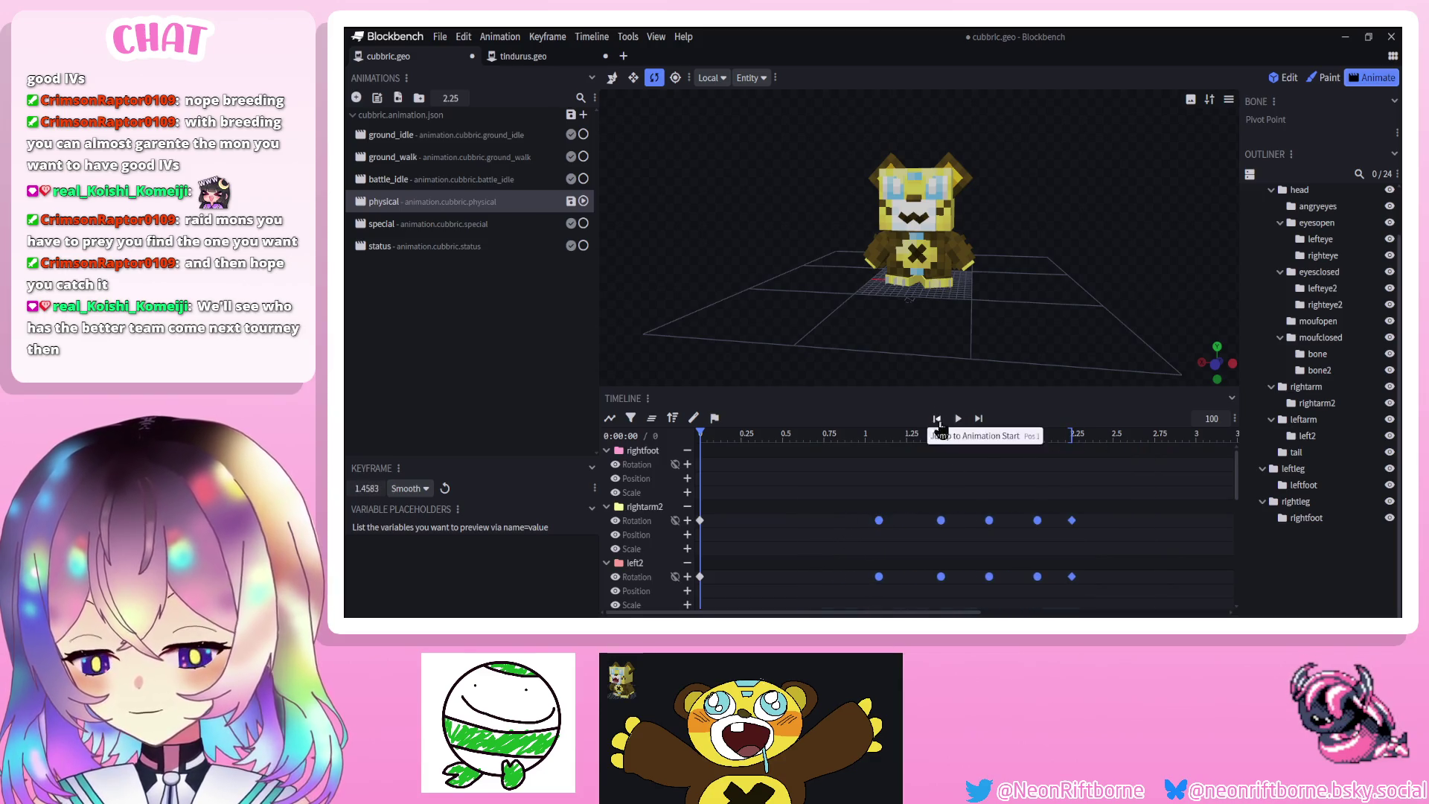
pyautogui.press('space')
pyautogui.scroll(-5, 787, 538)
# Check the torso keyframes in playback and save cubbric.geo.json
pyautogui.moveTo(784, 558)
pyautogui.mouseDown()
pyautogui.moveTo(1083, 603)
pyautogui.moveTo(1075, 589)
pyautogui.mouseUp()
pyautogui.click(958, 418)
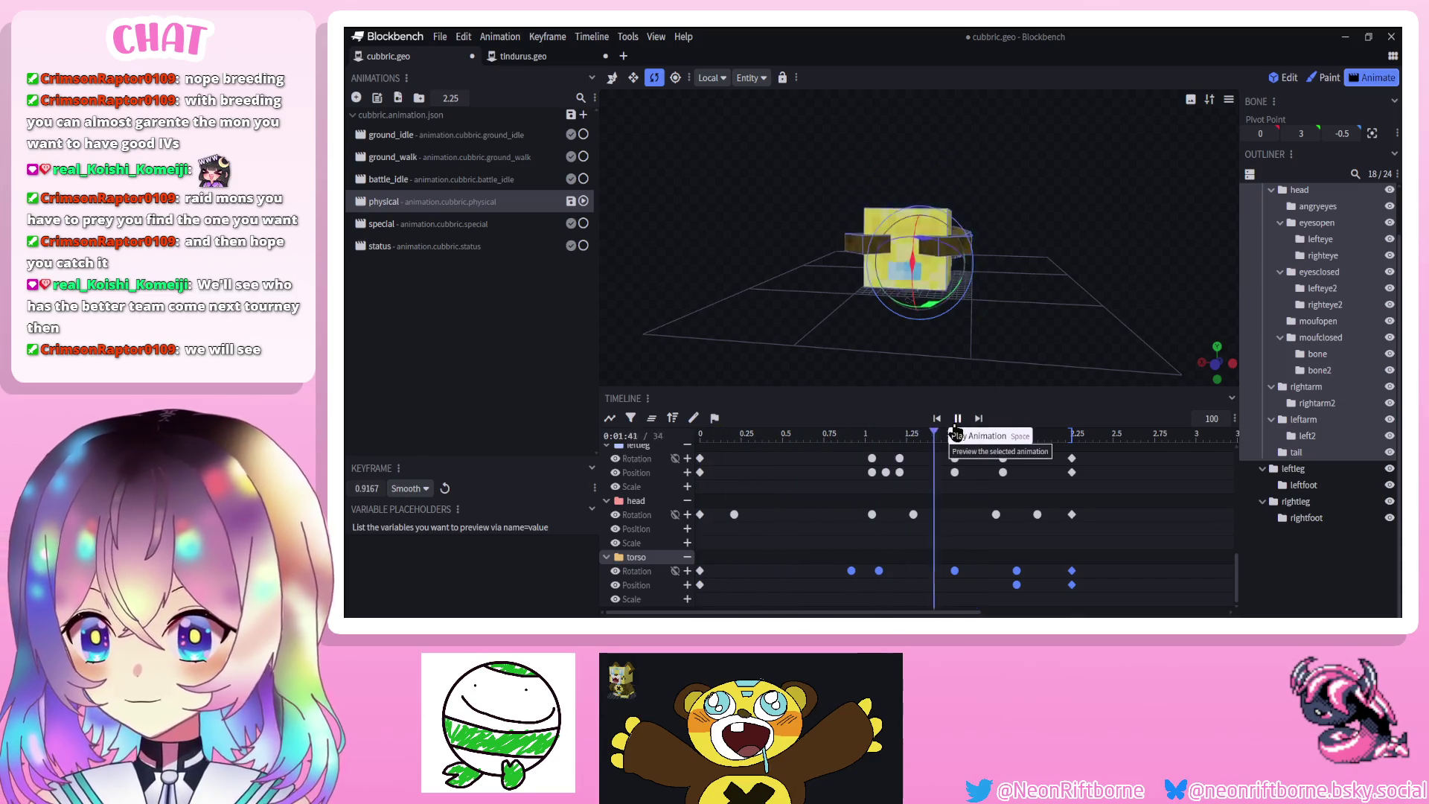
pyautogui.click(1307, 558)
pyautogui.hotkey('ctrl', 's')
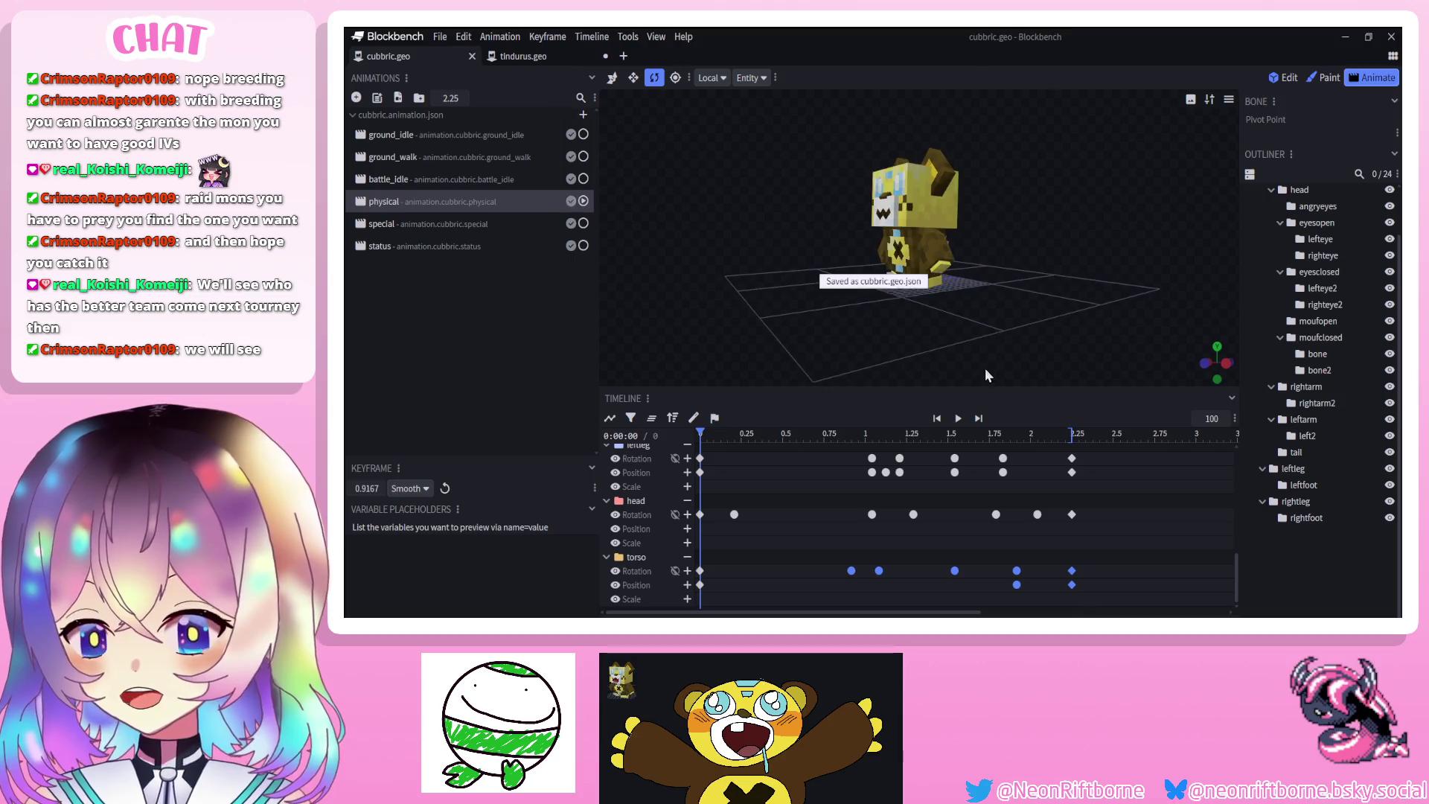
pyautogui.click(965, 419)
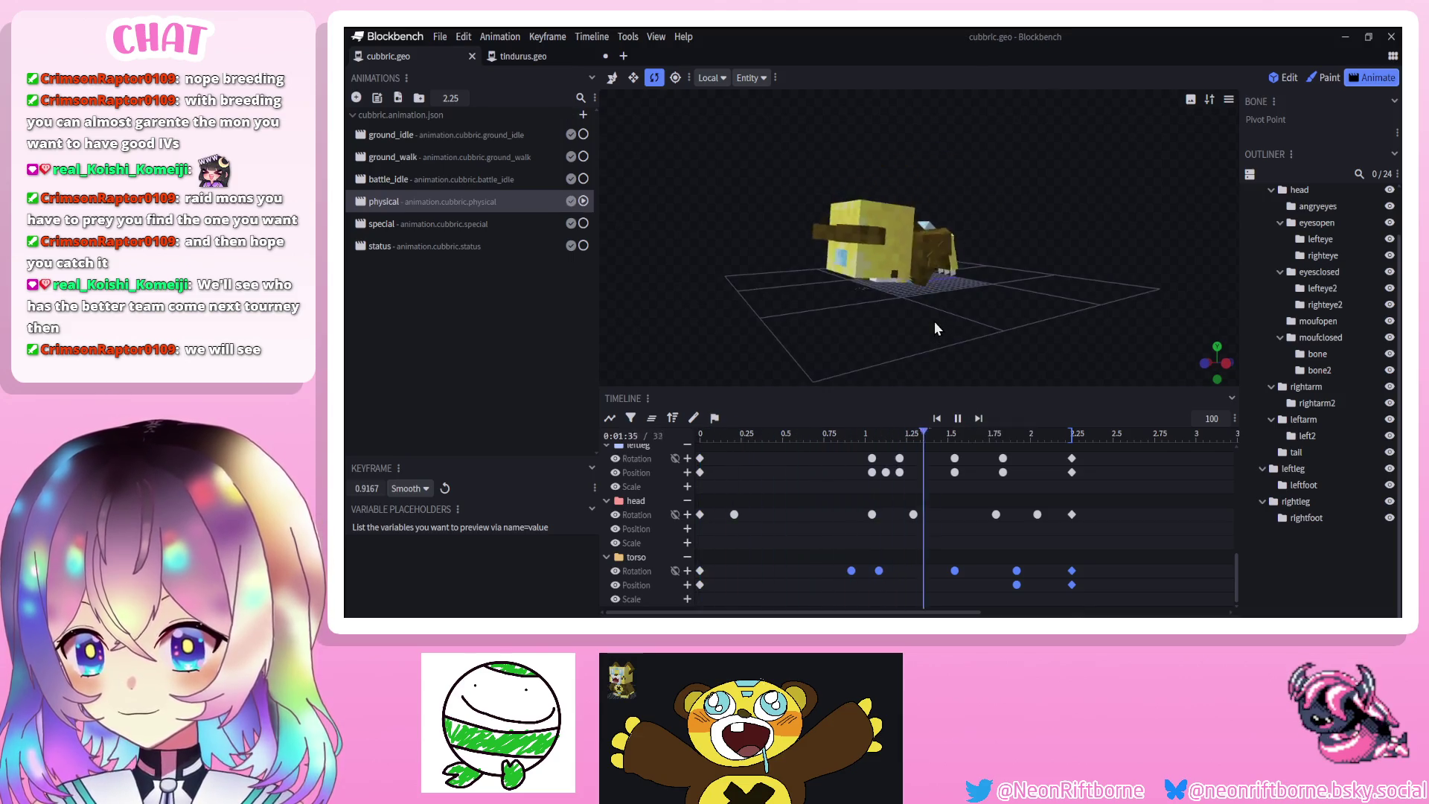
# Add a moufopen position keyframe at 0.375 s and push moufclosed 1 unit forward on Z
pyautogui.hotkey('ctrl', 's')
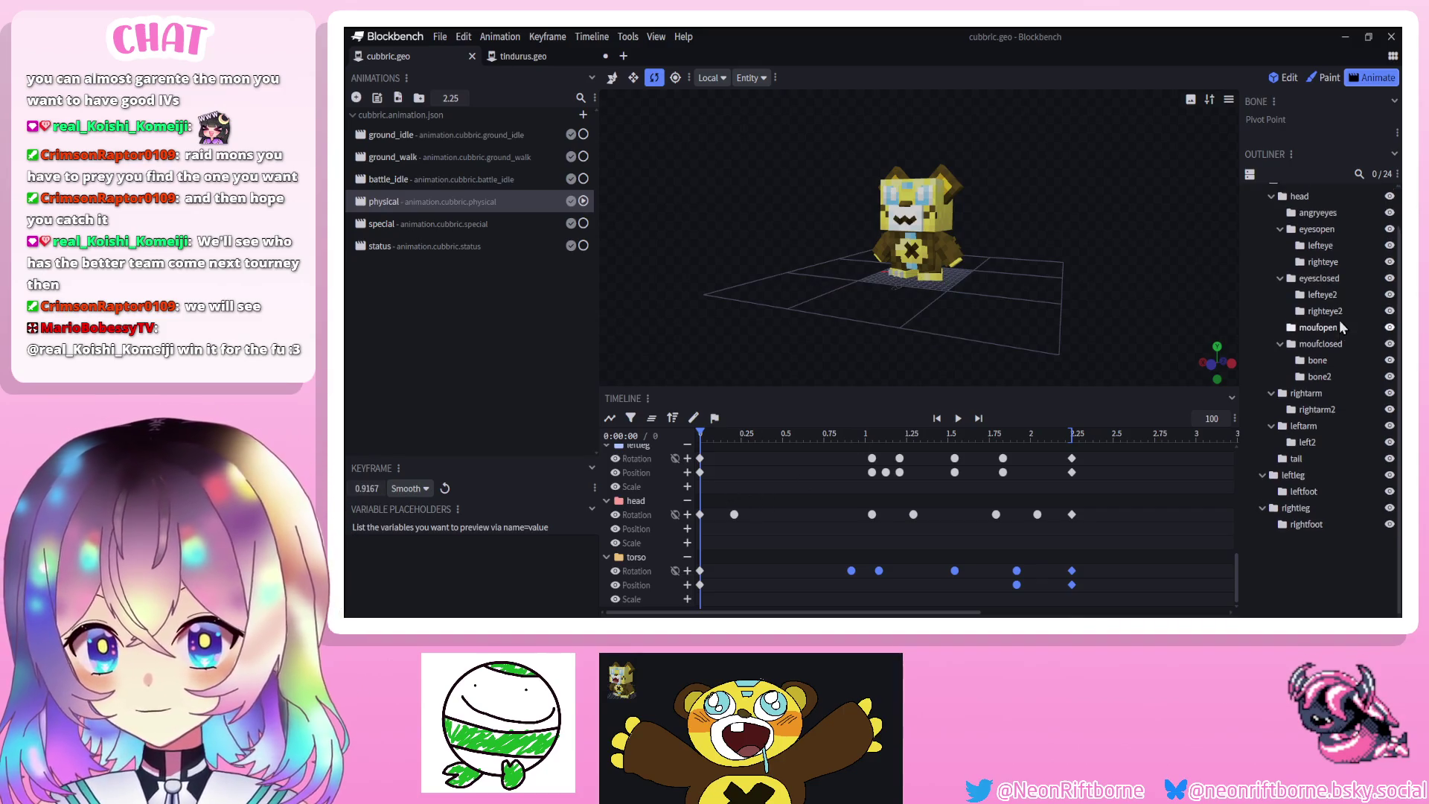
pyautogui.scroll(2, 1338, 320)
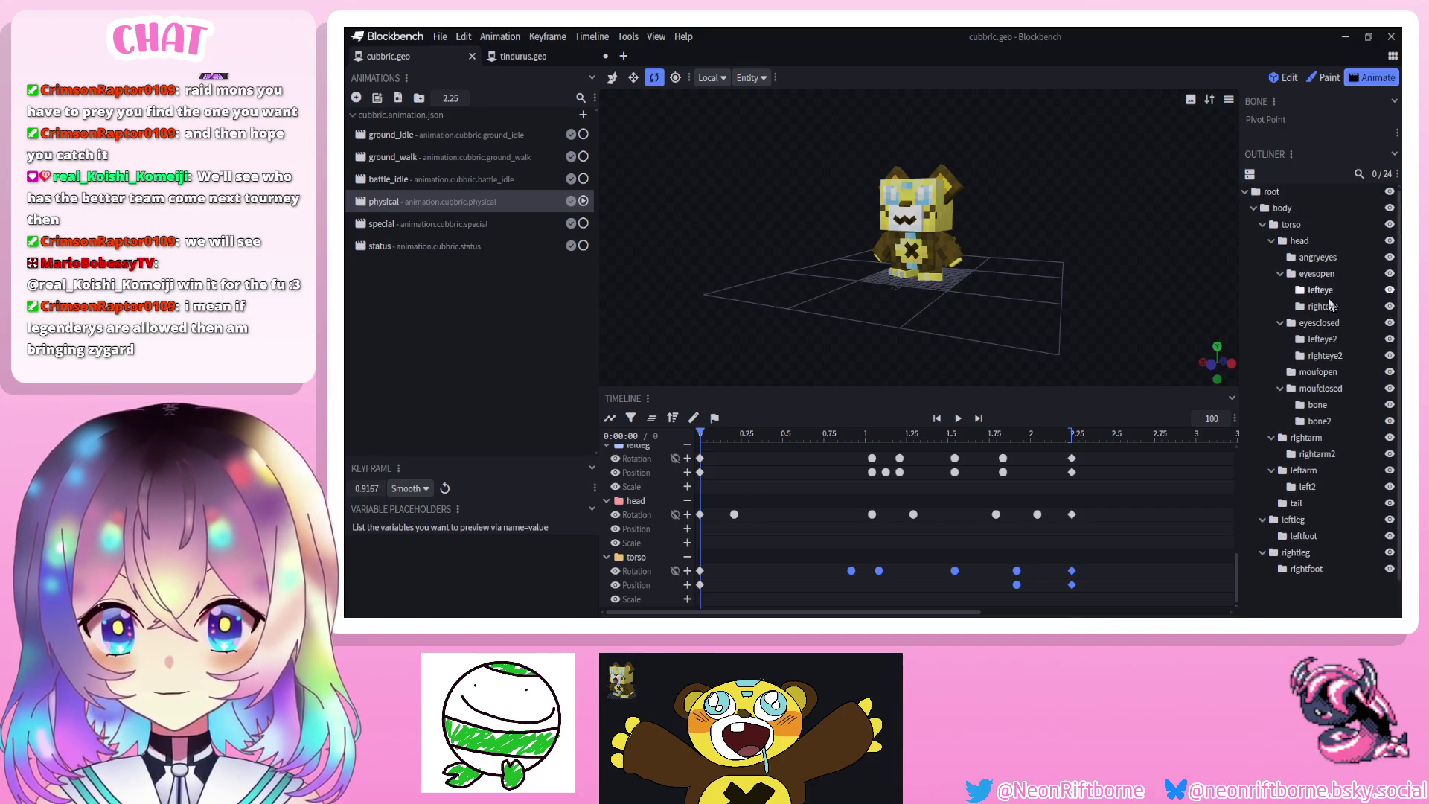
pyautogui.click(1327, 388)
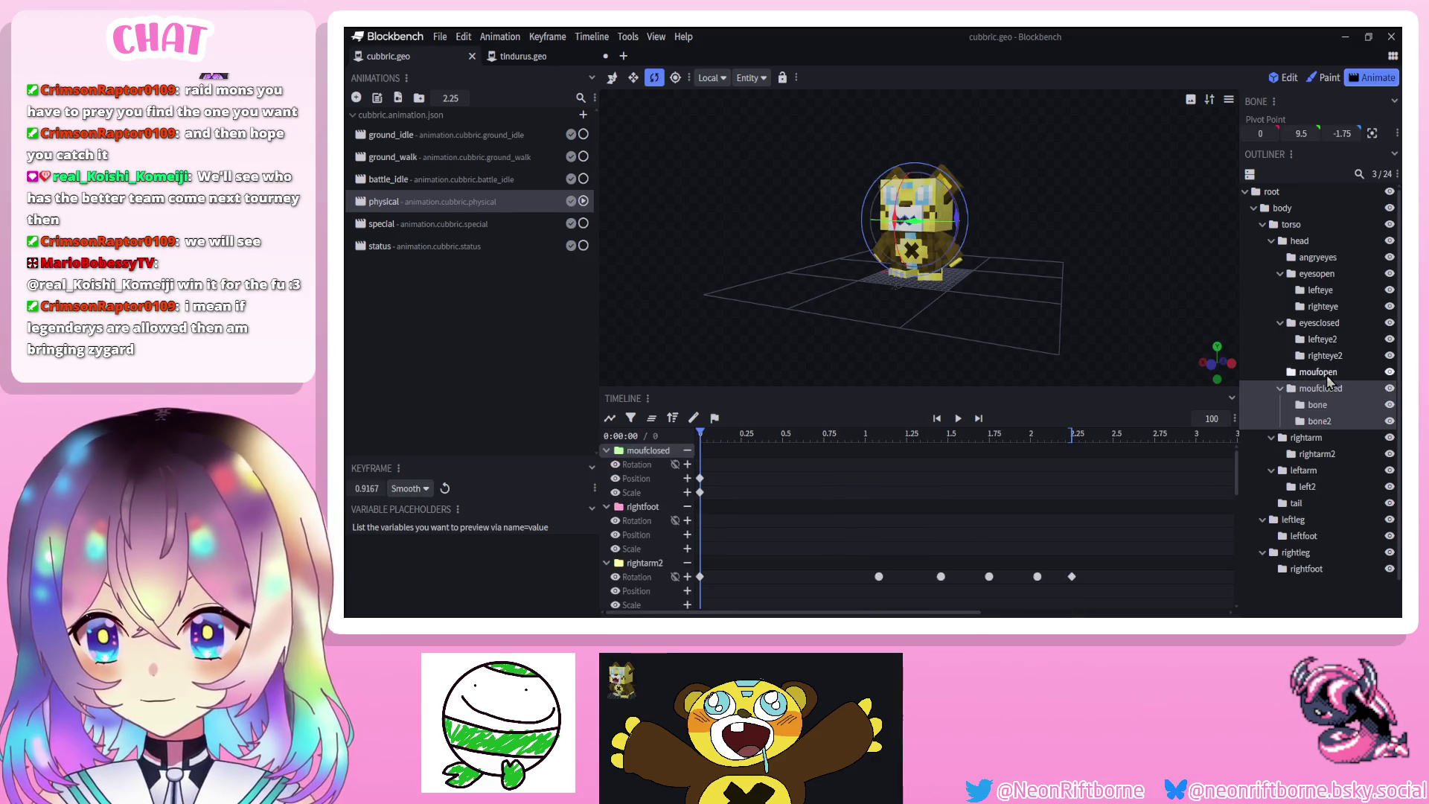
pyautogui.click(1318, 372)
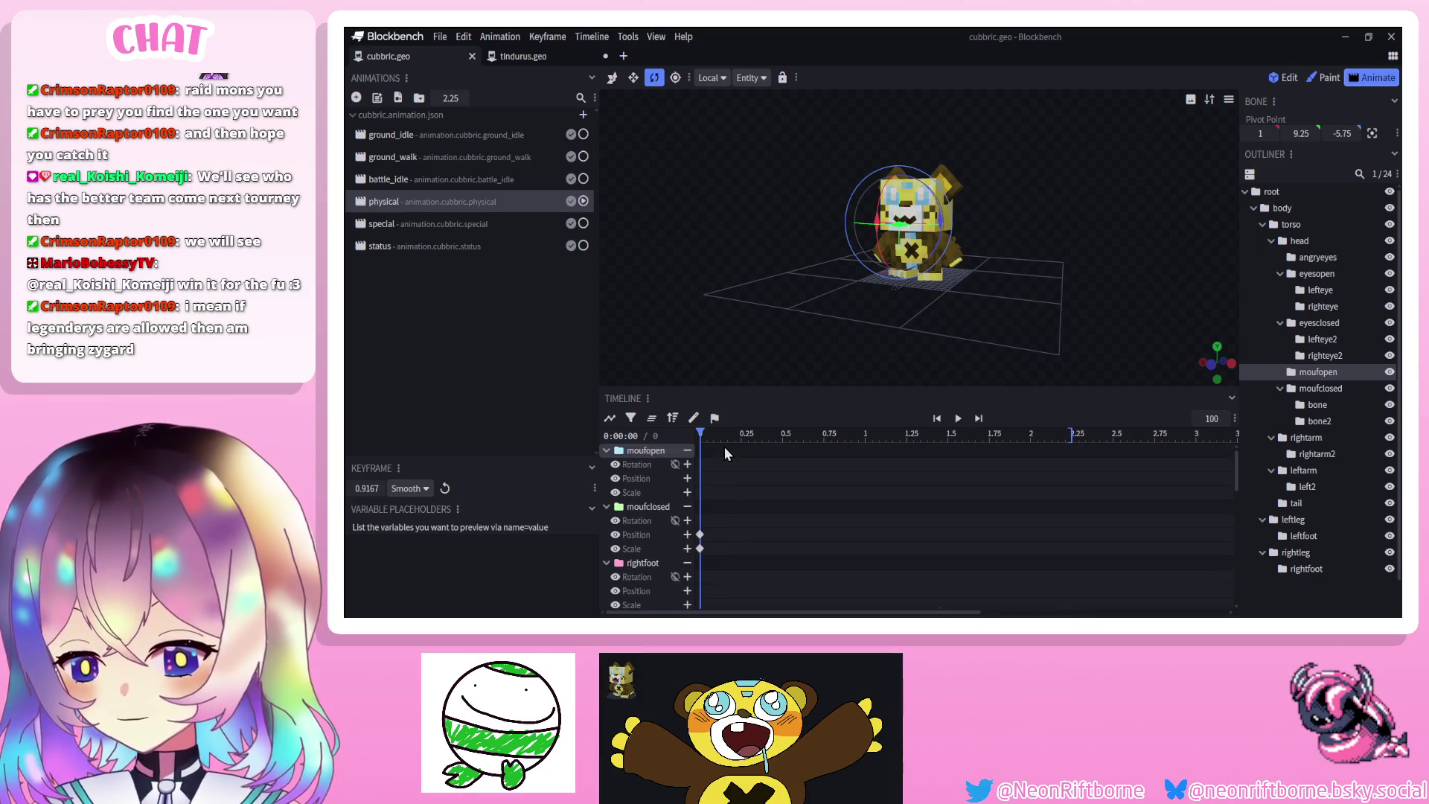
pyautogui.click(728, 439)
pyautogui.moveTo(728, 442); pyautogui.dragTo(767, 454)
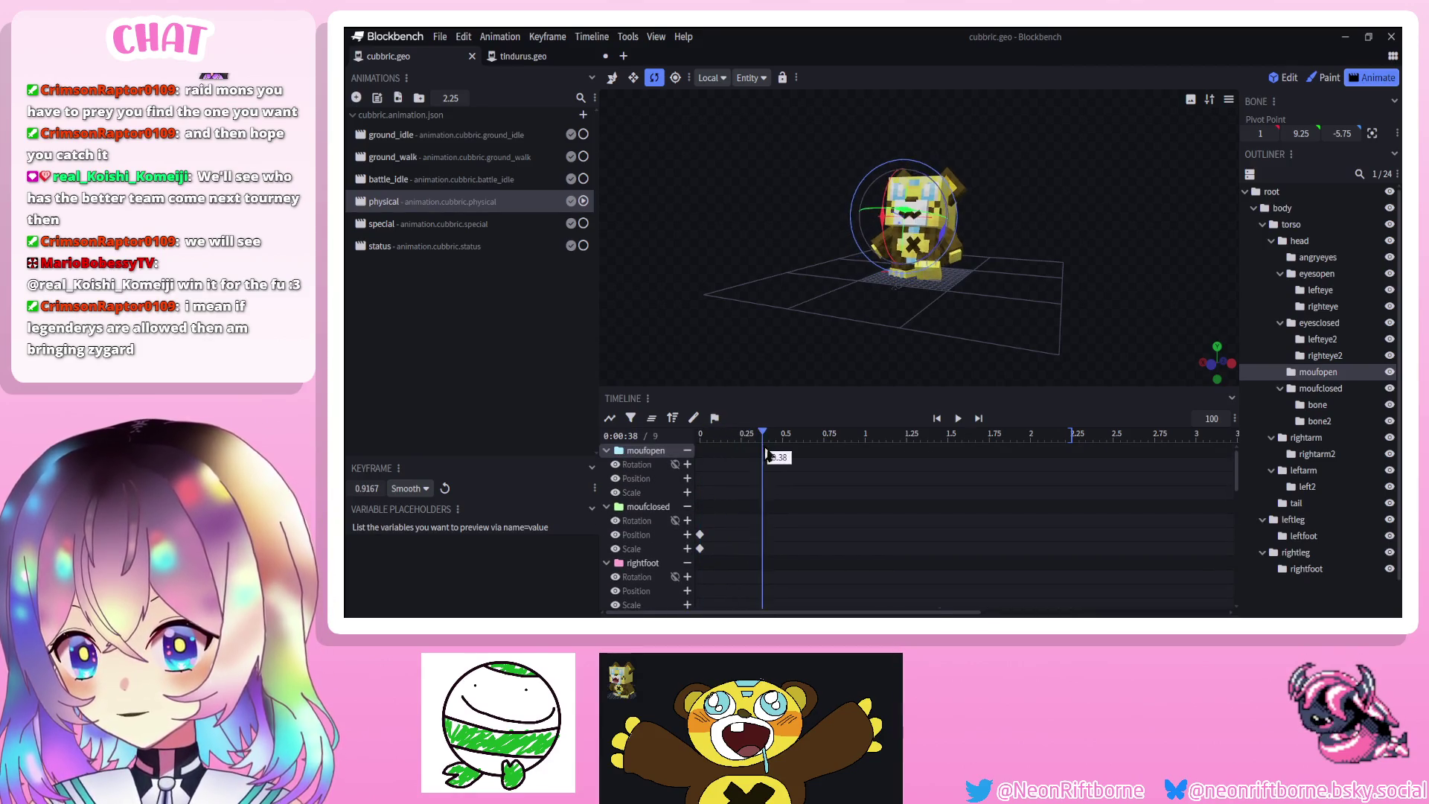
pyautogui.click(612, 77)
pyautogui.scroll(5, 735, 238)
pyautogui.click(912, 214)
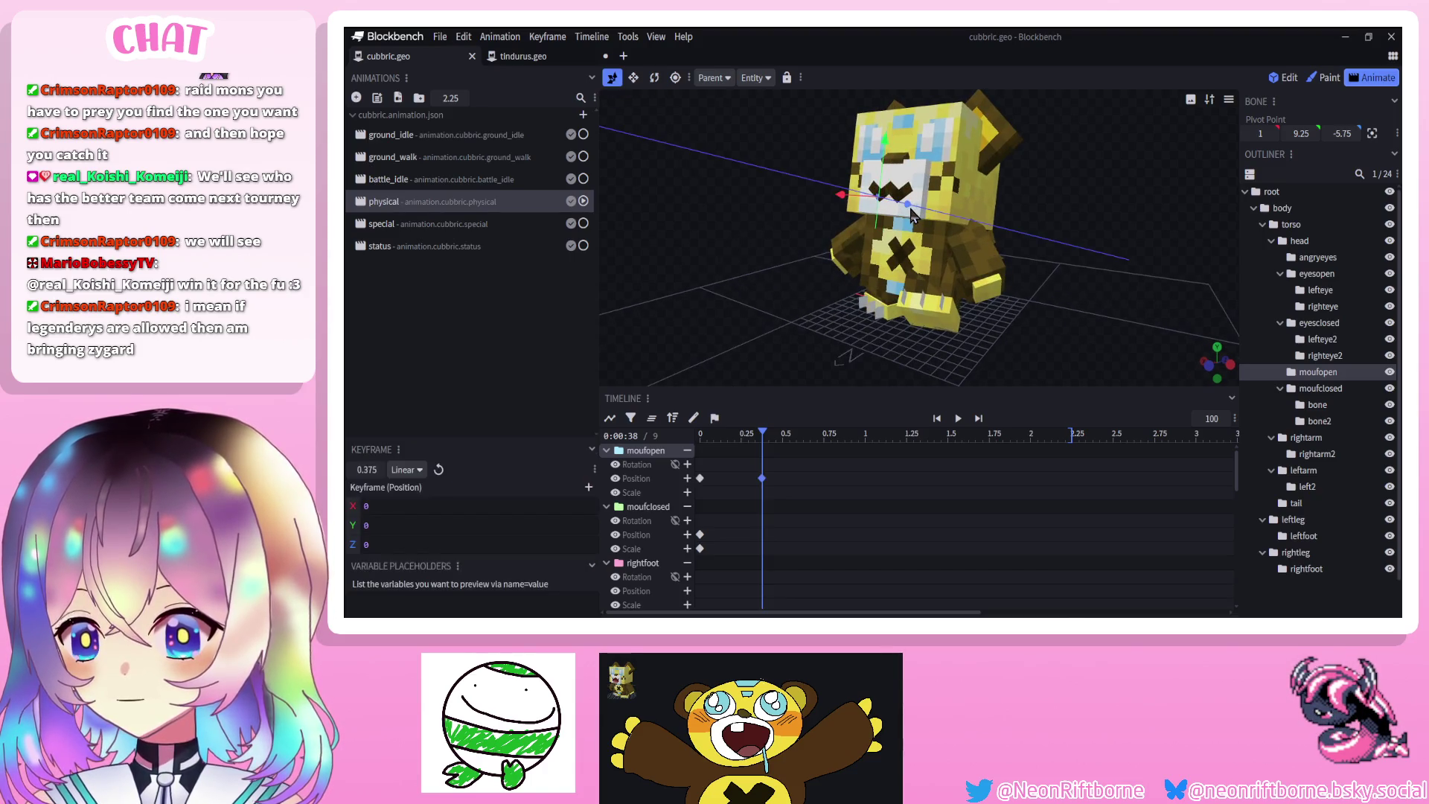
pyautogui.click(788, 537)
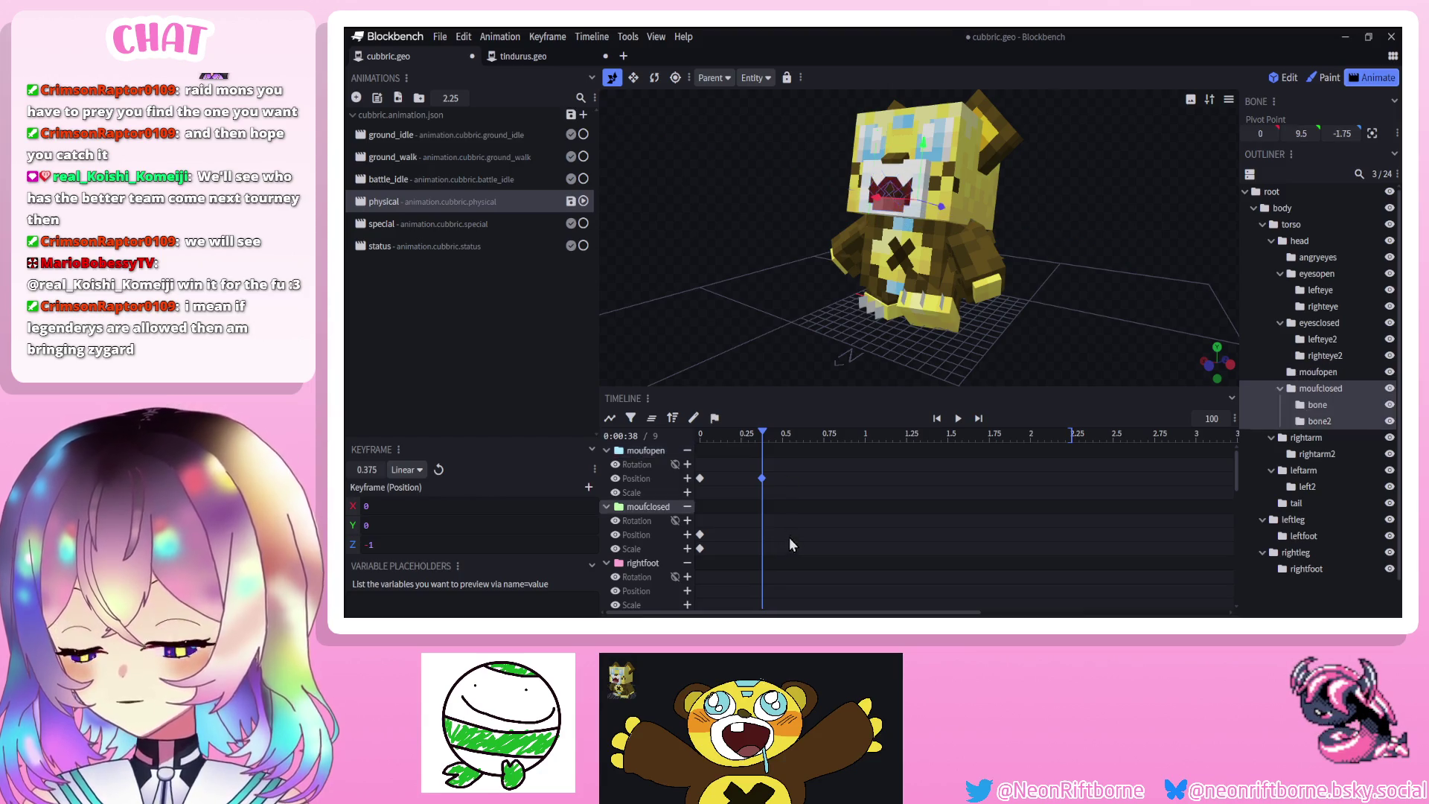
pyautogui.moveTo(934, 210); pyautogui.dragTo(937, 208)
# Duplicate the moufopen position keyframes and slide the copies to 0.3333 s
pyautogui.moveTo(716, 467); pyautogui.dragTo(695, 536)
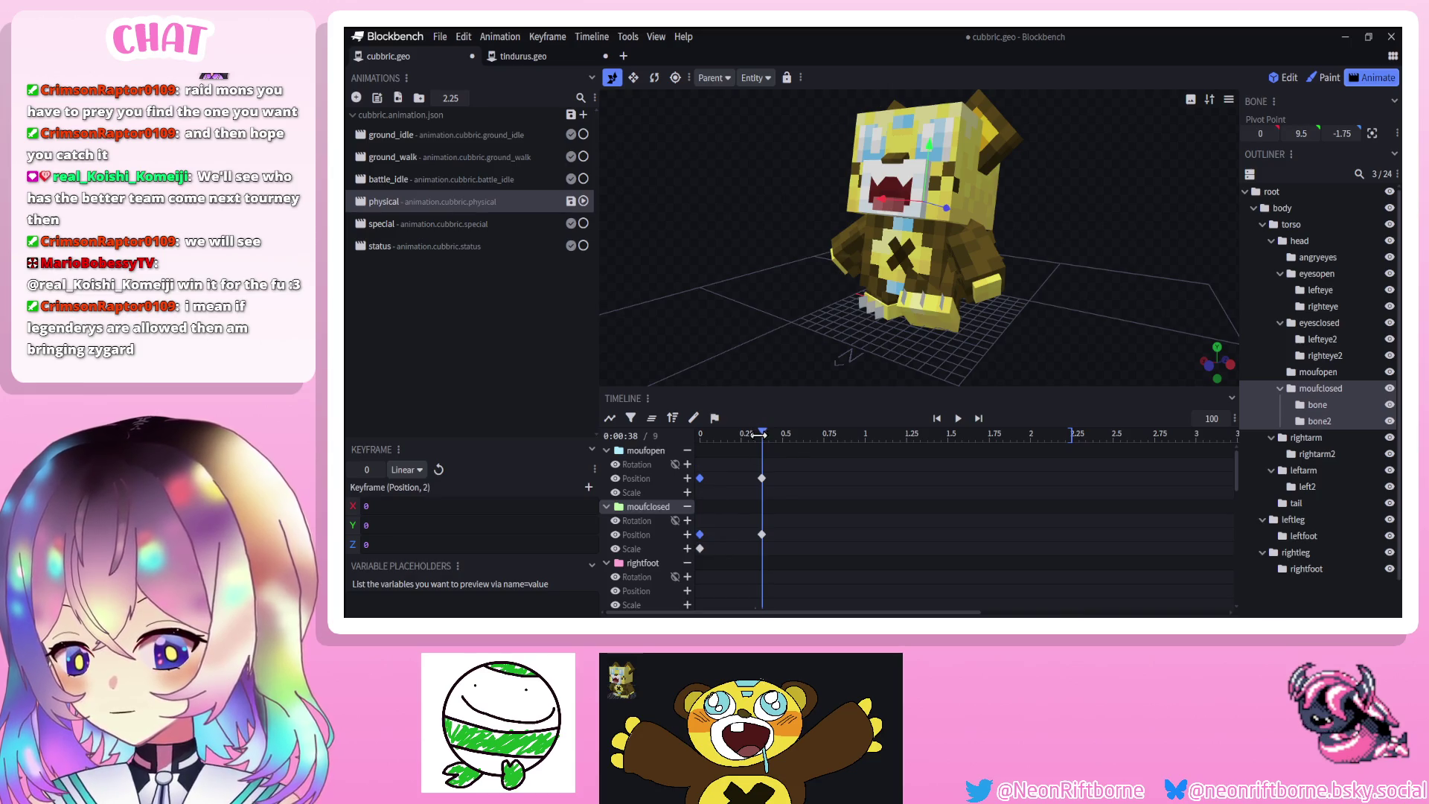
pyautogui.hotkey('ctrl', 'c')
pyautogui.hotkey('ctrl', 'v')
pyautogui.moveTo(759, 435)
pyautogui.mouseDown()
pyautogui.moveTo(804, 476)
pyautogui.moveTo(882, 462)
pyautogui.moveTo(765, 546)
pyautogui.mouseUp()
pyautogui.moveTo(801, 434)
pyautogui.mouseDown()
pyautogui.moveTo(782, 439)
pyautogui.moveTo(867, 468)
pyautogui.mouseUp()
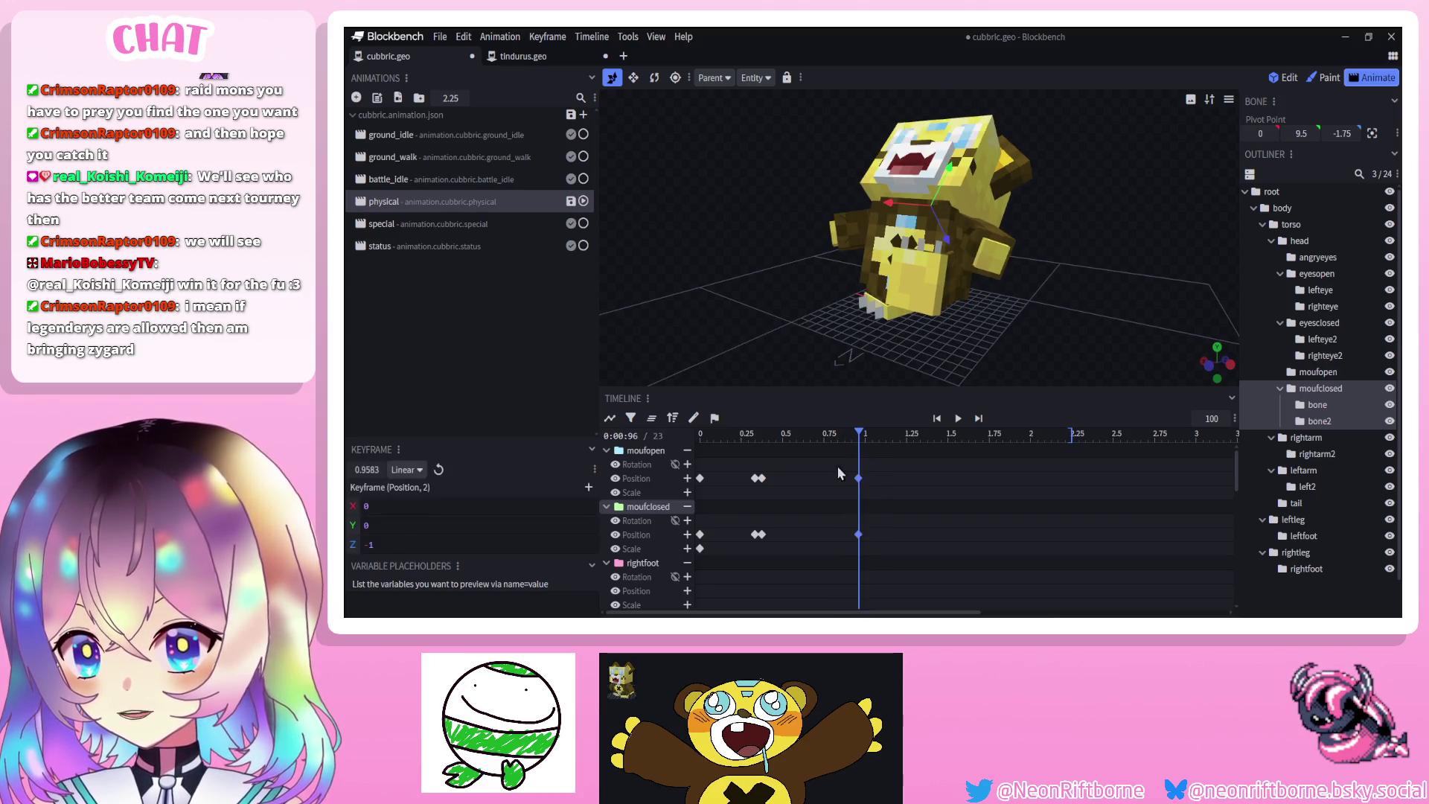
# Repeat both mouth keyframes from about 0.3 s at 1.0 s
pyautogui.click(747, 496)
pyautogui.moveTo(755, 554); pyautogui.dragTo(766, 552)
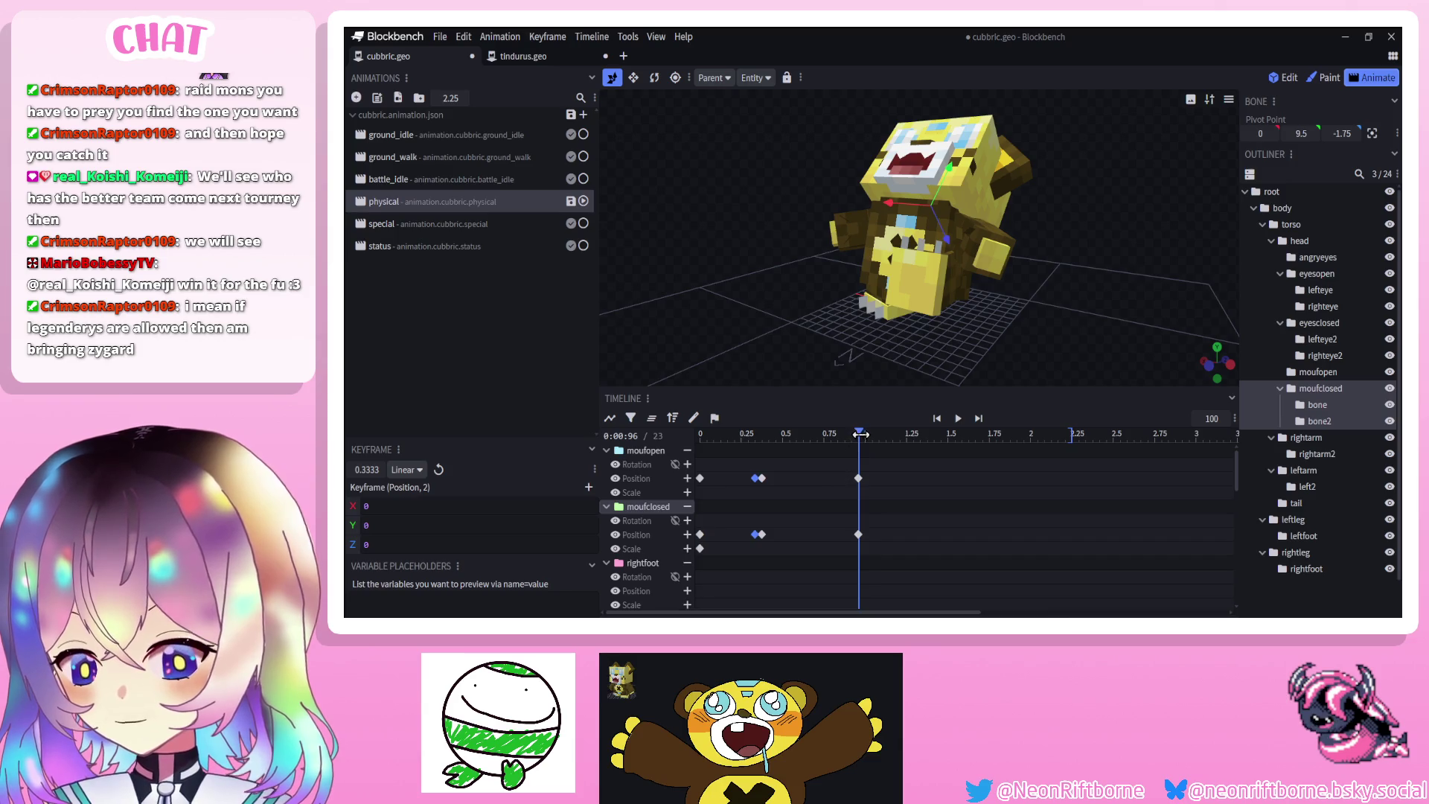
pyautogui.hotkey('ctrl', 'c')
pyautogui.hotkey('ctrl', 'v')
pyautogui.click(956, 419)
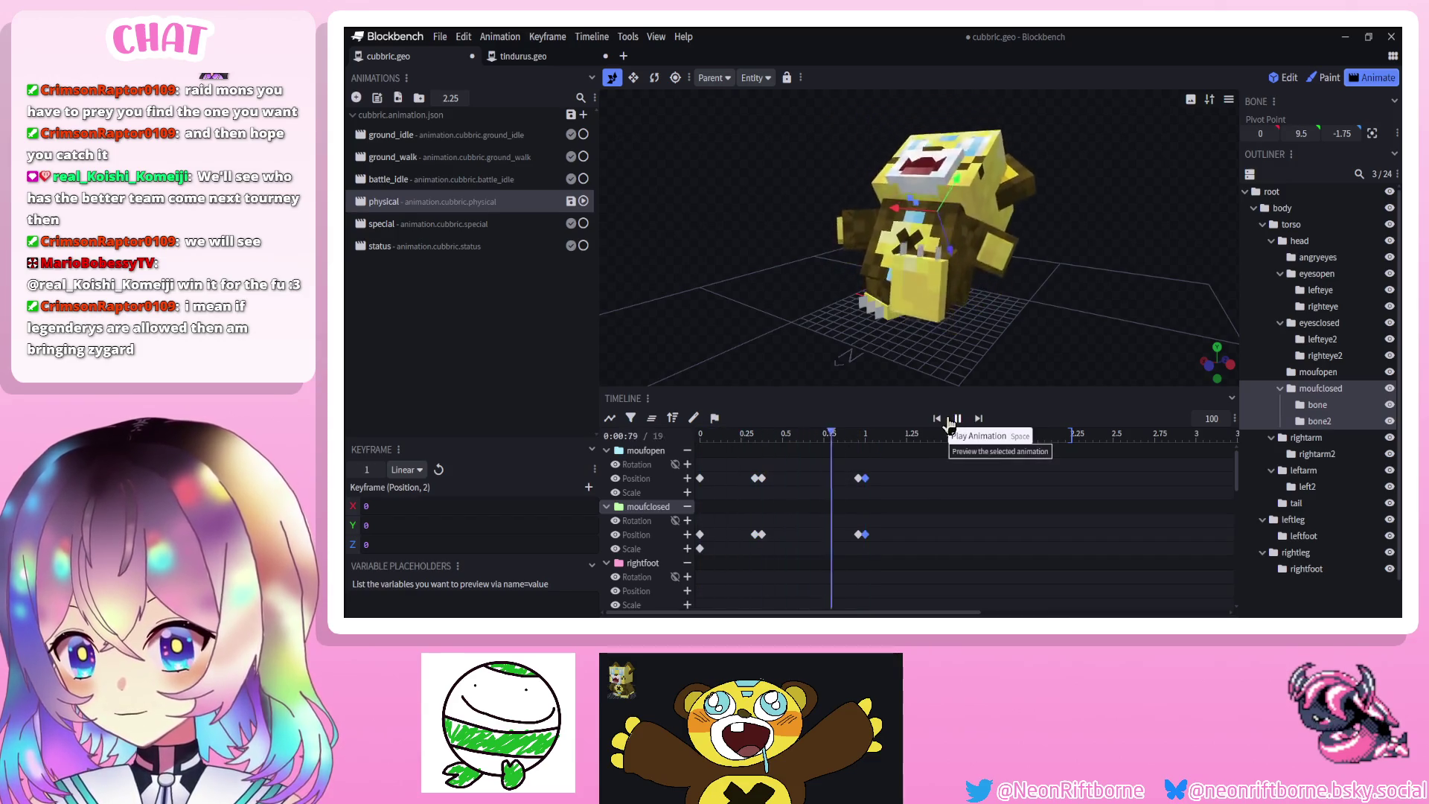
# Set all mouth keyframes from 0.3 to 1.0 s to Step interpolation
pyautogui.moveTo(740, 446)
pyautogui.mouseDown()
pyautogui.moveTo(885, 555)
pyautogui.moveTo(869, 543)
pyautogui.mouseUp()
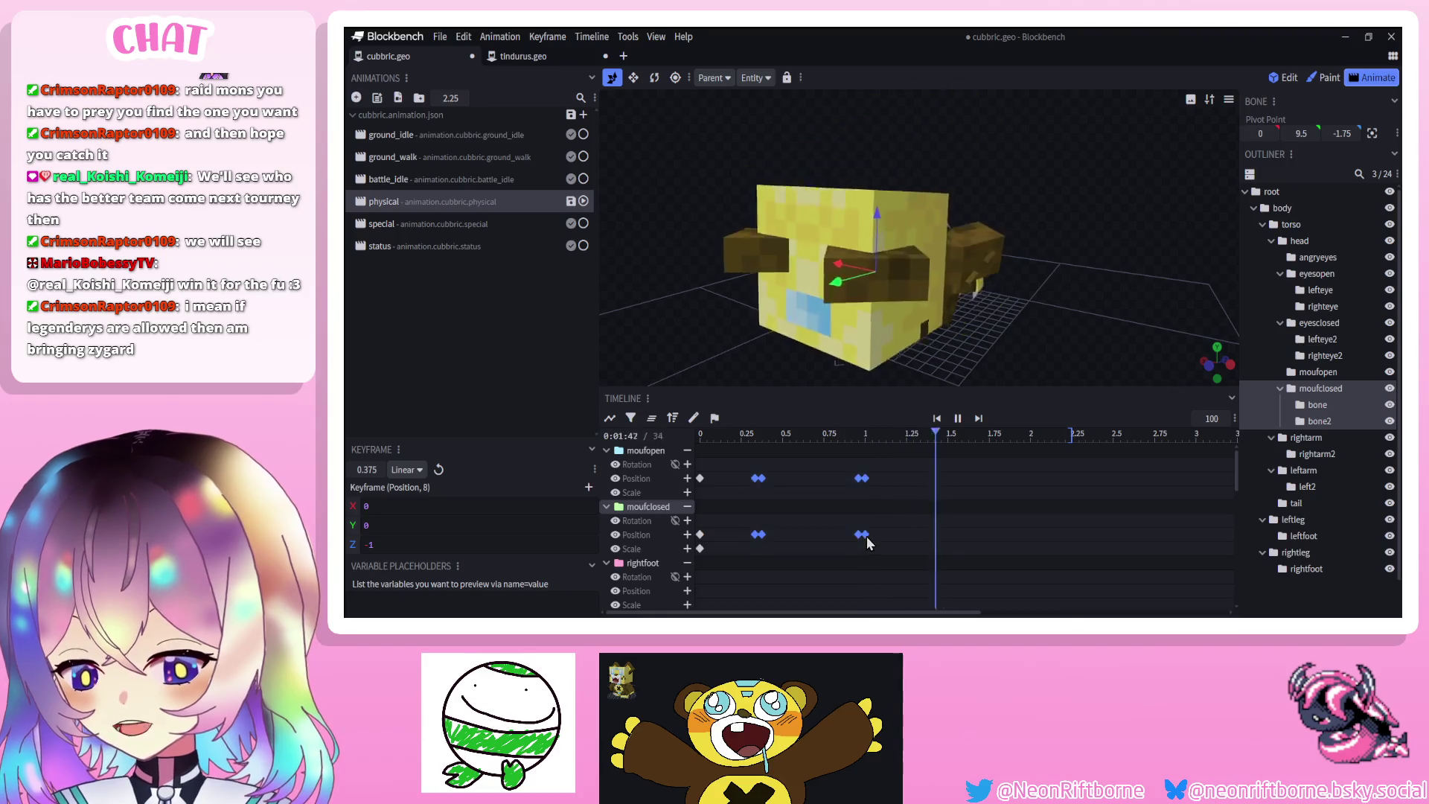
pyautogui.rightClick(869, 543)
pyautogui.moveTo(916, 465)
pyautogui.click(984, 476)
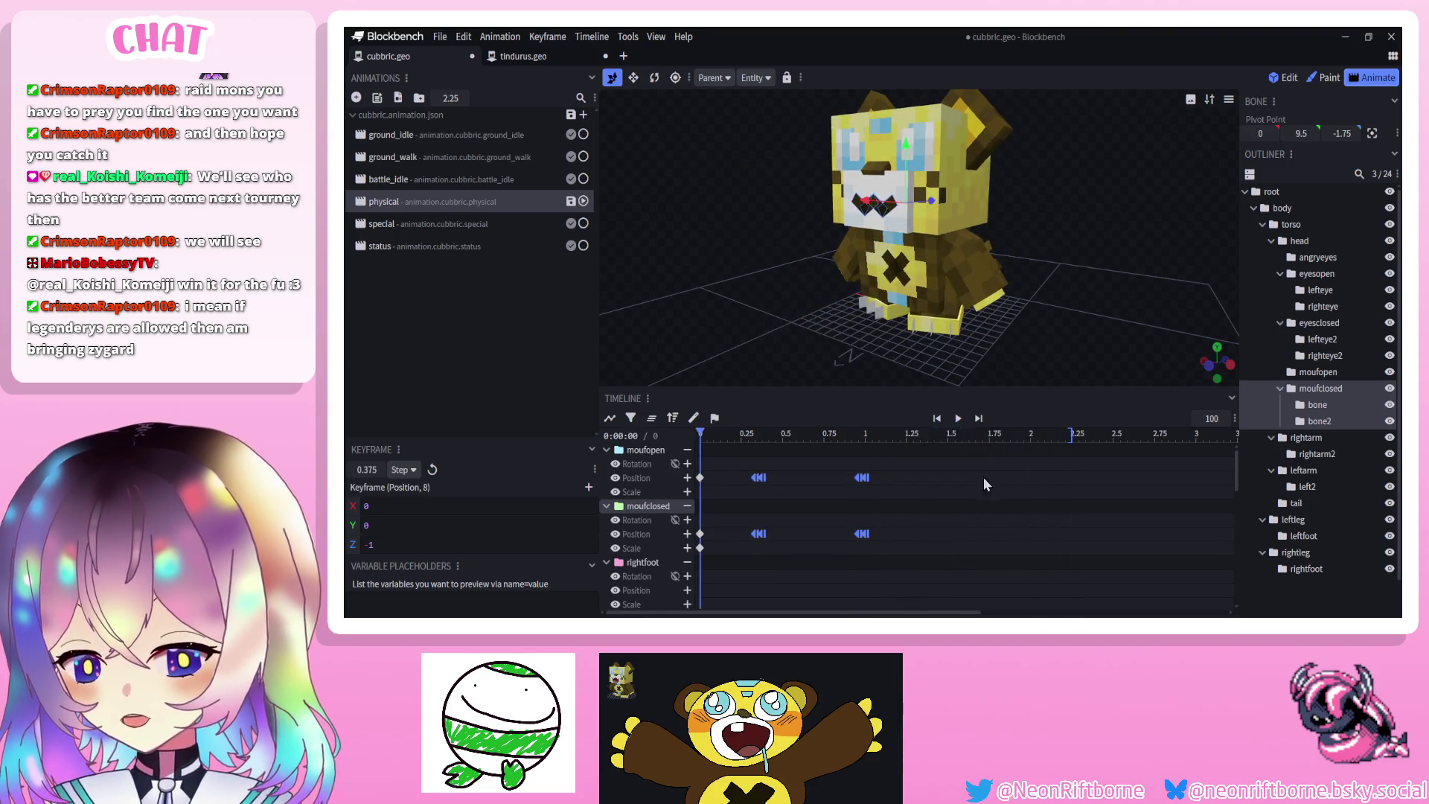
pyautogui.click(956, 420)
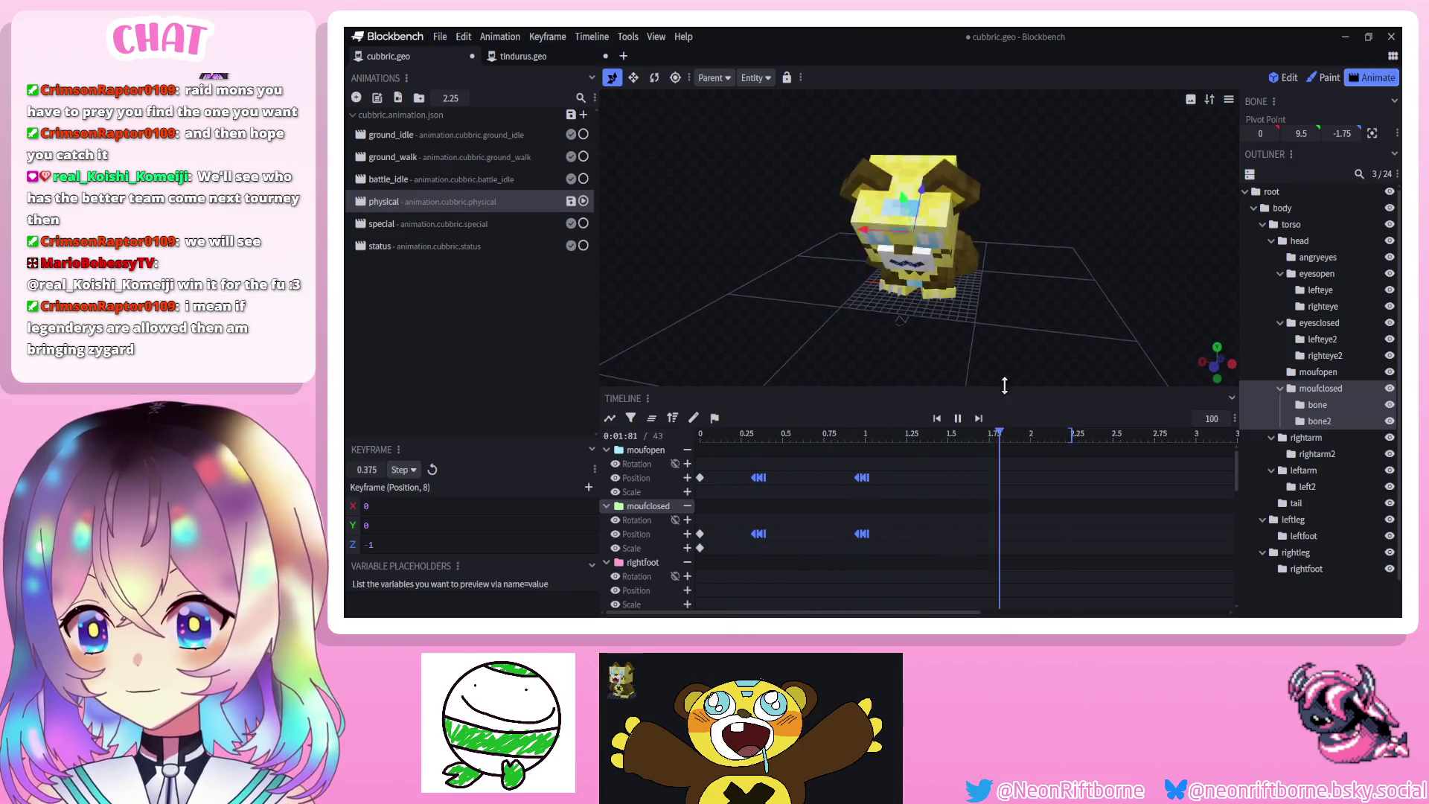
# Play back the mouth animation from the side and from the start to check it
pyautogui.scroll(-1, 1337, 552)
pyautogui.click(1336, 552)
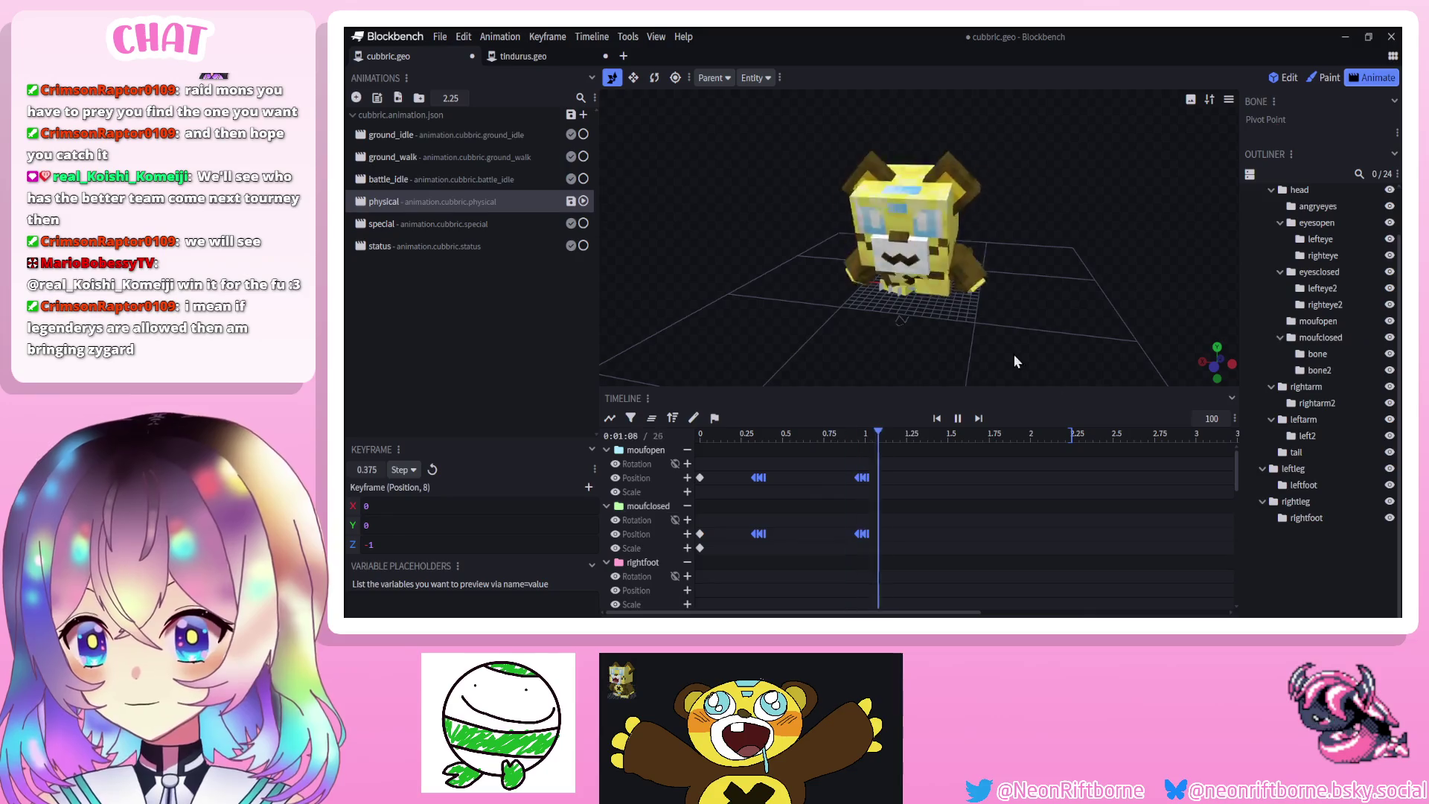
pyautogui.moveTo(997, 383)
pyautogui.mouseDown()
pyautogui.moveTo(960, 306)
pyautogui.moveTo(926, 314)
pyautogui.moveTo(972, 430)
pyautogui.mouseUp()
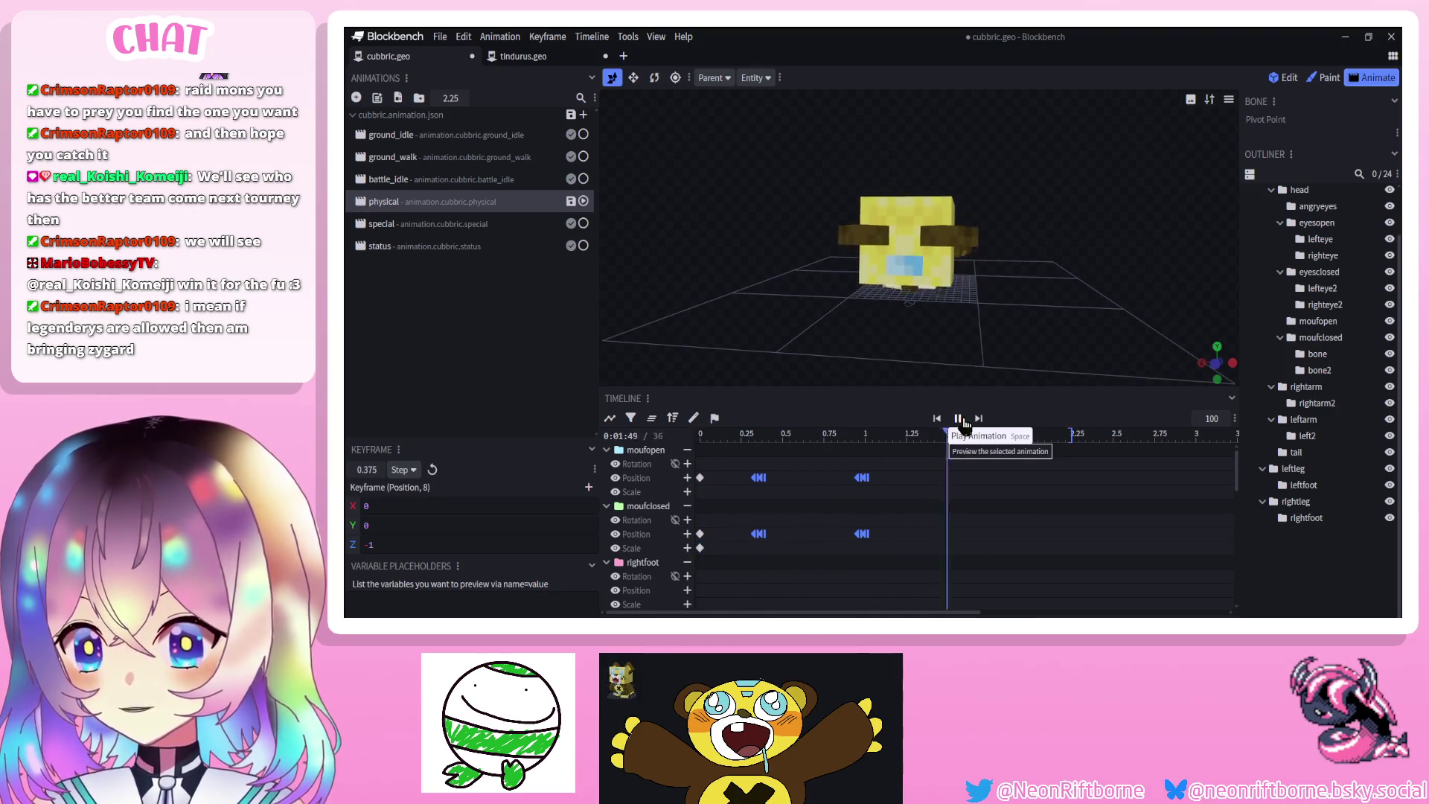
pyautogui.click(964, 422)
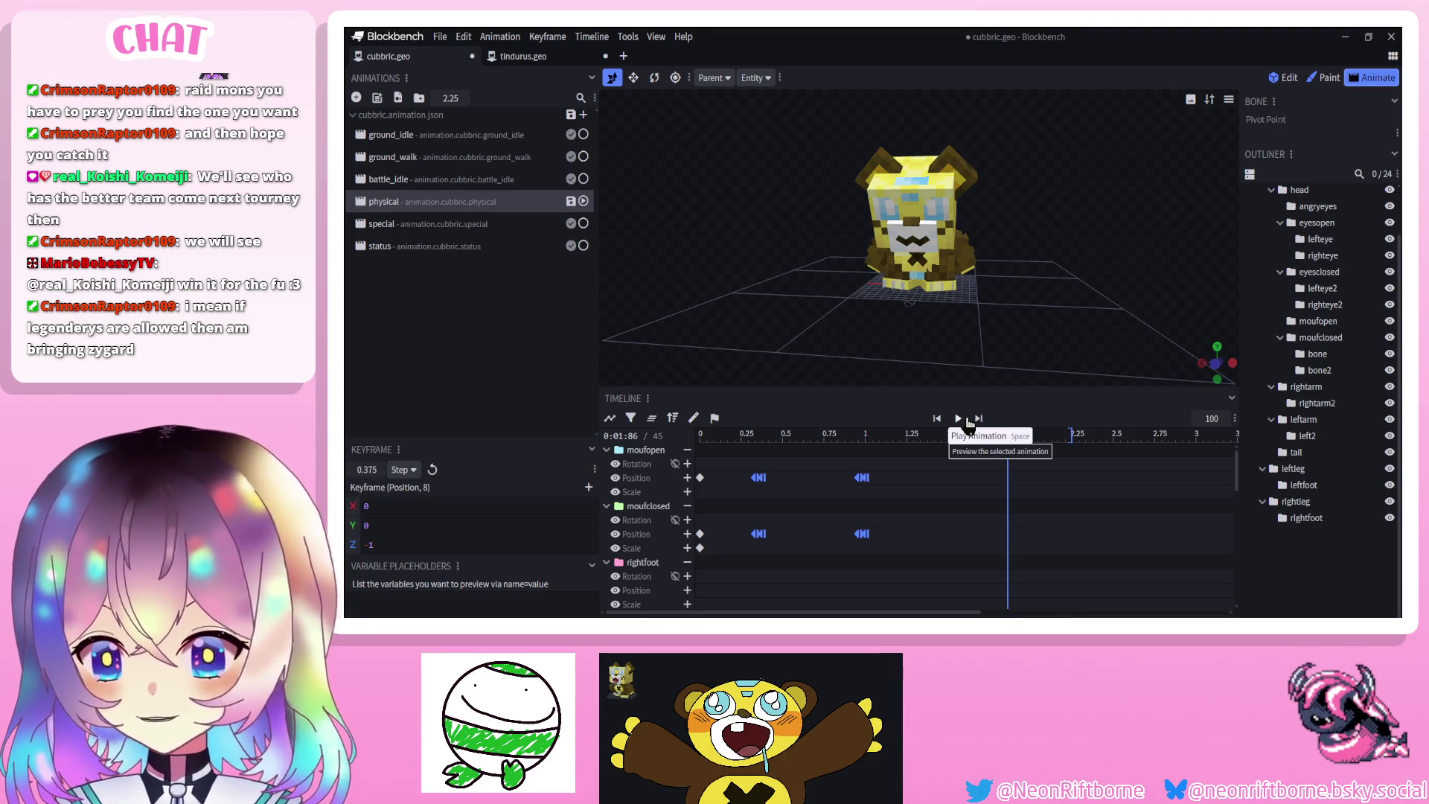
pyautogui.scroll(-3, 798, 454)
pyautogui.scroll(2, 746, 471)
pyautogui.moveTo(744, 439); pyautogui.dragTo(700, 439)
pyautogui.click(958, 421)
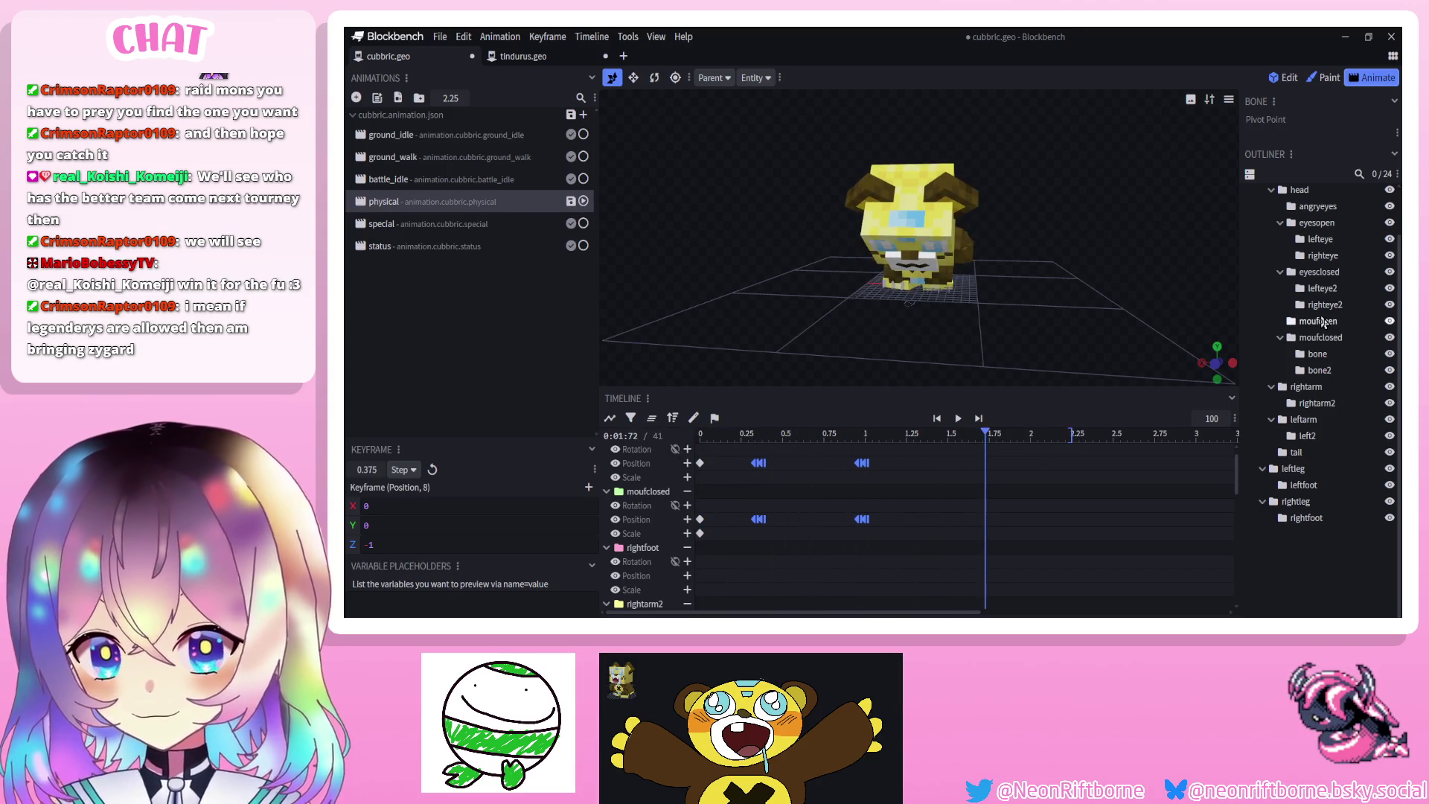
pyautogui.scroll(1, 1323, 322)
pyautogui.click(1316, 273)
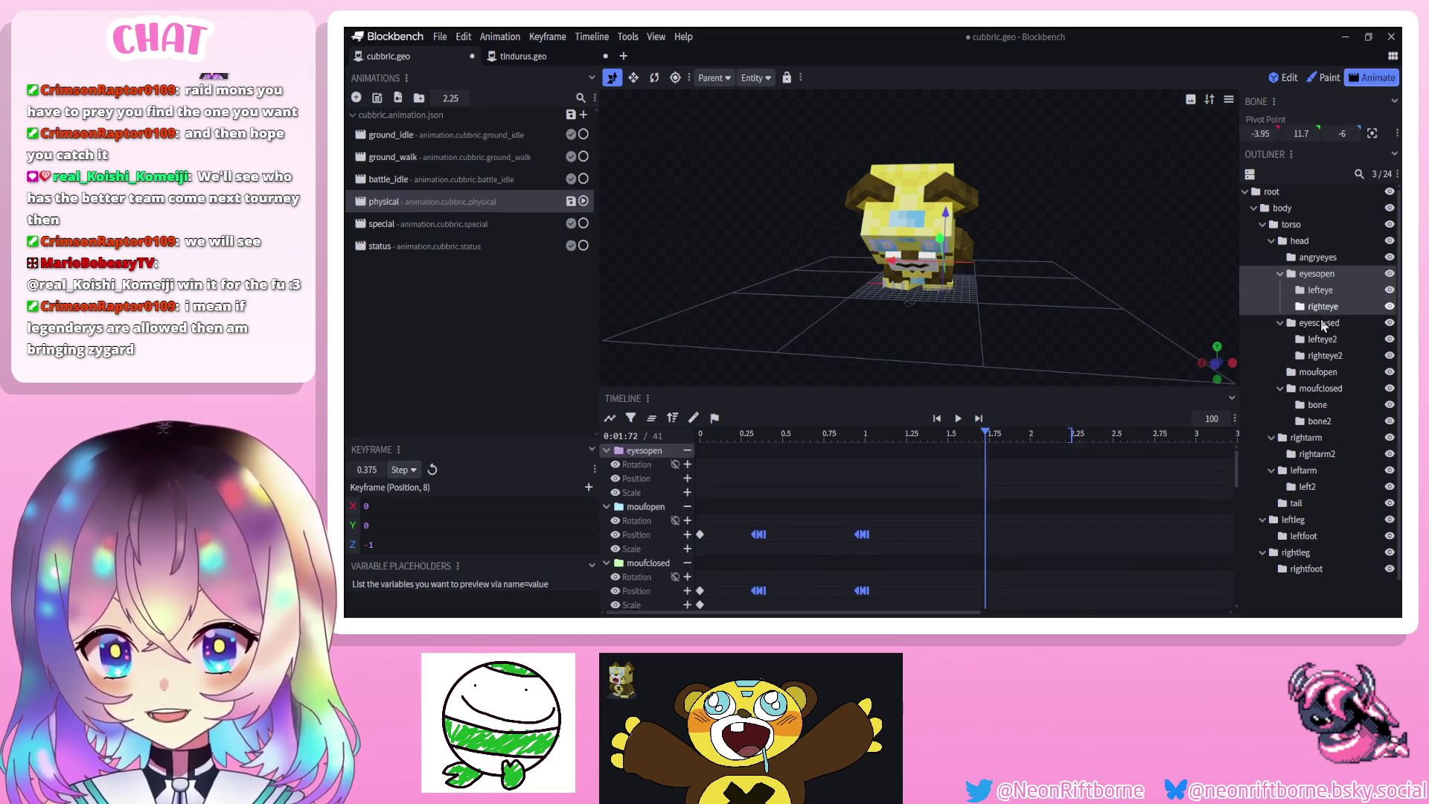
# Move the eyesclosed keyframe to 0.9583 s and key the closed eyes at Z -1 at 1.0 s
pyautogui.click(1318, 322)
pyautogui.click(749, 437)
pyautogui.moveTo(750, 436)
pyautogui.mouseDown()
pyautogui.moveTo(836, 452)
pyautogui.moveTo(865, 441)
pyautogui.mouseUp()
pyautogui.moveTo(804, 343); pyautogui.dragTo(770, 333)
pyautogui.scroll(4, 931, 282)
pyautogui.moveTo(1108, 240)
pyautogui.mouseDown()
pyautogui.moveTo(1078, 254)
pyautogui.moveTo(956, 184)
pyautogui.mouseUp()
pyautogui.click(699, 477)
pyautogui.moveTo(865, 431); pyautogui.dragTo(872, 432)
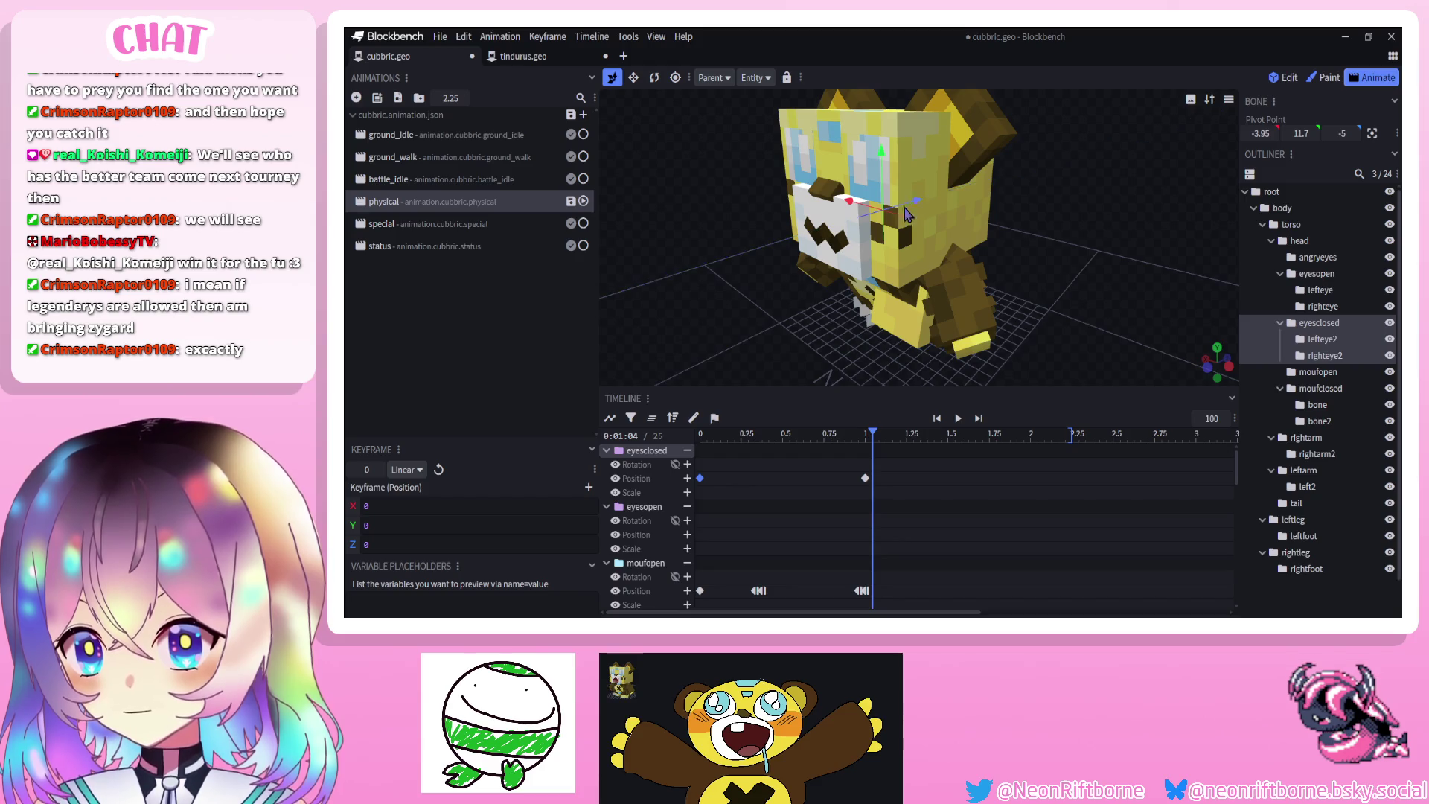
pyautogui.moveTo(865, 478); pyautogui.dragTo(861, 476)
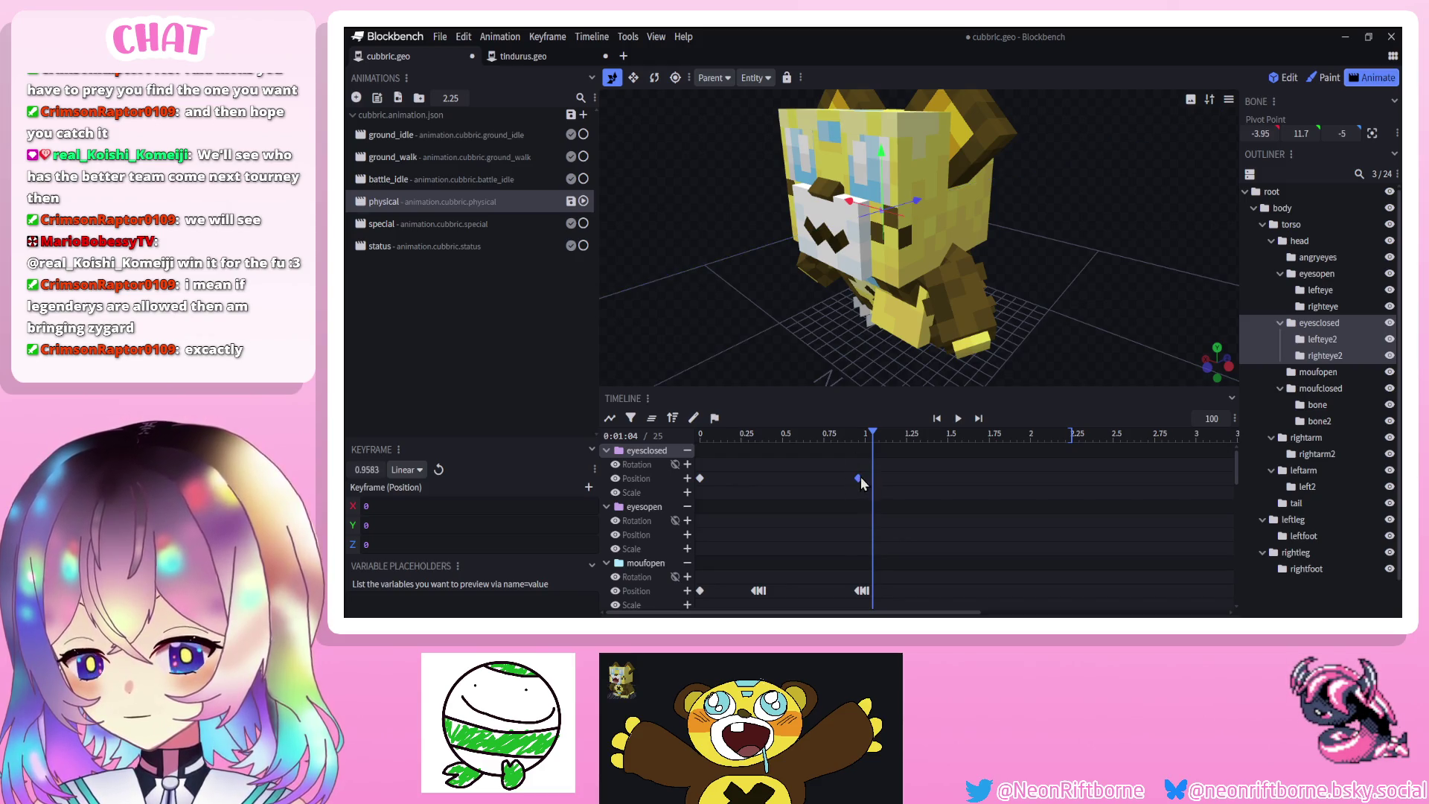
pyautogui.click(863, 434)
pyautogui.moveTo(951, 179); pyautogui.dragTo(945, 176)
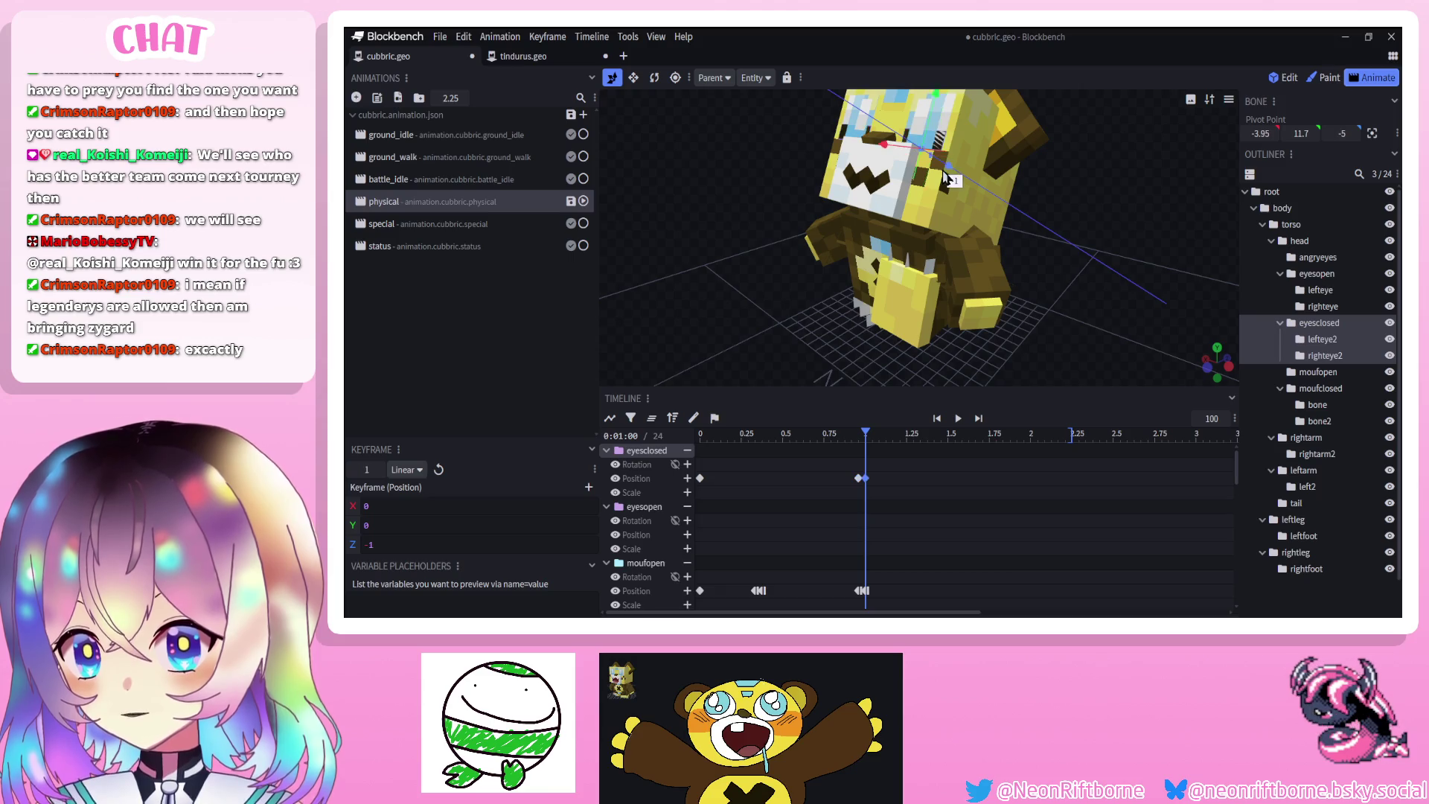
# Key the eyesopen group at Z 1 at 1.0 s
pyautogui.click(1317, 273)
pyautogui.click(859, 434)
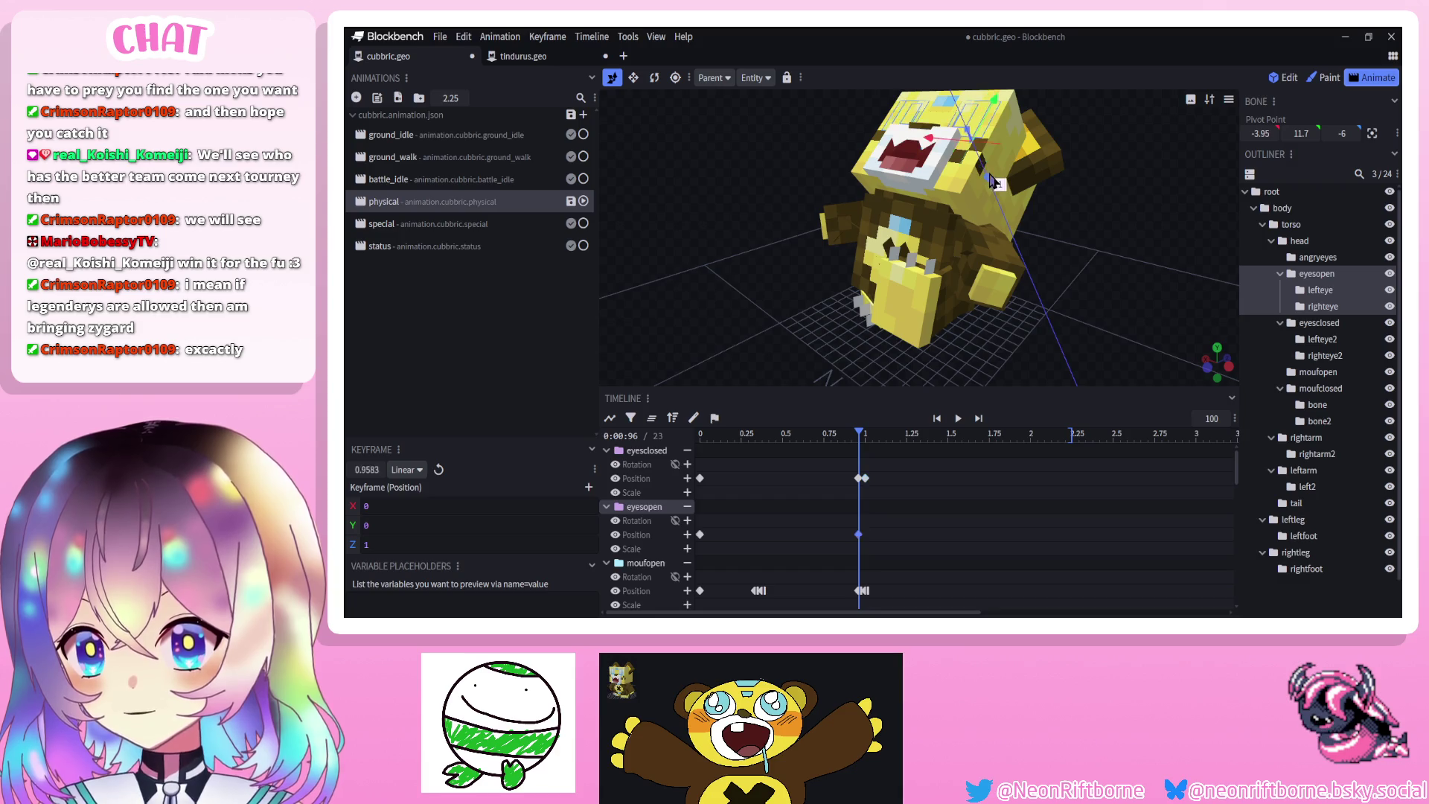
pyautogui.moveTo(861, 436); pyautogui.dragTo(865, 434)
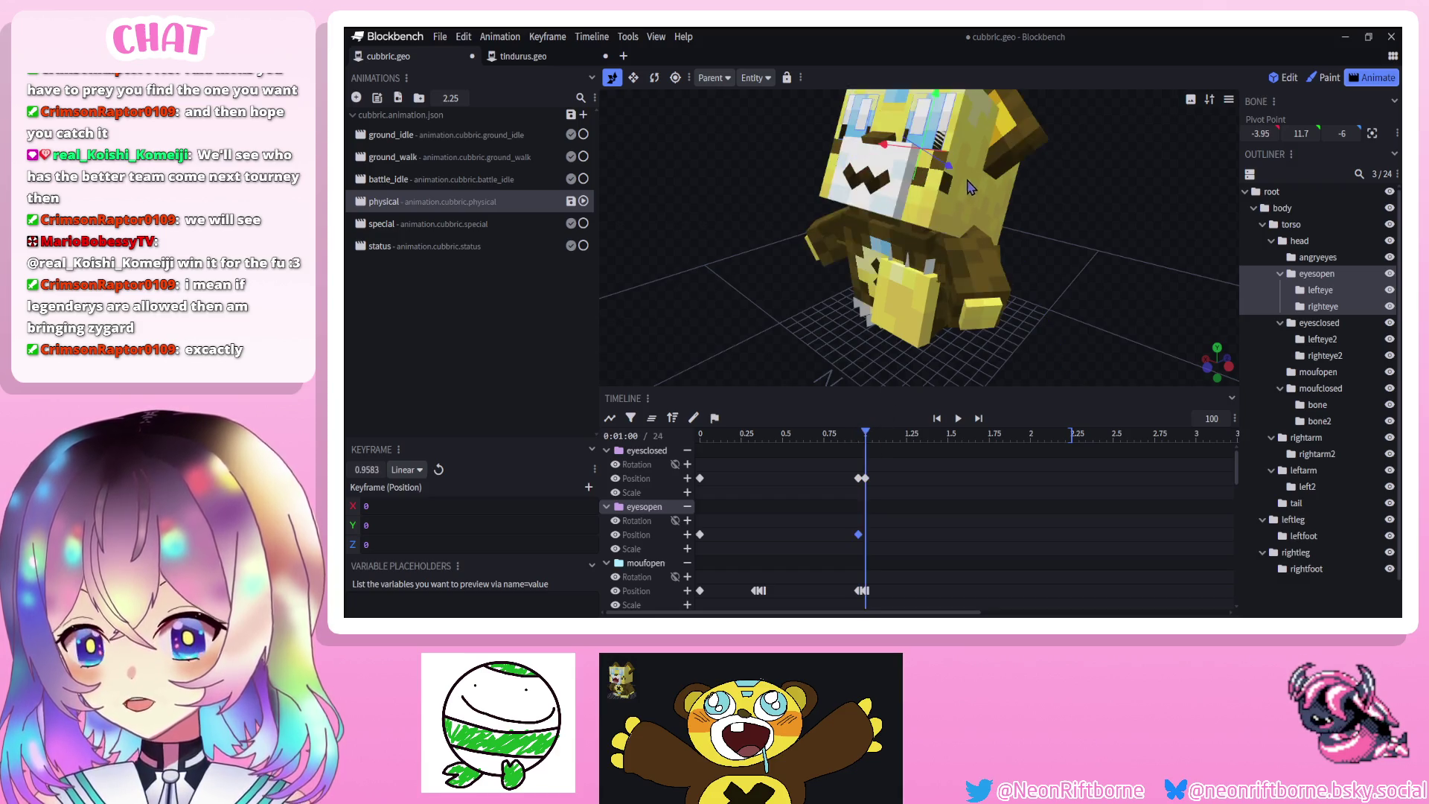
pyautogui.moveTo(949, 177); pyautogui.dragTo(939, 187)
pyautogui.moveTo(841, 253); pyautogui.dragTo(765, 341)
pyautogui.scroll(-2, 761, 342)
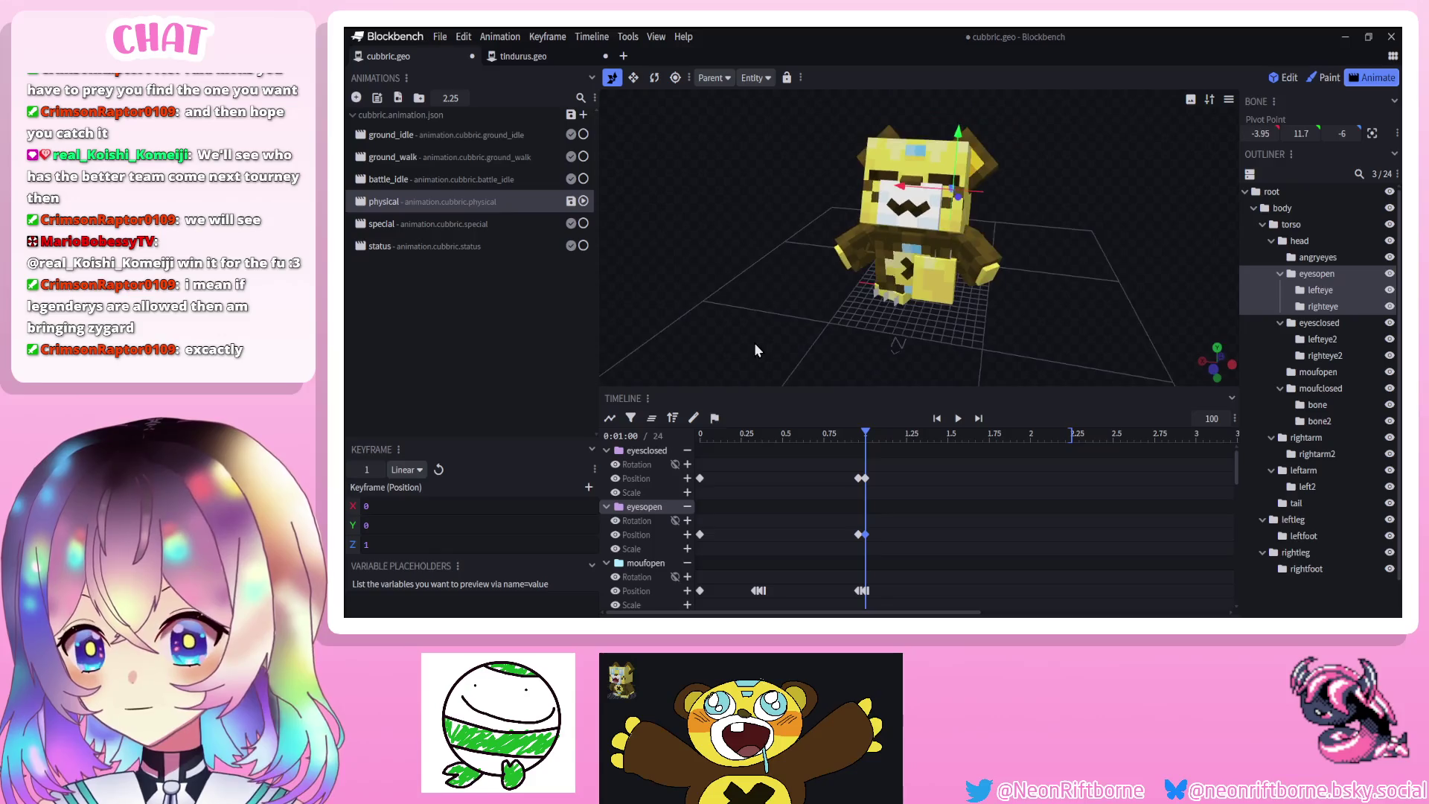
# Make the eye keyframes around 0.96 s Step instead of linear and preview them
pyautogui.moveTo(849, 460); pyautogui.dragTo(864, 552)
pyautogui.rightClick(862, 534)
pyautogui.moveTo(916, 447)
pyautogui.click(976, 494)
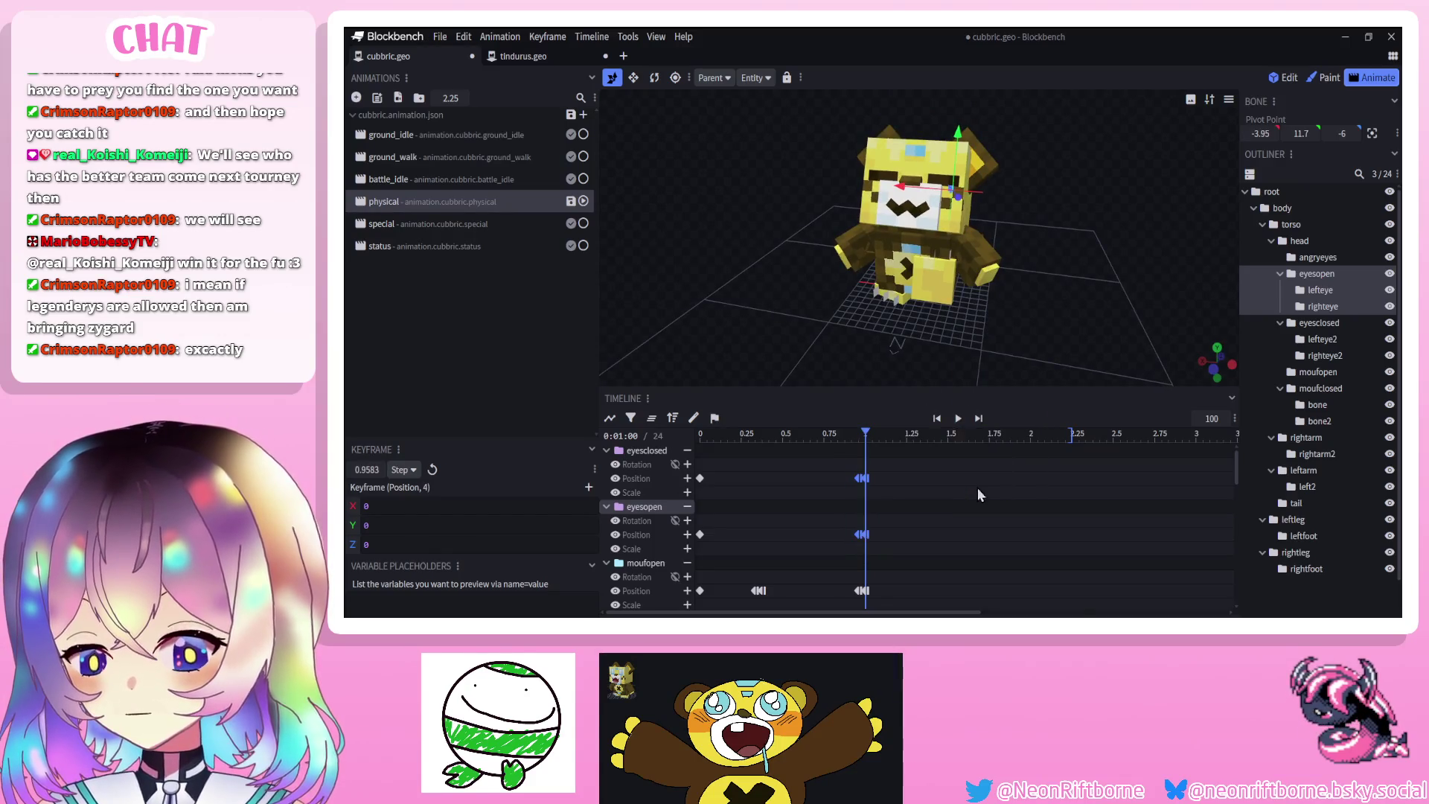
pyautogui.click(955, 418)
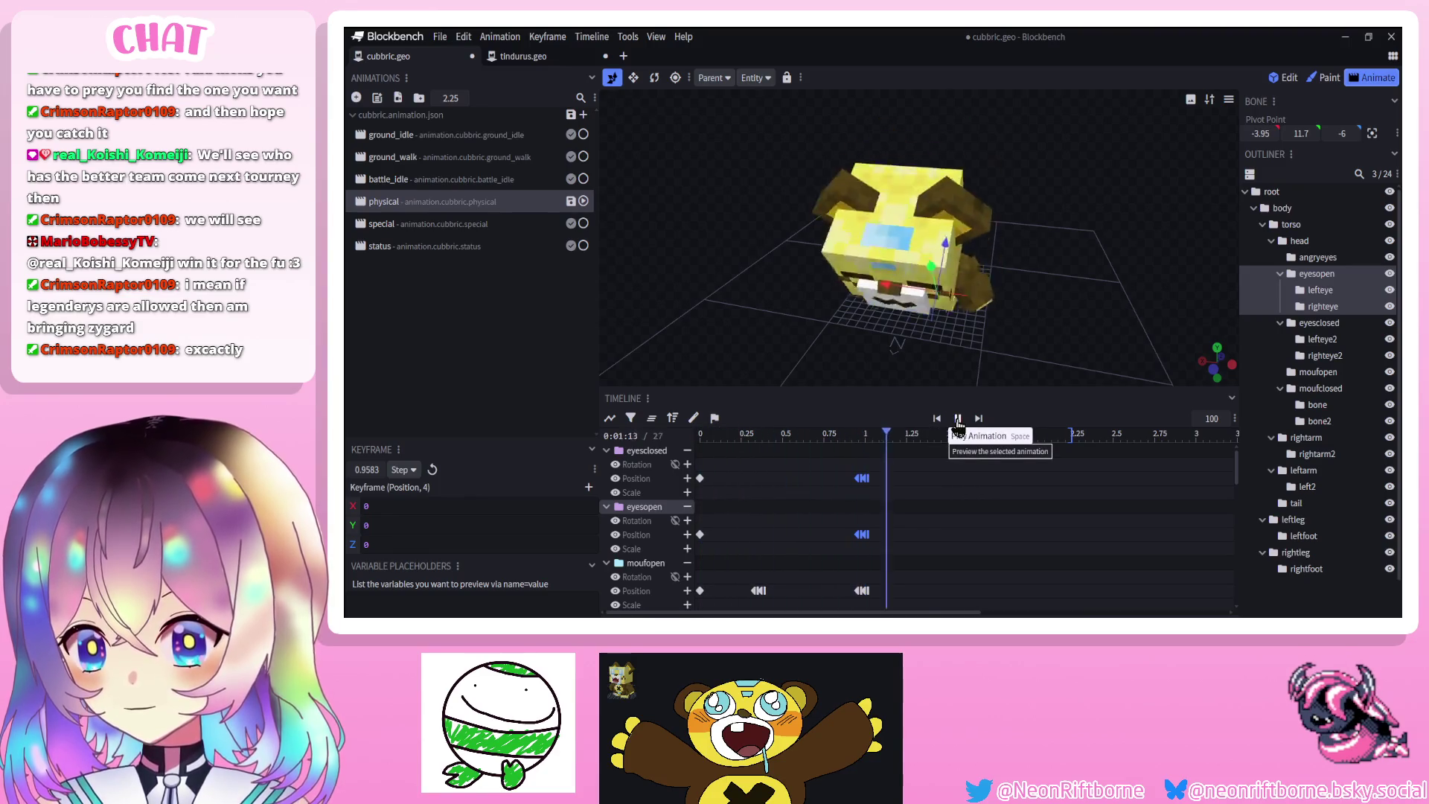
pyautogui.click(955, 419)
# Copy the eye keyframes to 1.5833 s so the eyes swap back
pyautogui.hotkey('ctrl', 'c')
pyautogui.click(955, 435)
pyautogui.hotkey('ctrl', 'v')
pyautogui.moveTo(952, 535); pyautogui.dragTo(961, 541)
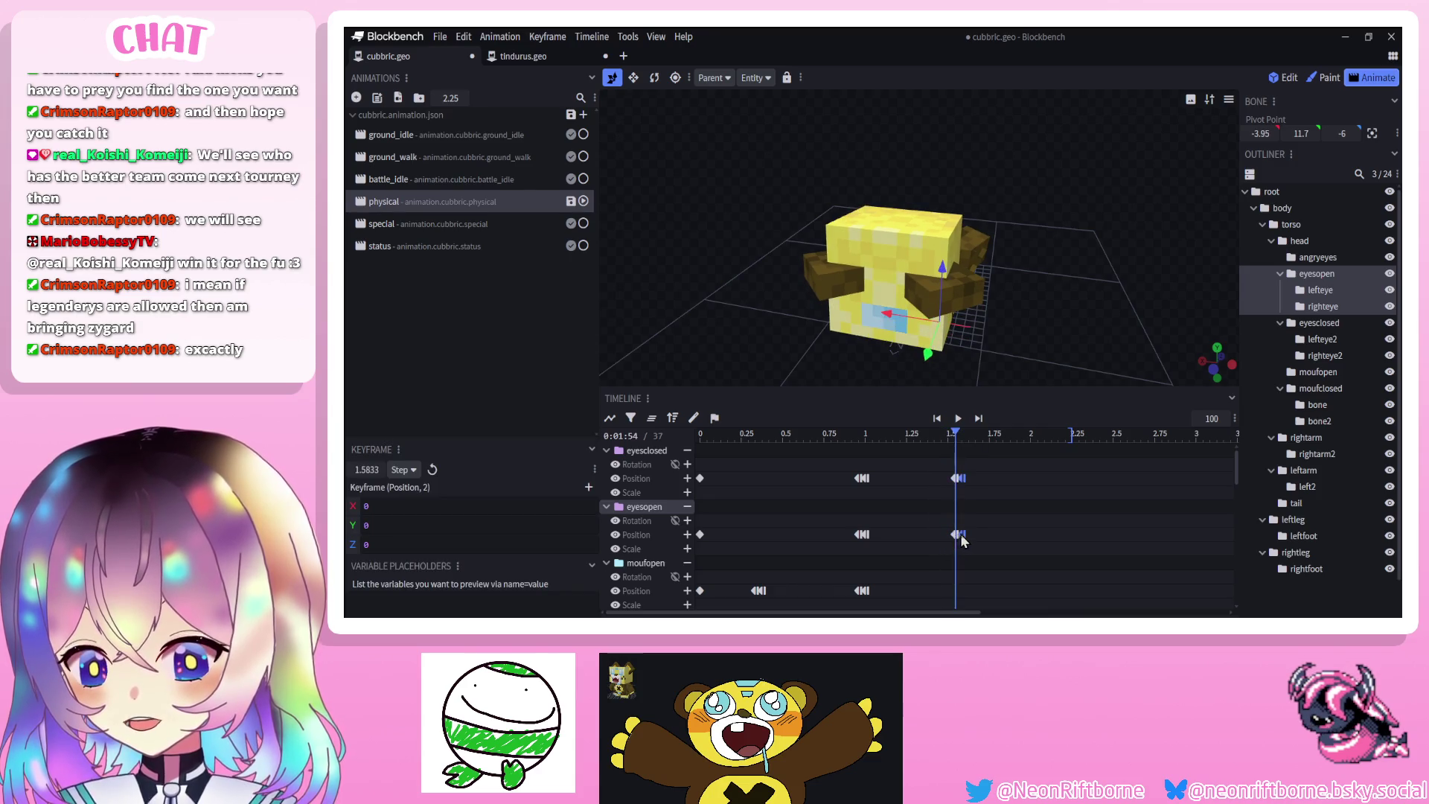
pyautogui.click(956, 419)
# Pause at 1.00 s, pick the lefteye2 bone, and switch to Paint mode
pyautogui.scroll(-3, 1041, 297)
pyautogui.click(1085, 364)
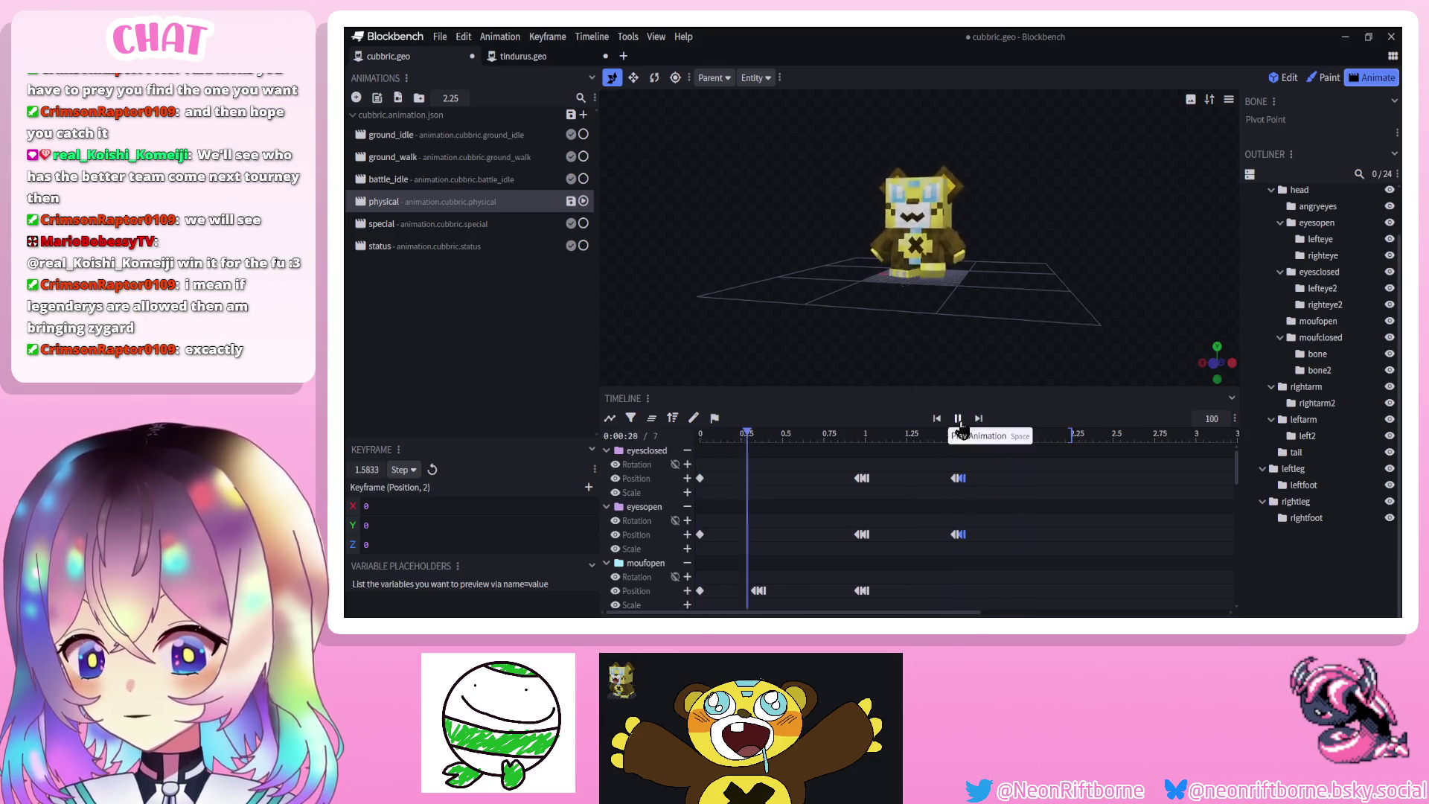
pyautogui.click(958, 418)
pyautogui.moveTo(878, 440); pyautogui.dragTo(872, 436)
pyautogui.scroll(5, 1010, 280)
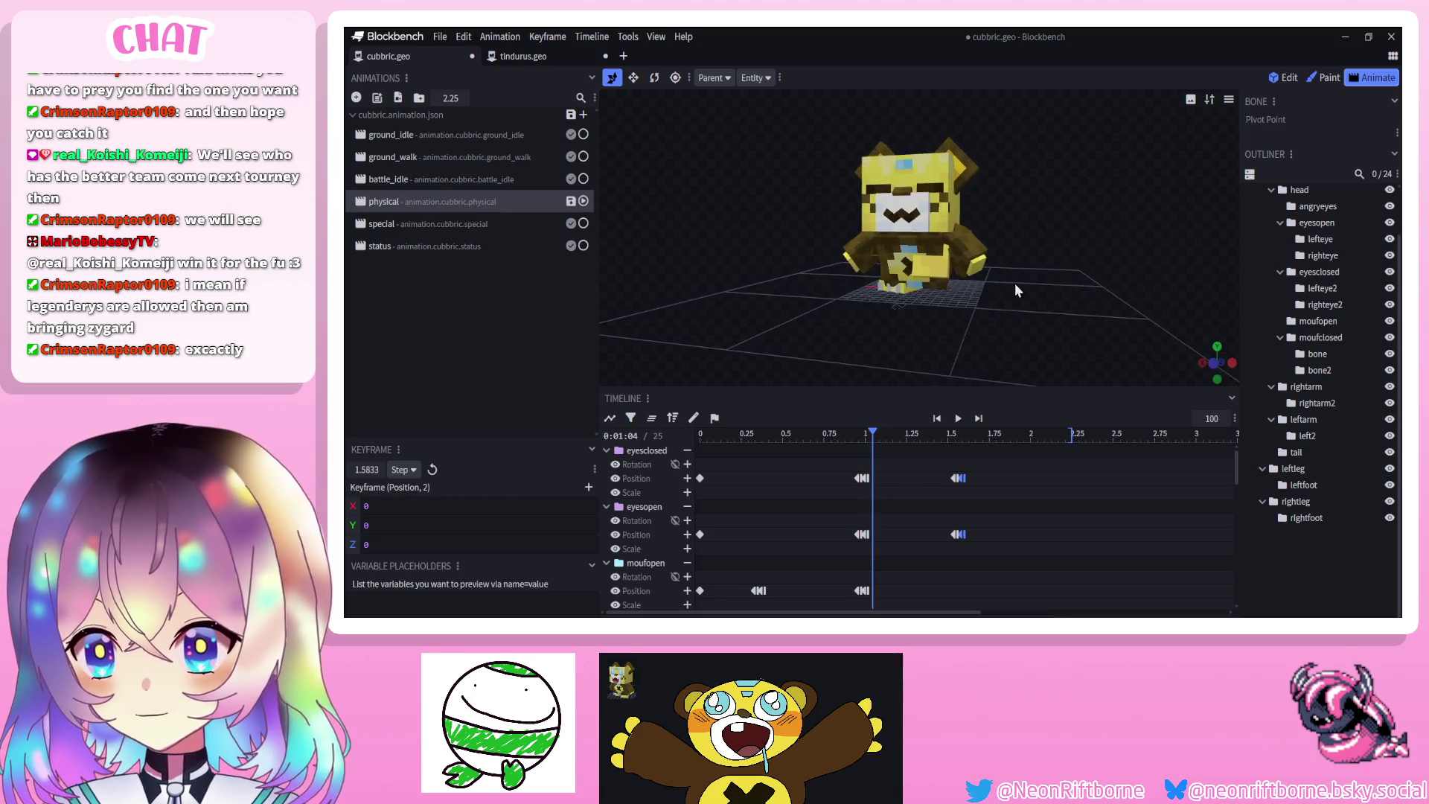
pyautogui.click(914, 170)
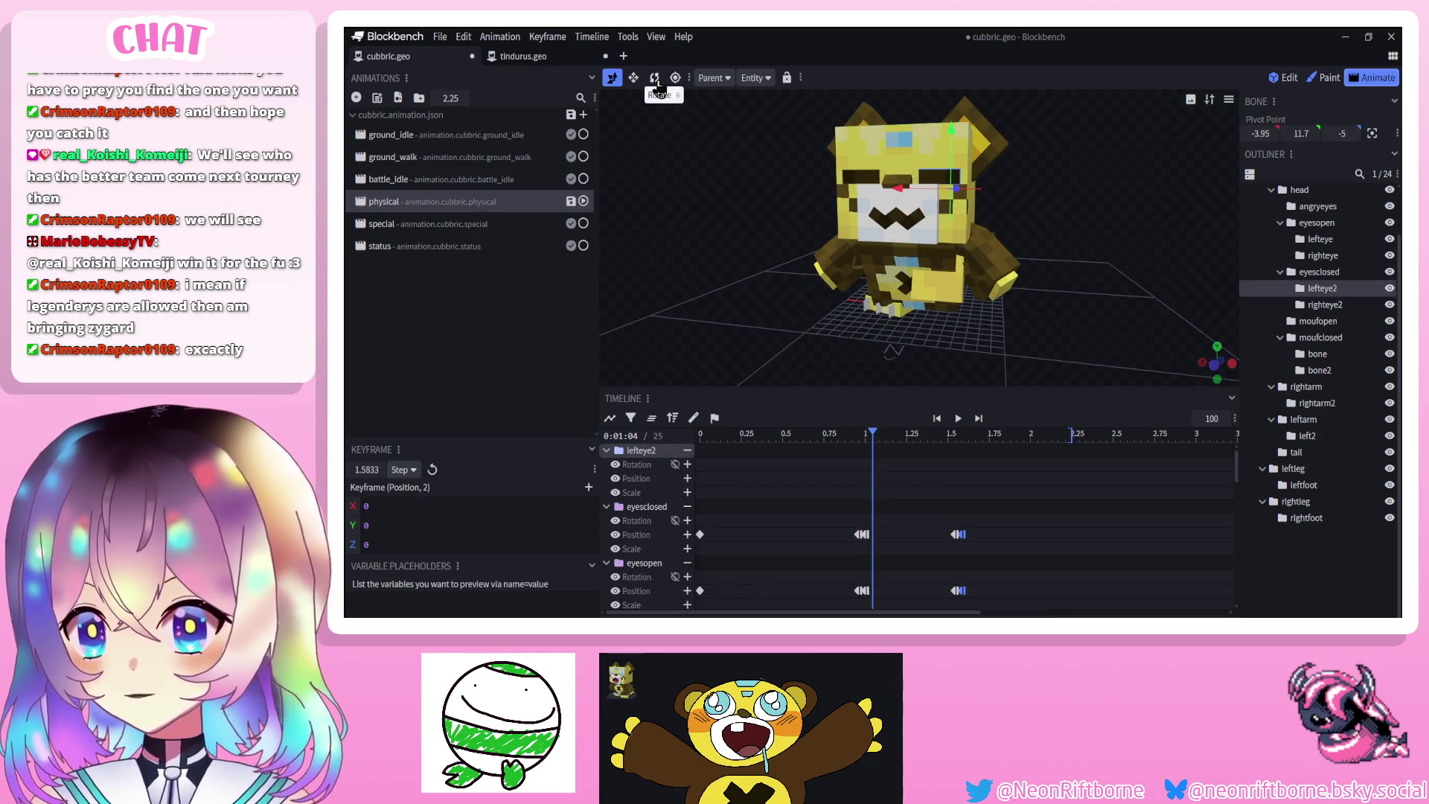
pyautogui.click(1325, 77)
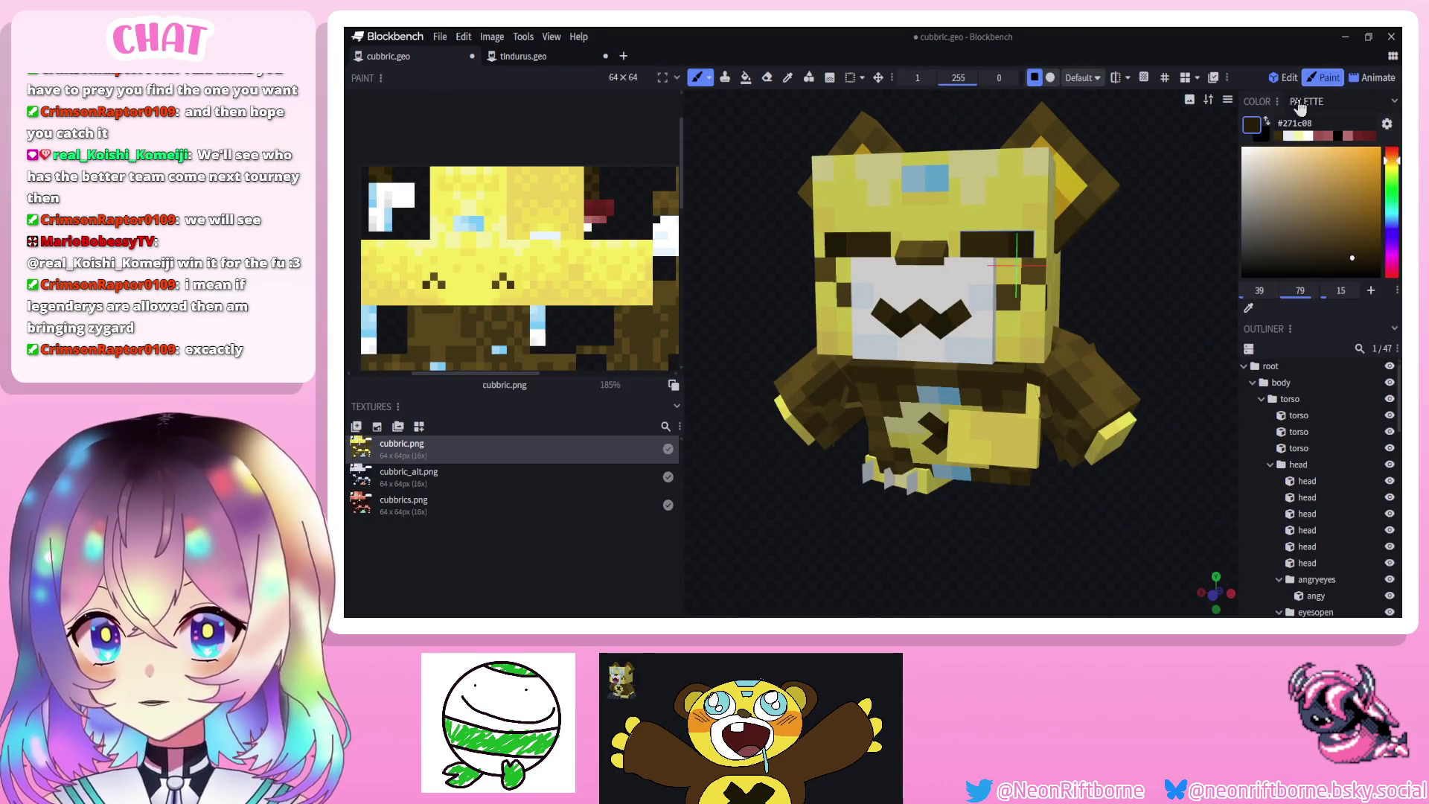
pyautogui.click(1283, 78)
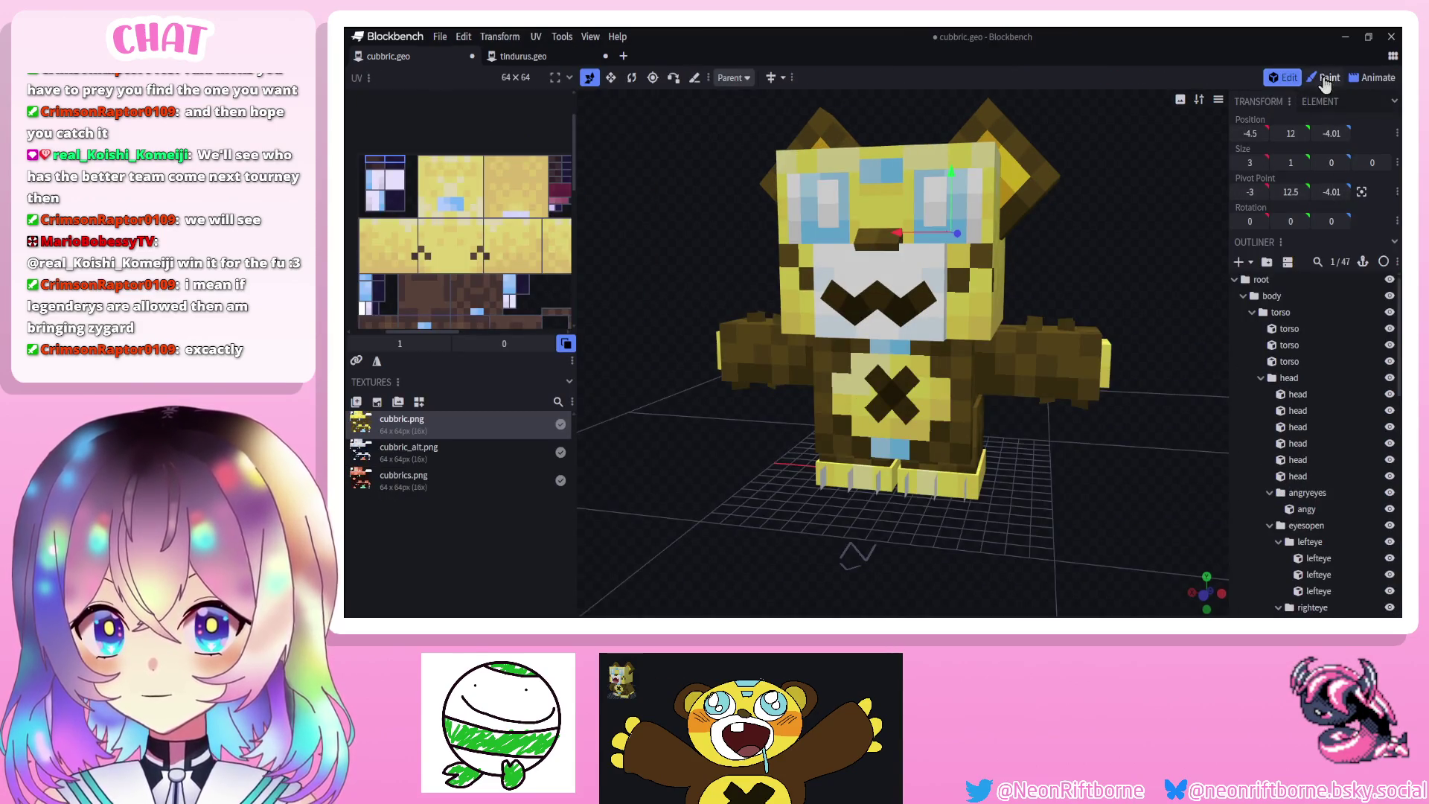
pyautogui.click(1325, 79)
pyautogui.click(1376, 79)
pyautogui.click(1325, 77)
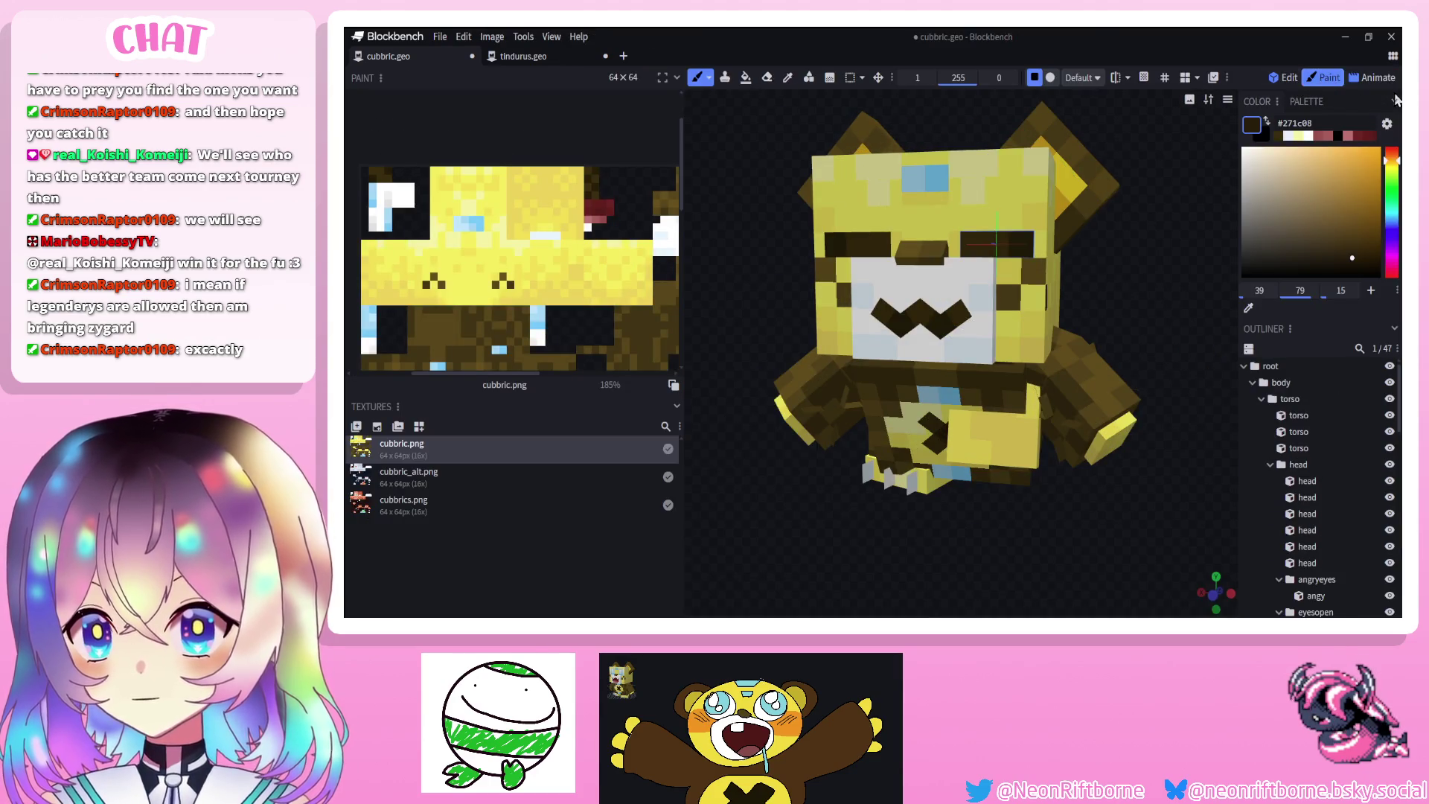
pyautogui.click(1373, 78)
pyautogui.click(857, 181)
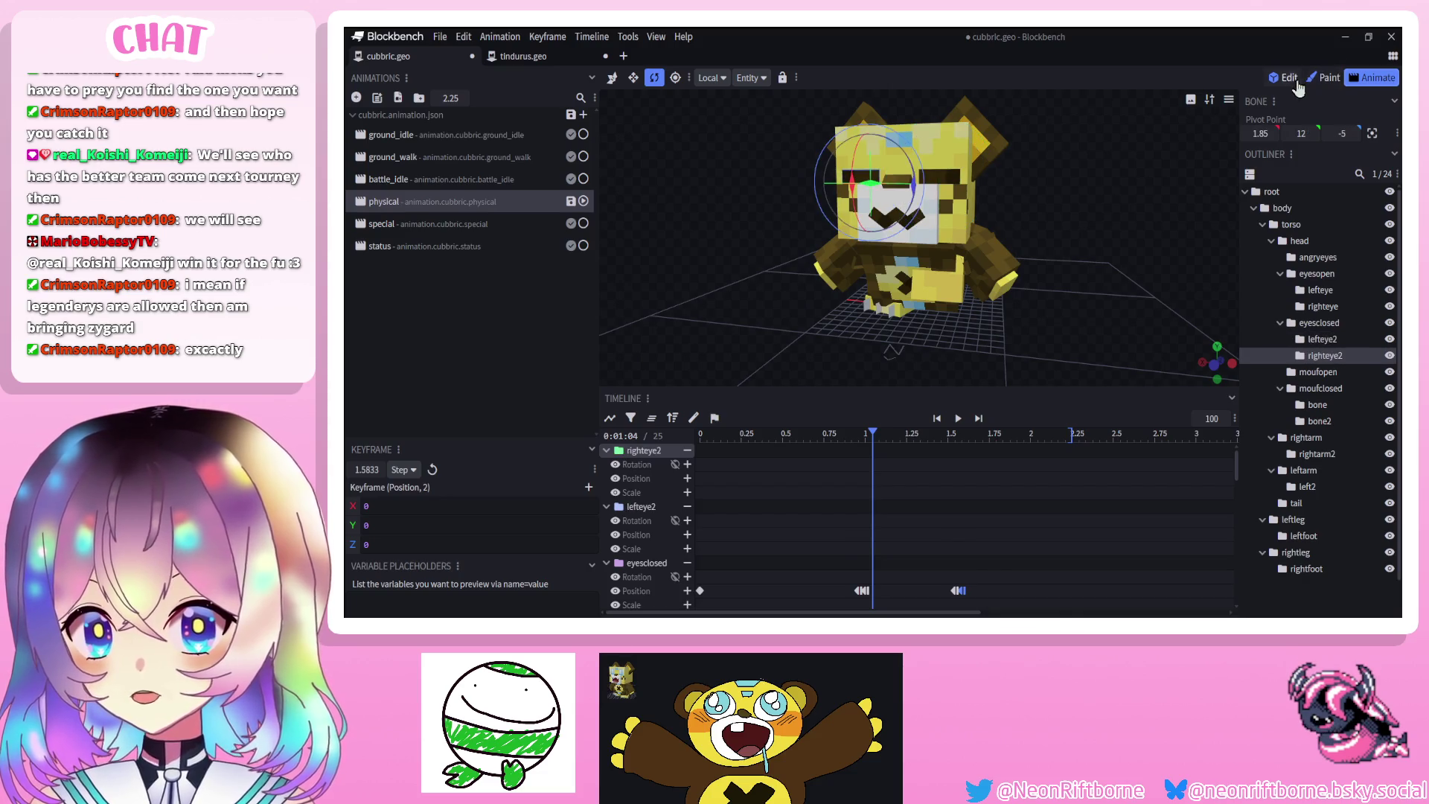
# Back in Animate mode, select the lefteye2 and righteye2 bones with the move tool
pyautogui.click(1295, 81)
pyautogui.click(1371, 79)
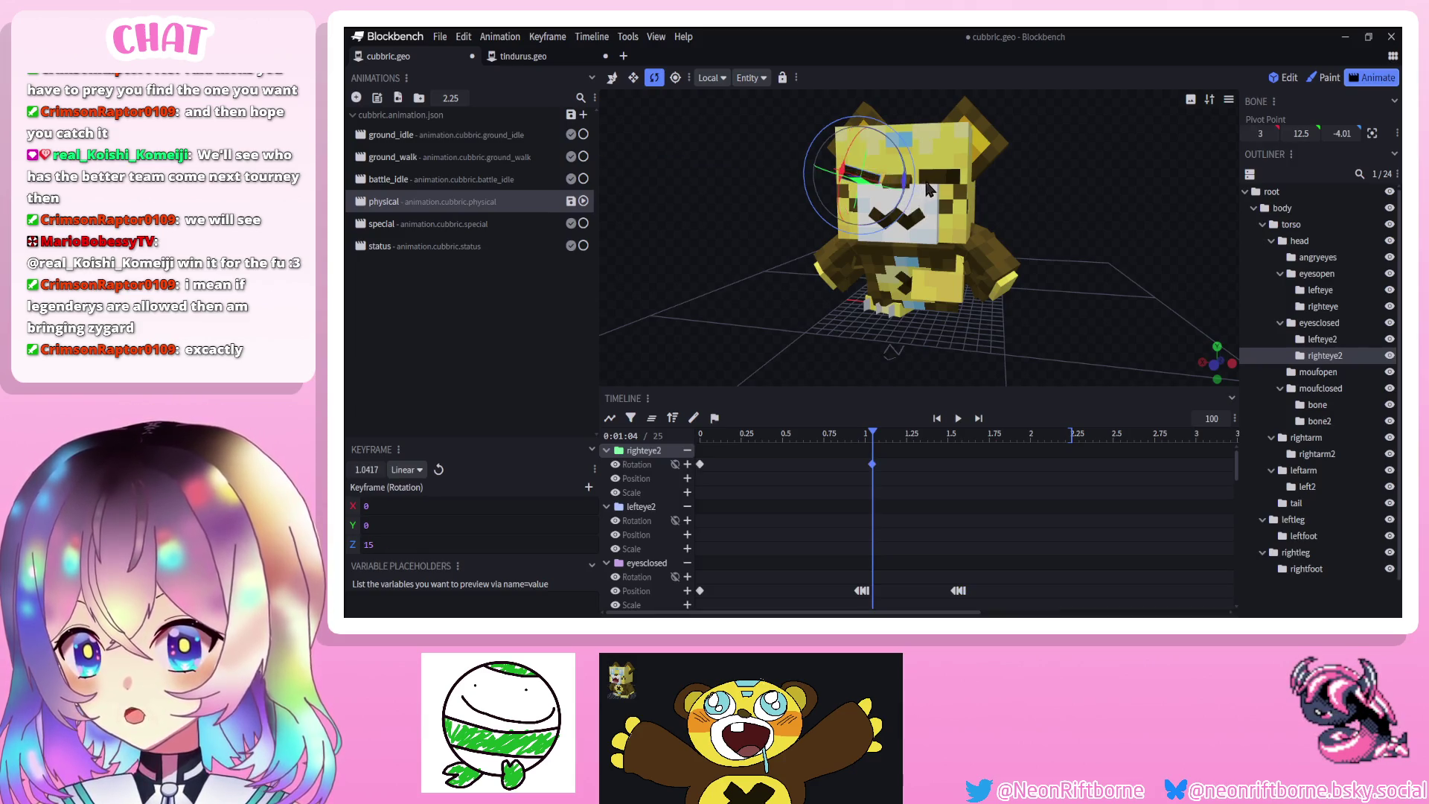
pyautogui.click(948, 196)
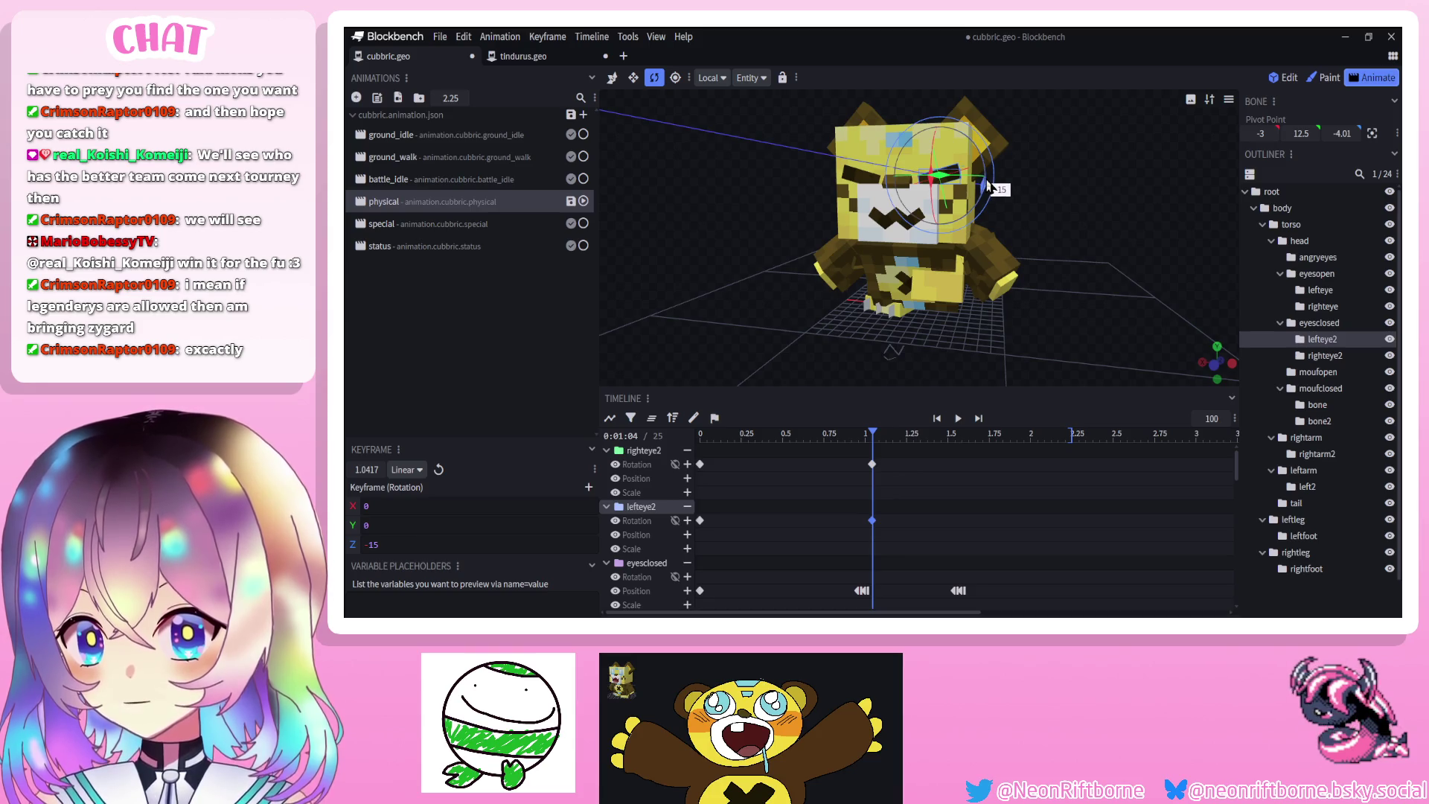
pyautogui.click(613, 79)
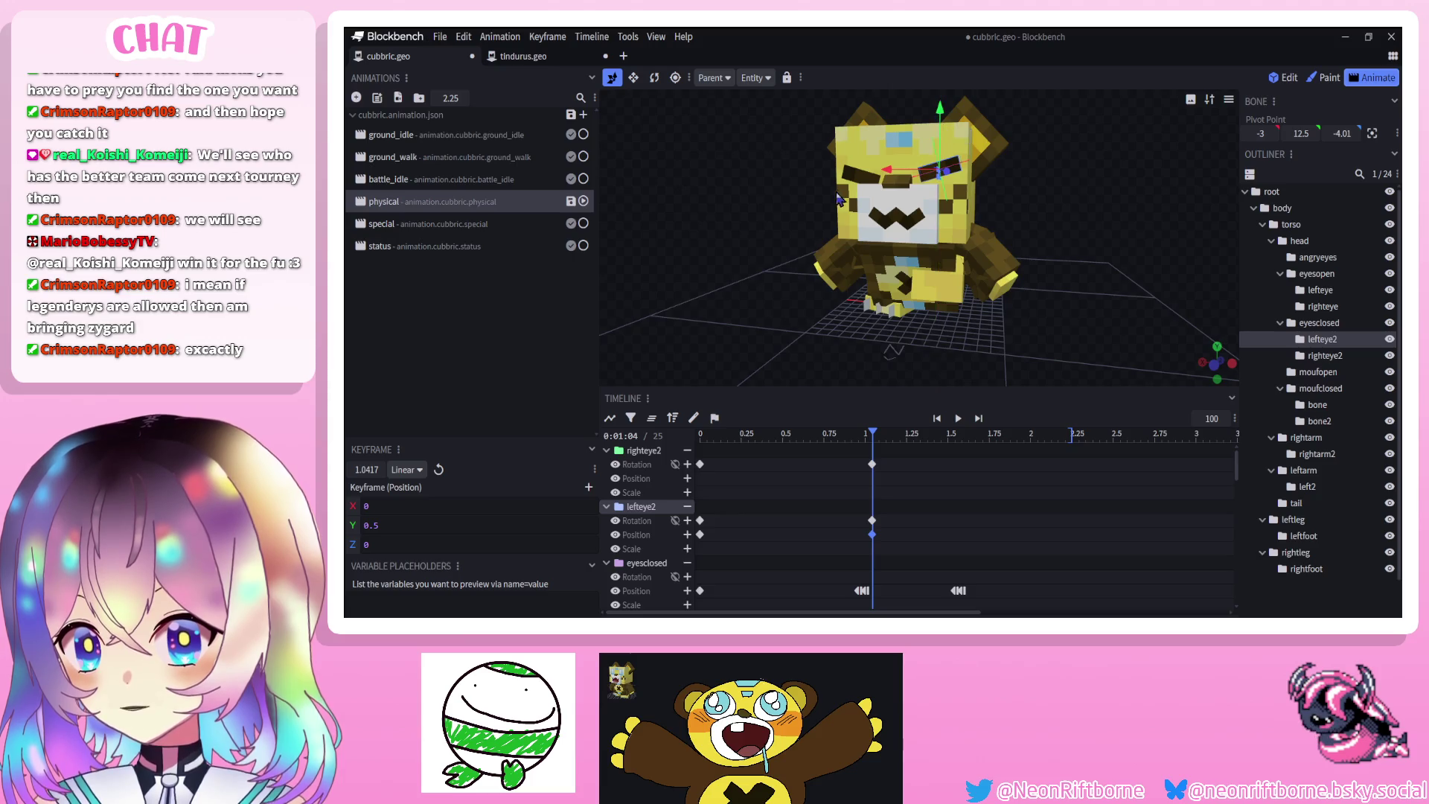
pyautogui.click(857, 174)
pyautogui.moveTo(867, 139); pyautogui.dragTo(867, 131)
pyautogui.click(1208, 316)
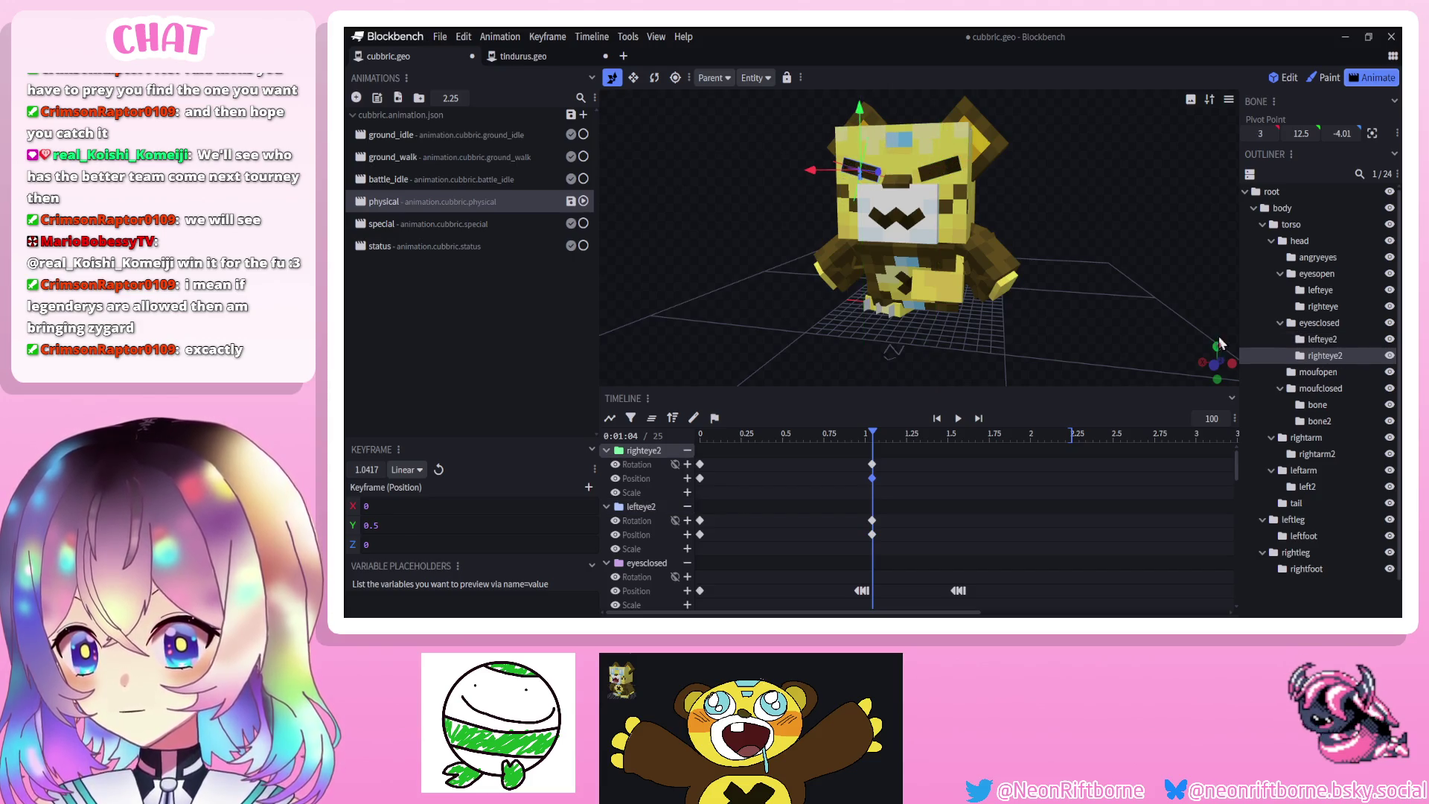
pyautogui.scroll(-1, 1328, 428)
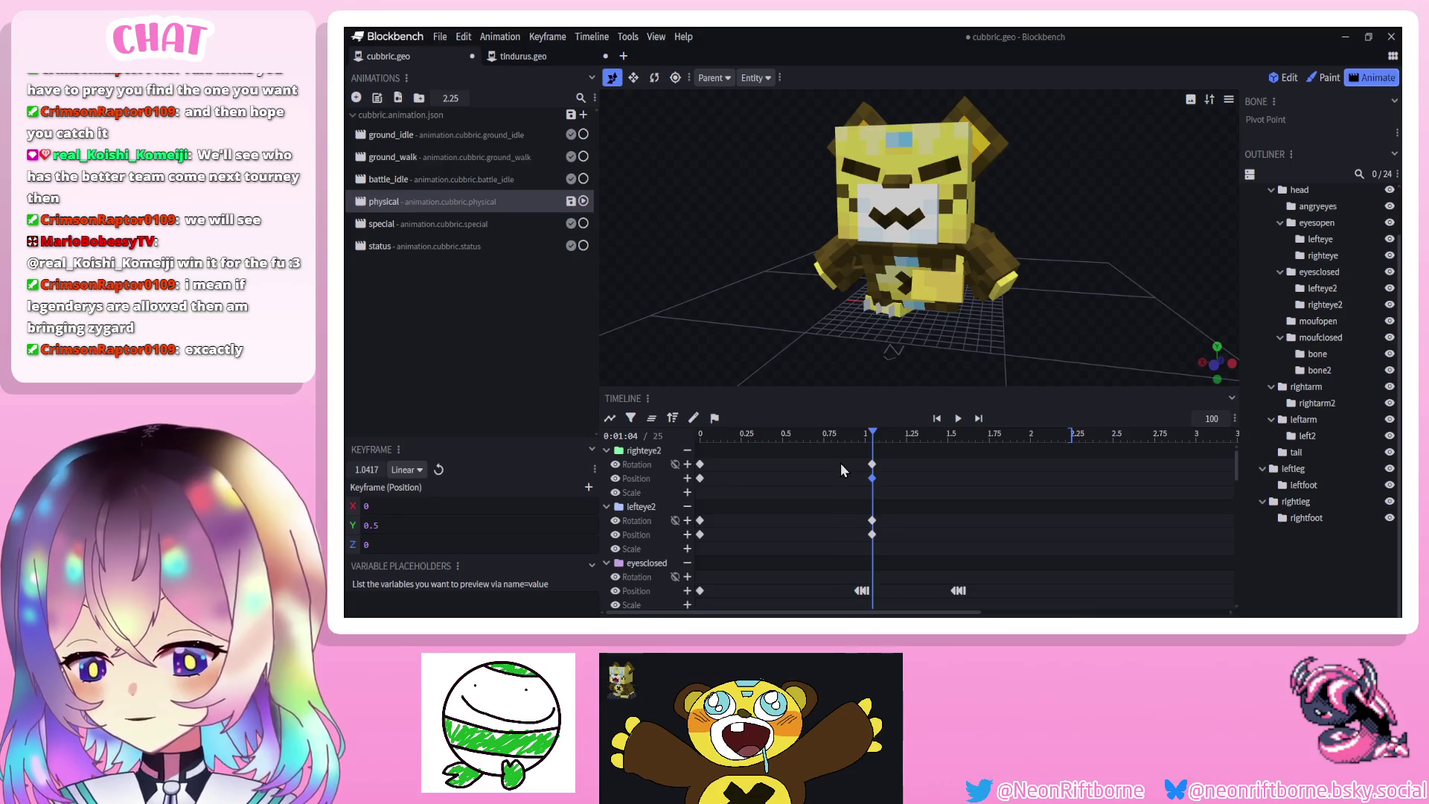
# Retime the four eye keyframes slightly earlier, to about 0.29 s
pyautogui.moveTo(841, 463)
pyautogui.mouseDown()
pyautogui.moveTo(883, 530)
pyautogui.moveTo(850, 531)
pyautogui.mouseUp()
pyautogui.moveTo(728, 561)
pyautogui.mouseDown()
pyautogui.moveTo(694, 527)
pyautogui.moveTo(694, 458)
pyautogui.mouseUp()
pyautogui.moveTo(911, 447)
pyautogui.mouseDown()
pyautogui.moveTo(1036, 443)
pyautogui.moveTo(872, 461)
pyautogui.mouseUp()
pyautogui.moveTo(858, 534); pyautogui.dragTo(852, 543)
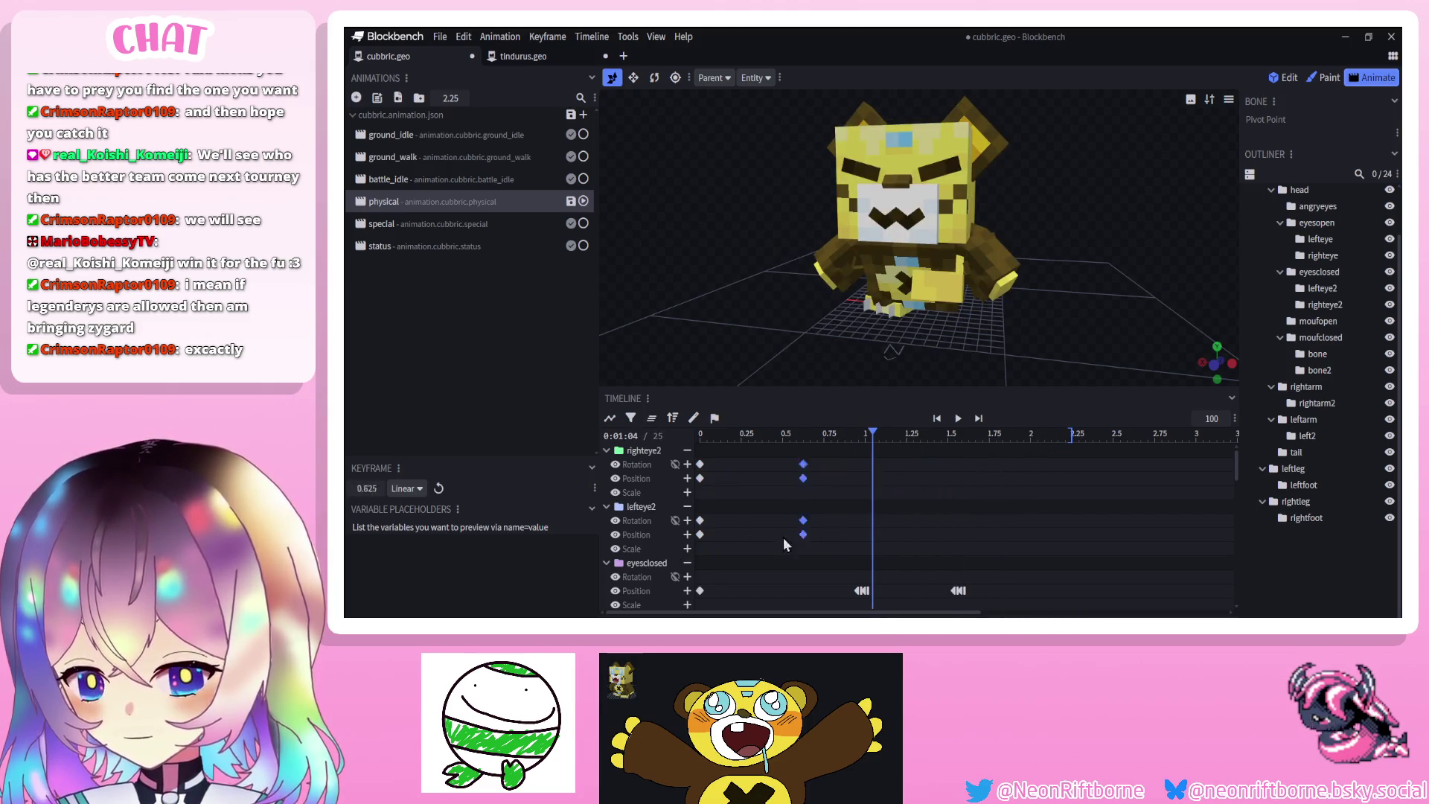
# Paste the eye keyframes at 1.7083 and 2.0 s, preview, and save the project
pyautogui.moveTo(872, 433); pyautogui.dragTo(983, 433)
pyautogui.hotkey('ctrl', 'v')
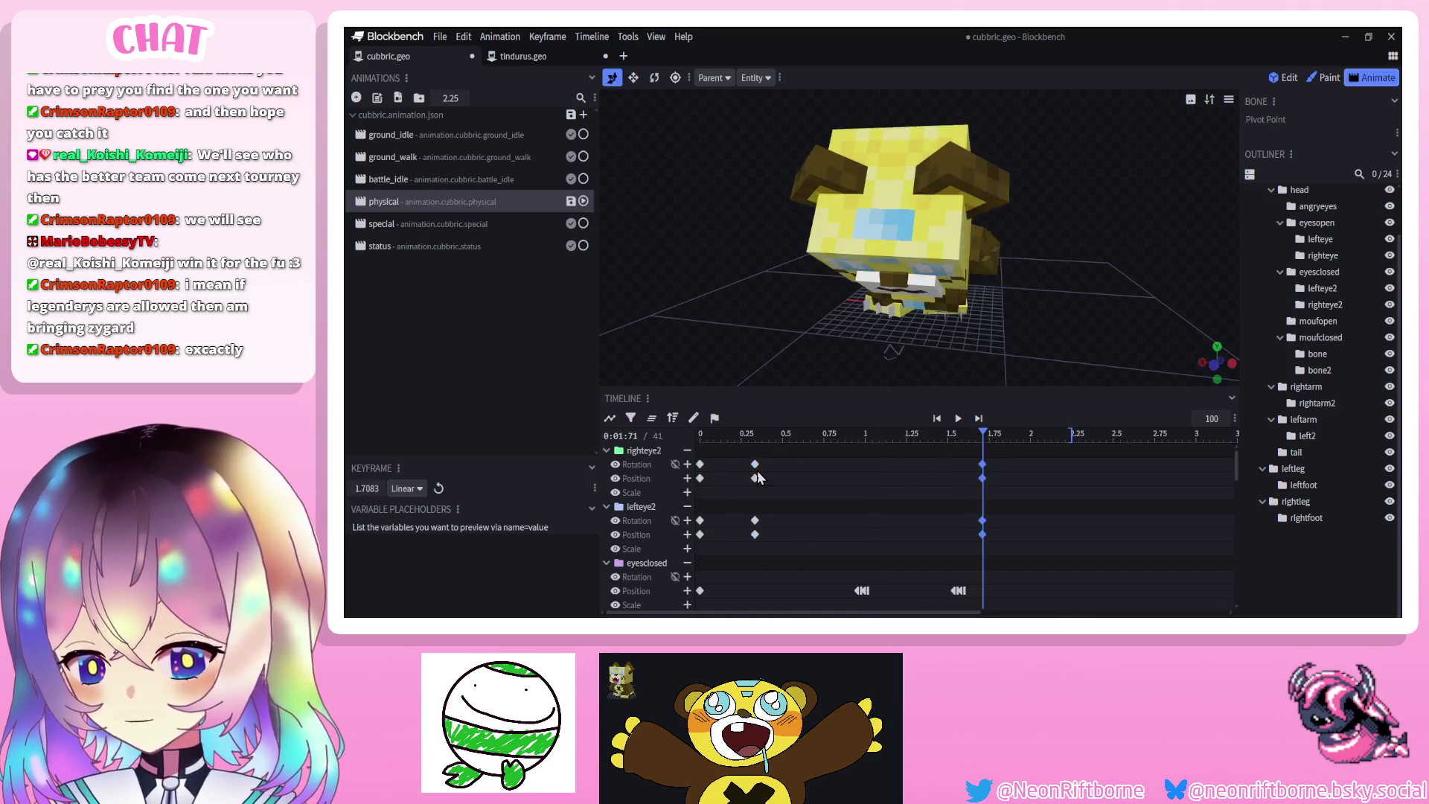
pyautogui.moveTo(716, 470); pyautogui.dragTo(699, 506)
pyautogui.click(1031, 433)
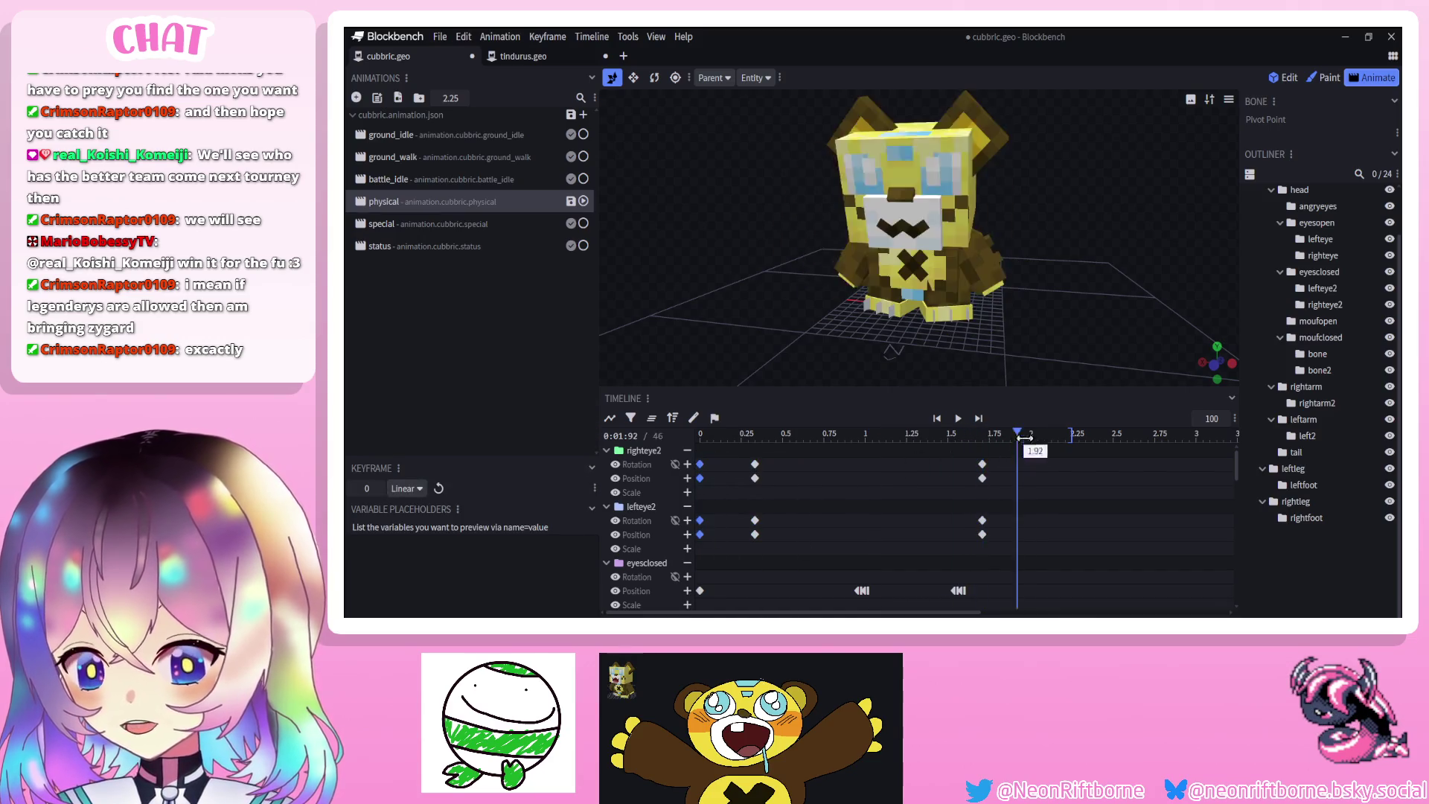
pyautogui.hotkey('ctrl', 'v')
pyautogui.click(935, 420)
pyautogui.press('space')
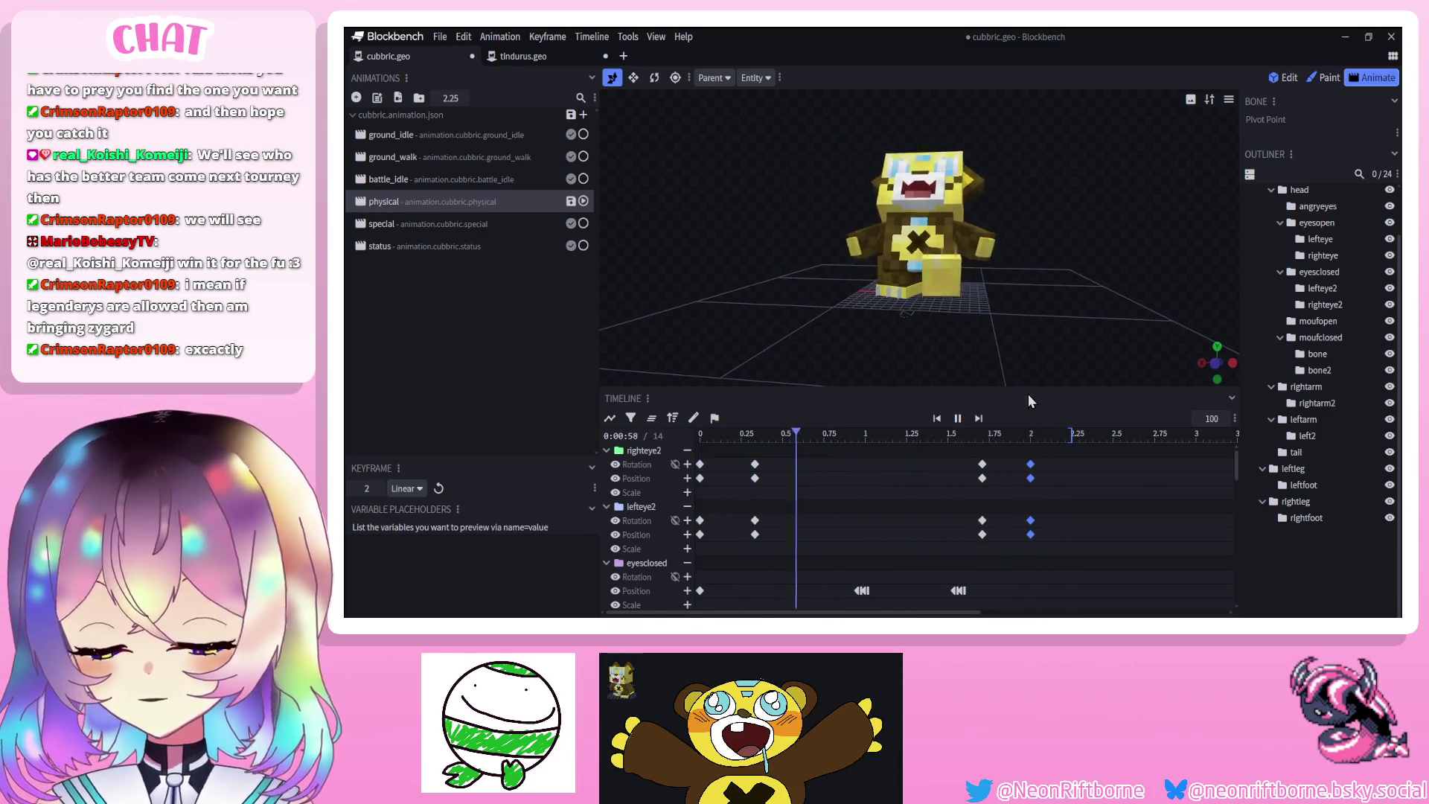
pyautogui.hotkey('ctrl', 's')
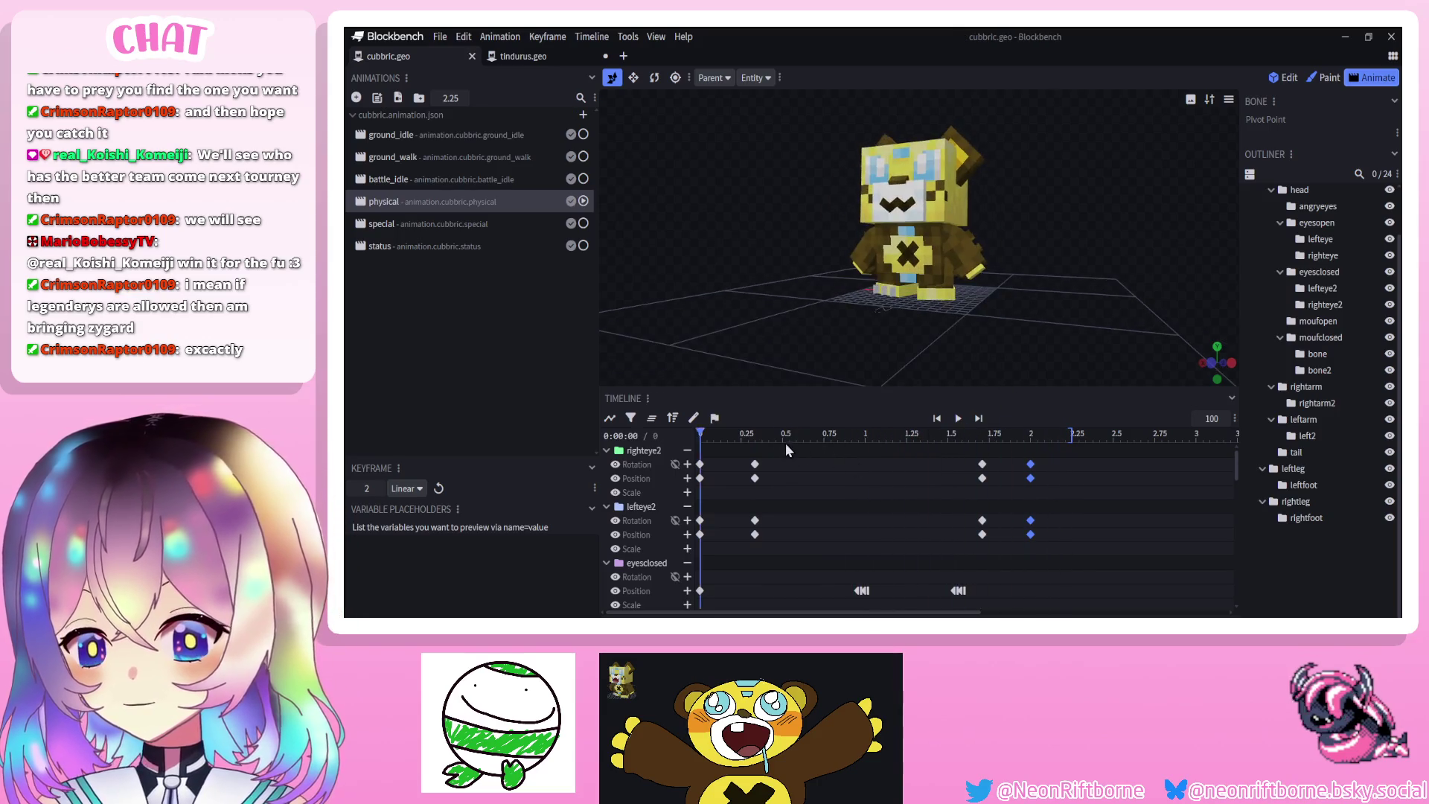
pyautogui.click(792, 444)
pyautogui.click(822, 452)
pyautogui.moveTo(819, 440)
pyautogui.mouseDown()
pyautogui.moveTo(883, 441)
pyautogui.moveTo(882, 453)
pyautogui.mouseUp()
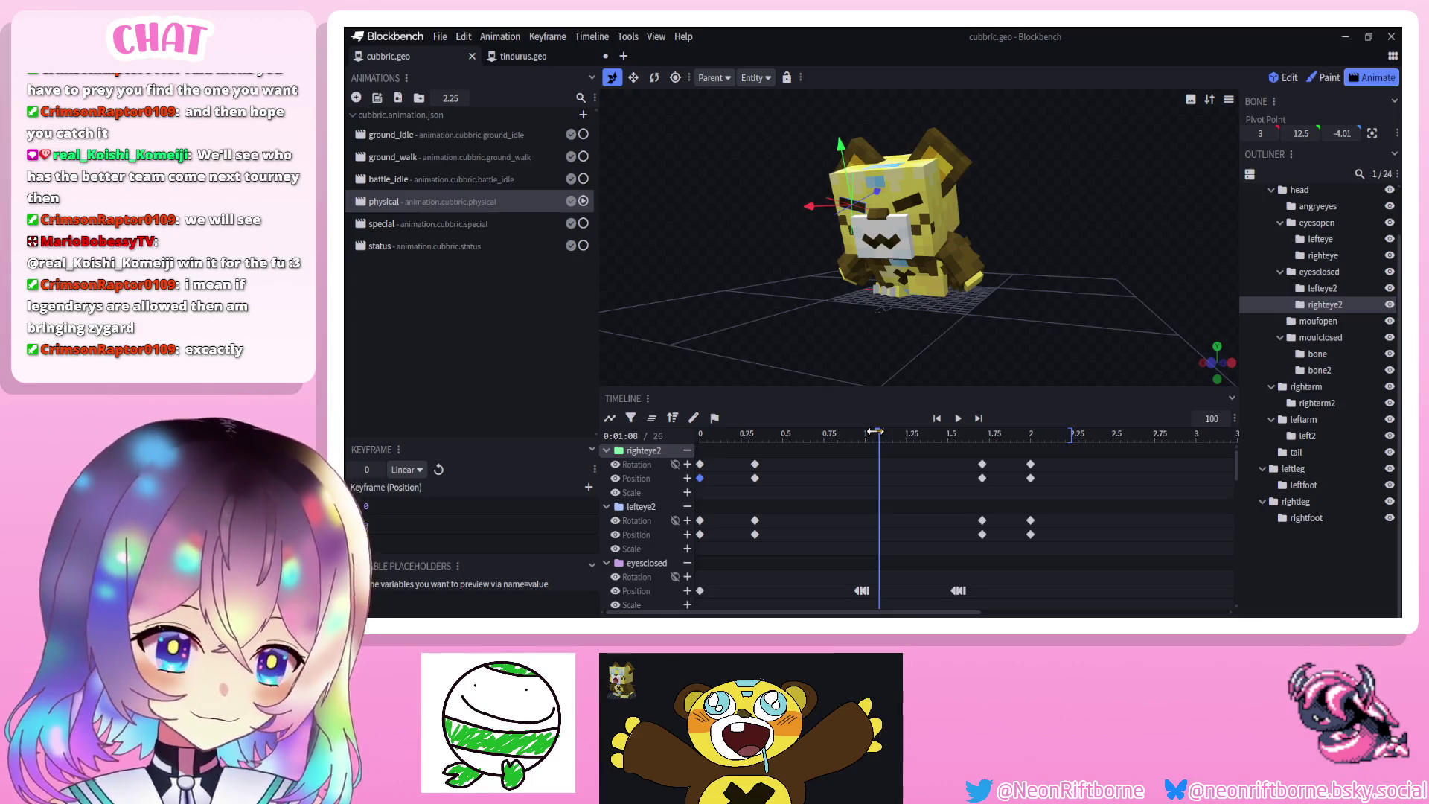
pyautogui.moveTo(819, 352); pyautogui.dragTo(670, 344)
pyautogui.click(885, 435)
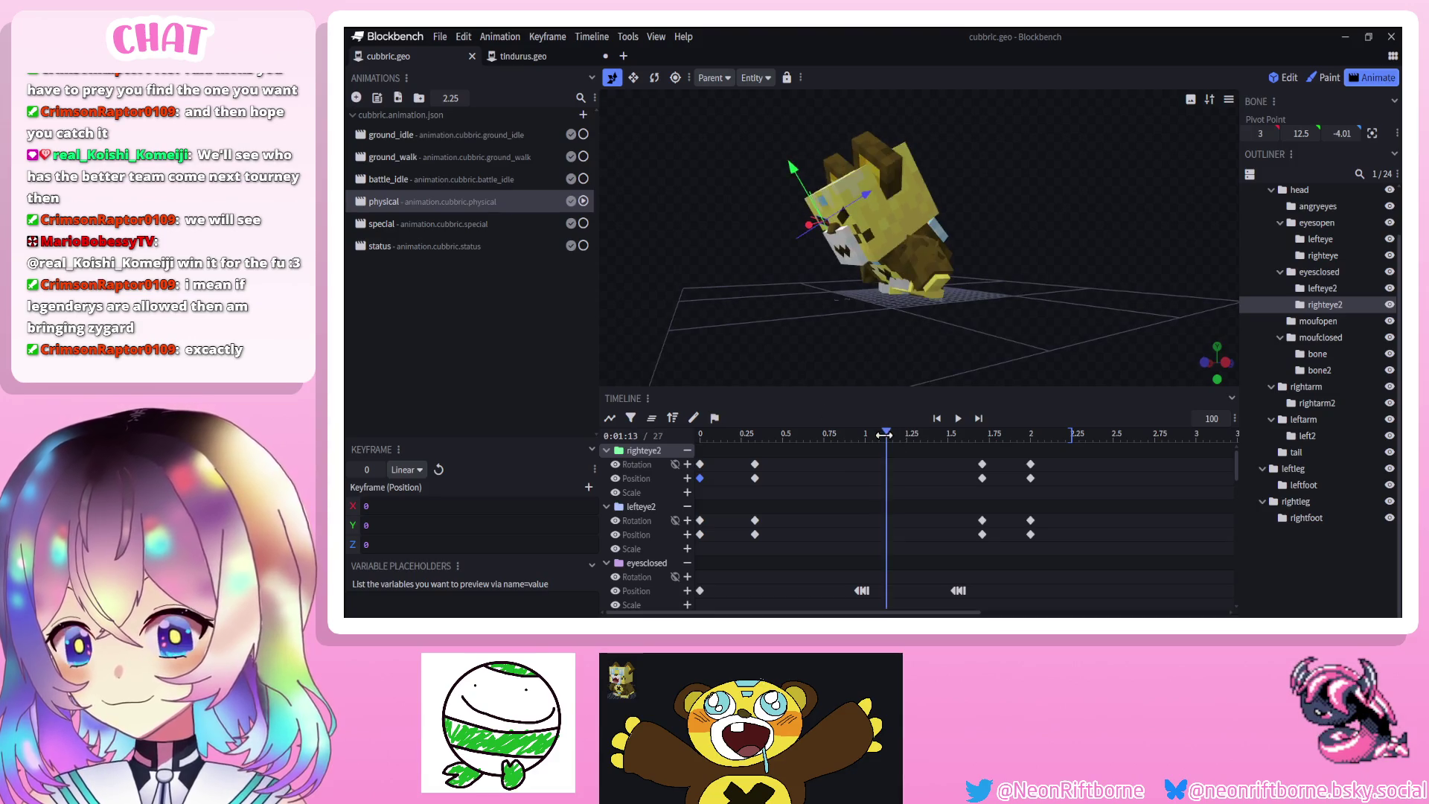
pyautogui.moveTo(756, 331)
pyautogui.mouseDown()
pyautogui.moveTo(836, 316)
pyautogui.moveTo(733, 324)
pyautogui.mouseUp()
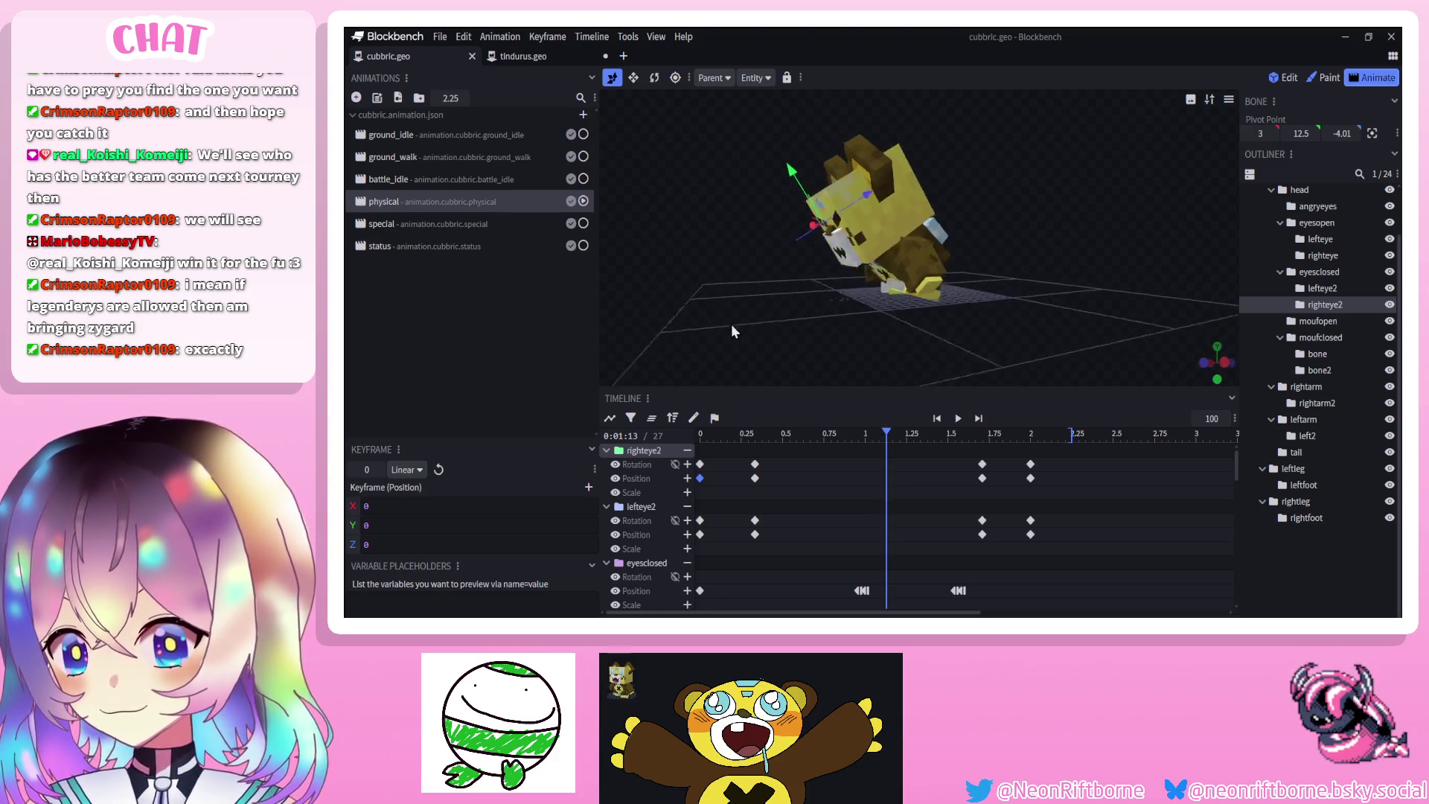
pyautogui.click(958, 418)
pyautogui.moveTo(878, 328); pyautogui.dragTo(796, 343)
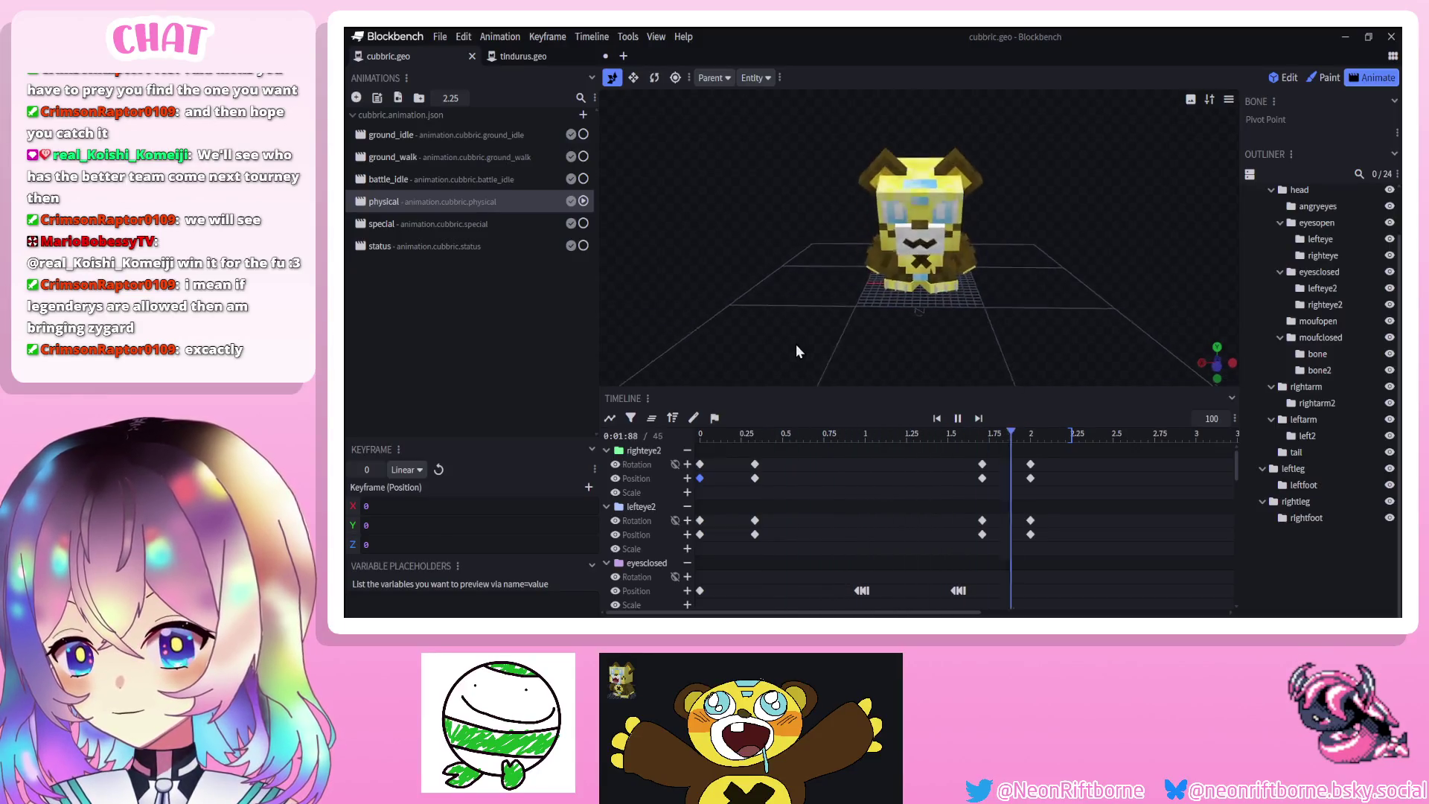
pyautogui.click(950, 426)
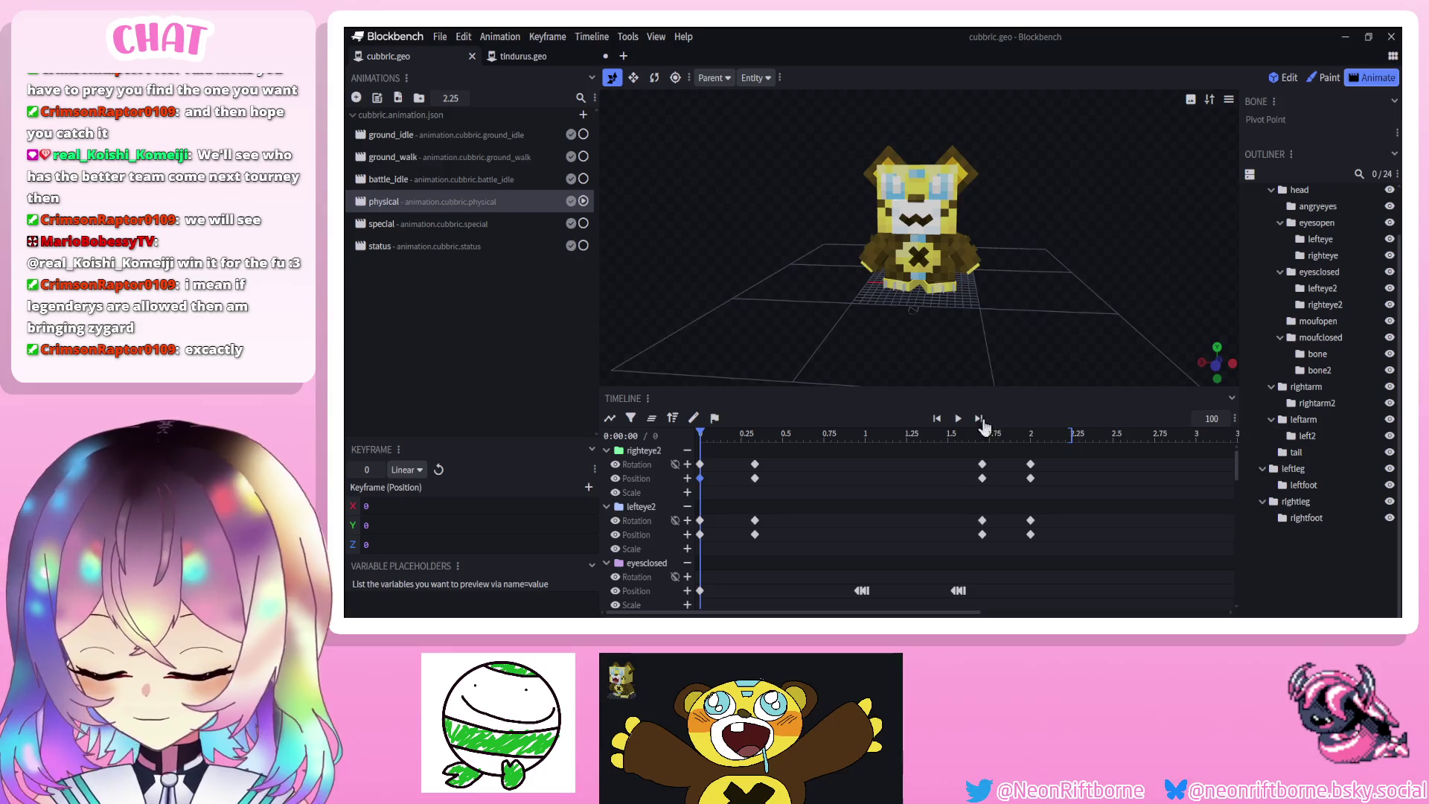
pyautogui.click(960, 419)
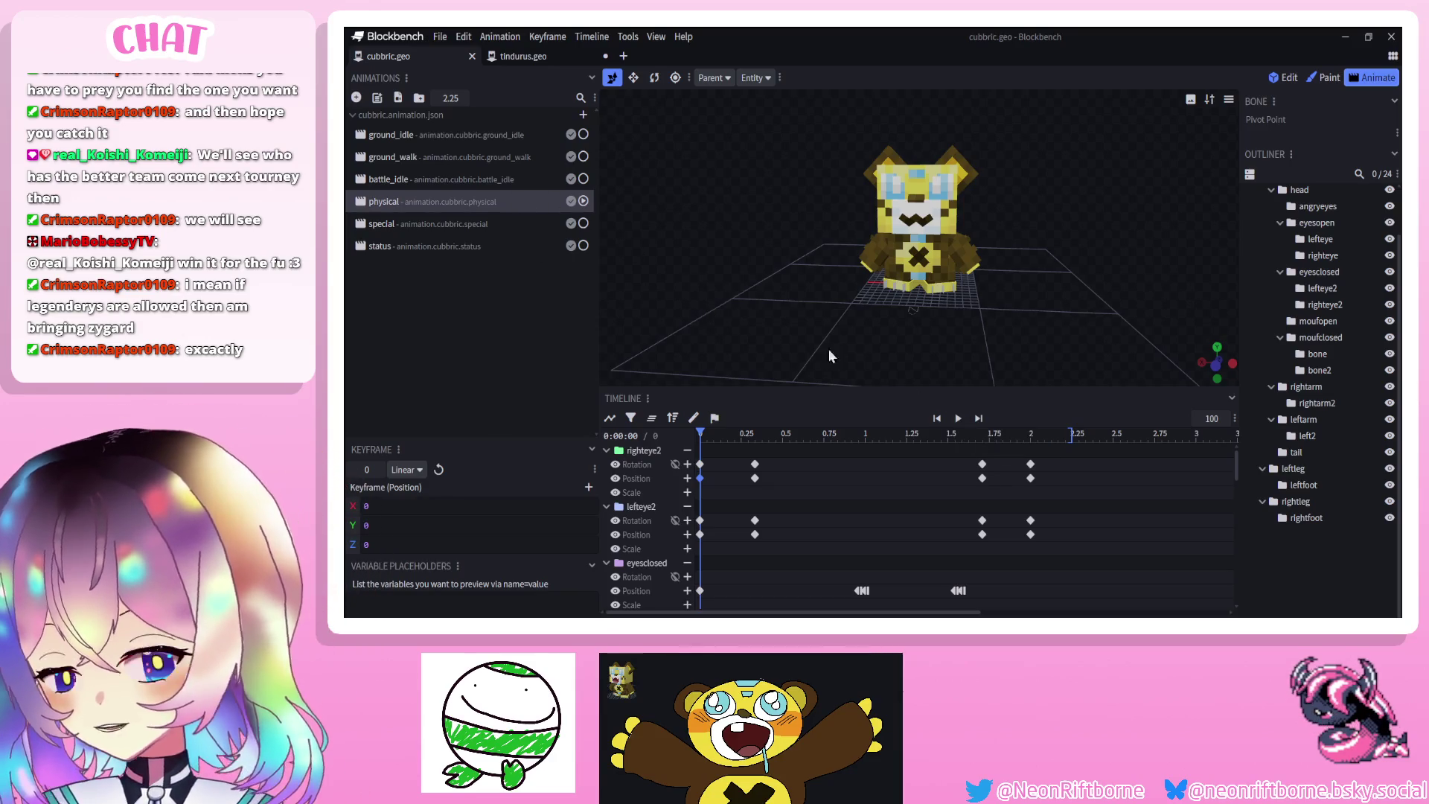
# Replay the physical animation, then switch to the empty 'special' animation
pyautogui.click(957, 419)
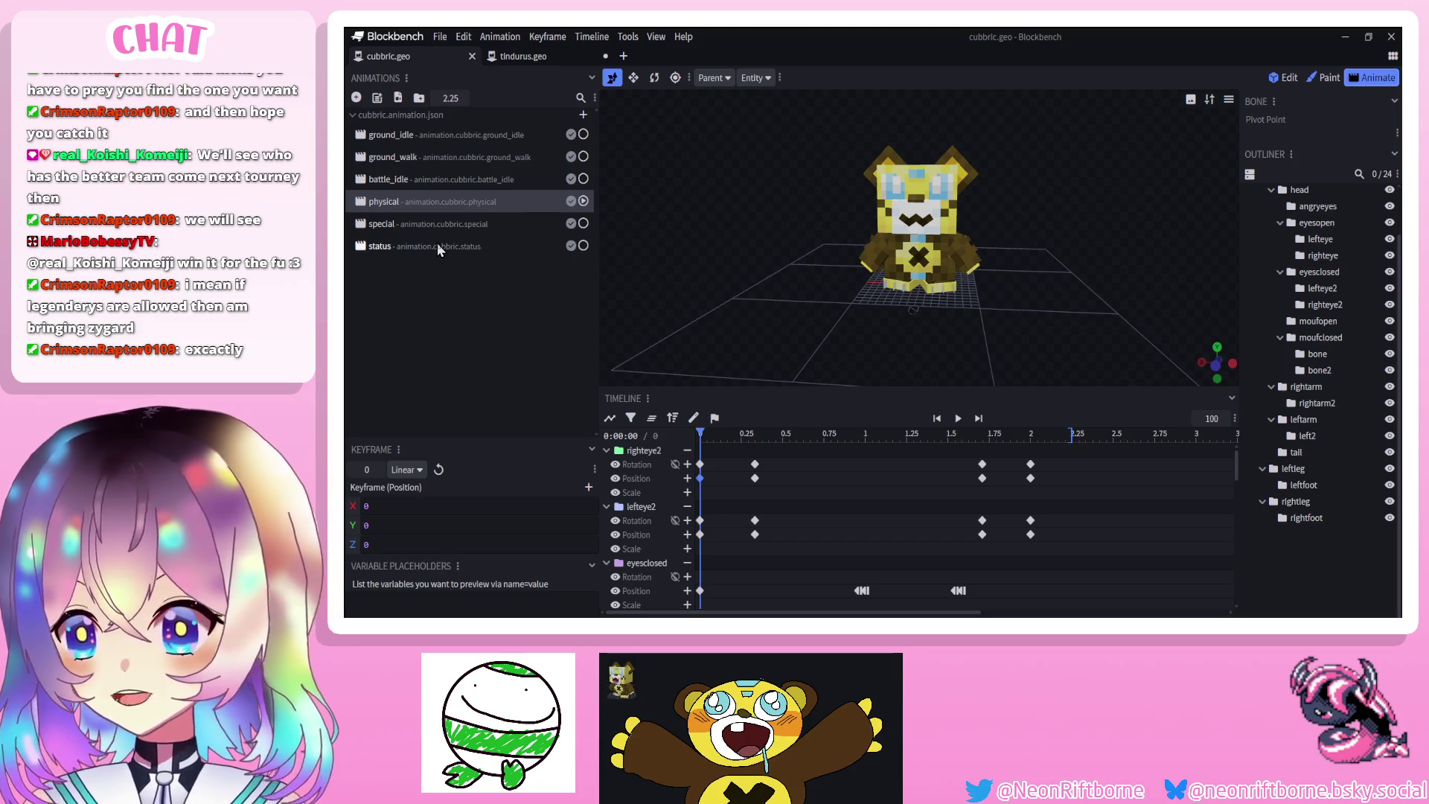
pyautogui.click(448, 217)
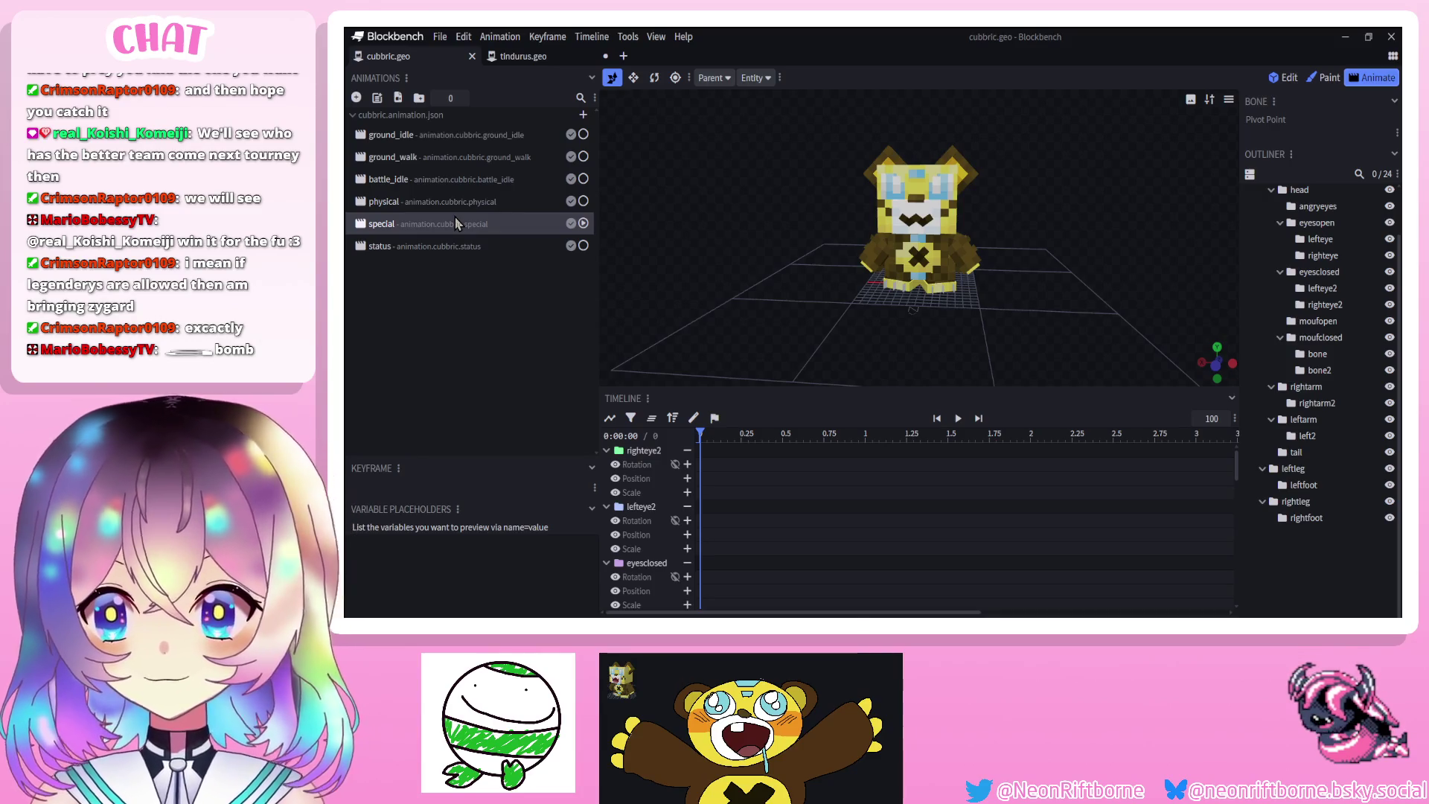
pyautogui.scroll(1, 1317, 298)
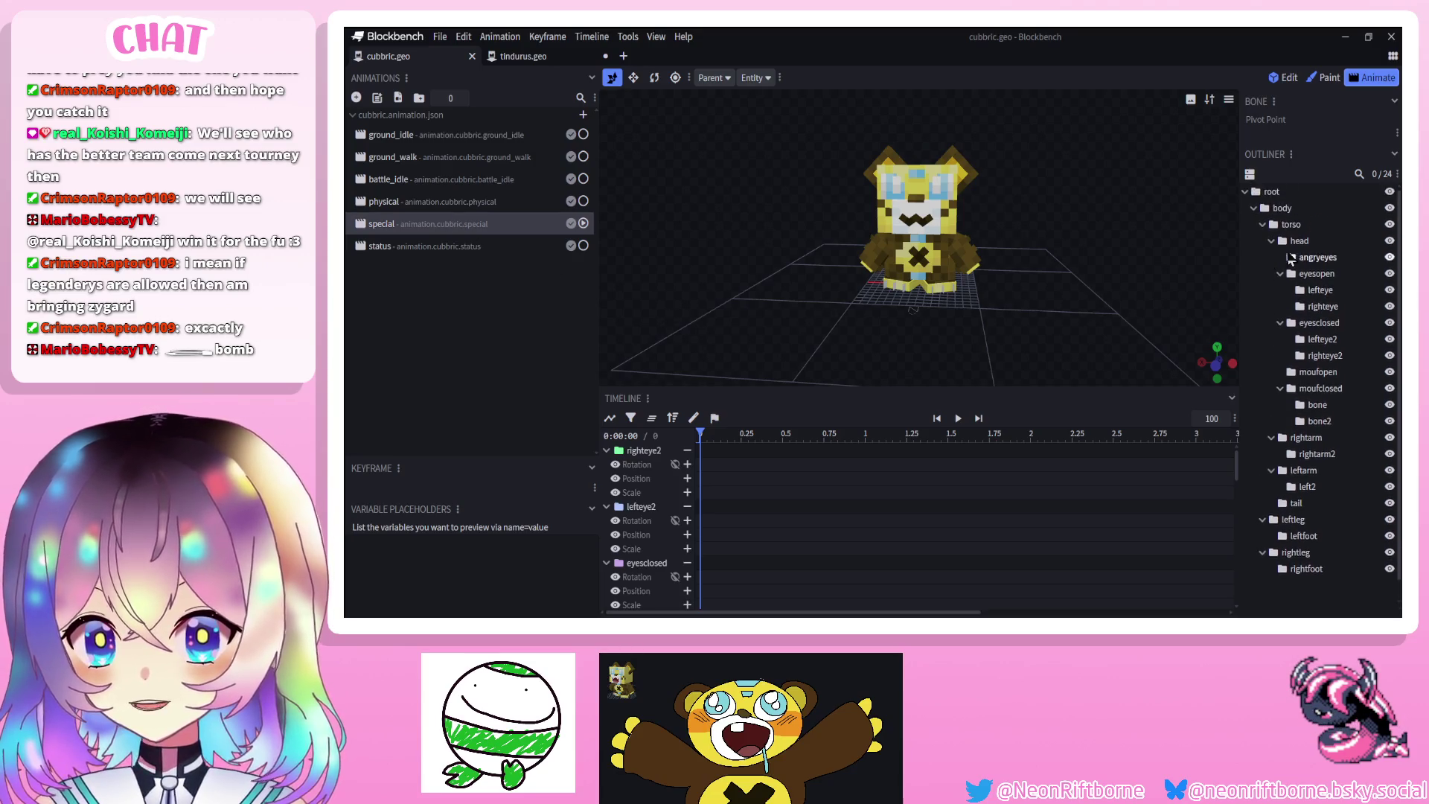
# Select the body bone and try widening it along X with the scale gizmo, then undo
pyautogui.click(1282, 207)
pyautogui.click(634, 77)
pyautogui.moveTo(981, 261); pyautogui.dragTo(1250, 285)
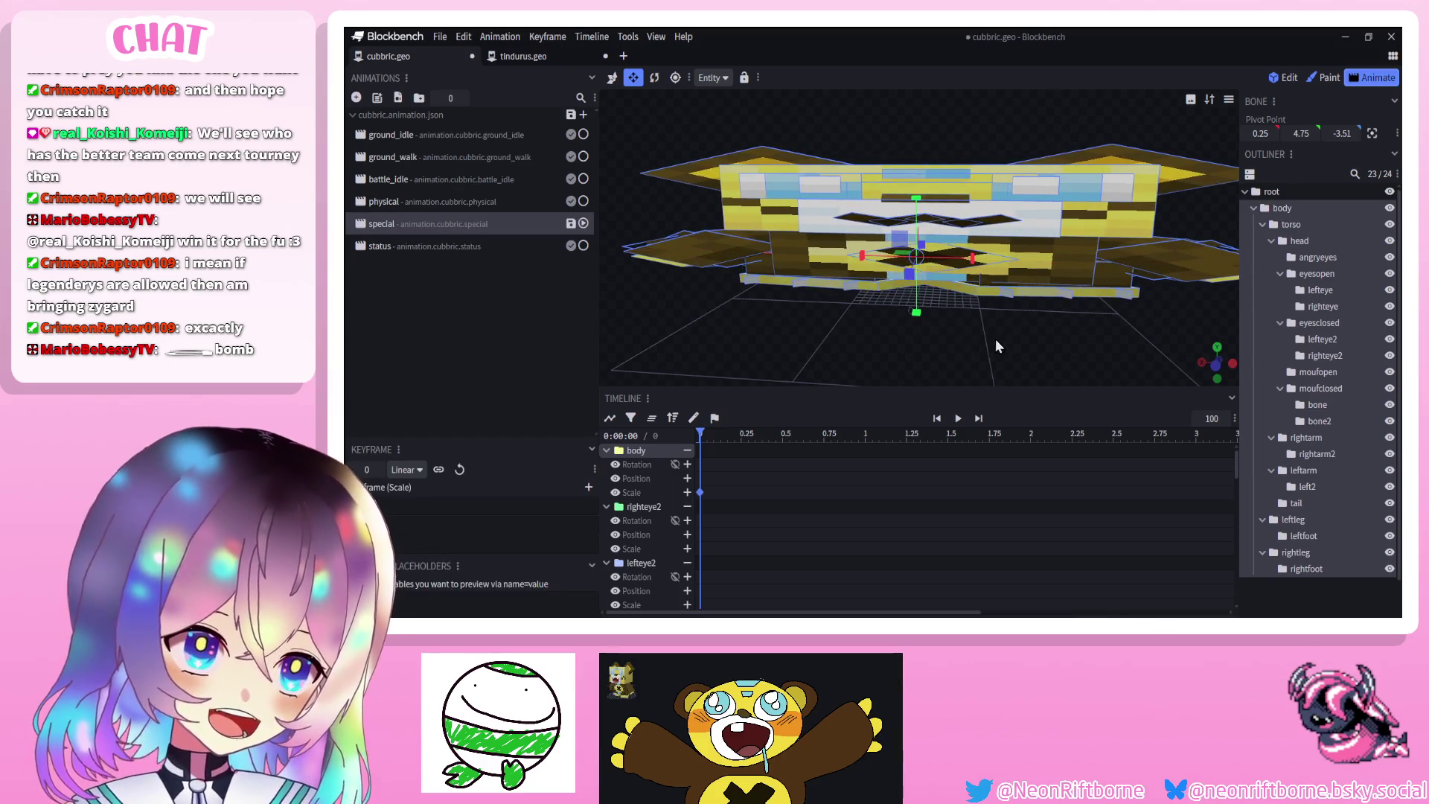
pyautogui.hotkey('ctrl', 'z')
pyautogui.hotkey('ctrl', 'z')
pyautogui.hotkey('ctrl', 'y')
pyautogui.hotkey('ctrl', 'z')
pyautogui.hotkey('ctrl', 'y')
pyautogui.hotkey('ctrl', 'z')
# Stretch the body with the scale gizmo, undo it, and inspect the bear
pyautogui.moveTo(916, 199)
pyautogui.mouseDown()
pyautogui.moveTo(942, 104)
pyautogui.moveTo(989, 247)
pyautogui.moveTo(1126, 262)
pyautogui.mouseUp()
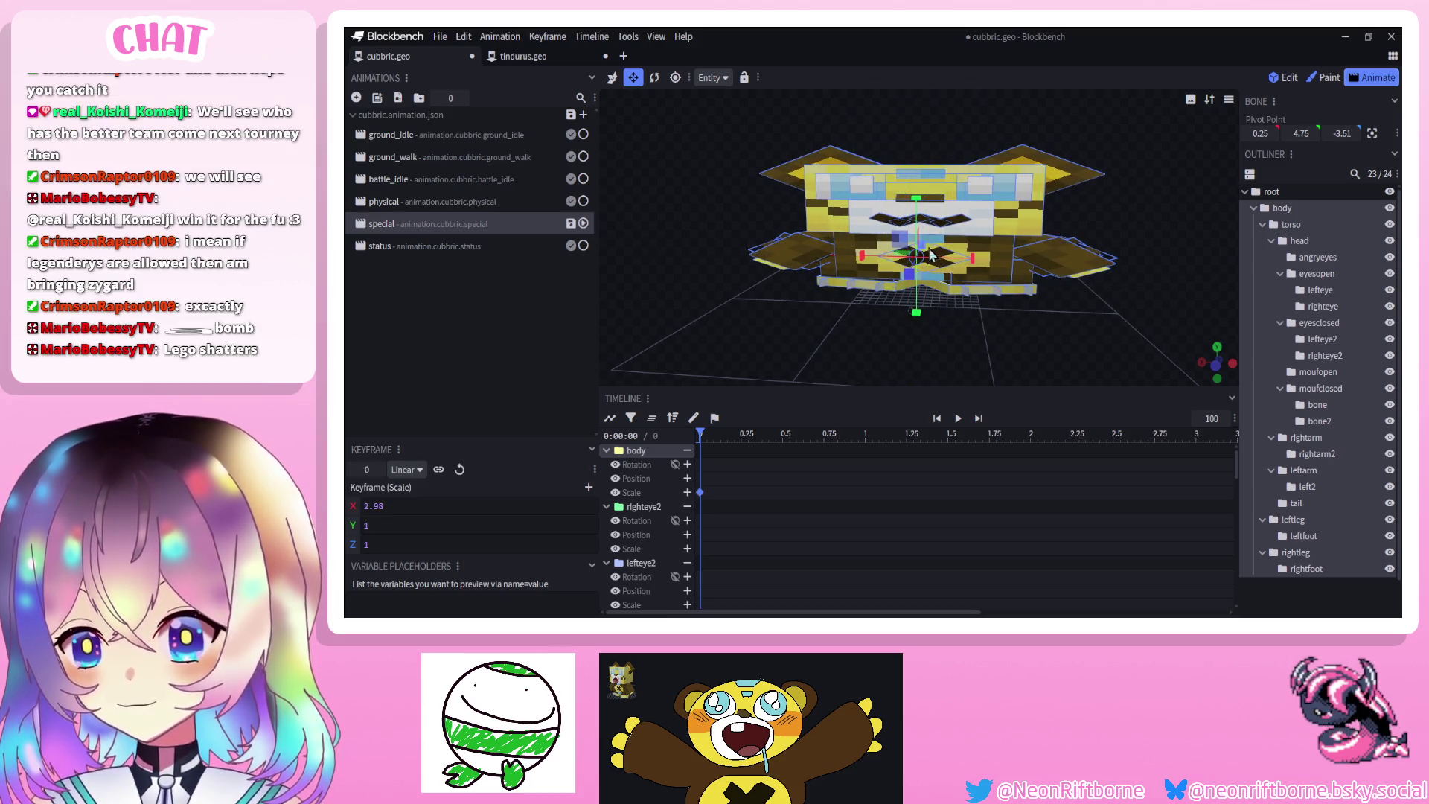
pyautogui.hotkey('ctrl', 'z')
pyautogui.moveTo(1056, 297)
pyautogui.mouseDown()
pyautogui.moveTo(880, 257)
pyautogui.moveTo(347, 300)
pyautogui.mouseUp()
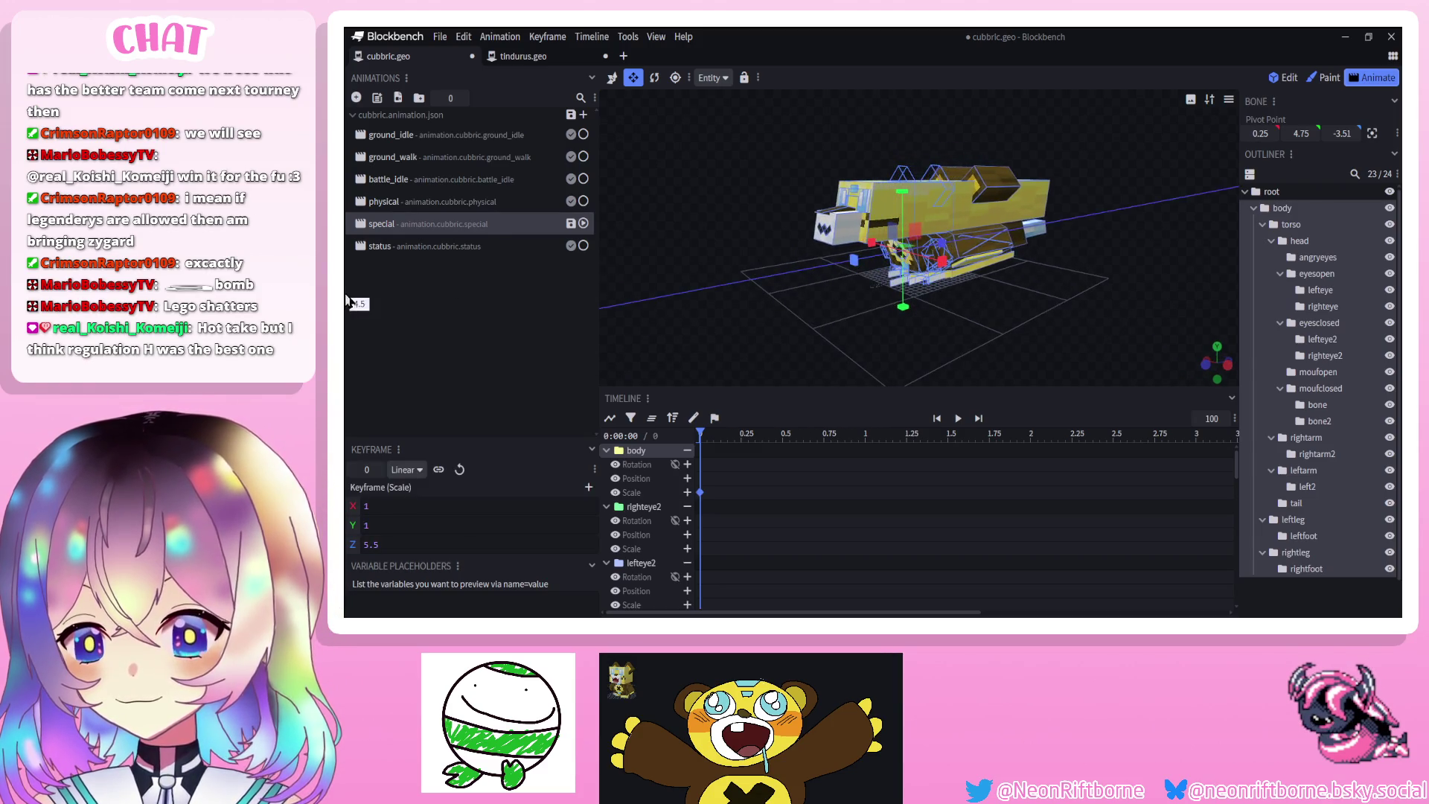
pyautogui.moveTo(749, 310)
pyautogui.mouseDown()
pyautogui.moveTo(954, 320)
pyautogui.moveTo(783, 308)
pyautogui.moveTo(653, 332)
pyautogui.moveTo(626, 300)
pyautogui.moveTo(770, 328)
pyautogui.moveTo(975, 311)
pyautogui.moveTo(833, 325)
pyautogui.moveTo(895, 329)
pyautogui.moveTo(729, 315)
pyautogui.moveTo(919, 326)
pyautogui.mouseUp()
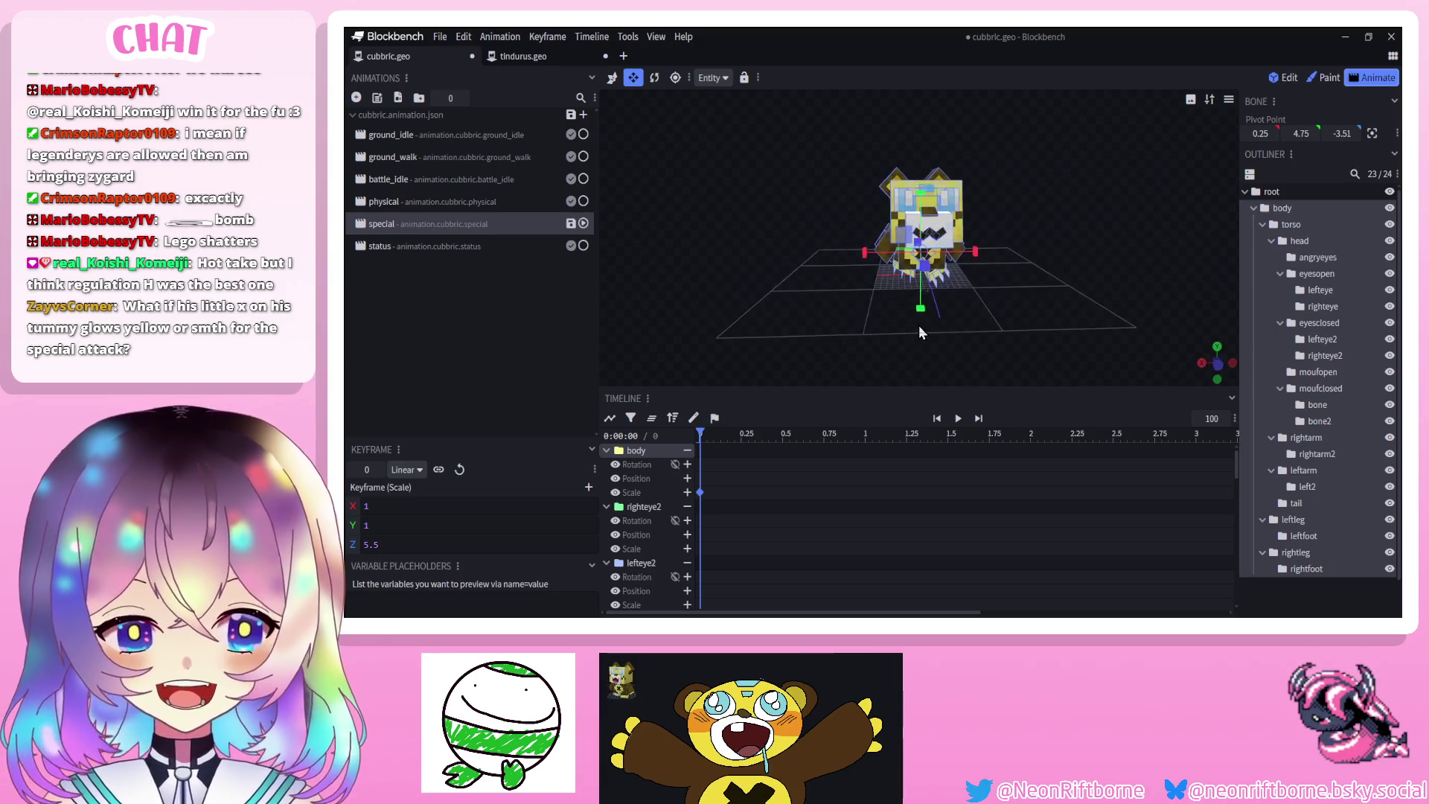
pyautogui.click(919, 332)
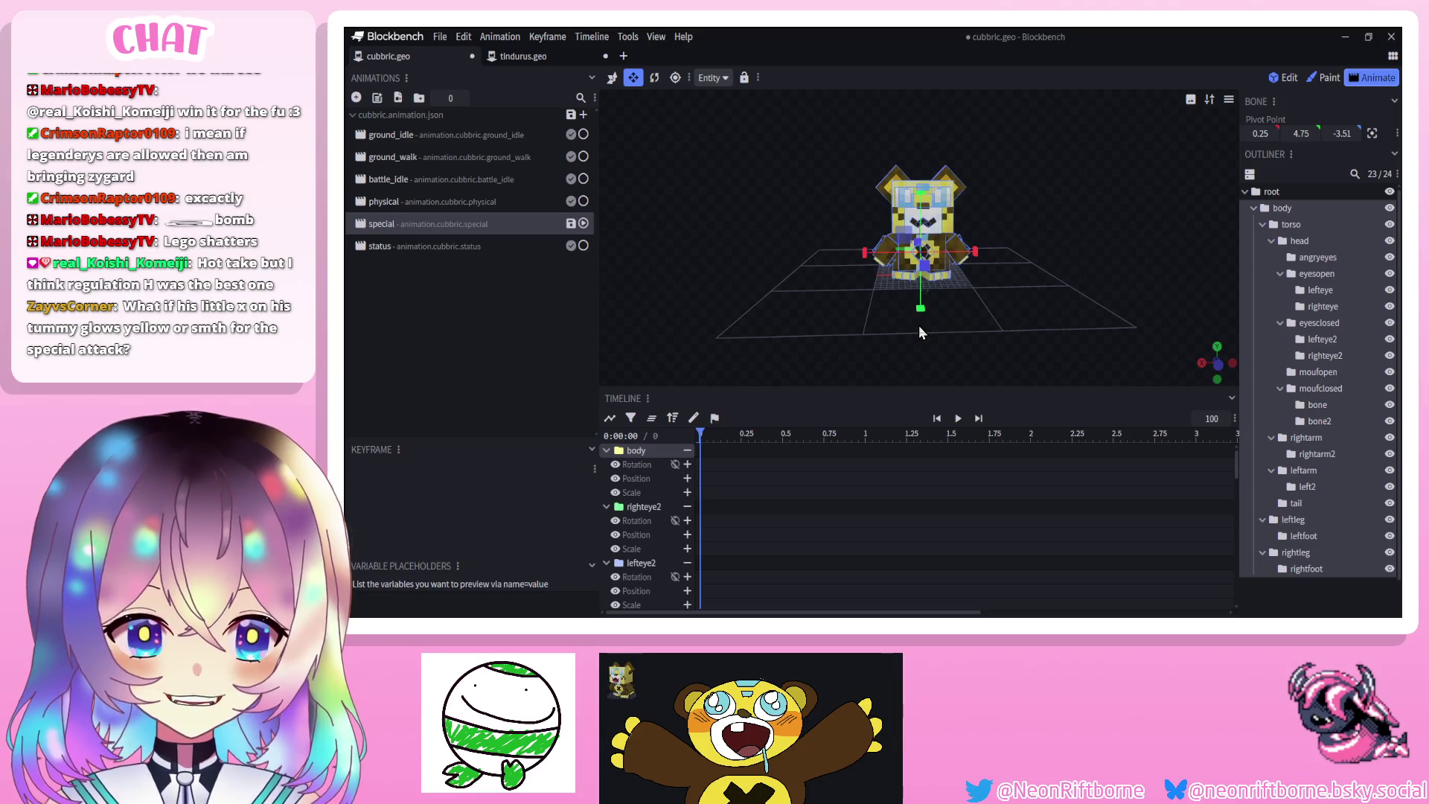
pyautogui.moveTo(887, 327); pyautogui.dragTo(807, 323)
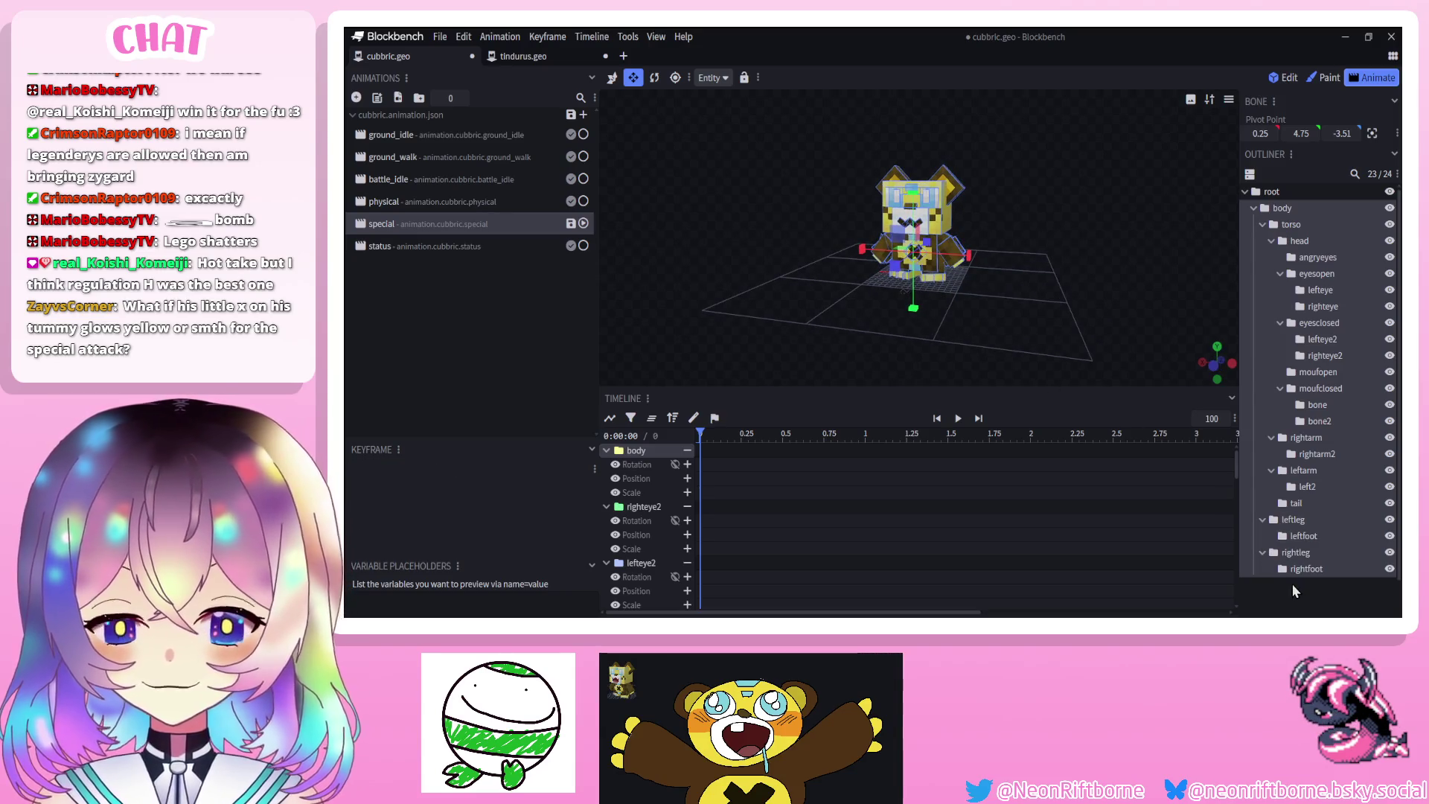
pyautogui.click(1292, 583)
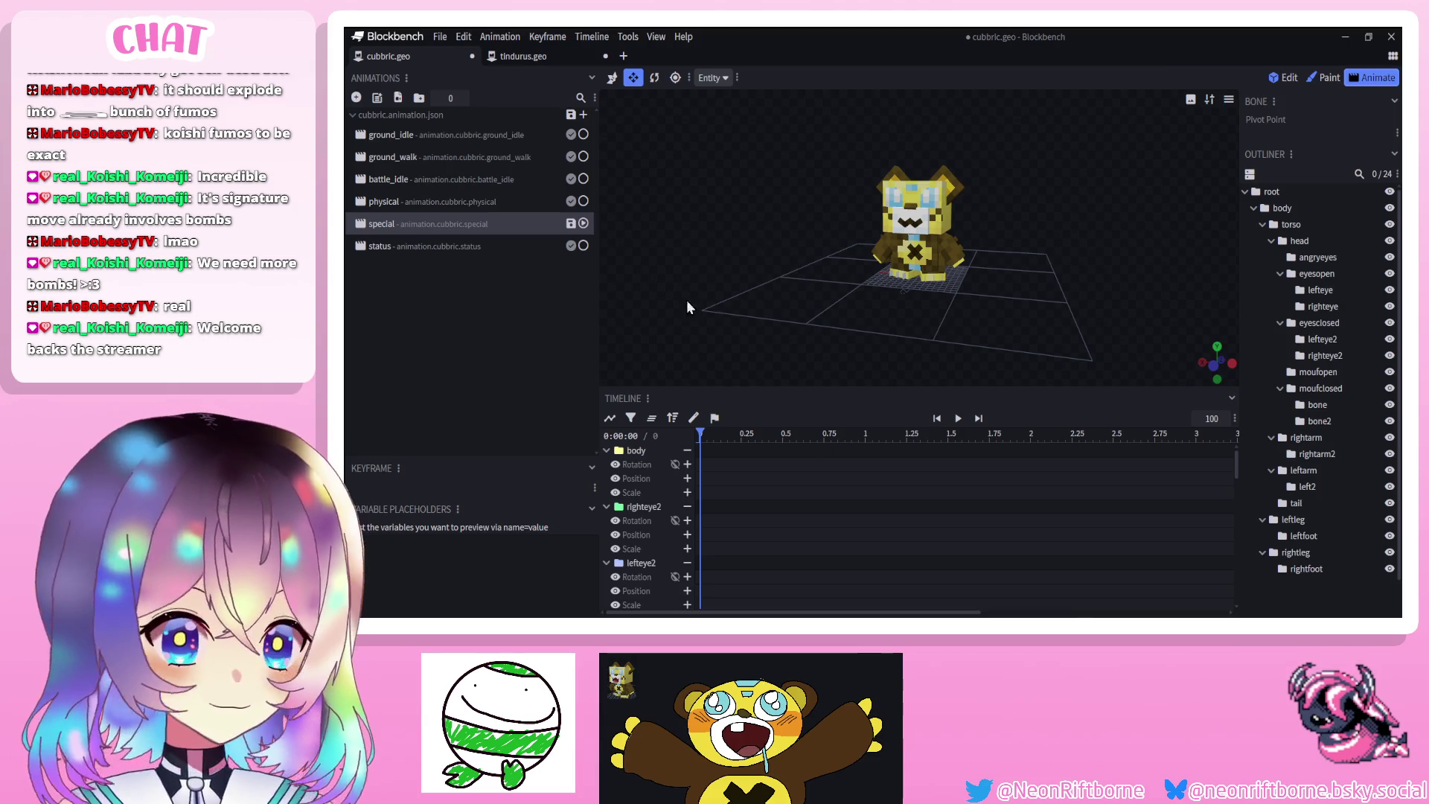
# Save the model, look the bear over, and view the status animation before returning to special
pyautogui.moveTo(678, 297); pyautogui.dragTo(735, 310)
pyautogui.hotkey('ctrl', 's')
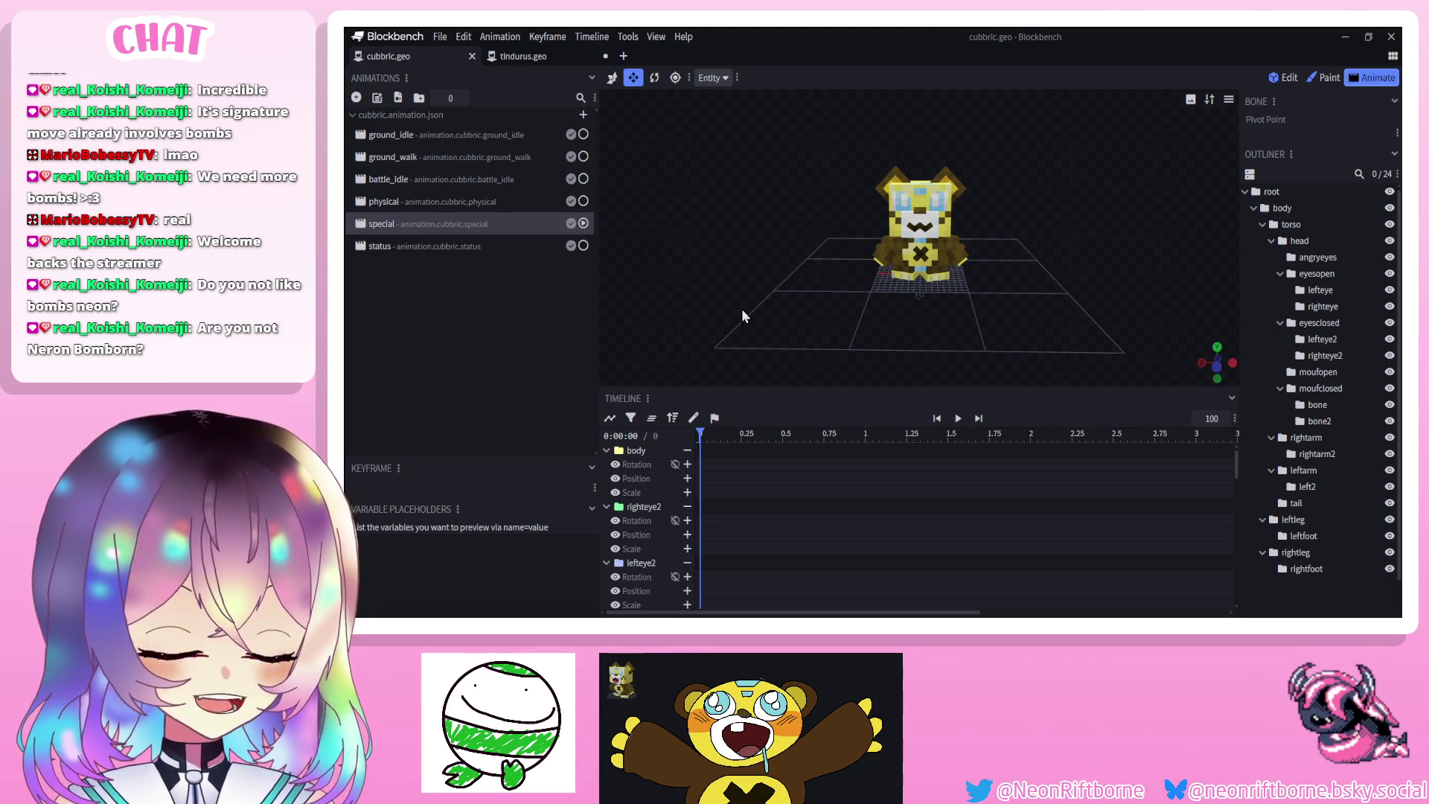
pyautogui.scroll(5, 820, 297)
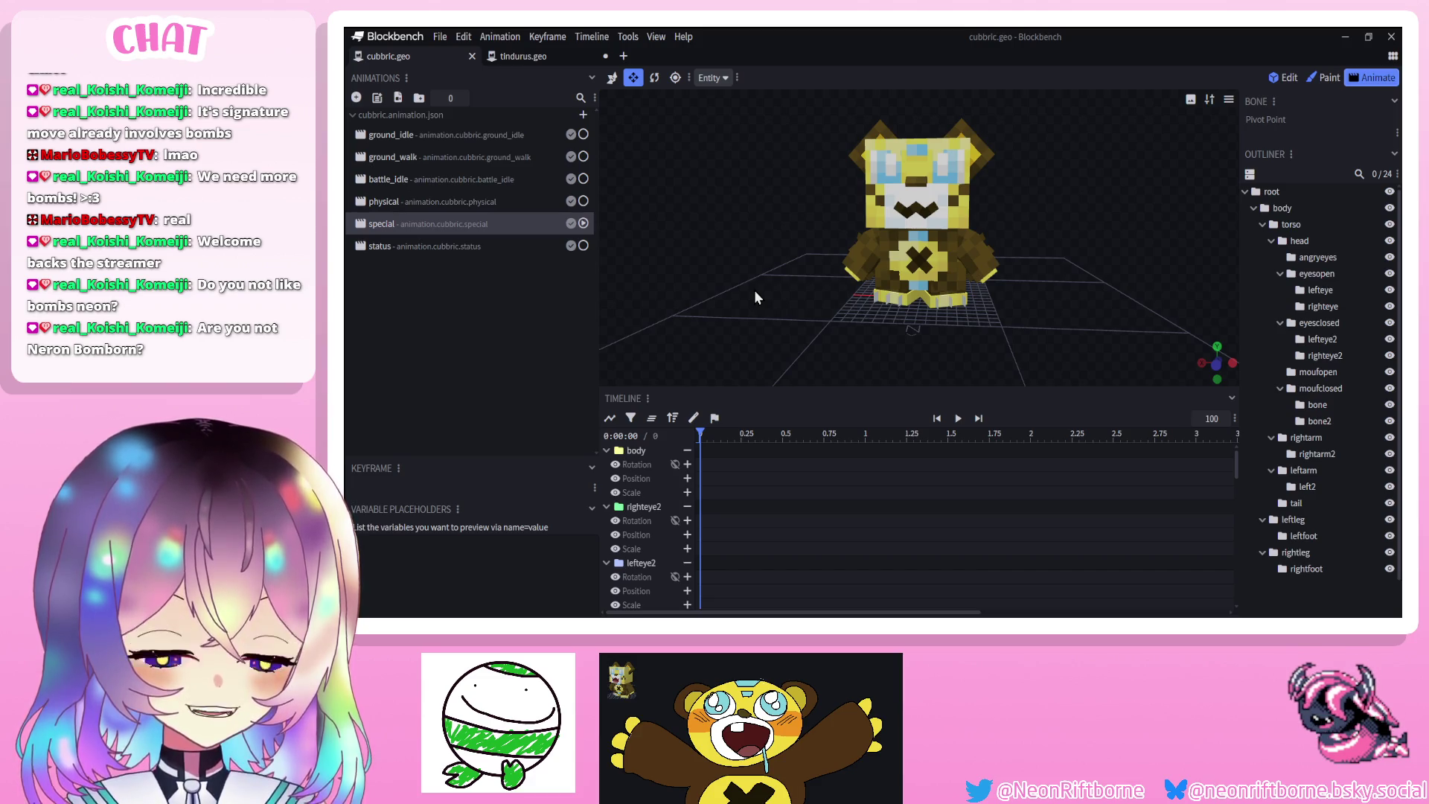
pyautogui.moveTo(756, 294)
pyautogui.mouseDown()
pyautogui.moveTo(752, 281)
pyautogui.moveTo(787, 271)
pyautogui.mouseUp()
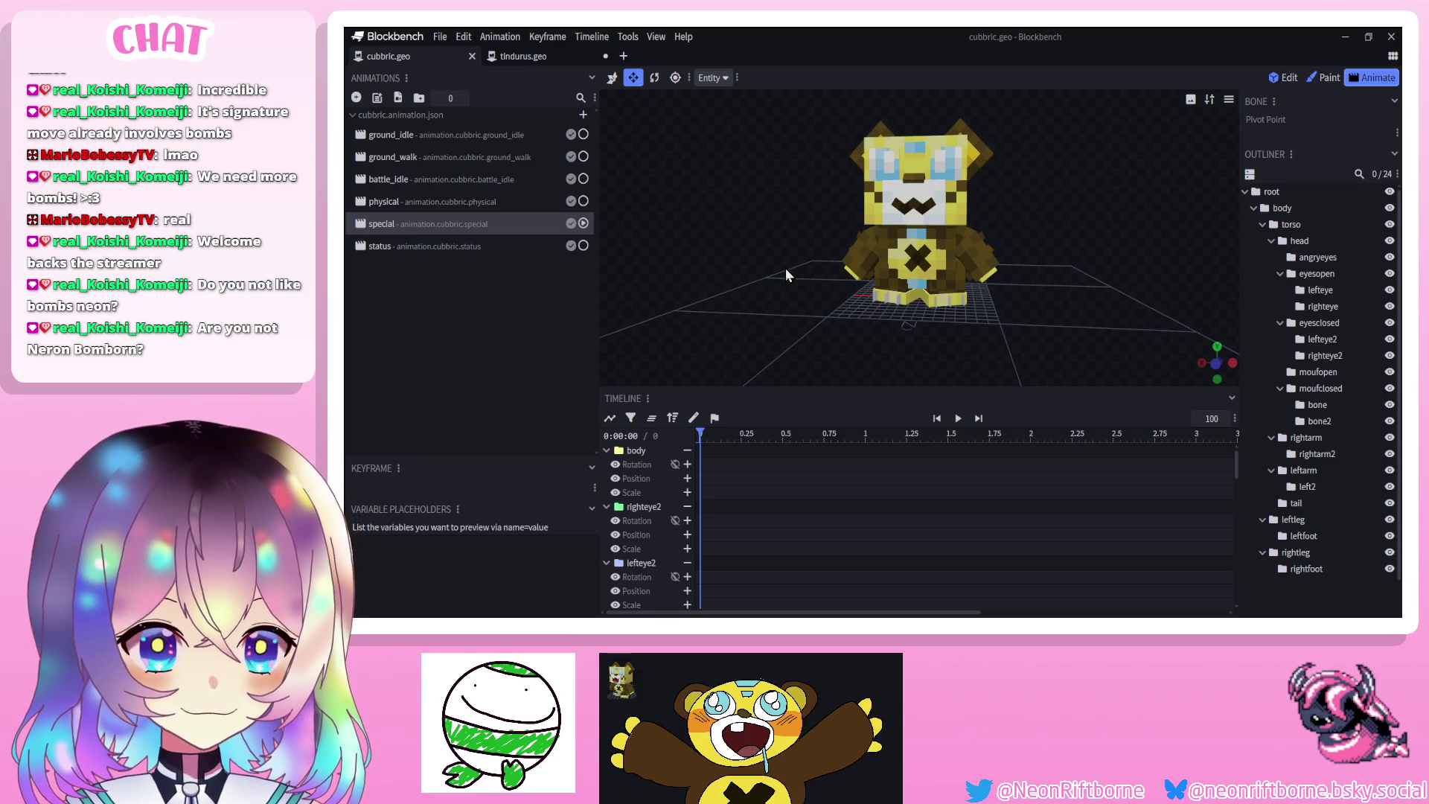
pyautogui.moveTo(803, 279); pyautogui.dragTo(808, 291)
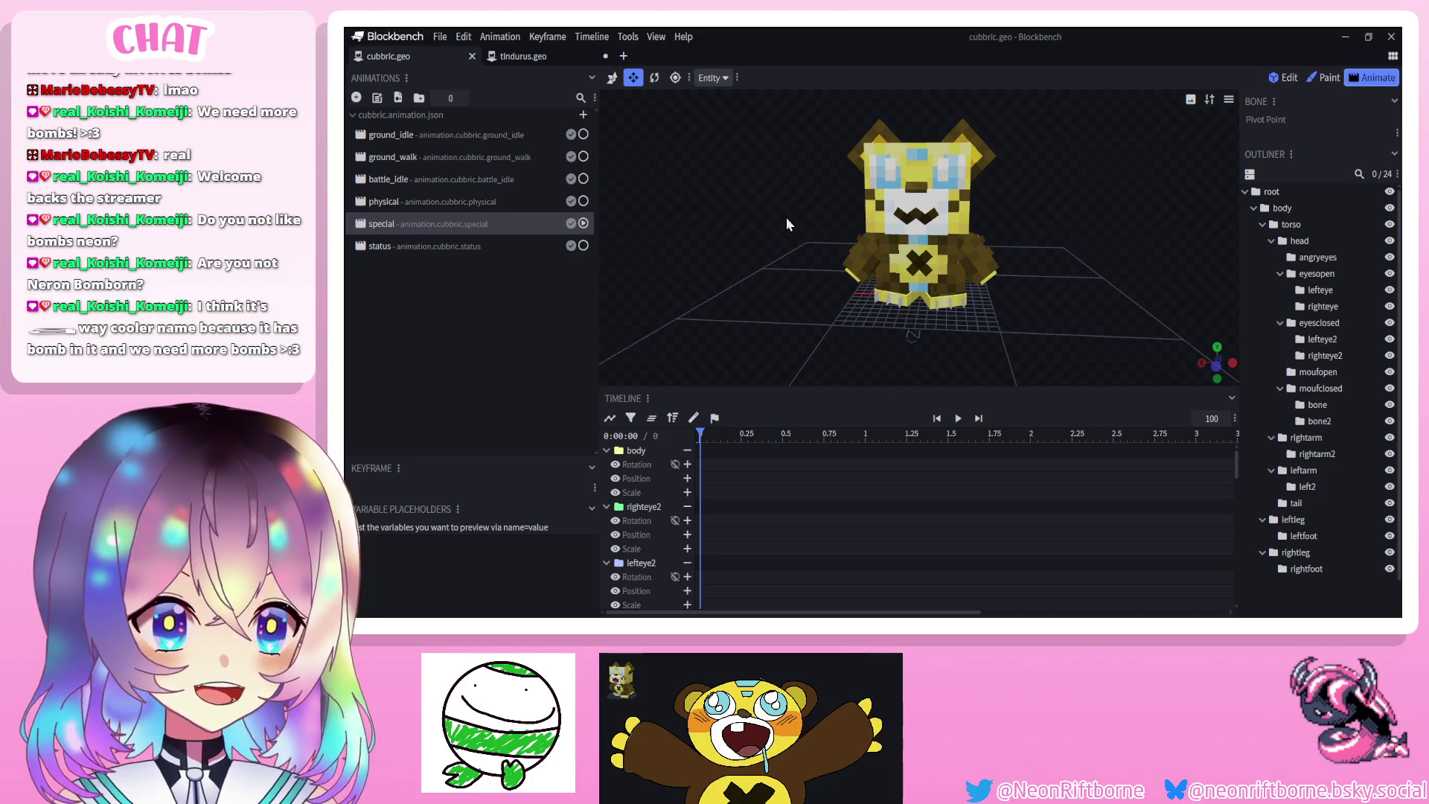
pyautogui.moveTo(786, 218)
pyautogui.mouseDown()
pyautogui.moveTo(816, 259)
pyautogui.moveTo(695, 267)
pyautogui.mouseUp()
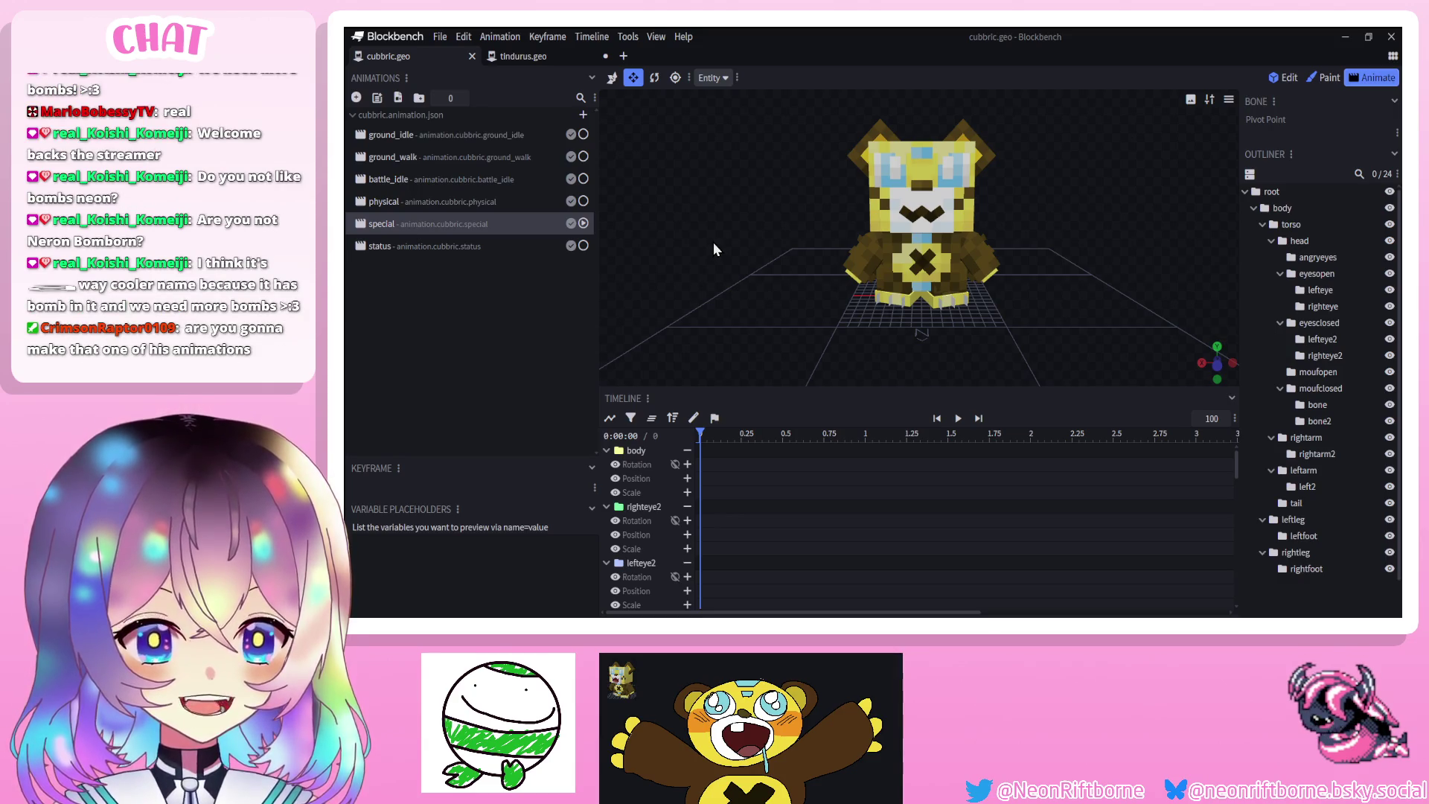
pyautogui.moveTo(719, 266)
pyautogui.mouseDown()
pyautogui.moveTo(660, 256)
pyautogui.moveTo(681, 249)
pyautogui.moveTo(723, 275)
pyautogui.mouseUp()
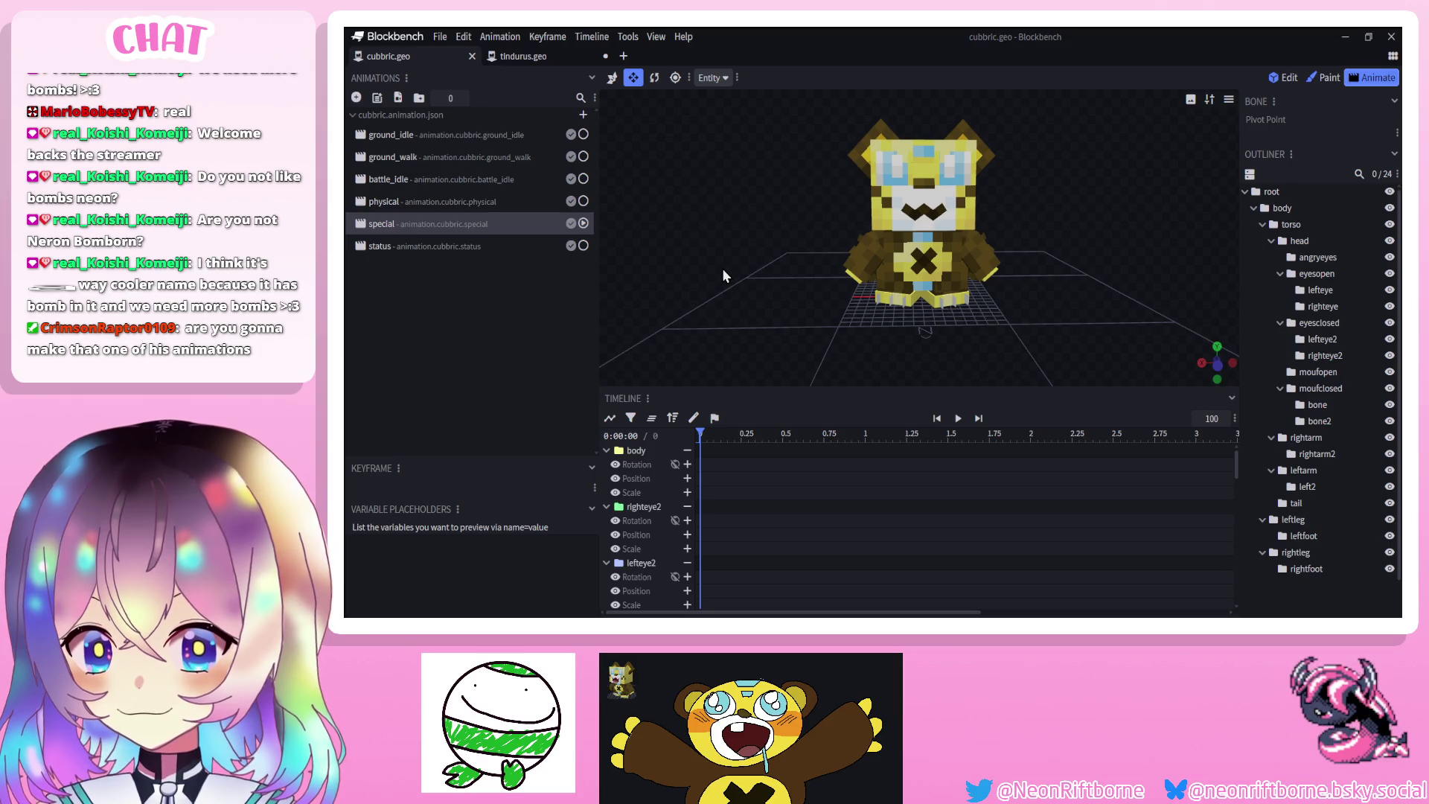
pyautogui.click(467, 242)
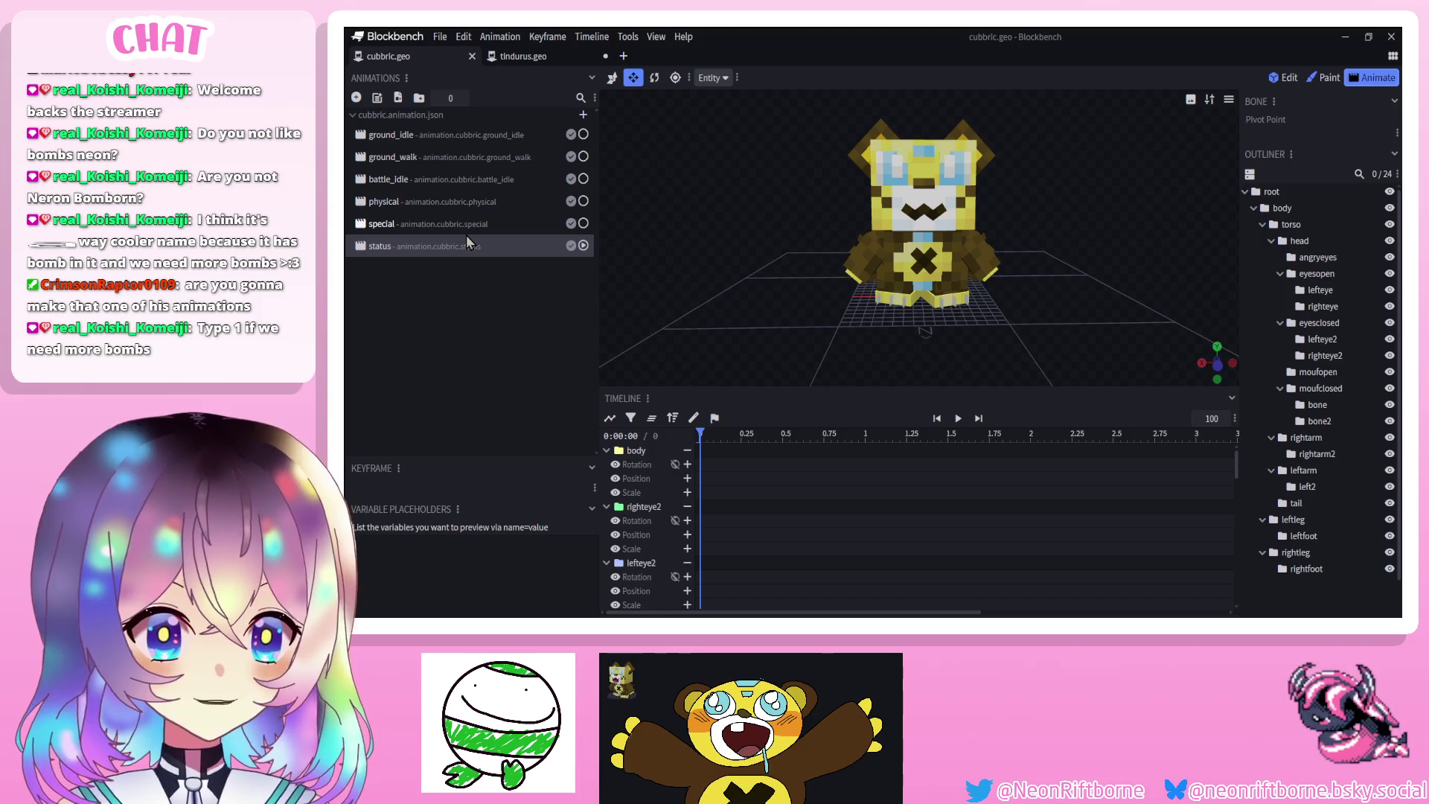
pyautogui.click(458, 221)
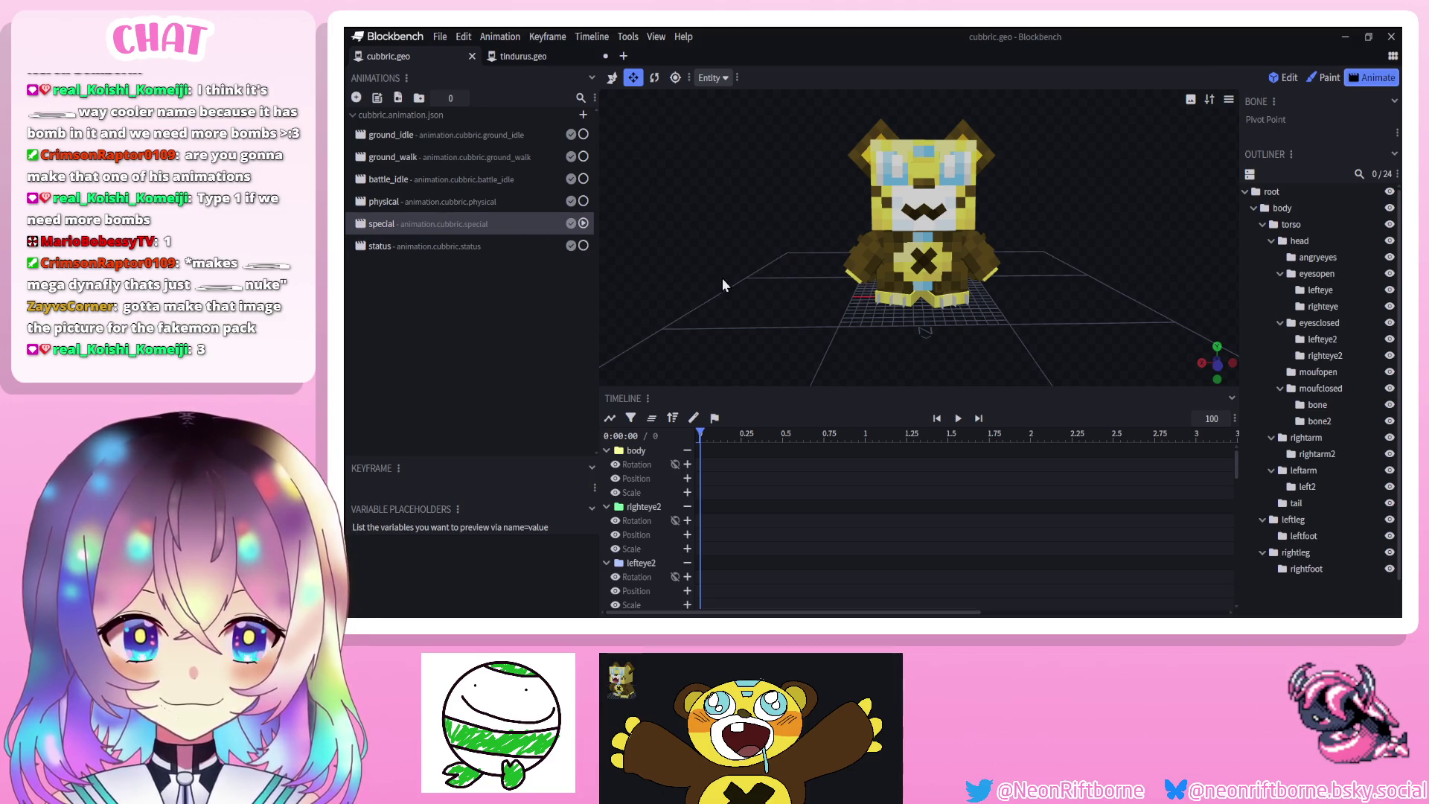
# Orbit the view to inspect the resting bear from the front and sides
pyautogui.moveTo(722, 279); pyautogui.dragTo(814, 297)
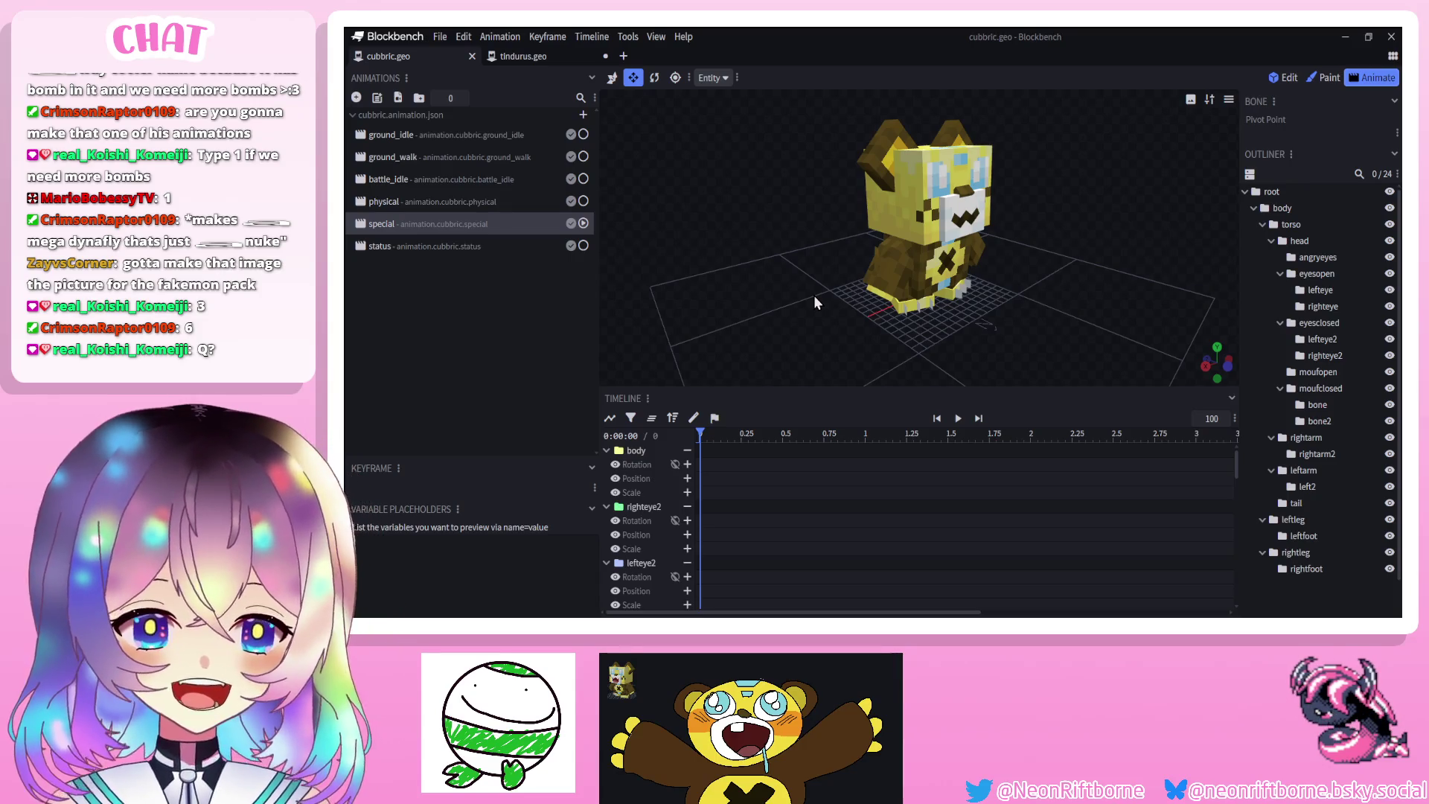
pyautogui.moveTo(775, 256); pyautogui.dragTo(682, 223)
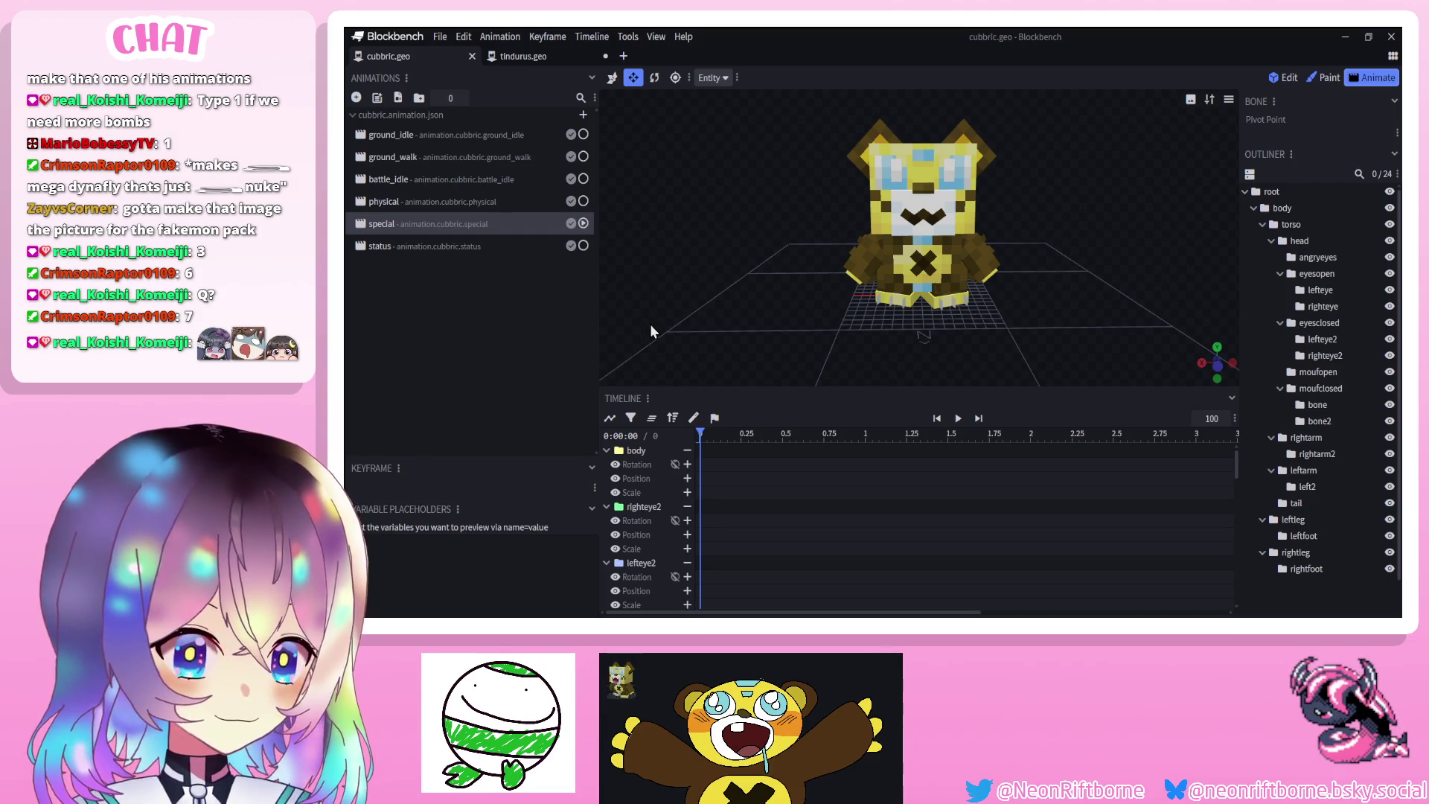
pyautogui.moveTo(653, 323)
pyautogui.mouseDown()
pyautogui.moveTo(695, 303)
pyautogui.moveTo(713, 312)
pyautogui.mouseUp()
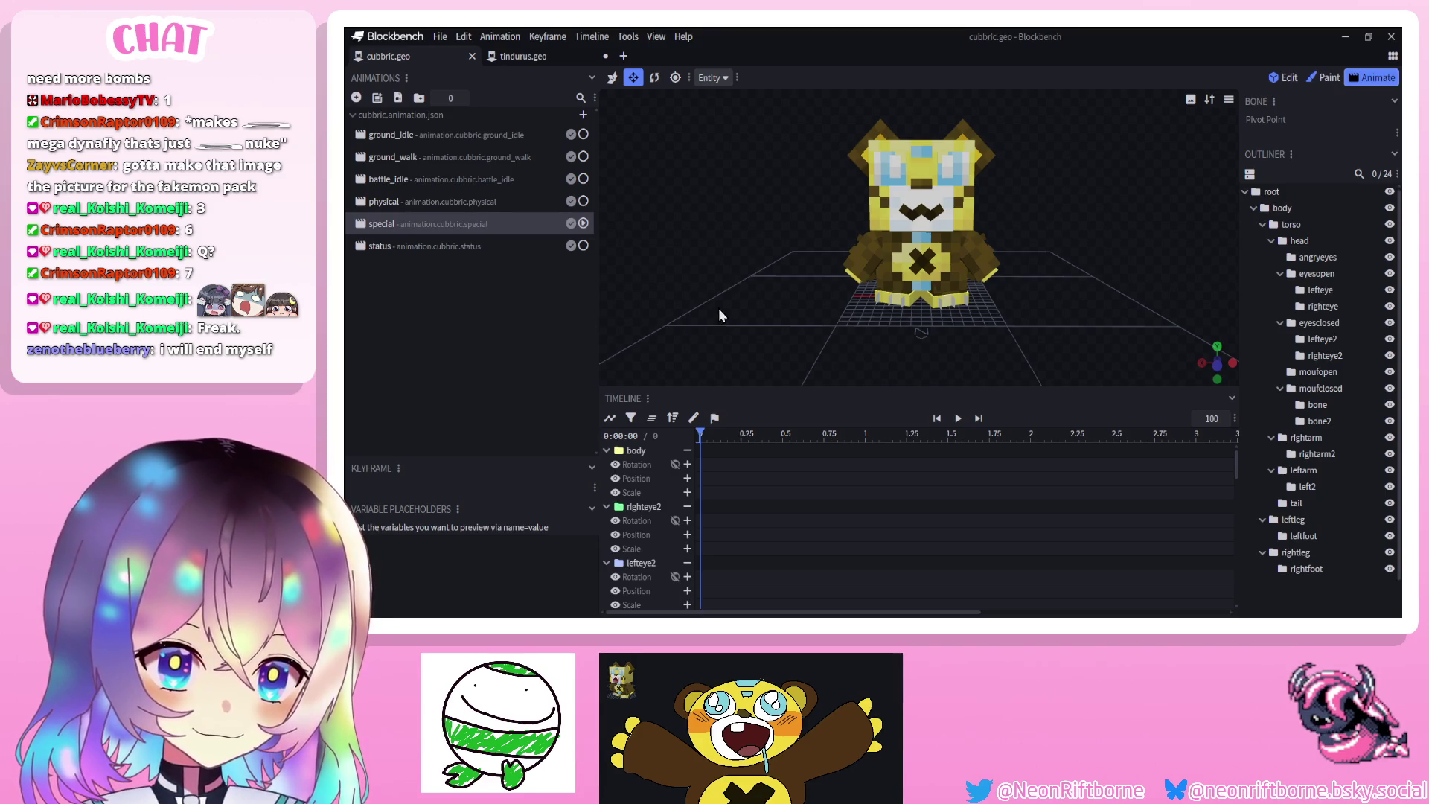
pyautogui.moveTo(722, 300)
pyautogui.mouseDown()
pyautogui.moveTo(749, 295)
pyautogui.moveTo(739, 314)
pyautogui.moveTo(747, 302)
pyautogui.mouseUp()
pyautogui.scroll(3, 737, 305)
# Show every animated bone's track in the special timeline and set the playhead to about 0.5 s
pyautogui.scroll(-3, 740, 312)
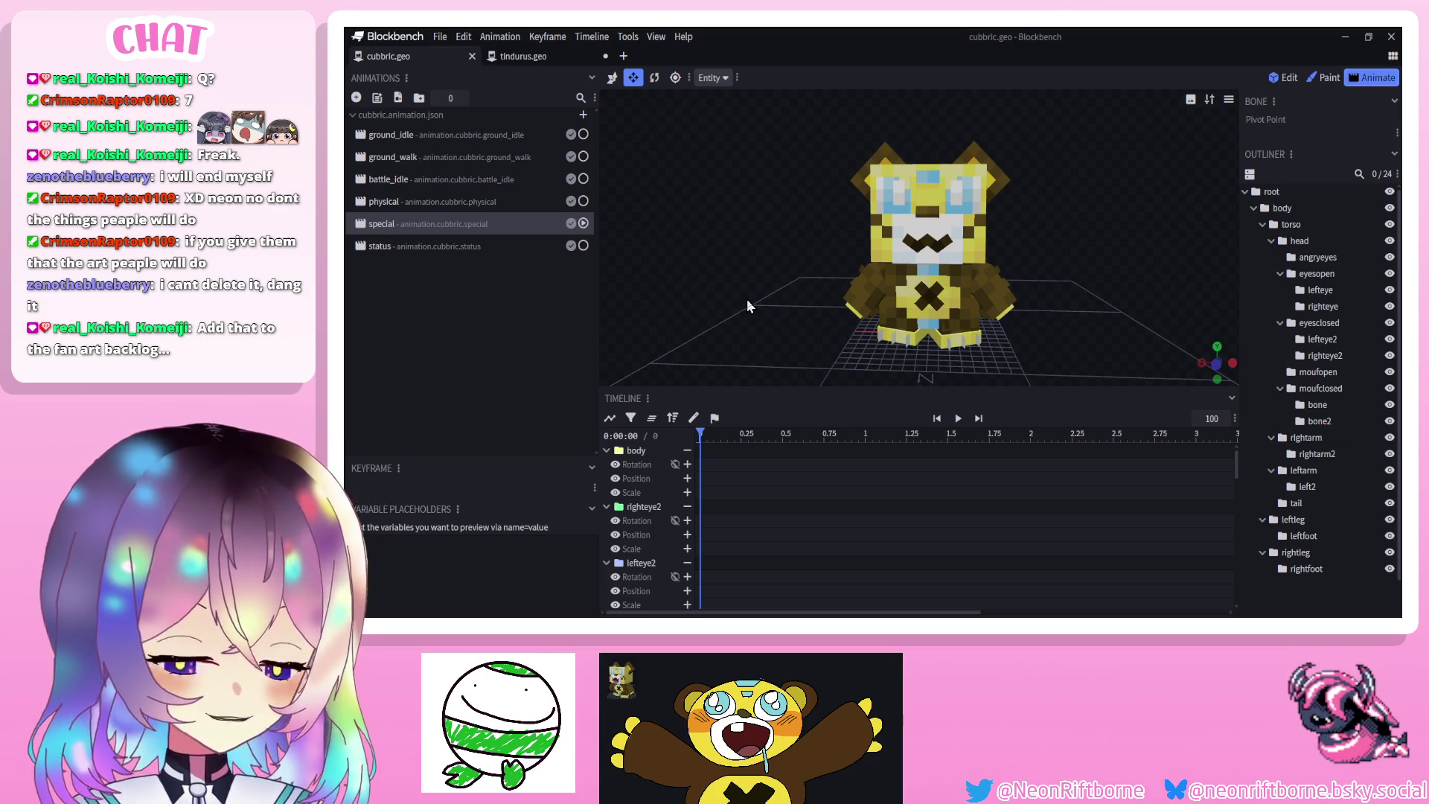
pyautogui.moveTo(726, 285)
pyautogui.mouseDown()
pyautogui.moveTo(700, 284)
pyautogui.moveTo(768, 291)
pyautogui.moveTo(738, 265)
pyautogui.mouseUp()
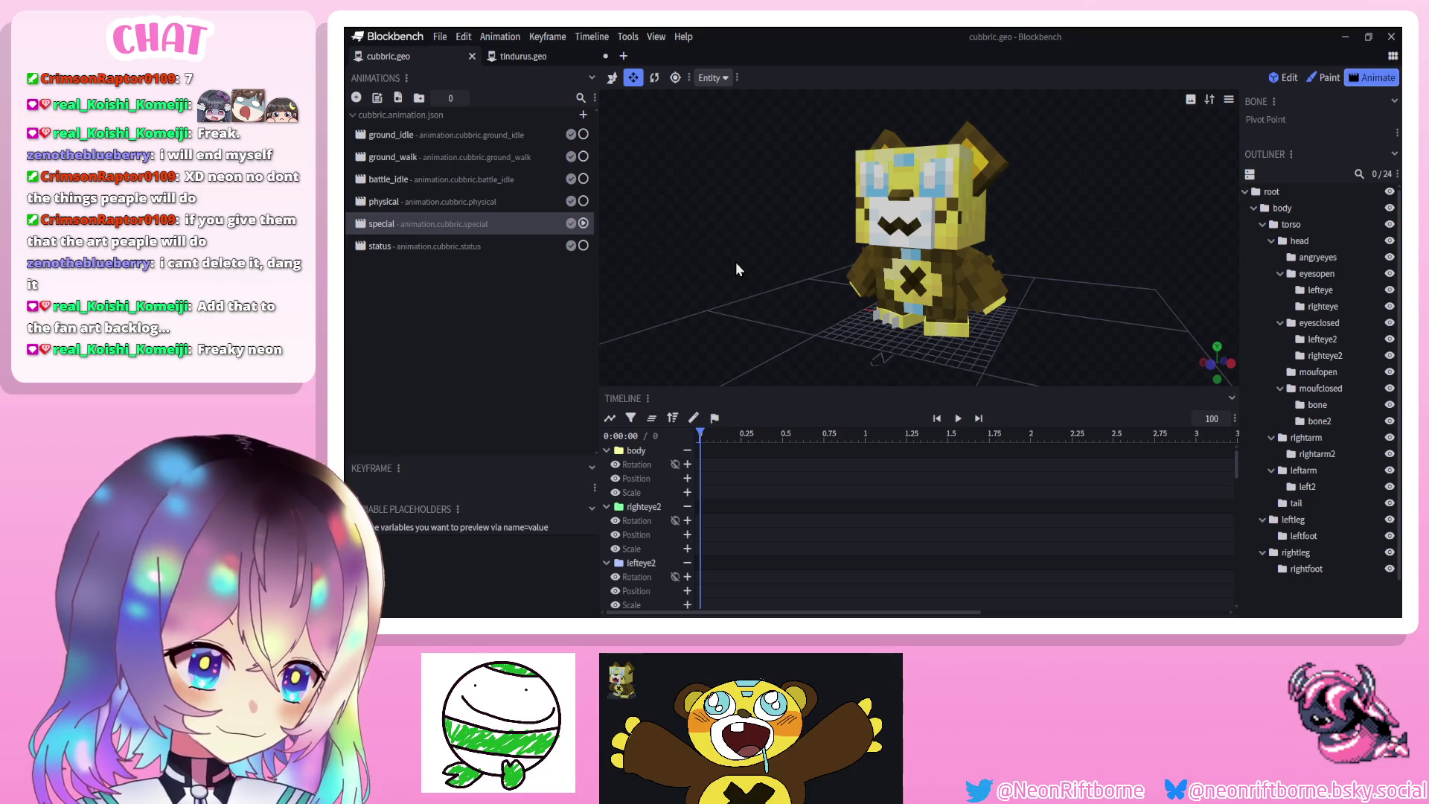
pyautogui.moveTo(736, 263); pyautogui.dragTo(732, 266)
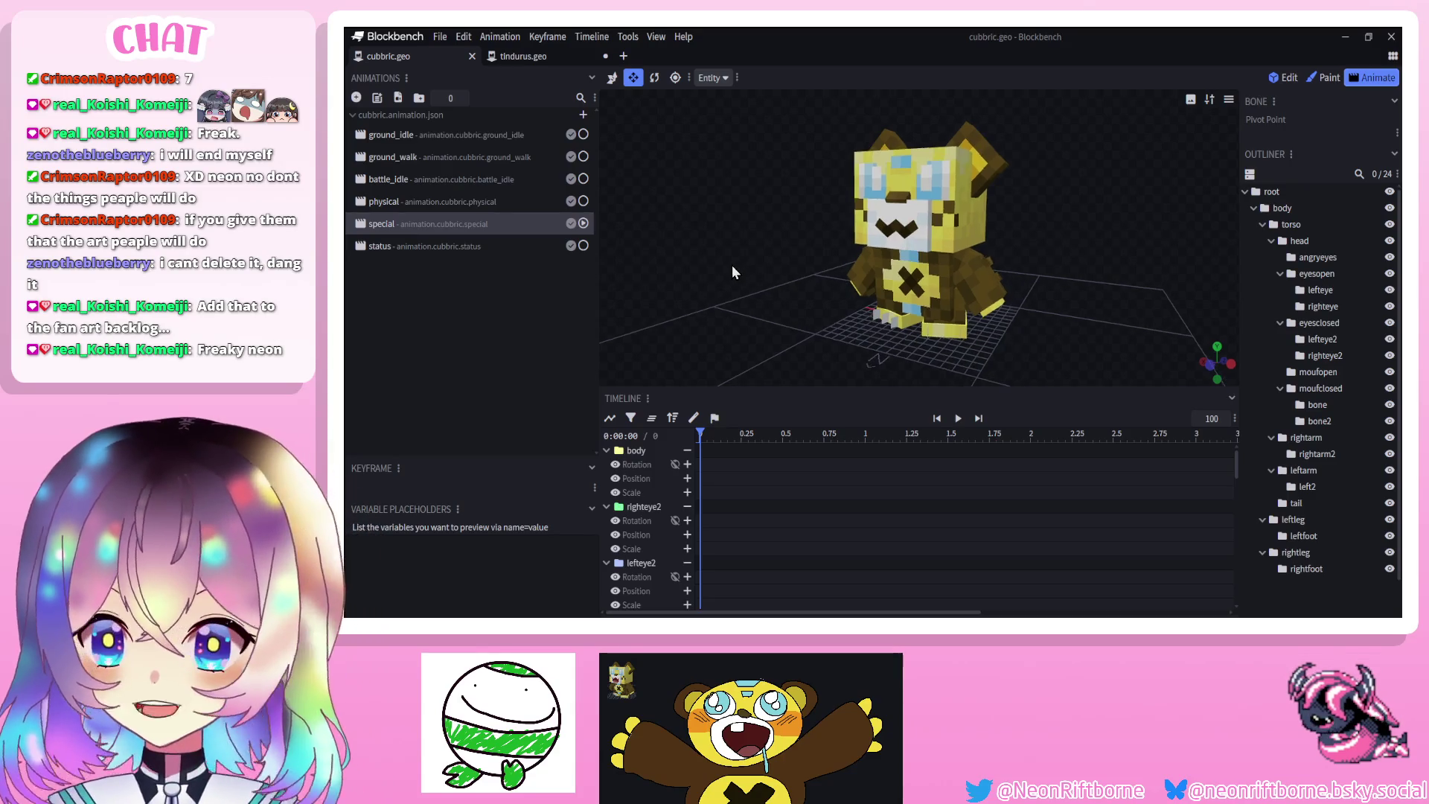
pyautogui.moveTo(759, 454); pyautogui.dragTo(698, 446)
pyautogui.moveTo(692, 291); pyautogui.dragTo(743, 292)
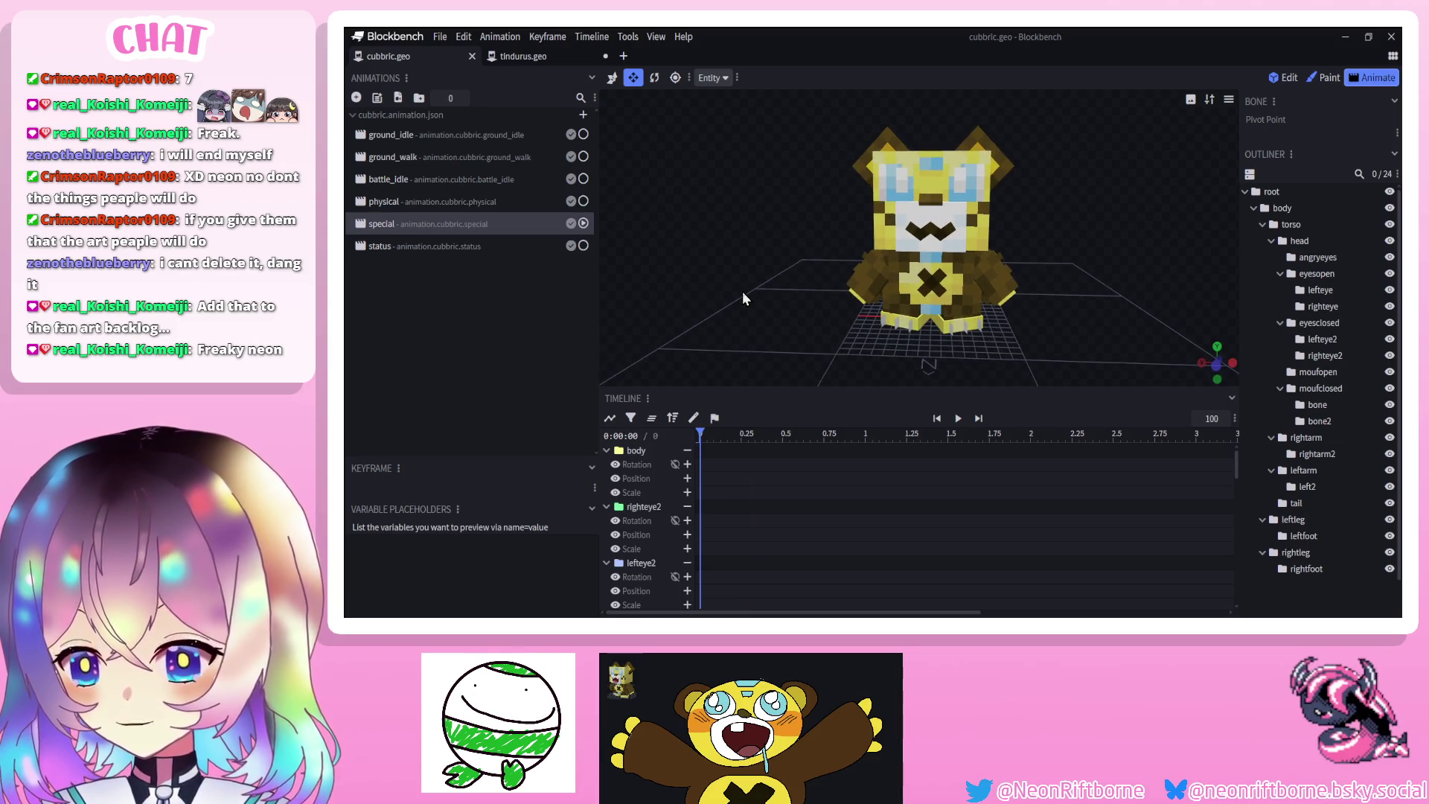
pyautogui.click(672, 417)
pyautogui.moveTo(699, 314); pyautogui.dragTo(719, 309)
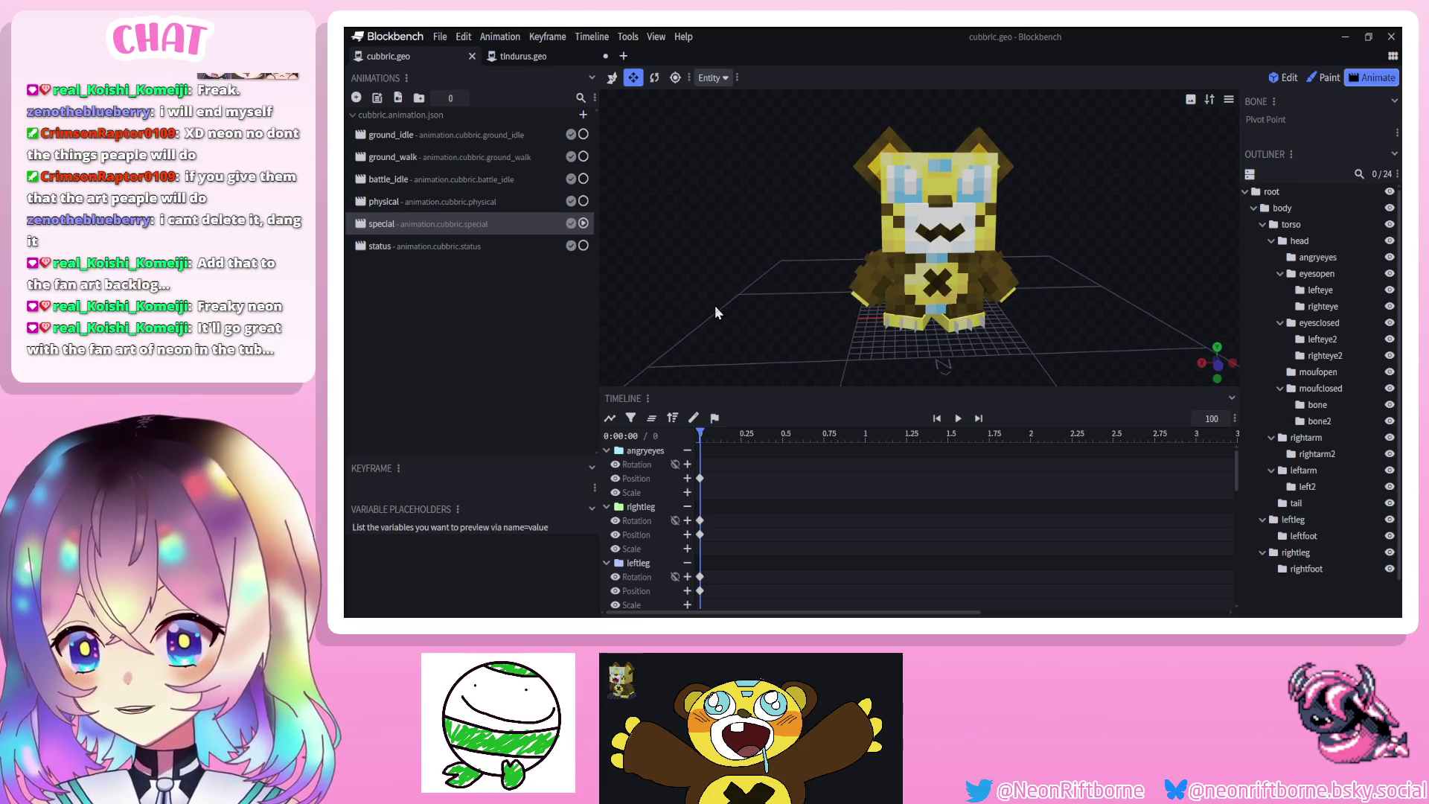
pyautogui.moveTo(714, 305); pyautogui.dragTo(630, 279)
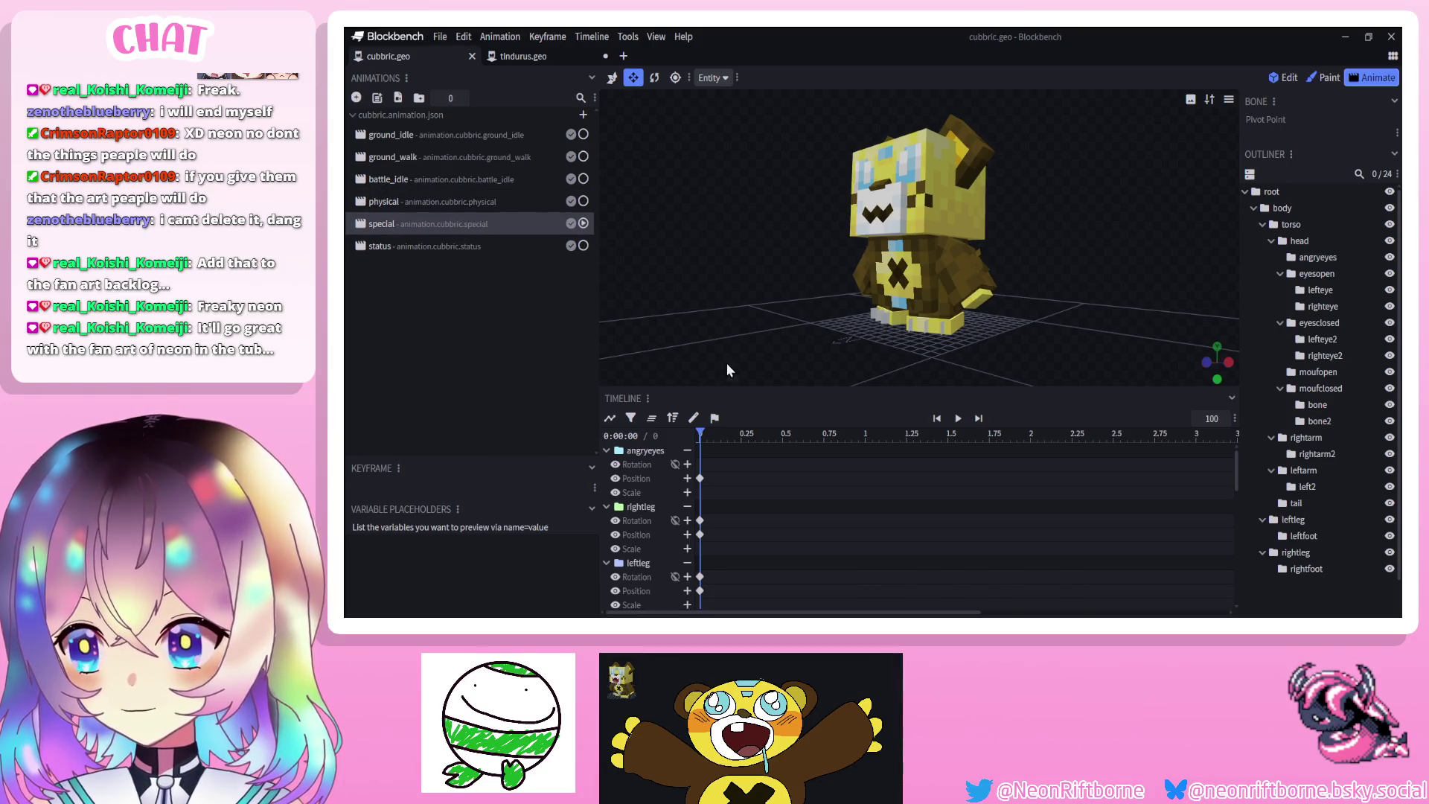
pyautogui.moveTo(725, 368); pyautogui.dragTo(768, 347)
pyautogui.moveTo(700, 433); pyautogui.dragTo(785, 438)
# Tilt the torso forward at 0.5 s, keying its rotation
pyautogui.click(920, 301)
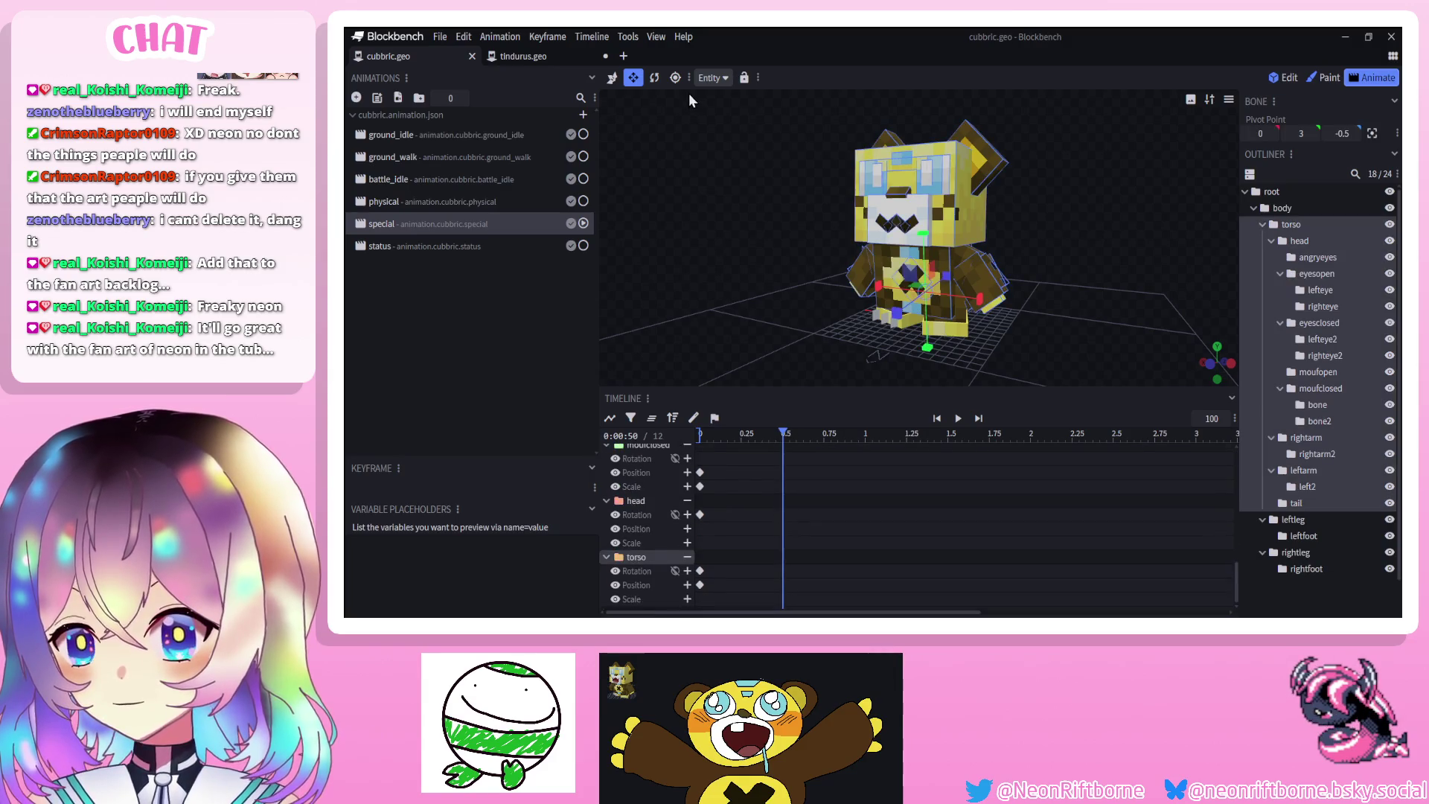
pyautogui.press('r')
pyautogui.moveTo(906, 280); pyautogui.dragTo(906, 309)
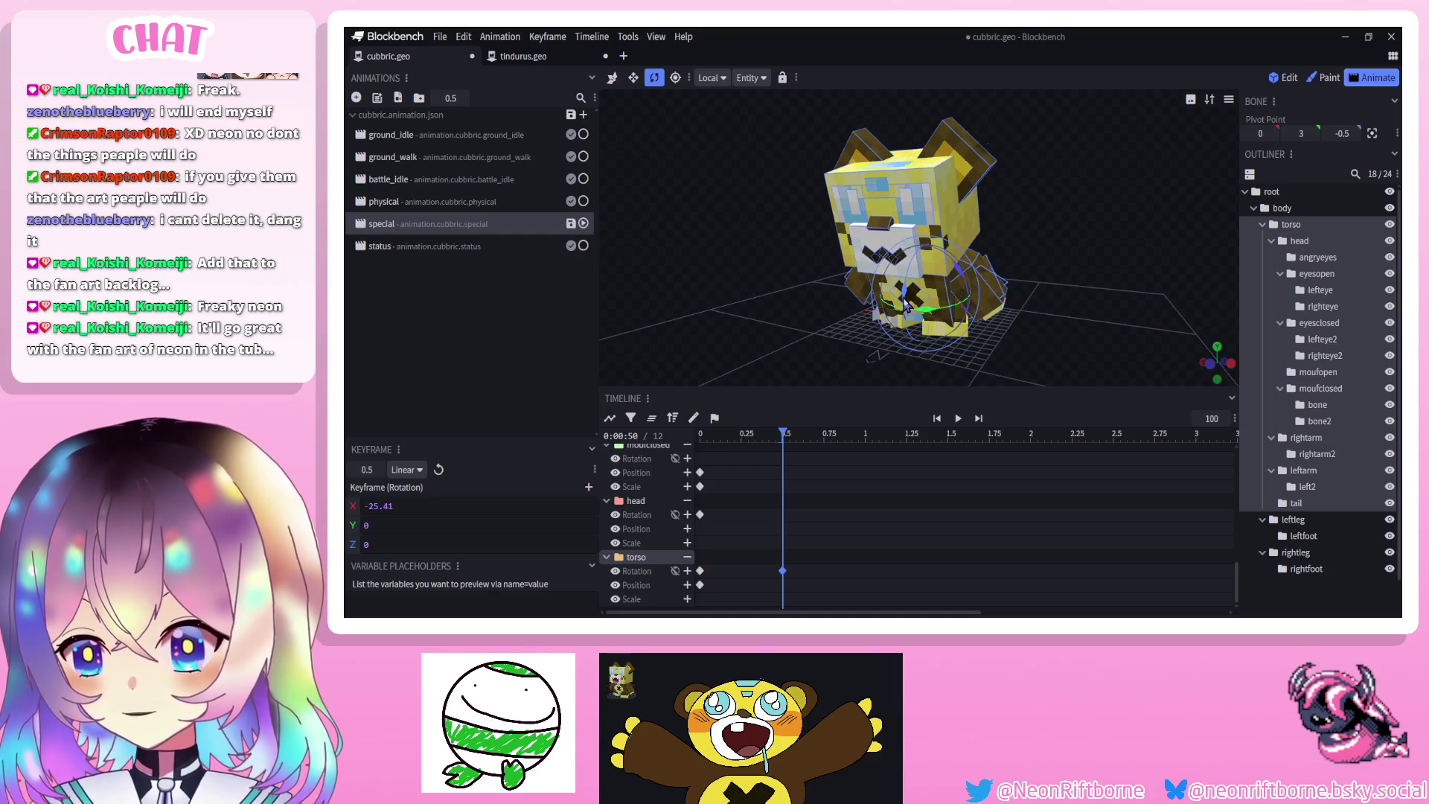
# Tilt the head to -17.5 on X and shift that keyframe to 0.6667 s
pyautogui.click(934, 216)
pyautogui.moveTo(905, 254); pyautogui.dragTo(893, 284)
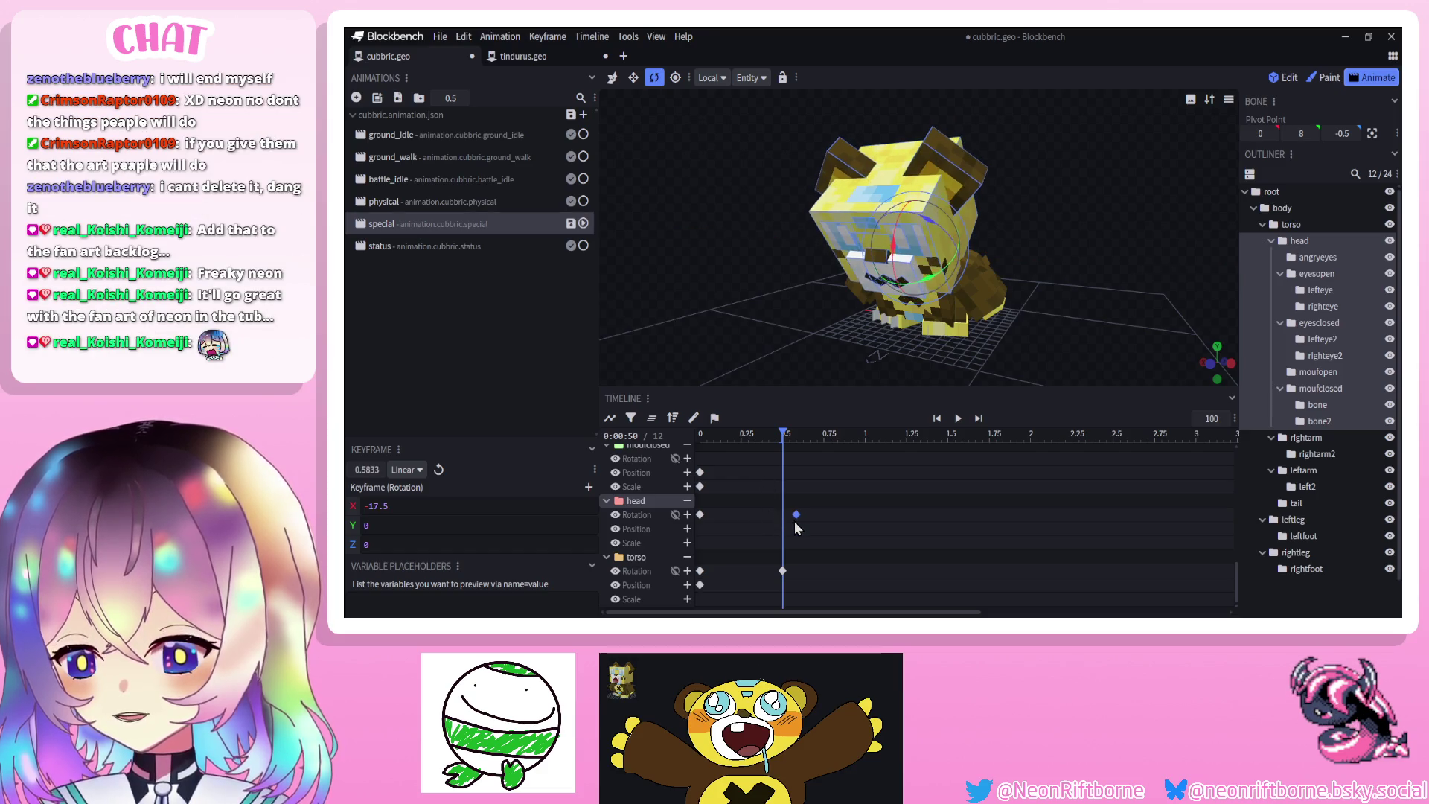
pyautogui.moveTo(782, 514); pyautogui.dragTo(803, 514)
# Preview the motion and extend the special animation length to 1.4167 s
pyautogui.moveTo(792, 569); pyautogui.dragTo(786, 574)
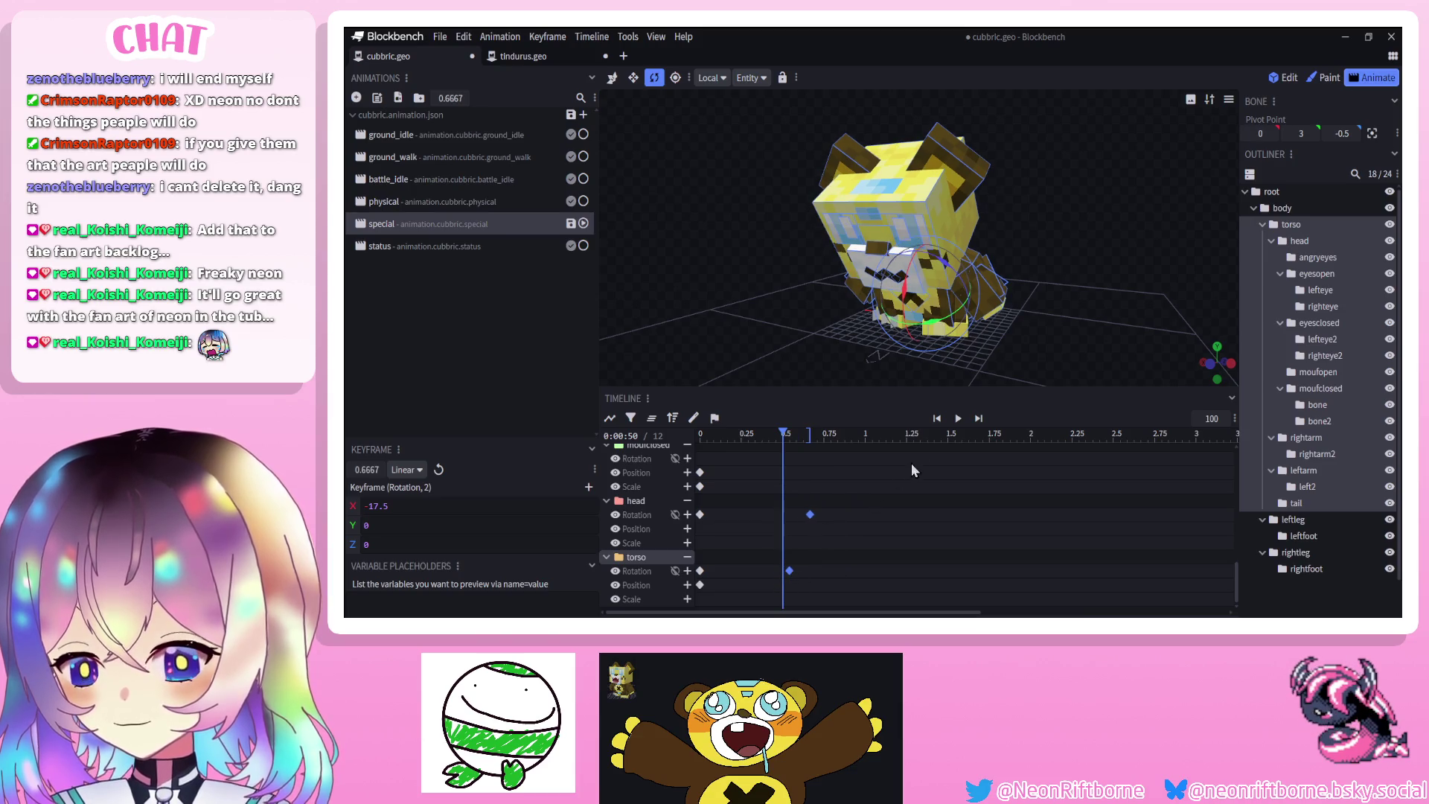
pyautogui.click(956, 419)
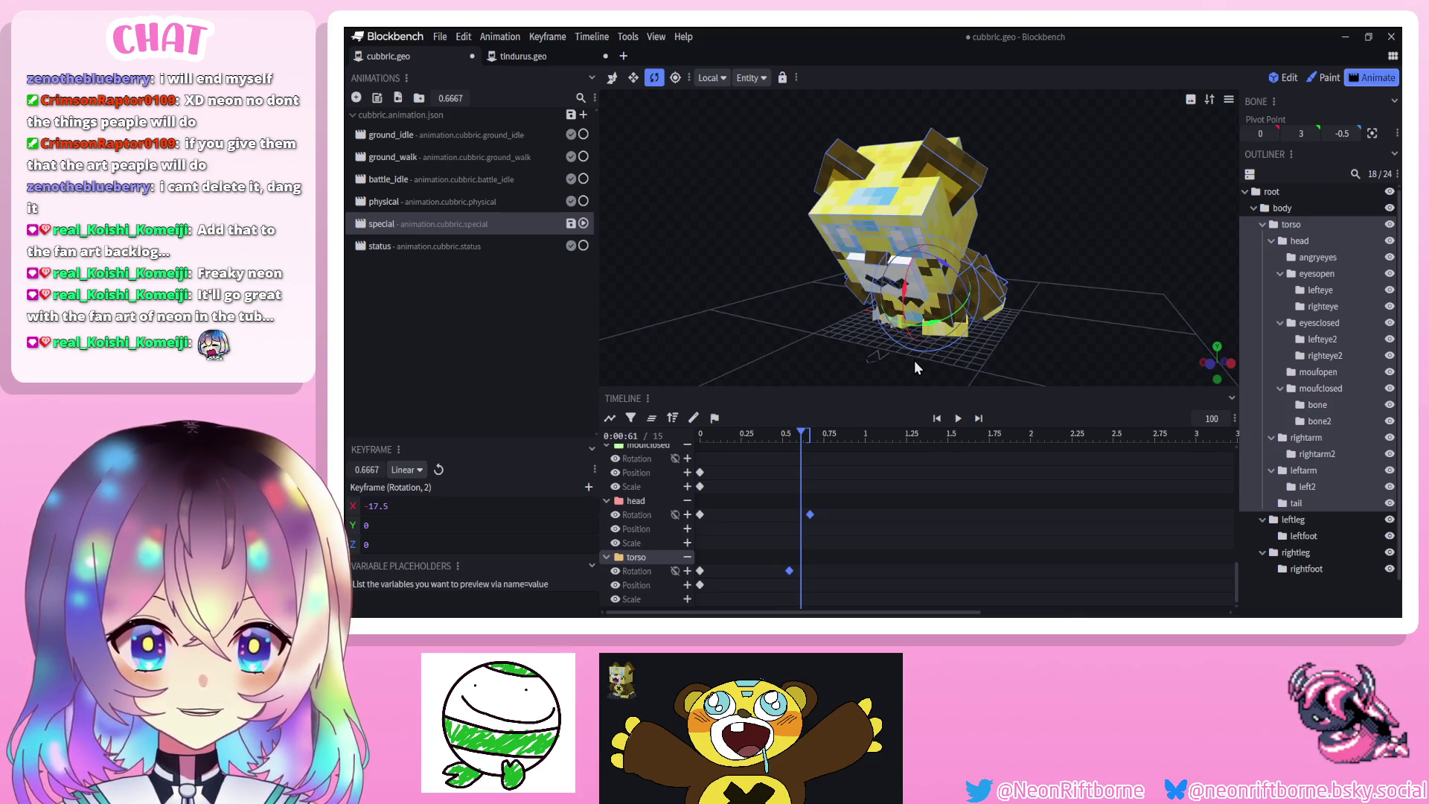
pyautogui.click(819, 357)
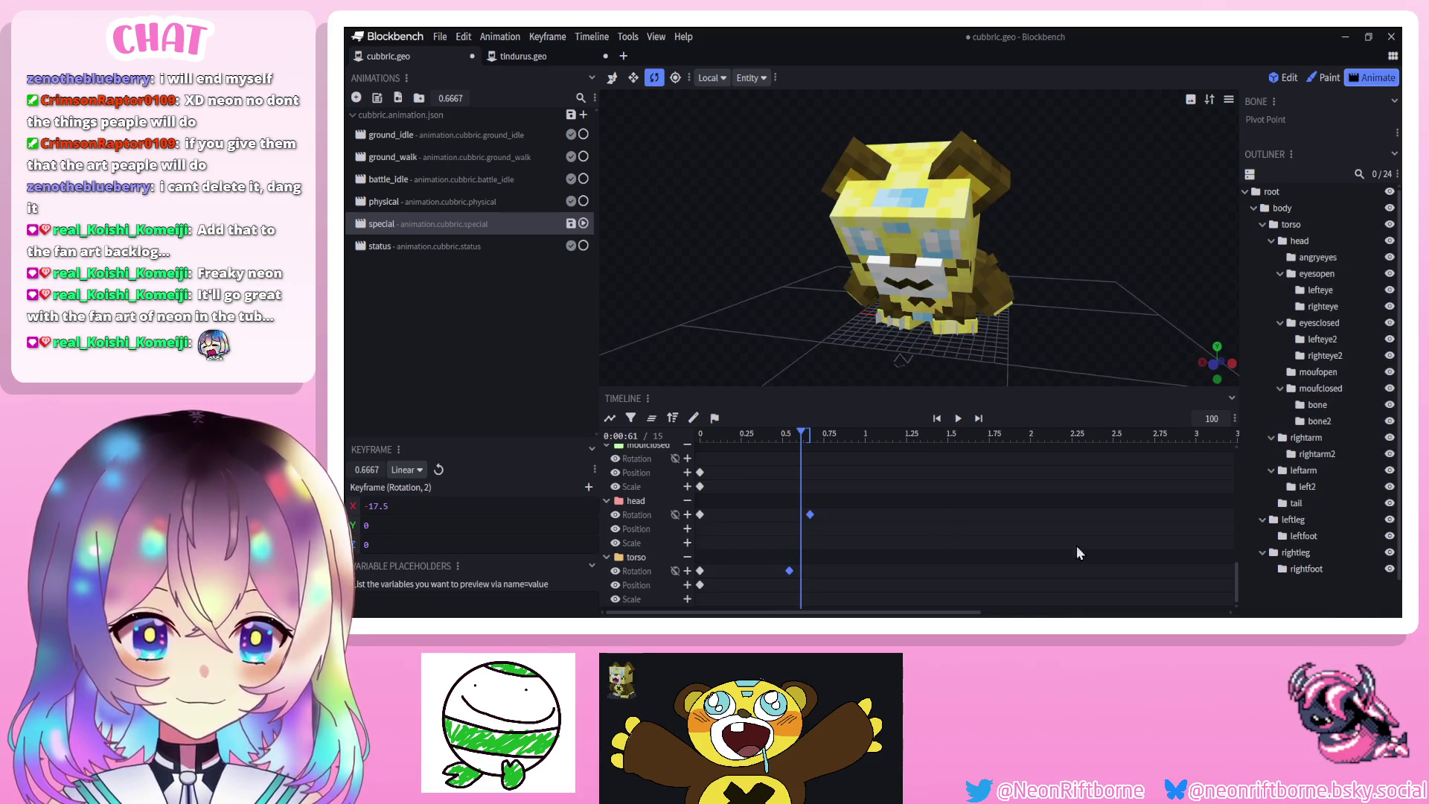
pyautogui.moveTo(809, 438); pyautogui.dragTo(933, 437)
pyautogui.click(923, 297)
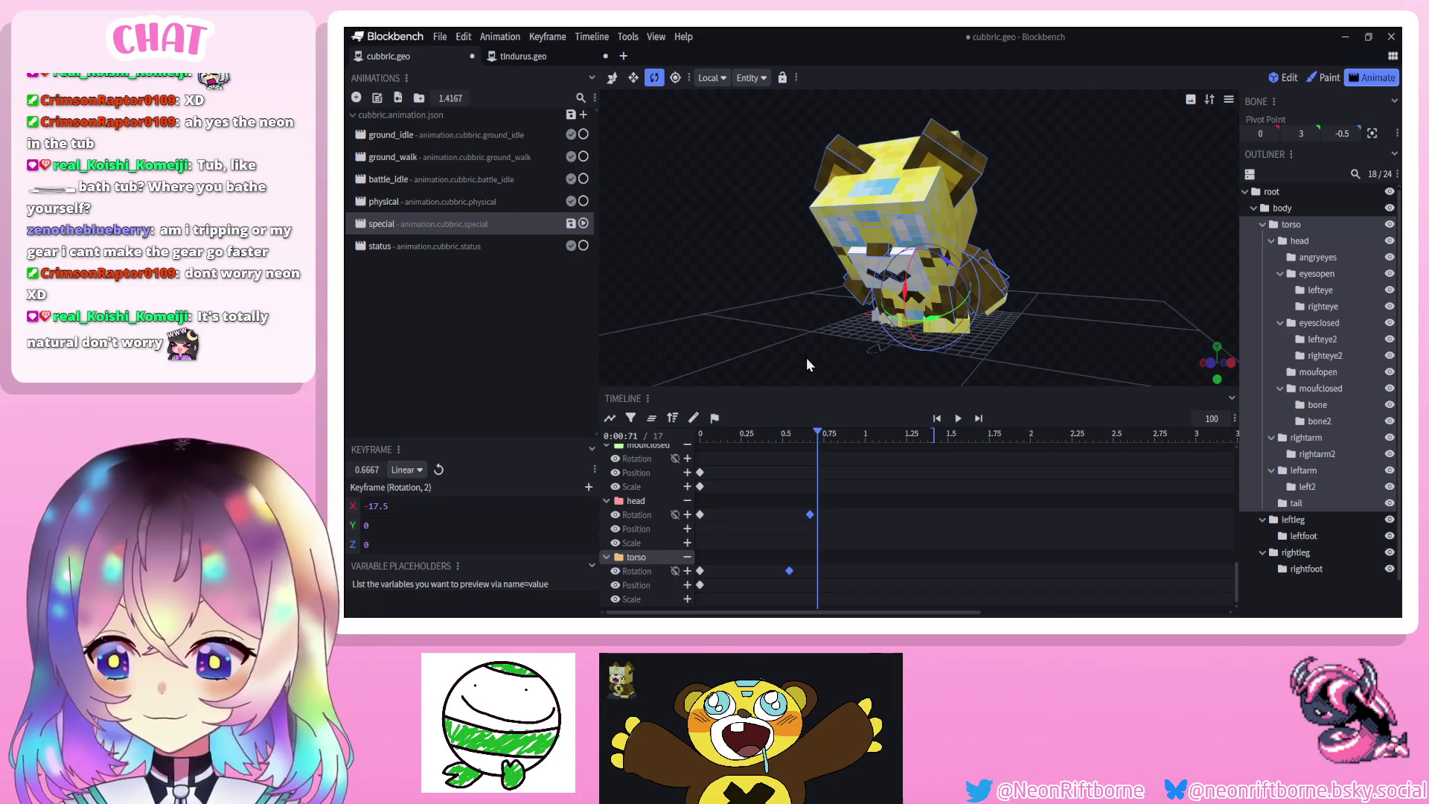
# Rotate the torso back upright at 0.71 s, keying it at 4.59 on X
pyautogui.moveTo(904, 305); pyautogui.dragTo(927, 231)
# Key the head rotation at 10, move that keyframe to 0.83 s, and preview
pyautogui.click(967, 216)
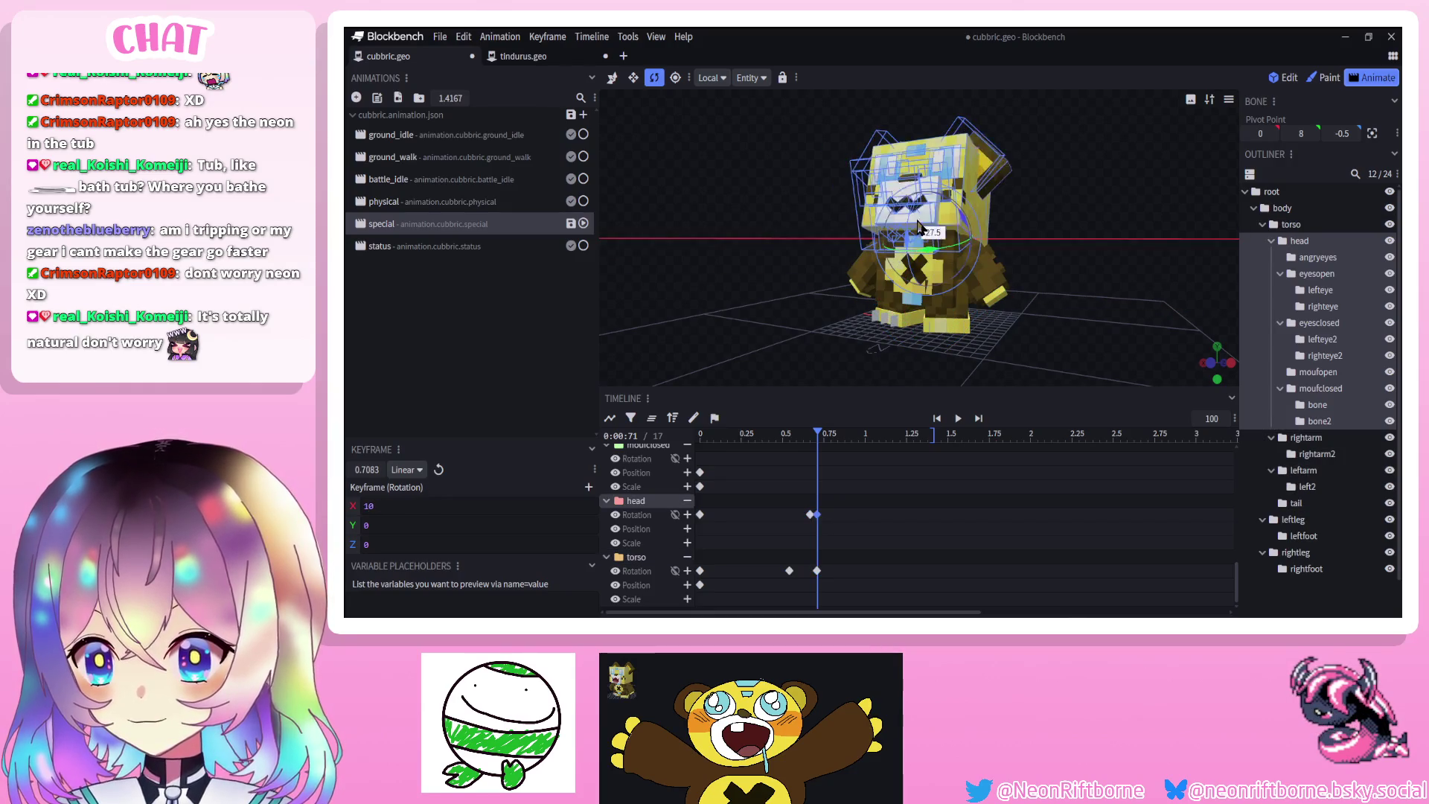
pyautogui.moveTo(819, 246)
pyautogui.mouseDown()
pyautogui.moveTo(795, 270)
pyautogui.moveTo(801, 304)
pyautogui.mouseUp()
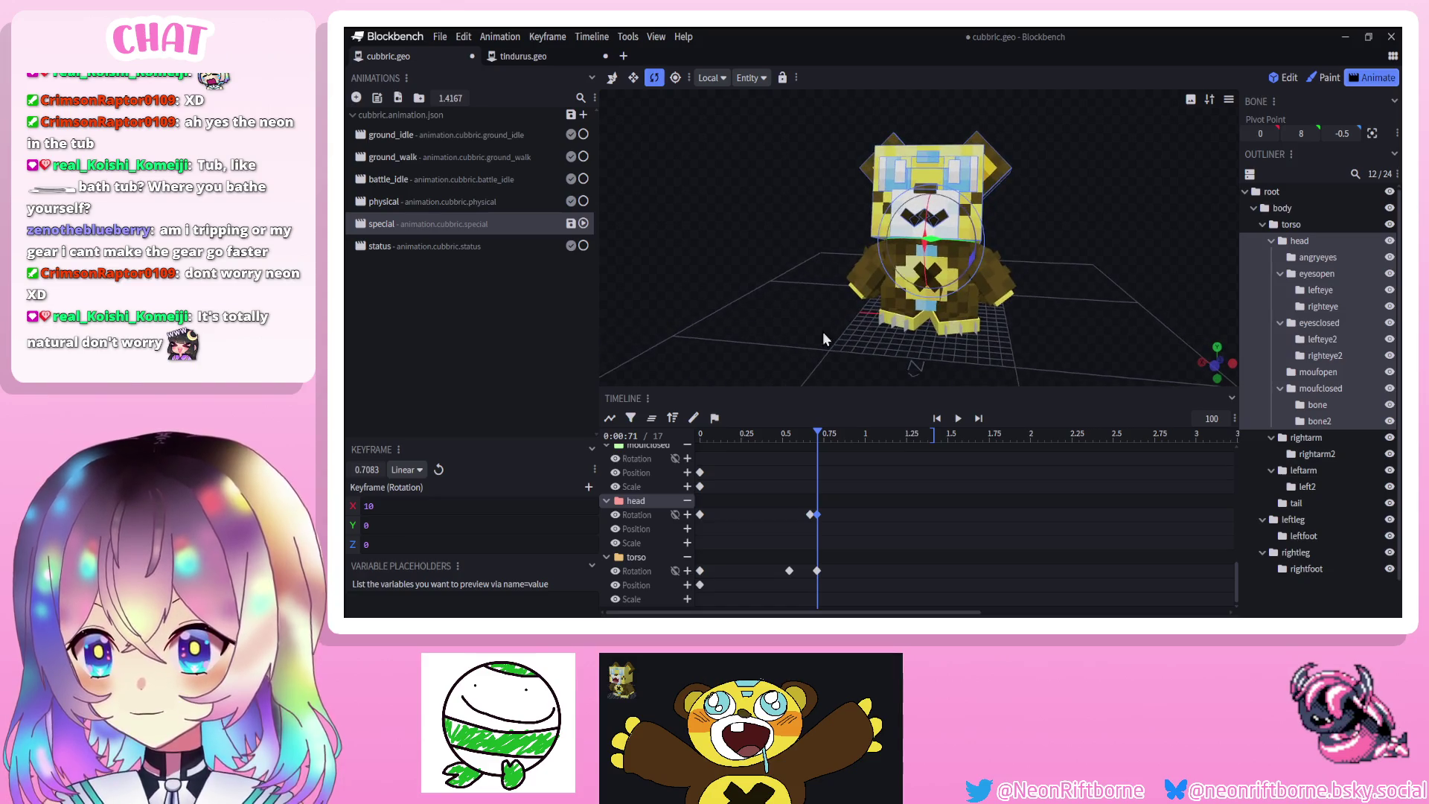
pyautogui.moveTo(823, 514); pyautogui.dragTo(844, 515)
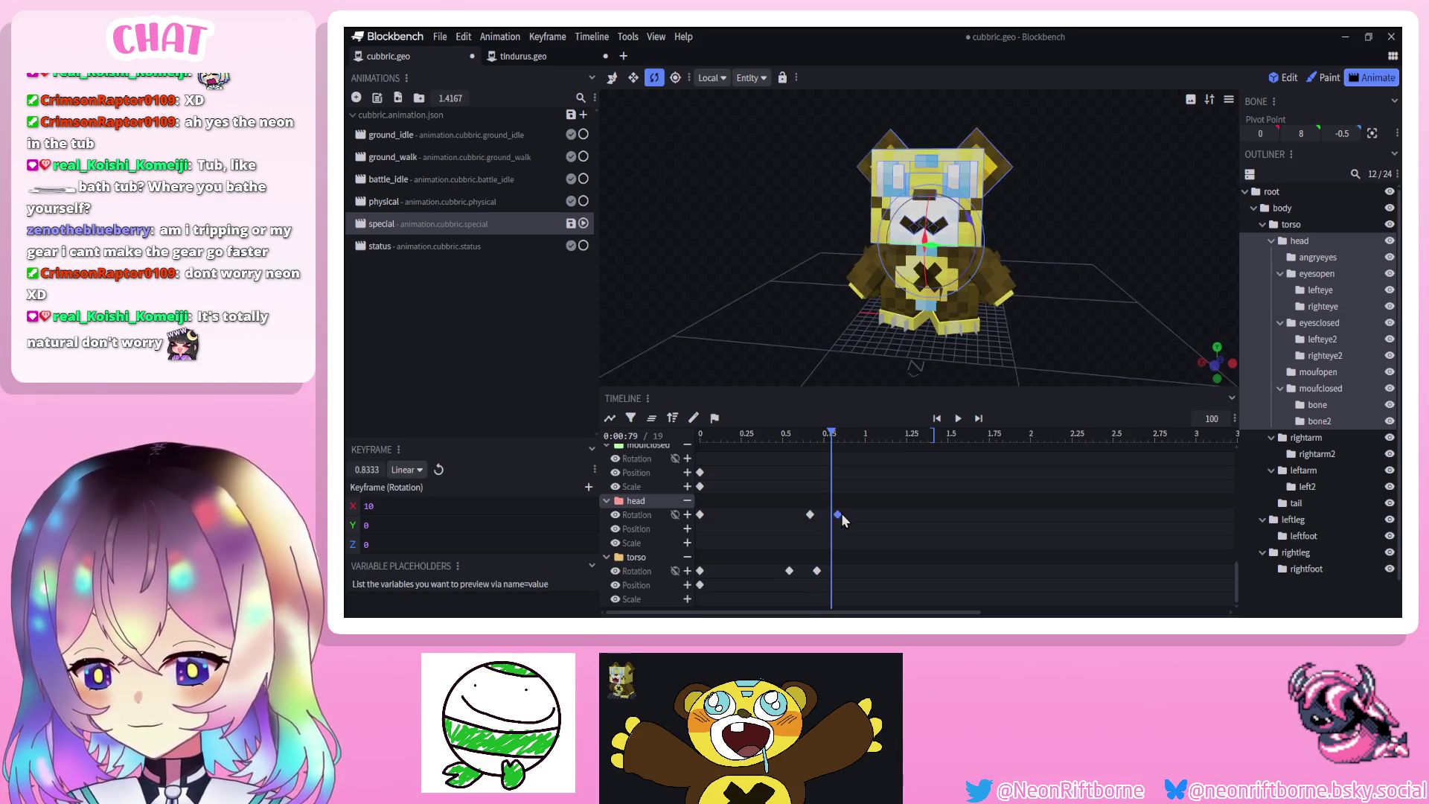
pyautogui.click(957, 419)
pyautogui.click(958, 419)
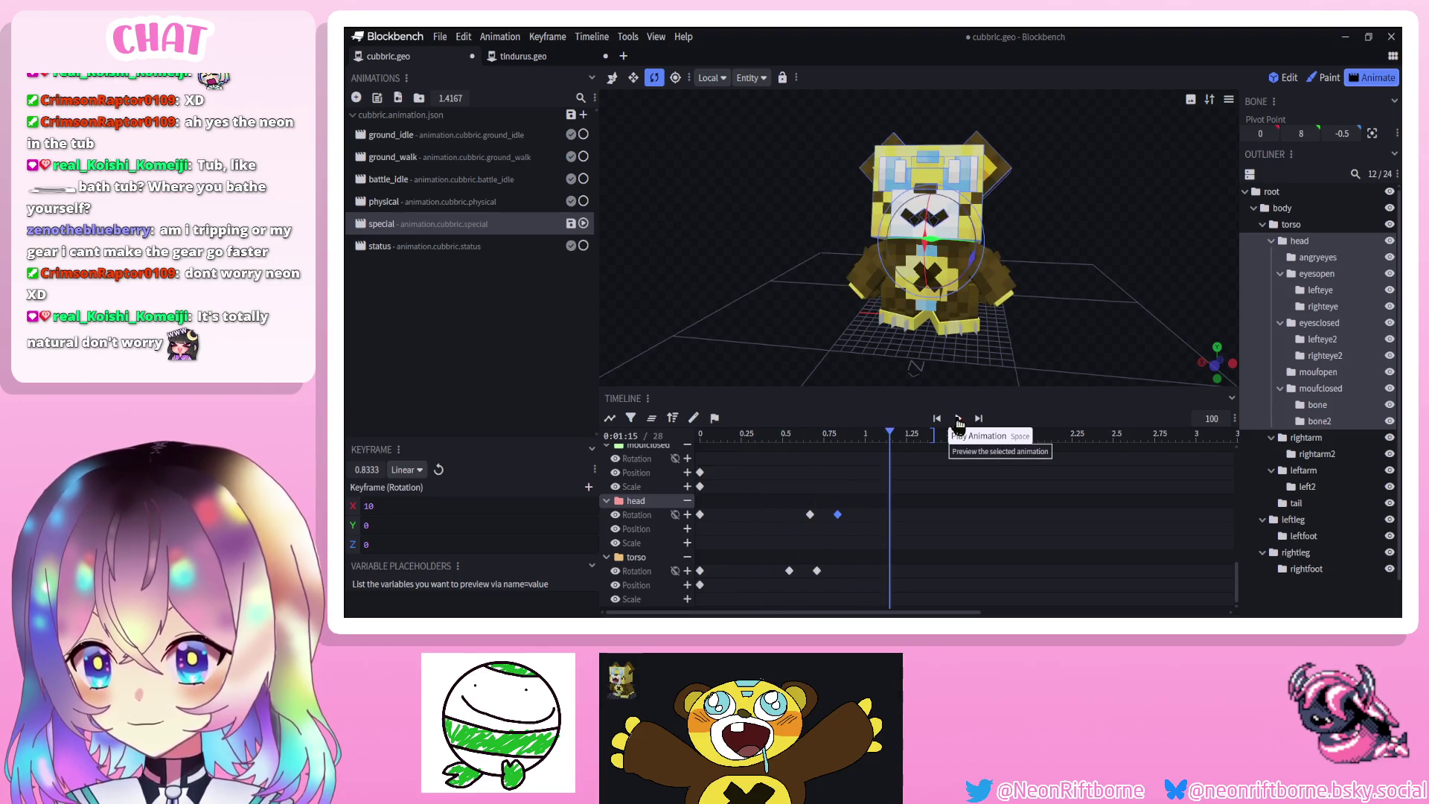
# Adjust the torso rotation keyframe at 0.71 s and scrub through the animation
pyautogui.click(825, 438)
pyautogui.moveTo(825, 437); pyautogui.dragTo(817, 437)
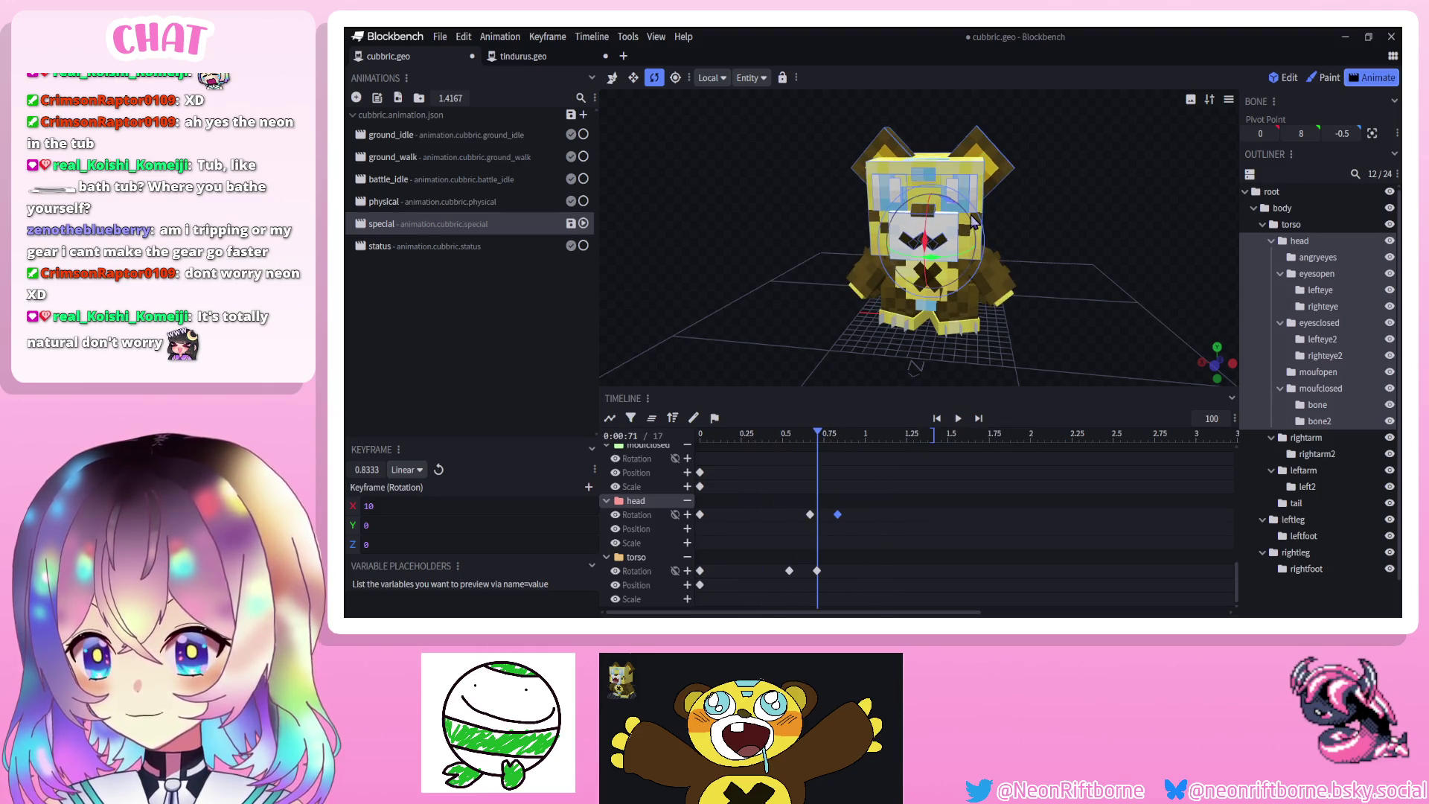
pyautogui.click(817, 570)
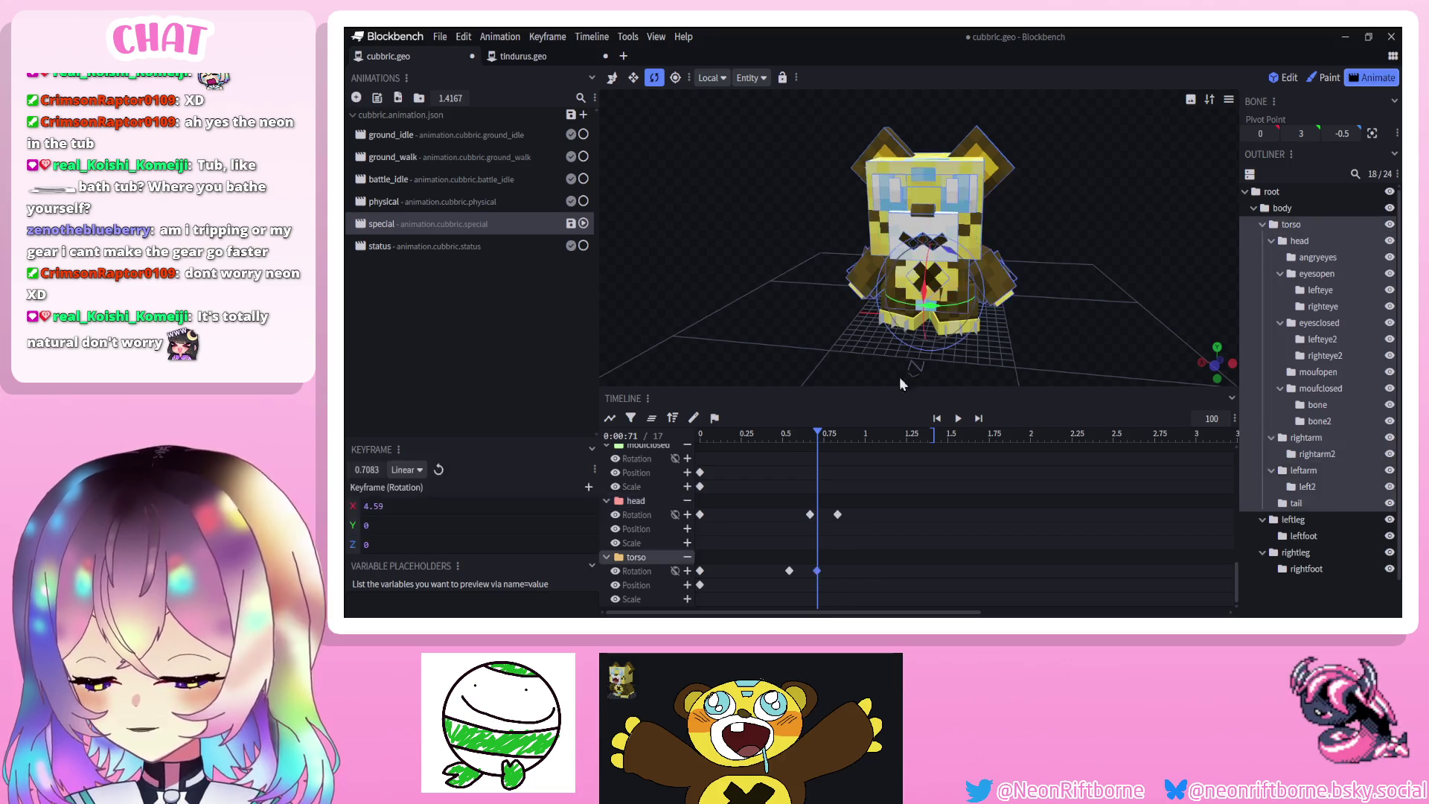
pyautogui.moveTo(958, 246); pyautogui.dragTo(918, 240)
pyautogui.press('v')
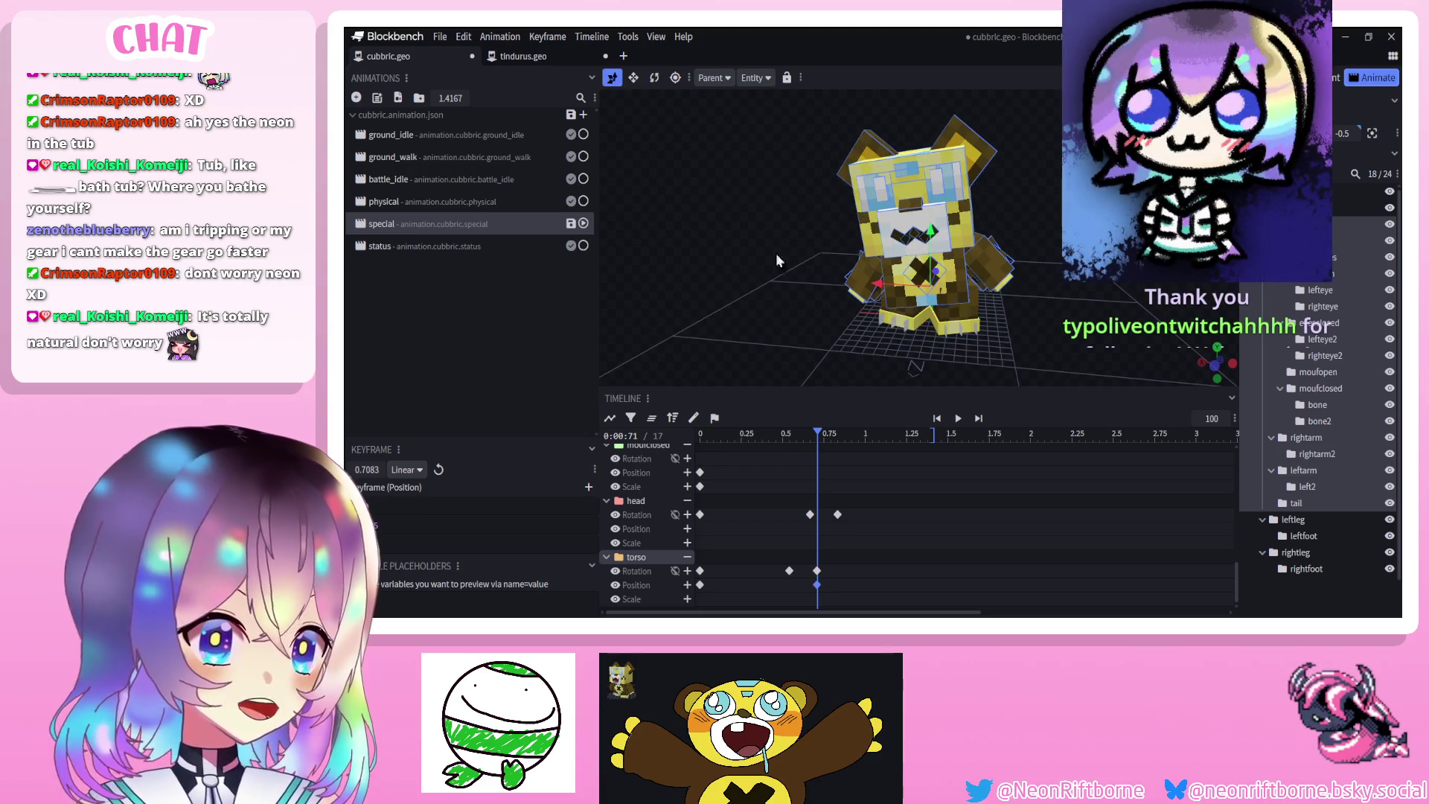
pyautogui.moveTo(692, 248)
pyautogui.mouseDown()
pyautogui.moveTo(710, 248)
pyautogui.moveTo(691, 239)
pyautogui.mouseUp()
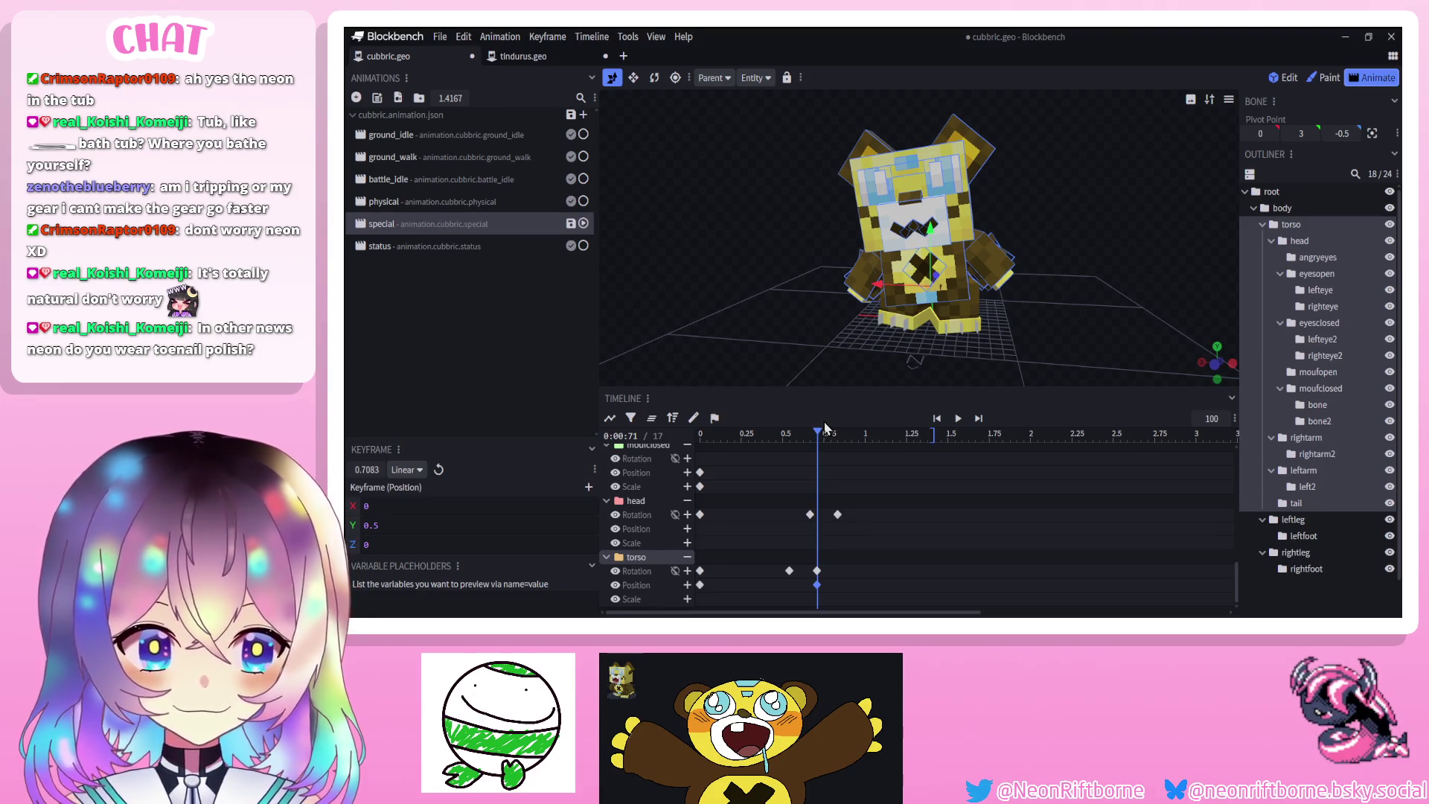
pyautogui.moveTo(825, 428); pyautogui.dragTo(885, 444)
# Set the selected head and torso keyframes to Smooth interpolation and preview the easing
pyautogui.press('space')
pyautogui.click(959, 419)
pyautogui.click(960, 421)
pyautogui.moveTo(878, 486)
pyautogui.mouseDown()
pyautogui.moveTo(777, 611)
pyautogui.moveTo(792, 579)
pyautogui.mouseUp()
pyautogui.rightClick(791, 579)
pyautogui.click(915, 484)
pyautogui.click(958, 419)
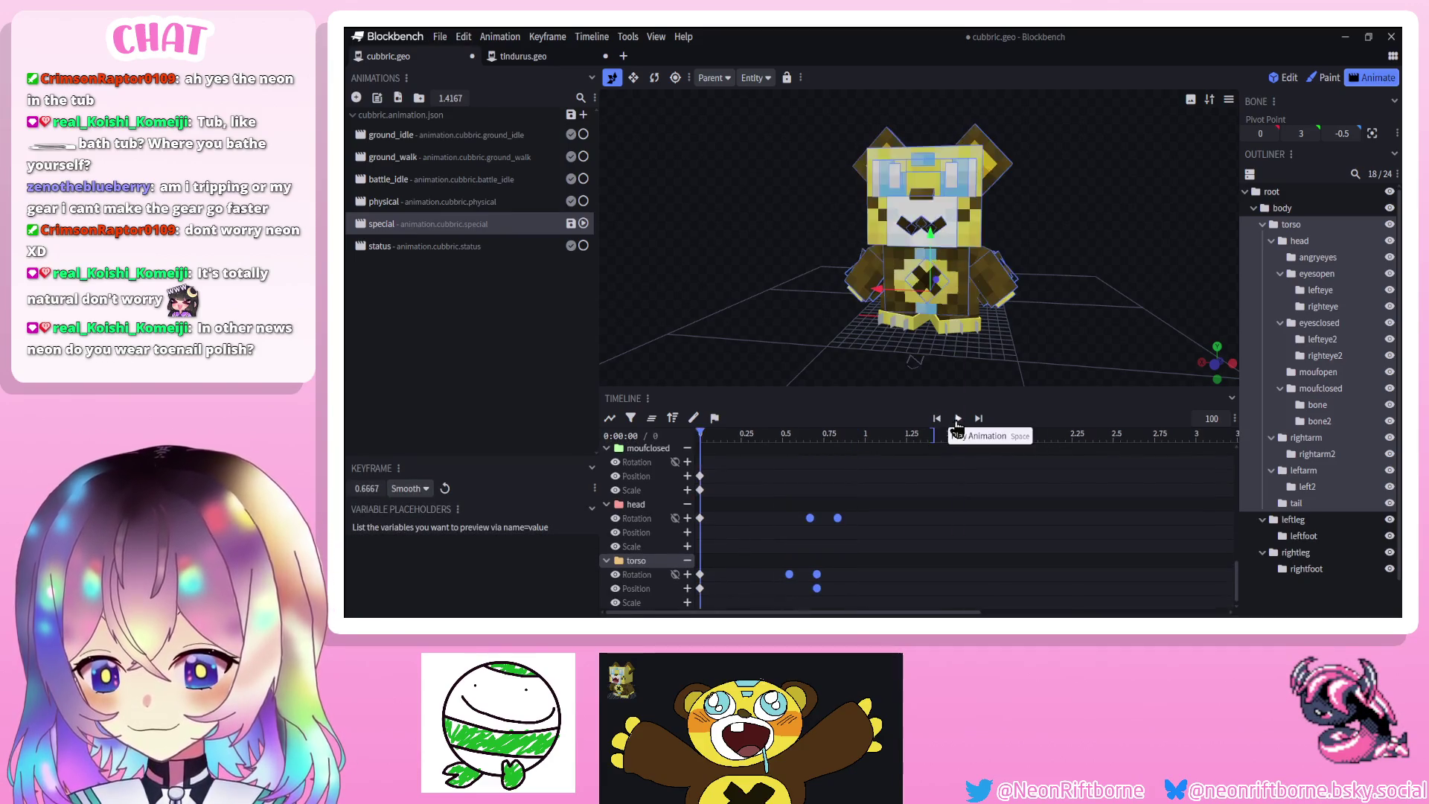
pyautogui.click(959, 419)
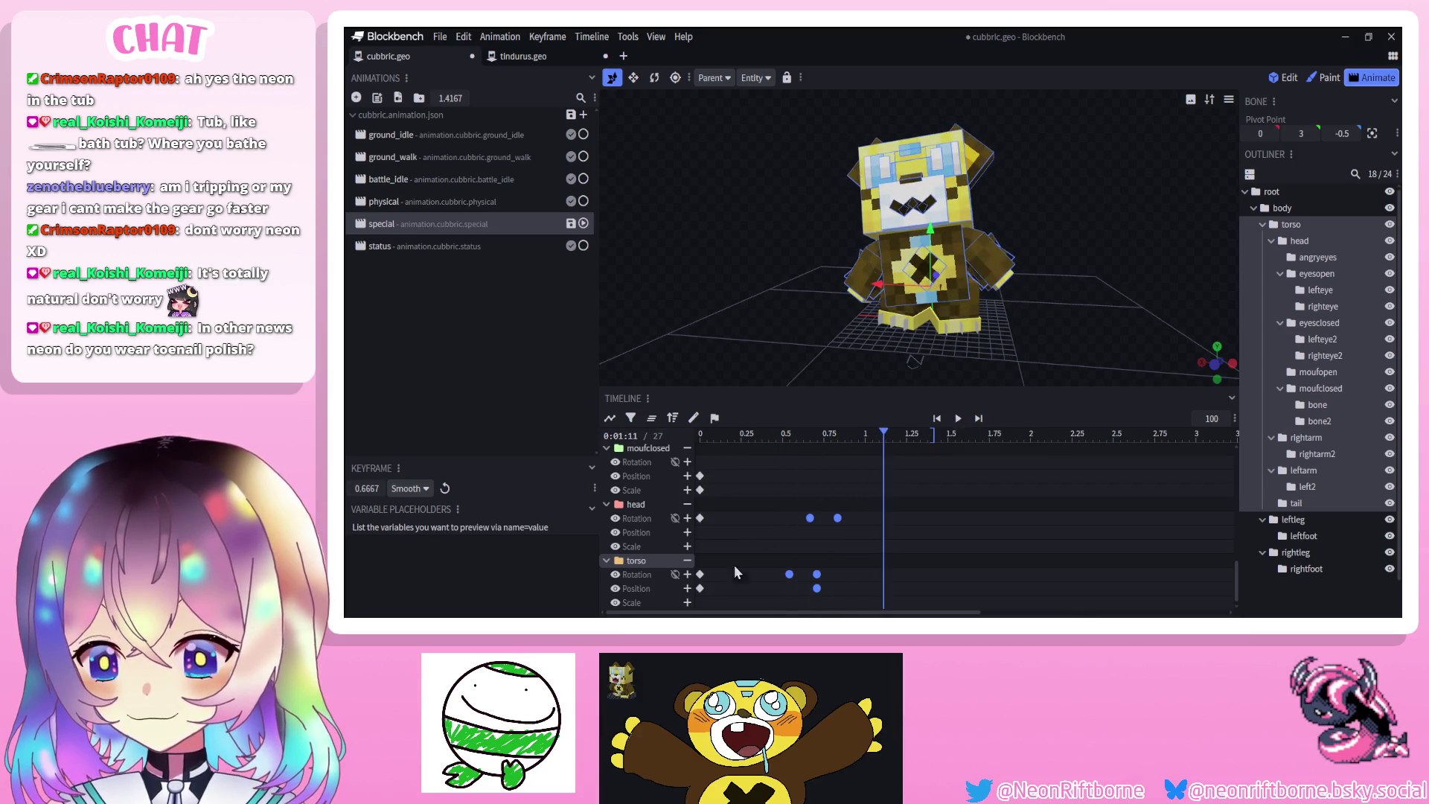
# Add a Smooth torso position keyframe at 0.5417 s, preview it, and select leftleg
pyautogui.click(789, 434)
pyautogui.click(687, 588)
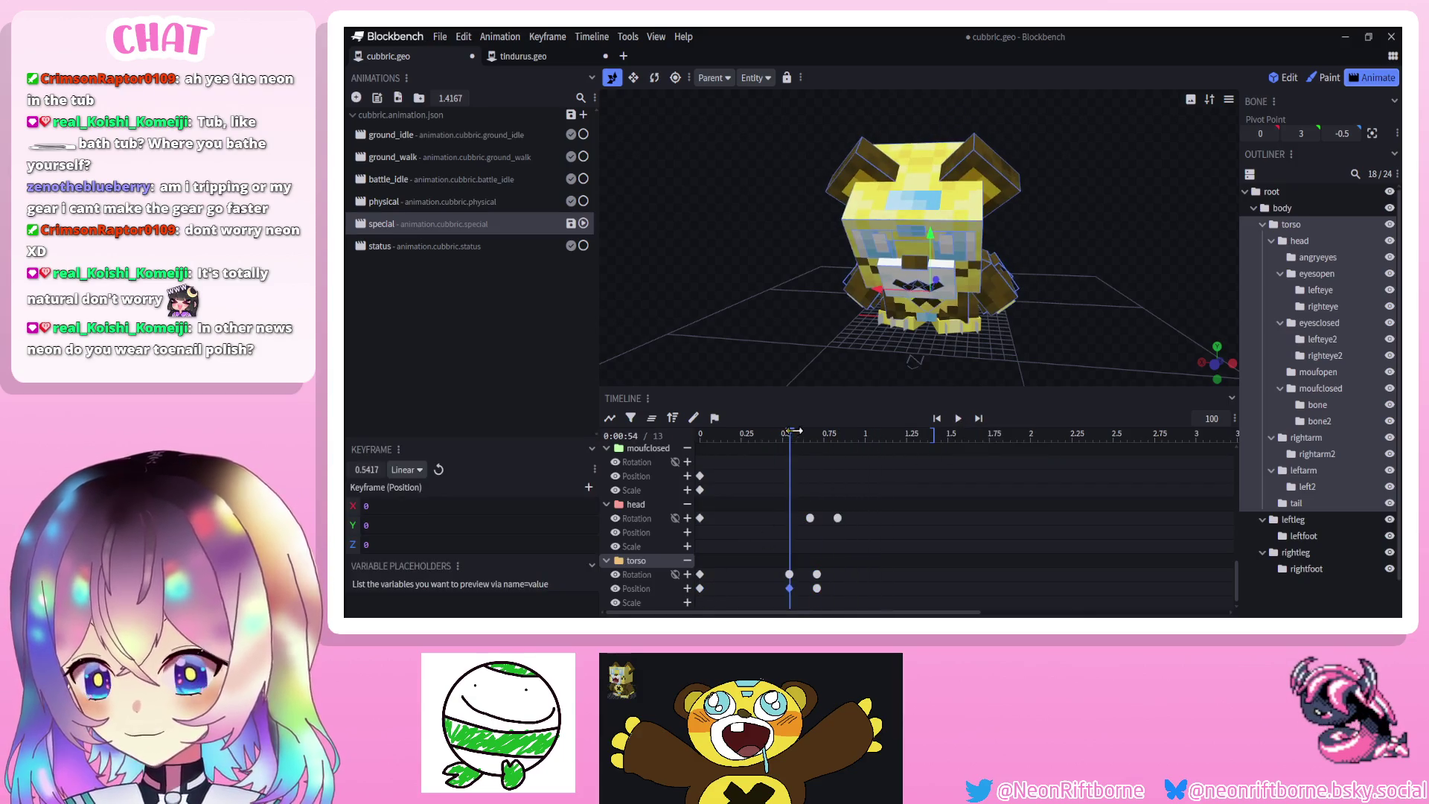
pyautogui.moveTo(791, 428); pyautogui.dragTo(789, 431)
pyautogui.rightClick(789, 588)
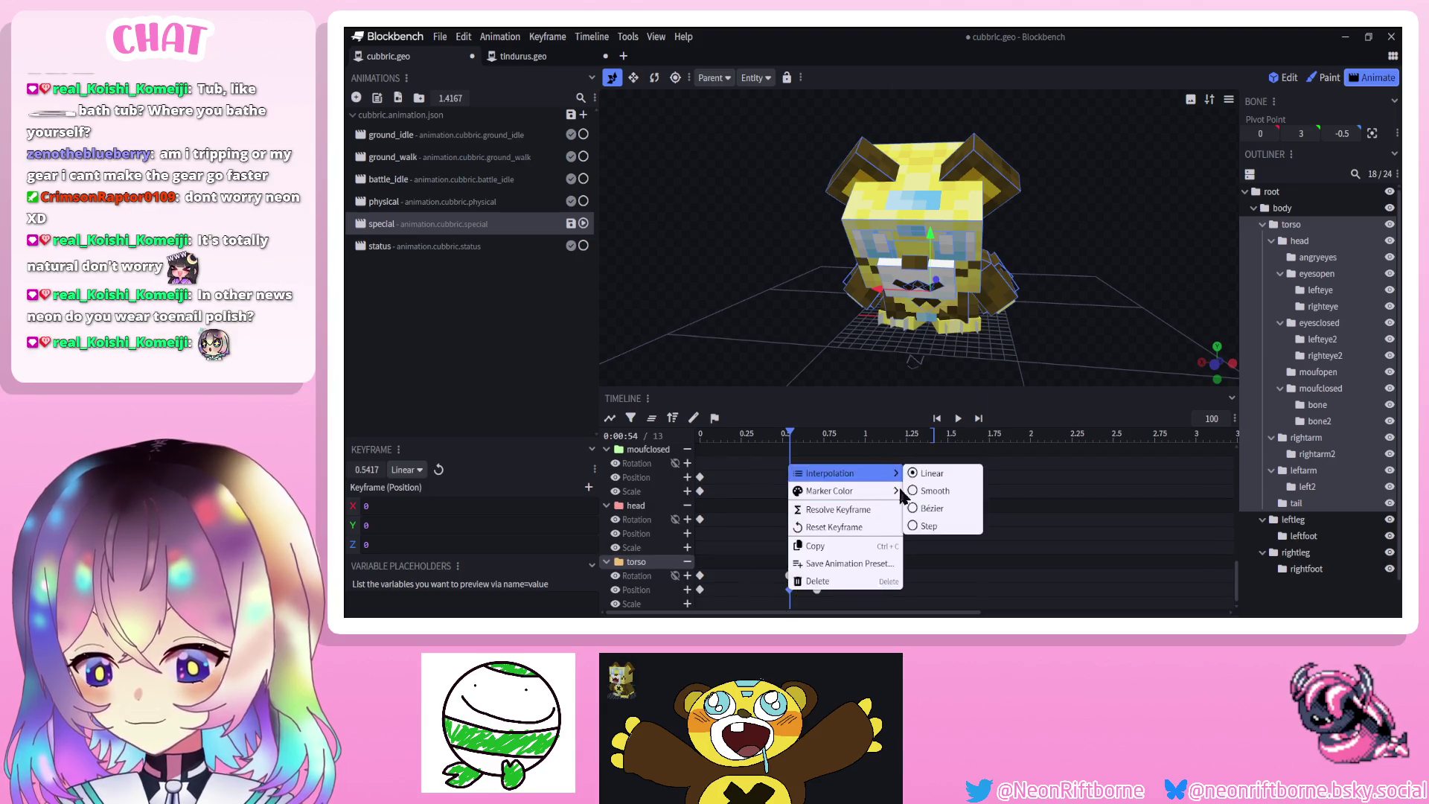
pyautogui.moveTo(890, 490)
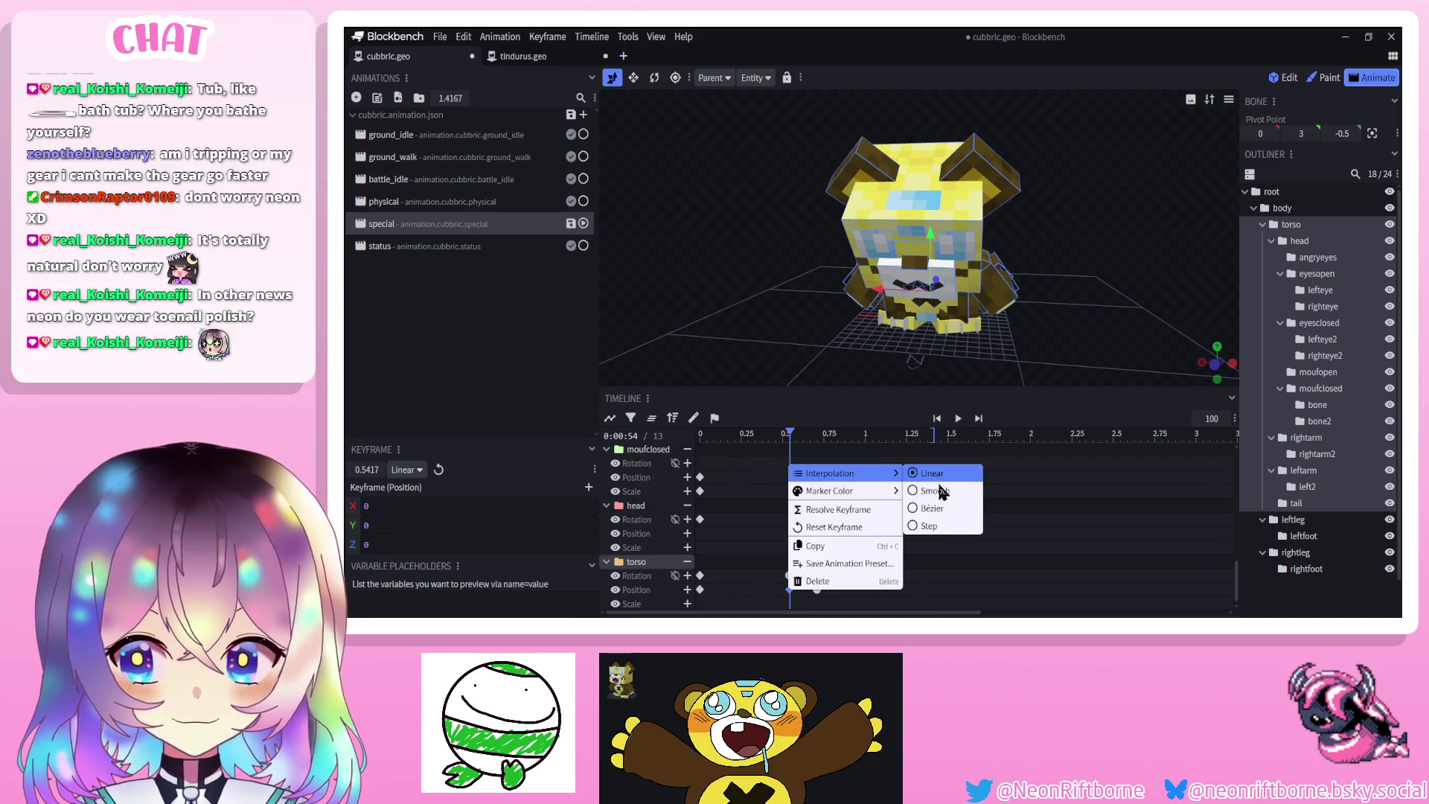
pyautogui.click(940, 490)
pyautogui.click(958, 419)
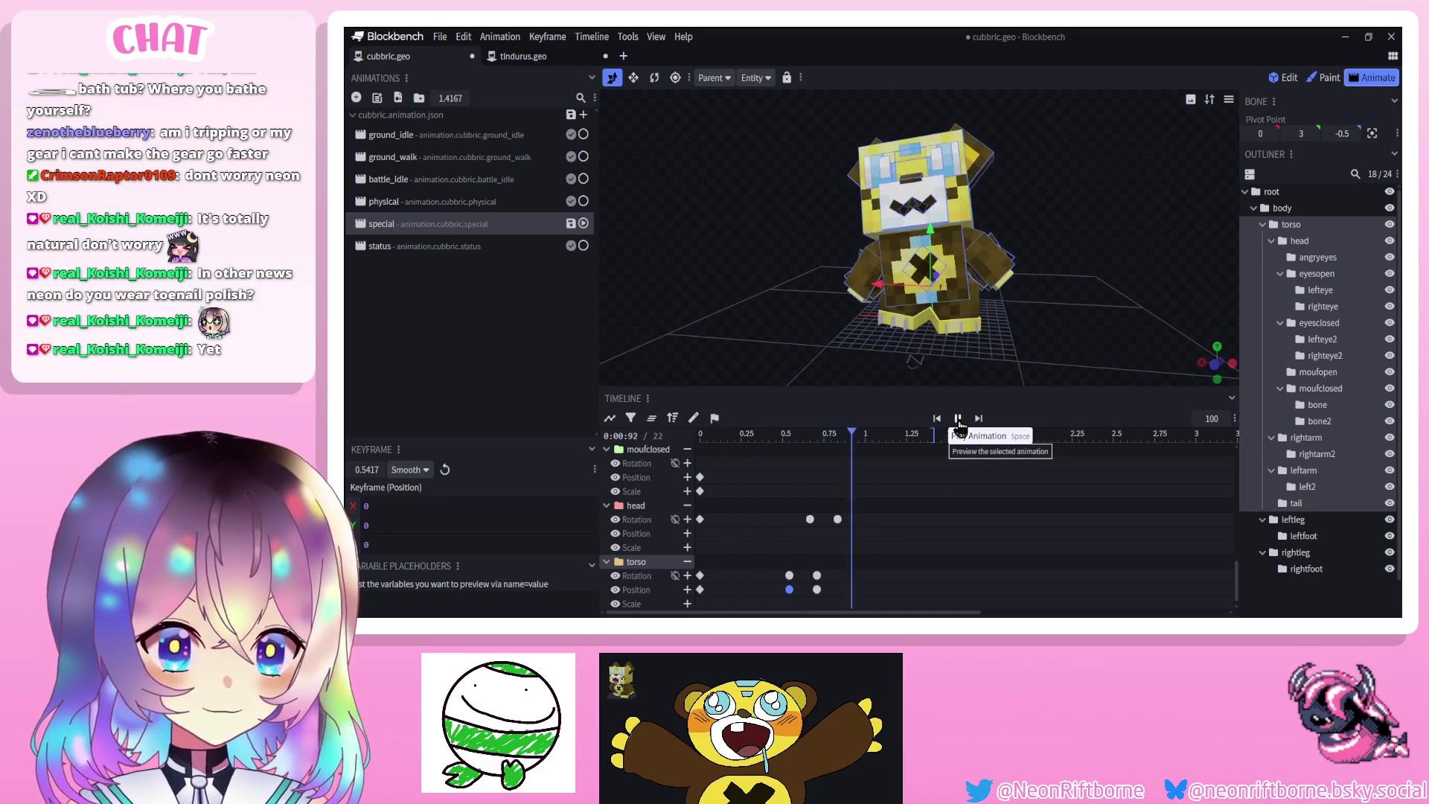
pyautogui.click(958, 419)
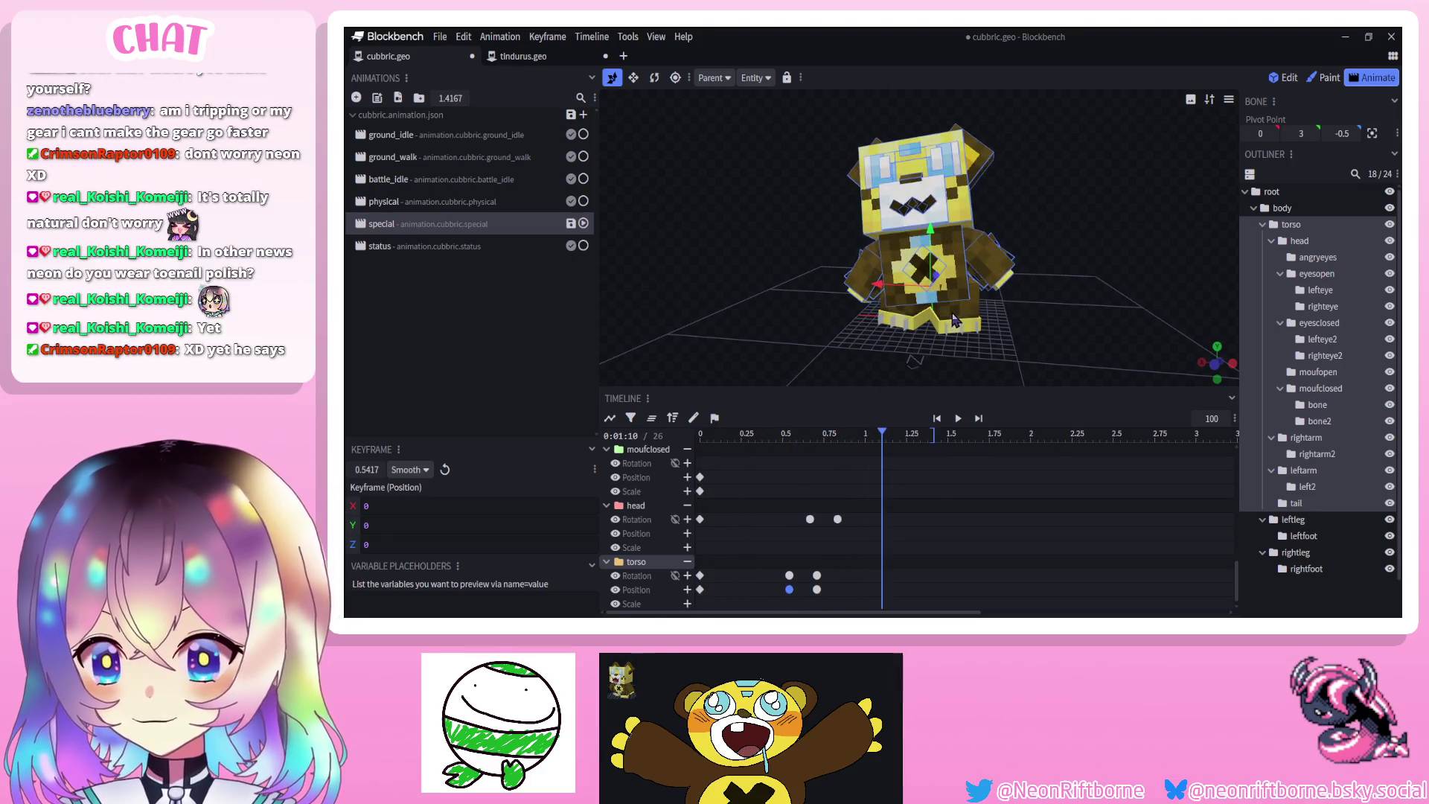
pyautogui.click(954, 320)
pyautogui.moveTo(916, 338); pyautogui.dragTo(828, 363)
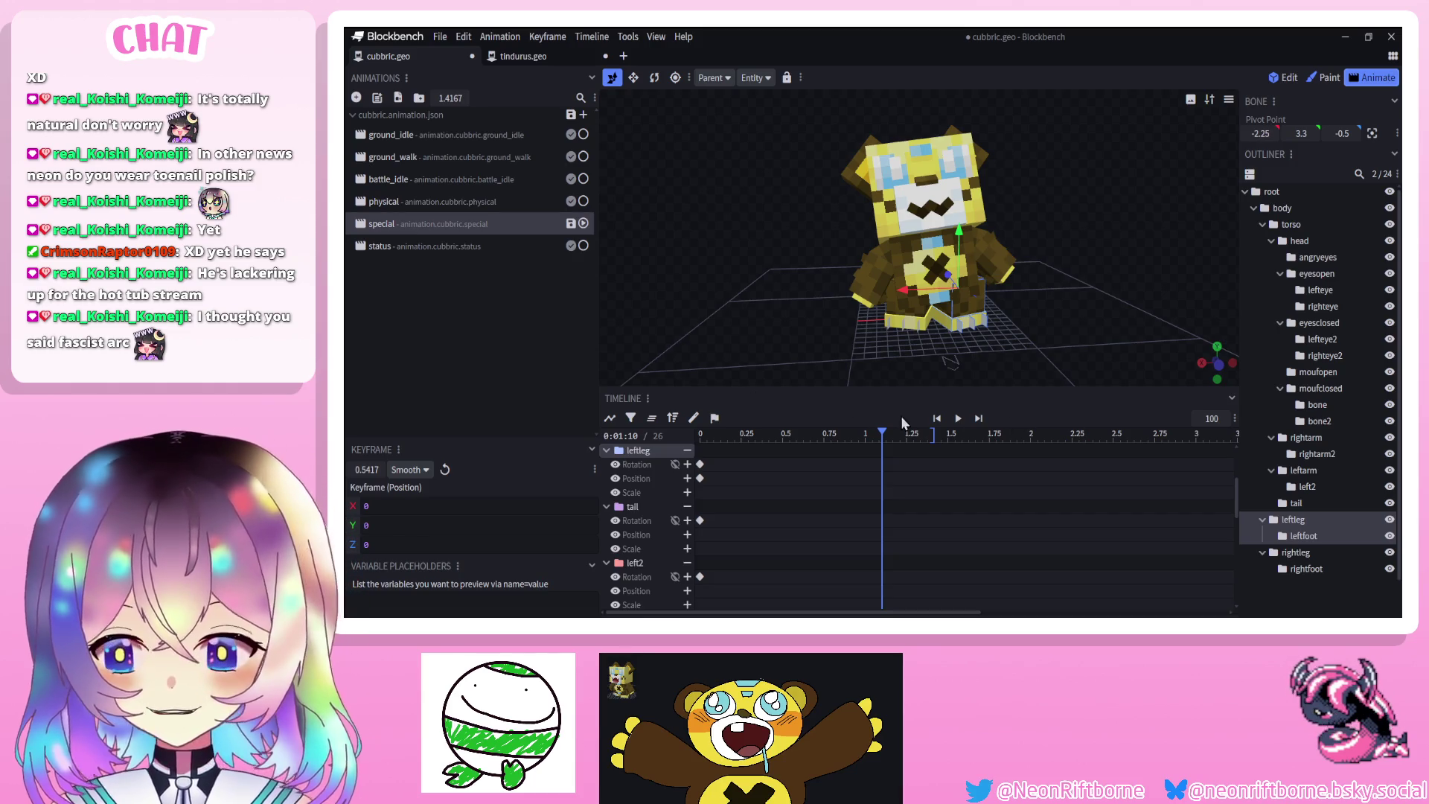
# Paste copies of the head and torso keyframes at about 1.46 s
pyautogui.click(950, 418)
pyautogui.click(958, 418)
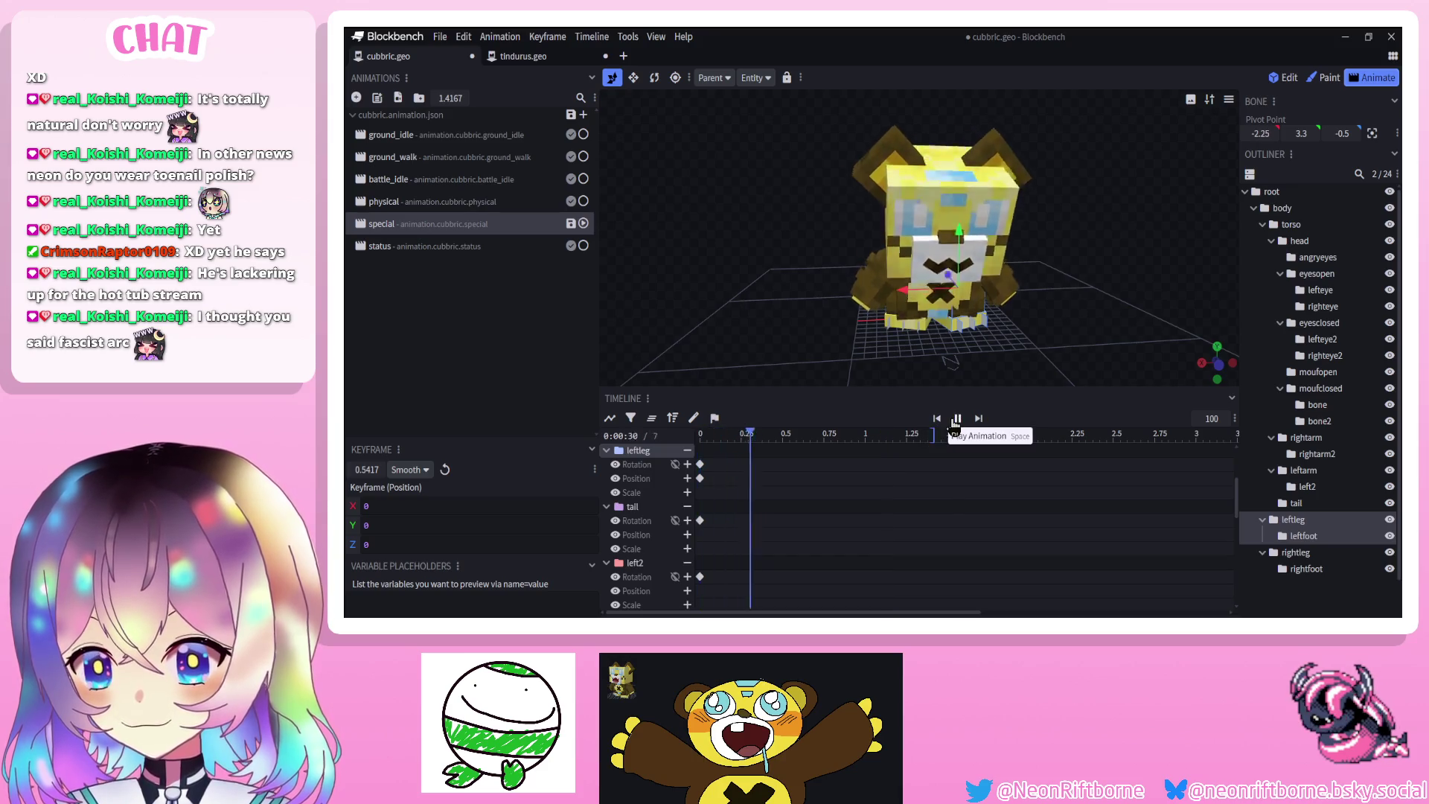
pyautogui.scroll(-3, 796, 513)
pyautogui.scroll(5, 789, 508)
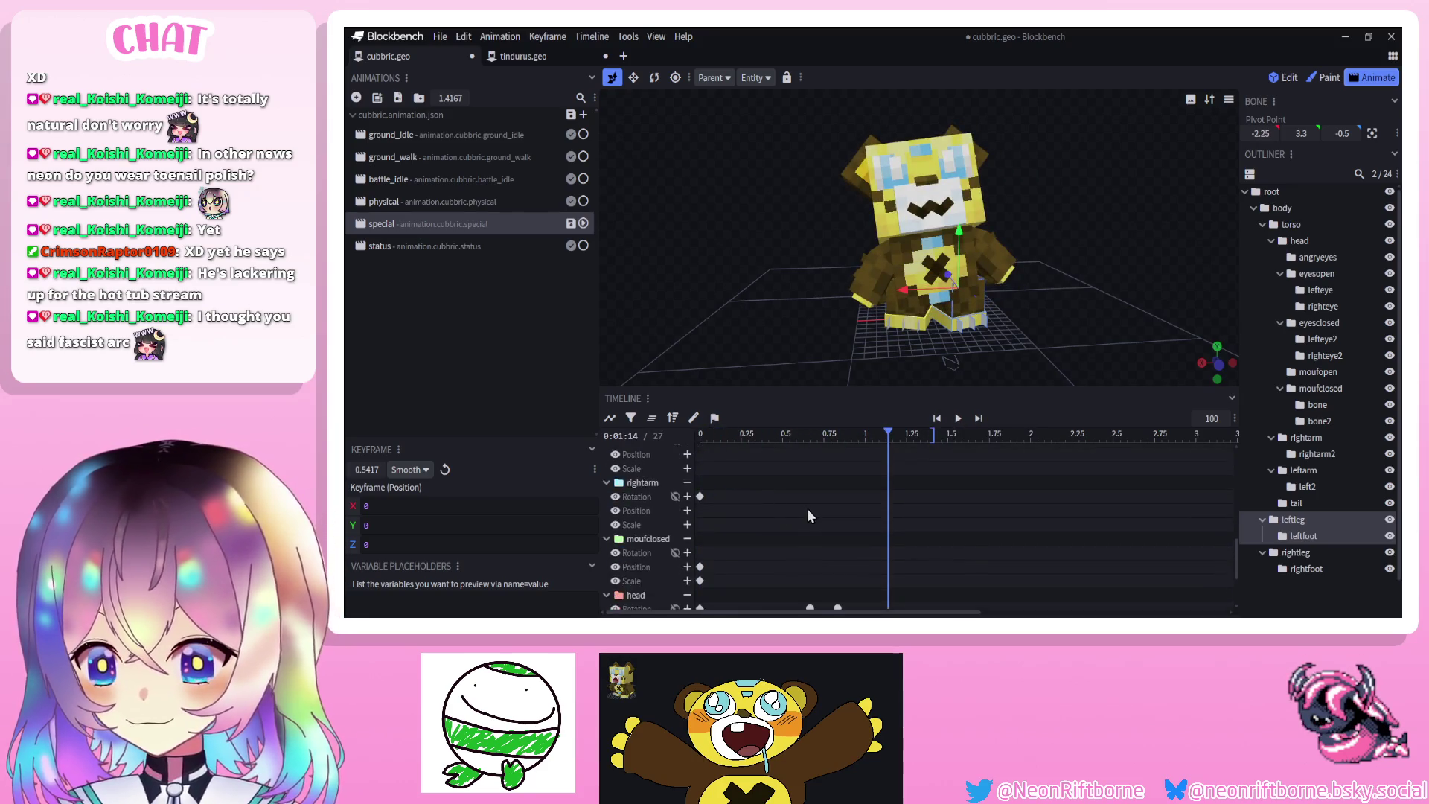
pyautogui.moveTo(860, 495)
pyautogui.mouseDown()
pyautogui.moveTo(833, 592)
pyautogui.moveTo(816, 592)
pyautogui.mouseUp()
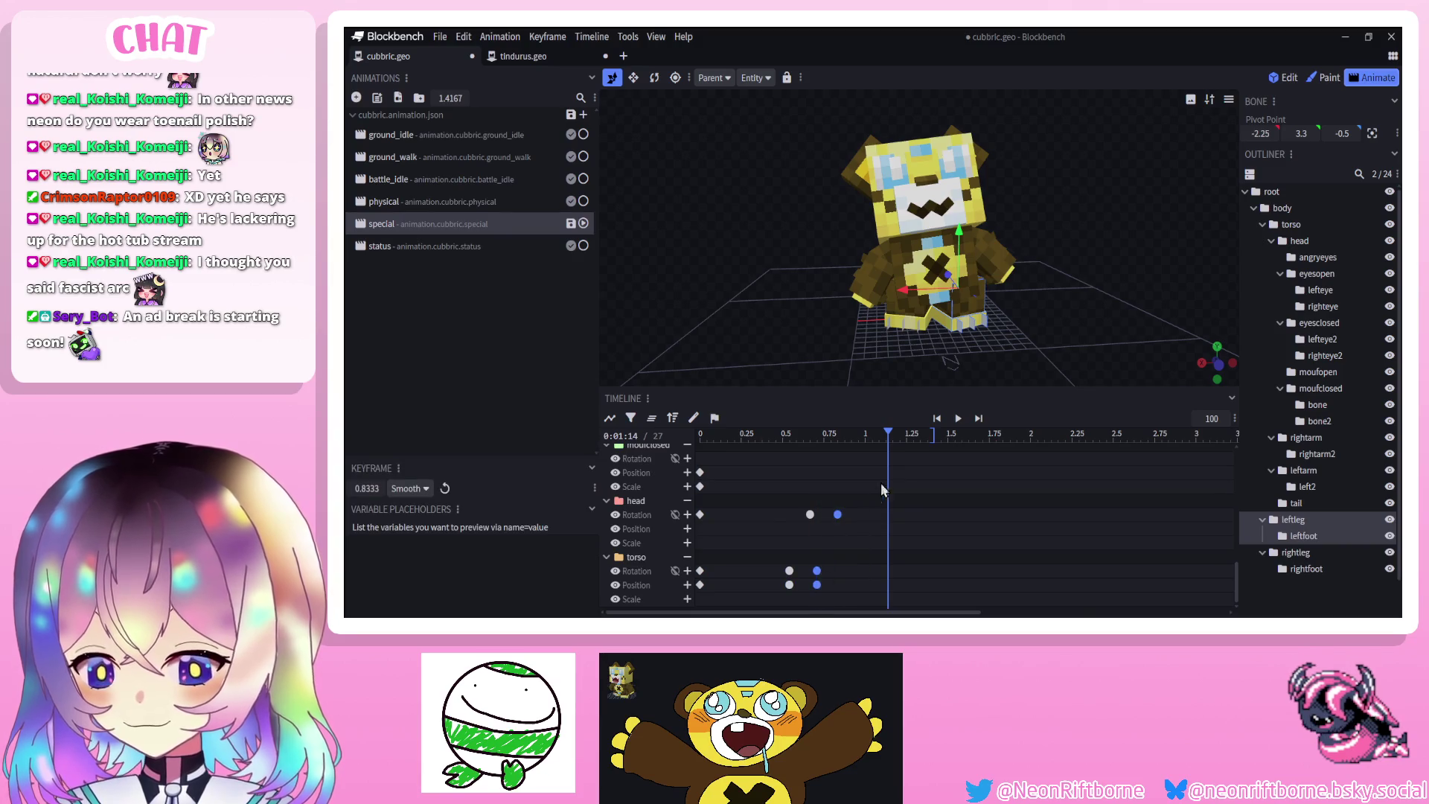
pyautogui.click(934, 436)
pyautogui.hotkey('ctrl', 'v')
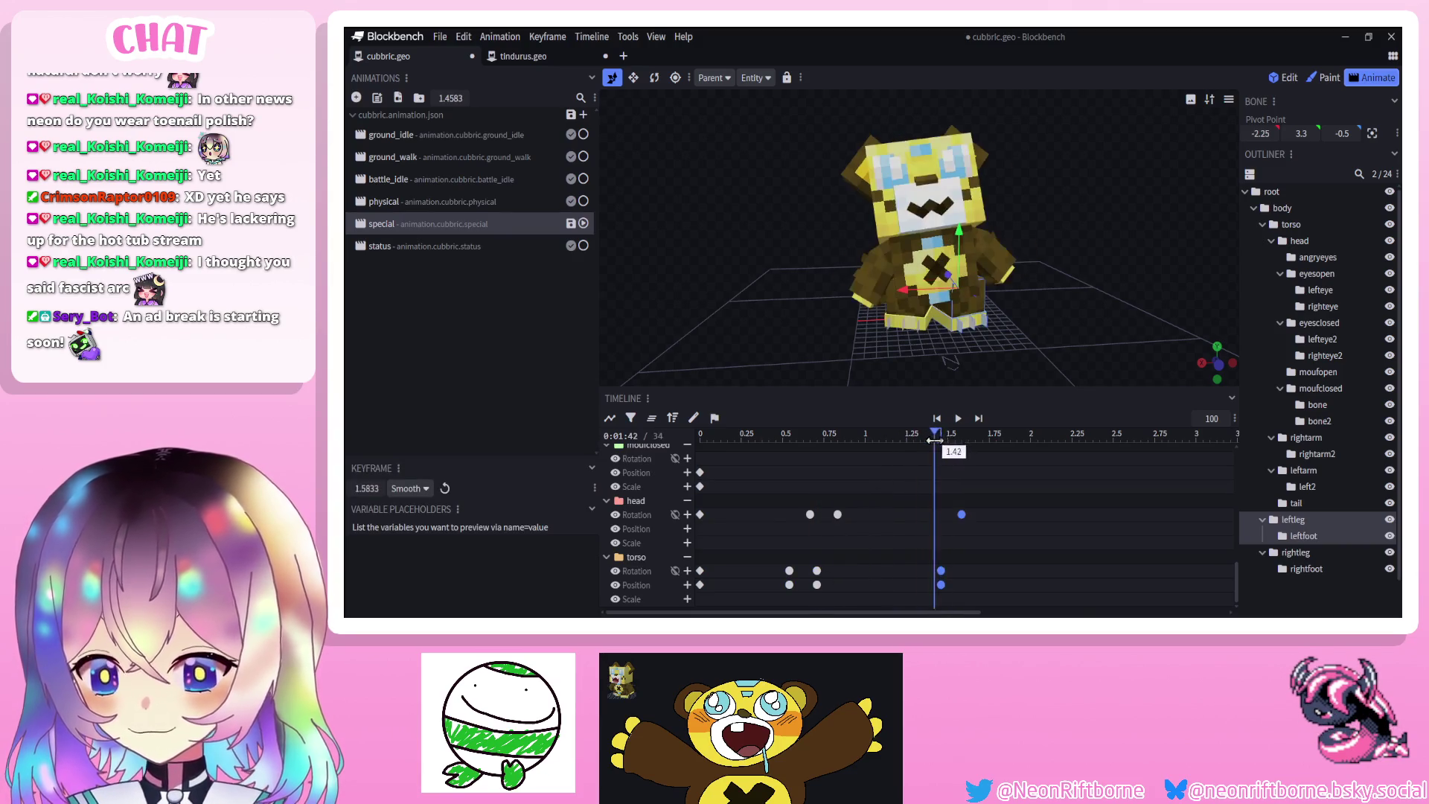
# Preview the hold and lengthen the special animation to 2.25 s
pyautogui.click(938, 419)
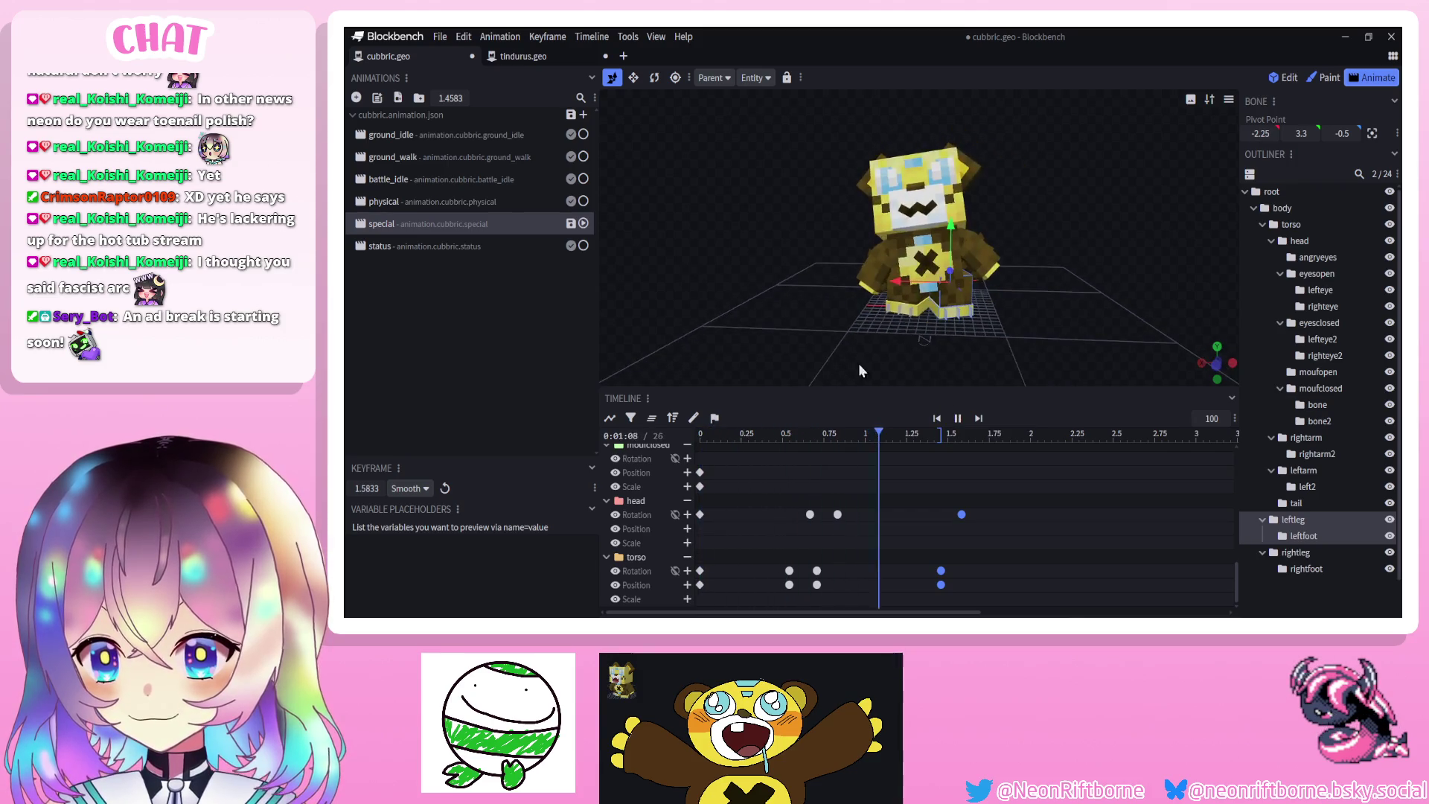
pyautogui.click(959, 418)
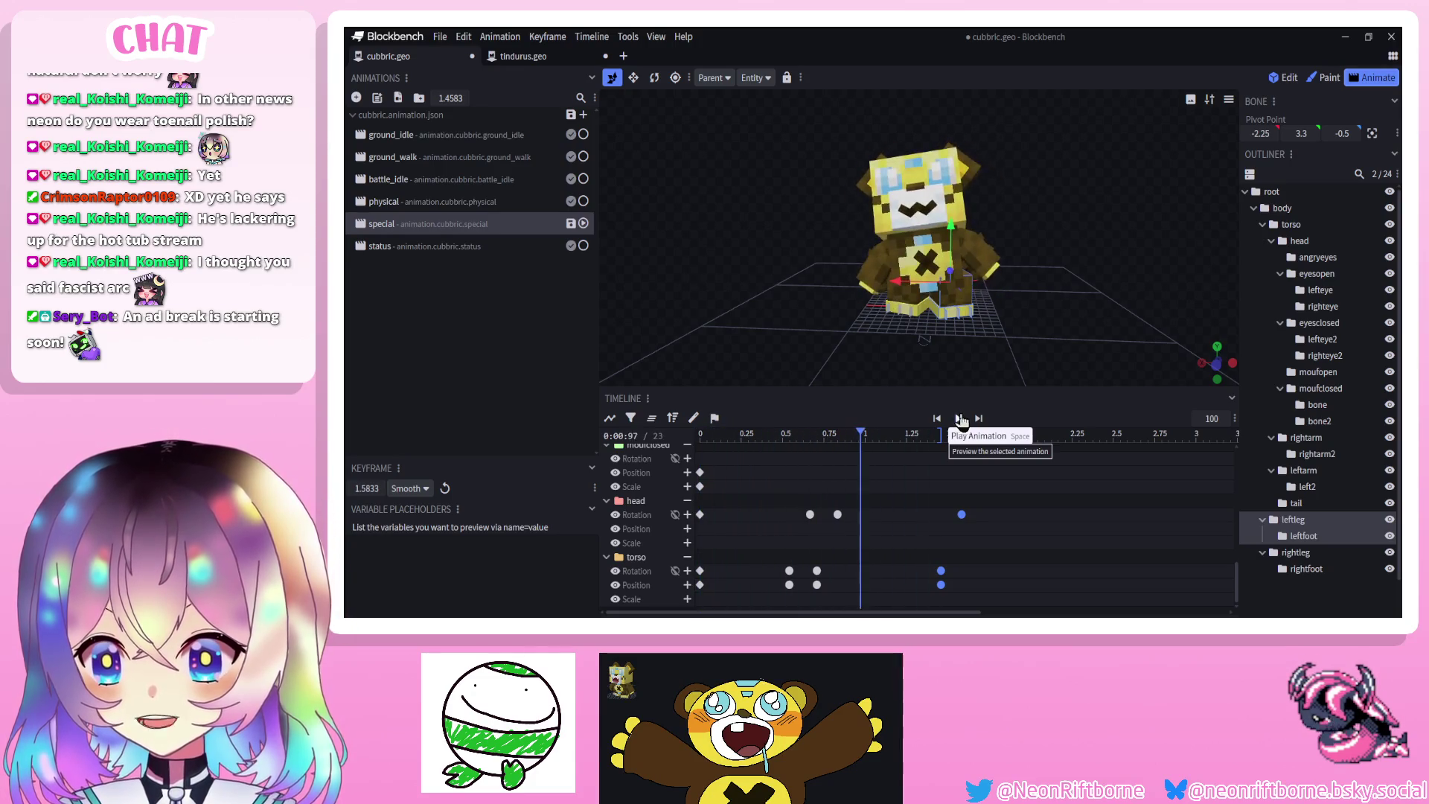
pyautogui.click(959, 419)
pyautogui.moveTo(943, 432); pyautogui.dragTo(1057, 433)
pyautogui.moveTo(919, 441); pyautogui.dragTo(989, 439)
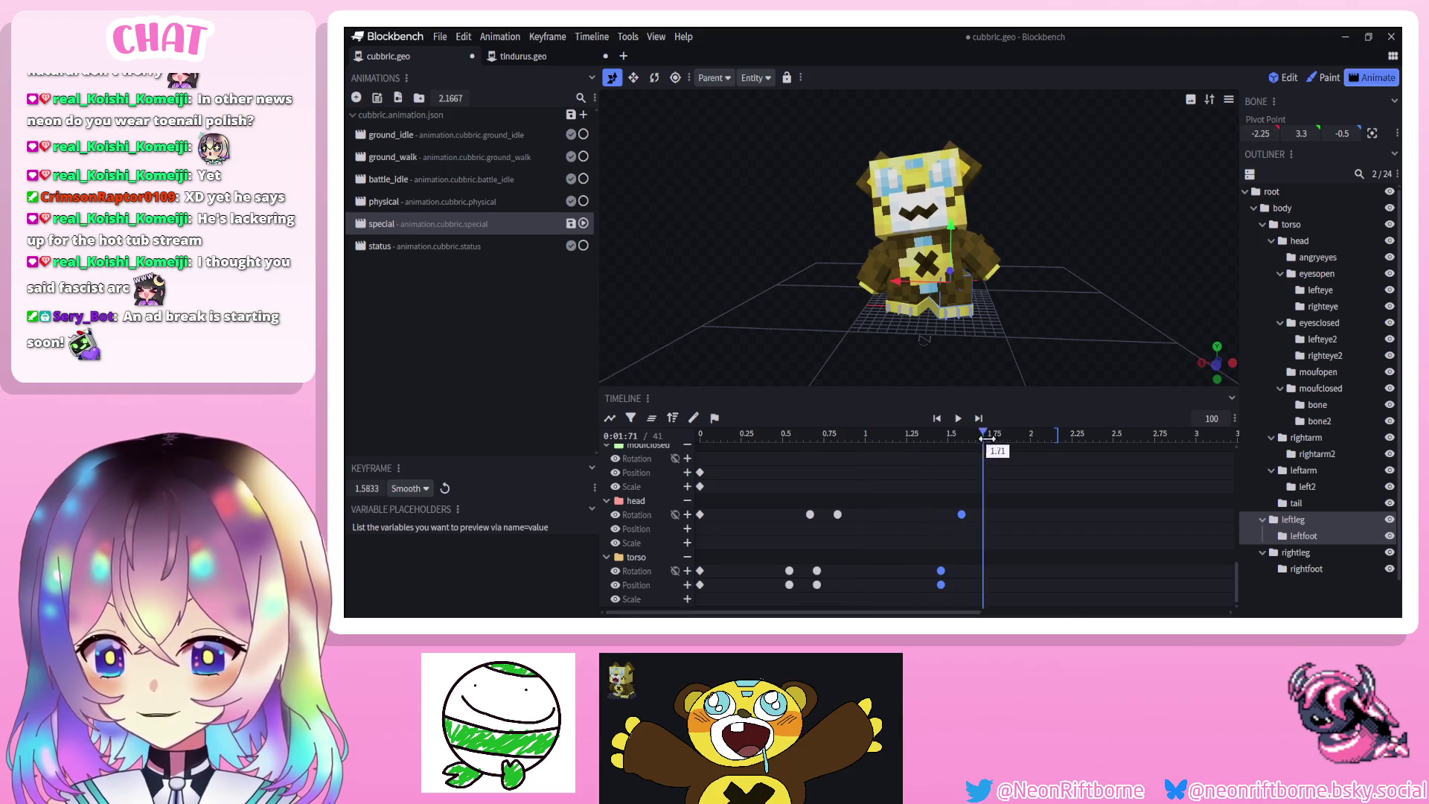
# Copy the time-0 head and torso keys and paste them at 1.8333 s and 2.25 s
pyautogui.moveTo(771, 502); pyautogui.dragTo(692, 592)
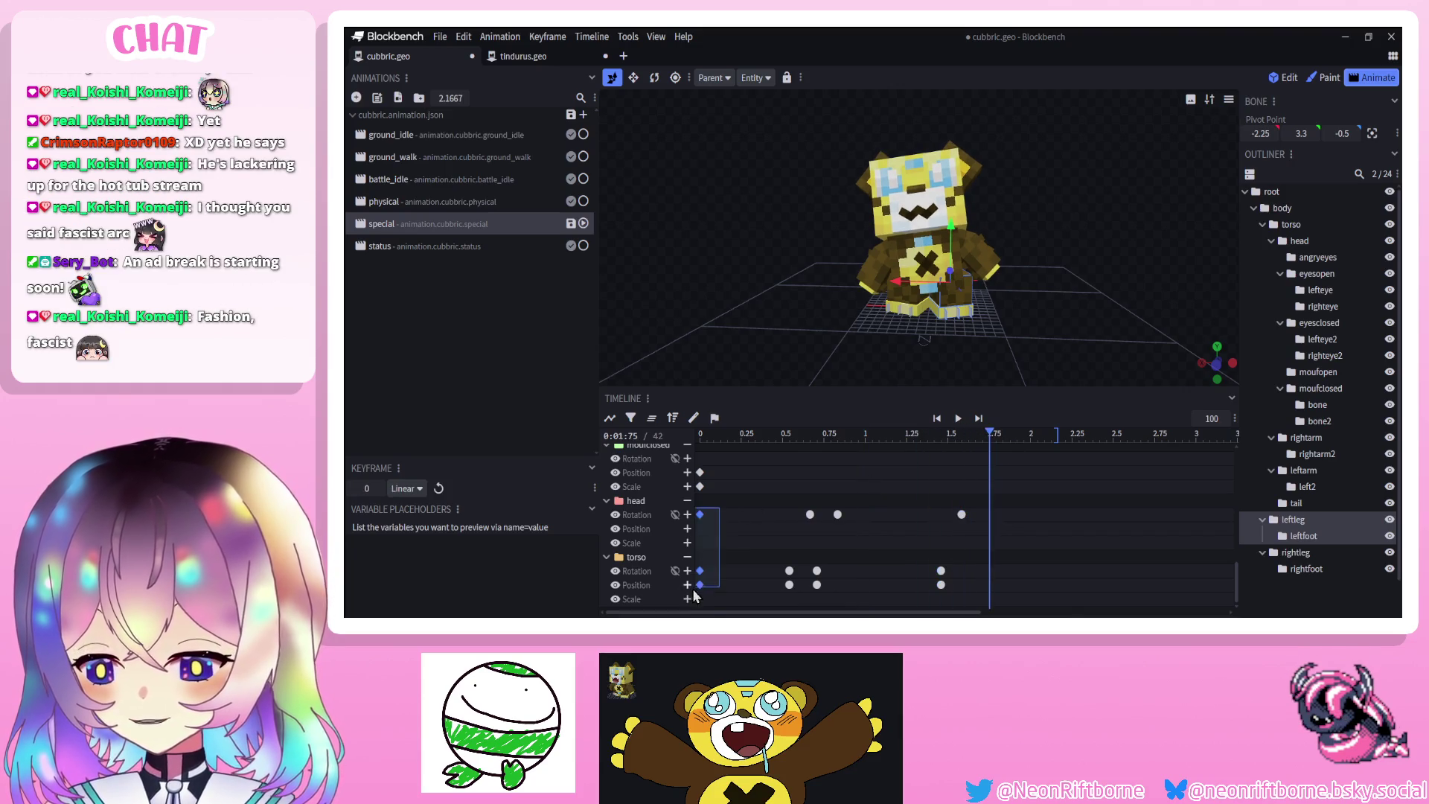
pyautogui.click(1001, 438)
pyautogui.hotkey('ctrl', 'c')
pyautogui.hotkey('ctrl', 'v')
pyautogui.click(1065, 436)
pyautogui.moveTo(1006, 477)
pyautogui.mouseDown()
pyautogui.moveTo(999, 603)
pyautogui.moveTo(1016, 585)
pyautogui.mouseUp()
pyautogui.click(1074, 439)
pyautogui.hotkey('ctrl', 'v')
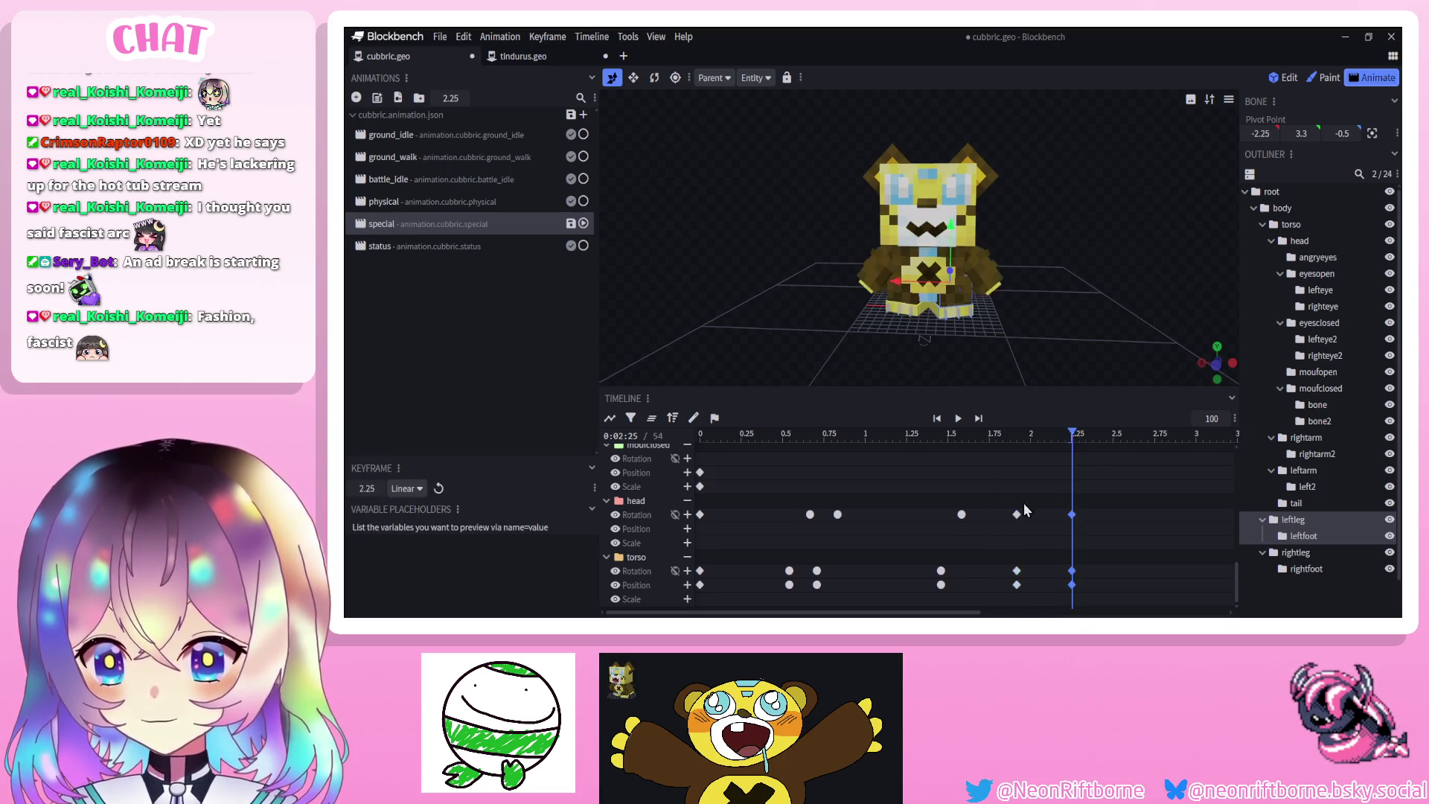
# Set the torso keyframe near 1.9 s to Smooth interpolation and preview the return
pyautogui.rightClick(1018, 585)
pyautogui.moveTo(1065, 486)
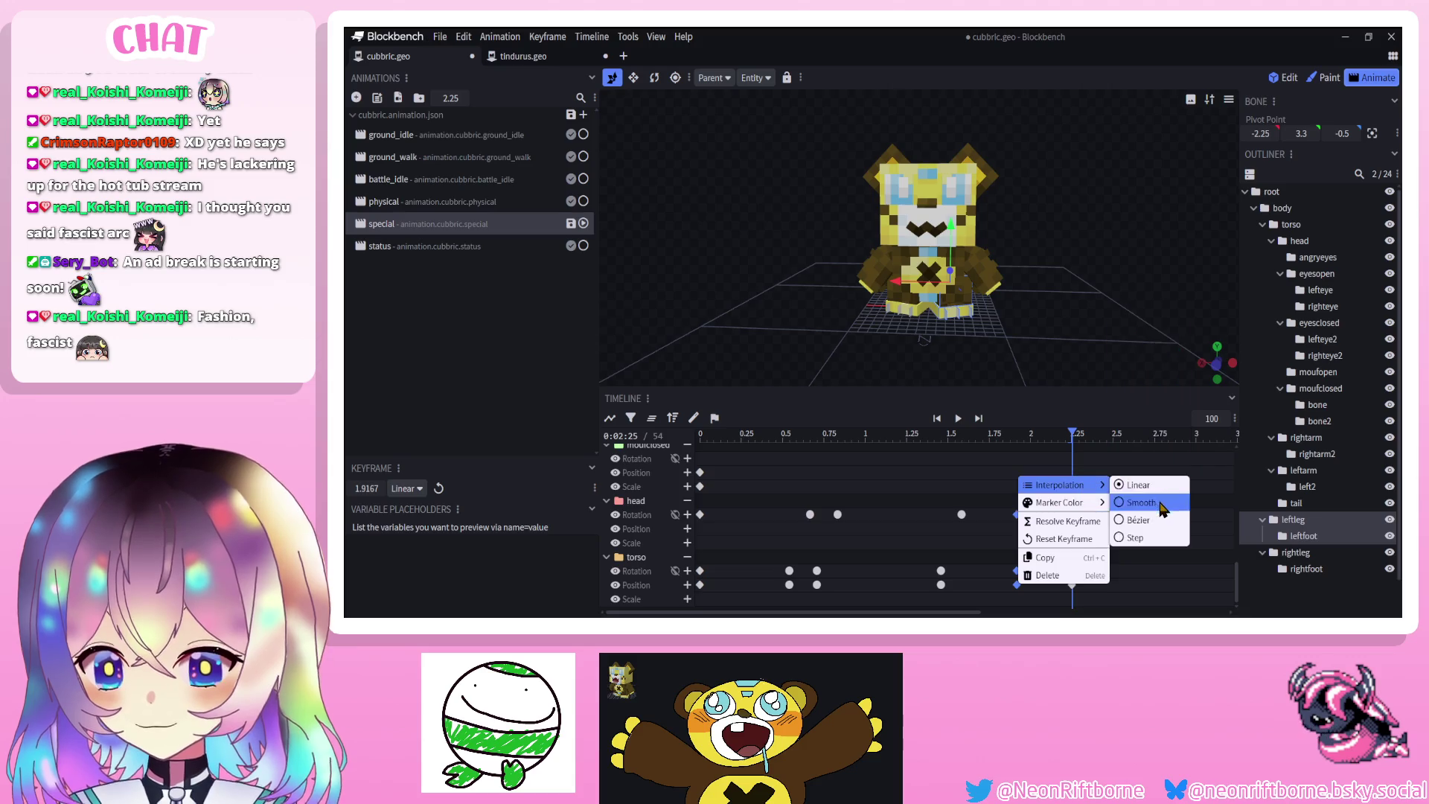
pyautogui.click(1141, 502)
pyautogui.click(1030, 514)
pyautogui.click(958, 418)
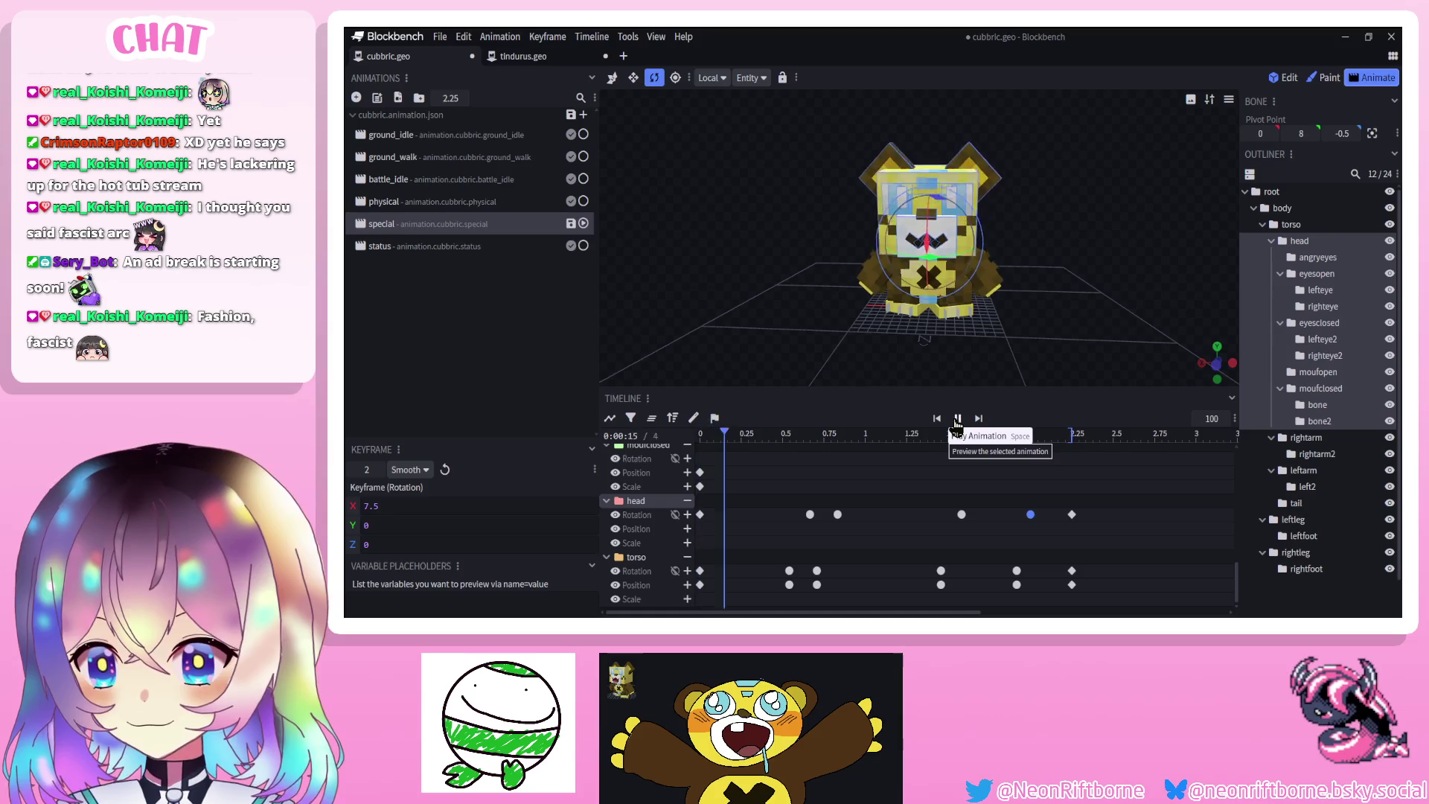
pyautogui.click(958, 419)
# Shift the later head and torso keyframes earlier, to 1.5417 s and 1.7917 s
pyautogui.moveTo(932, 493)
pyautogui.mouseDown()
pyautogui.moveTo(999, 567)
pyautogui.moveTo(976, 602)
pyautogui.mouseUp()
pyautogui.moveTo(1002, 508)
pyautogui.mouseDown()
pyautogui.moveTo(1036, 590)
pyautogui.moveTo(968, 587)
pyautogui.mouseUp()
pyautogui.click(957, 418)
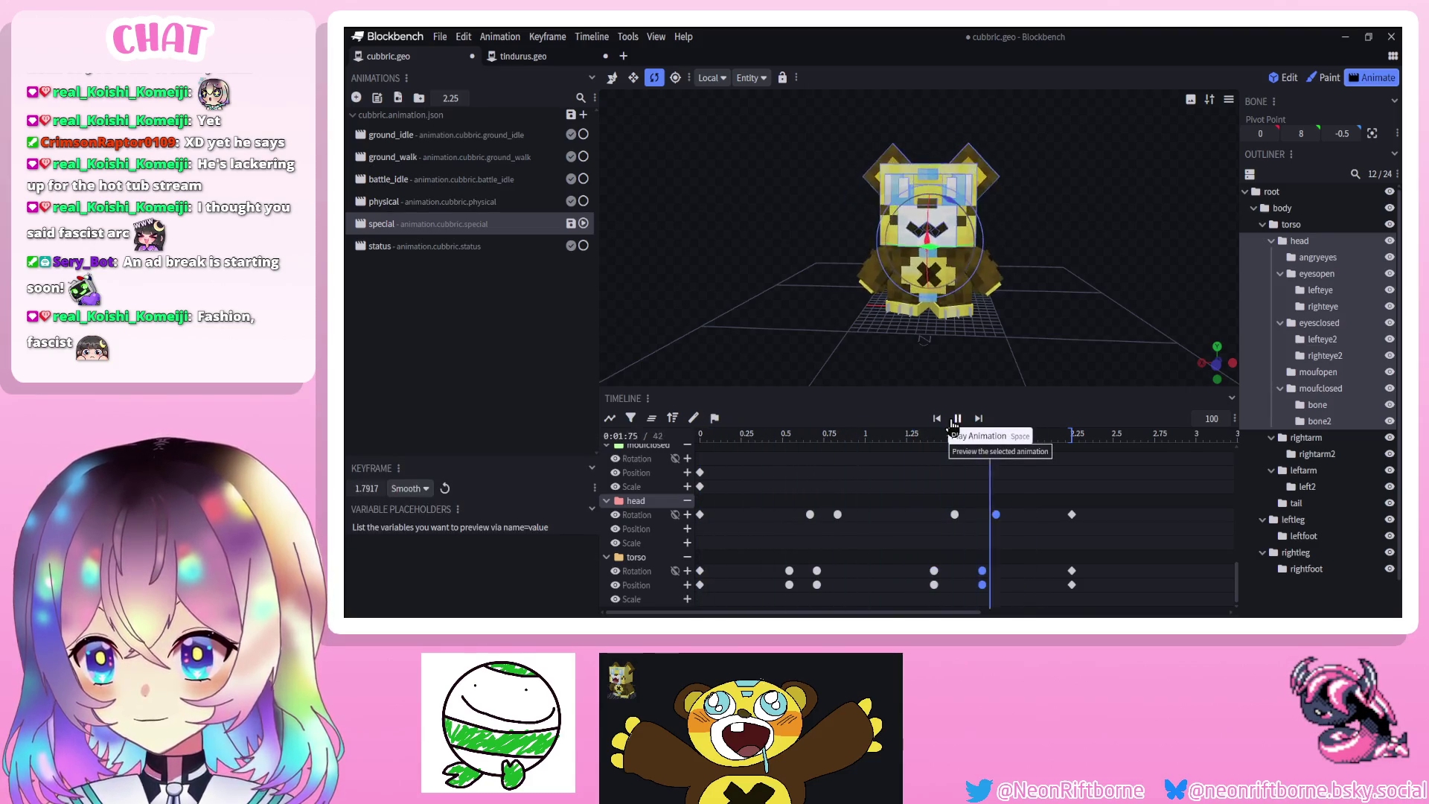
pyautogui.click(956, 418)
pyautogui.moveTo(791, 554); pyautogui.dragTo(787, 584)
pyautogui.click(983, 570)
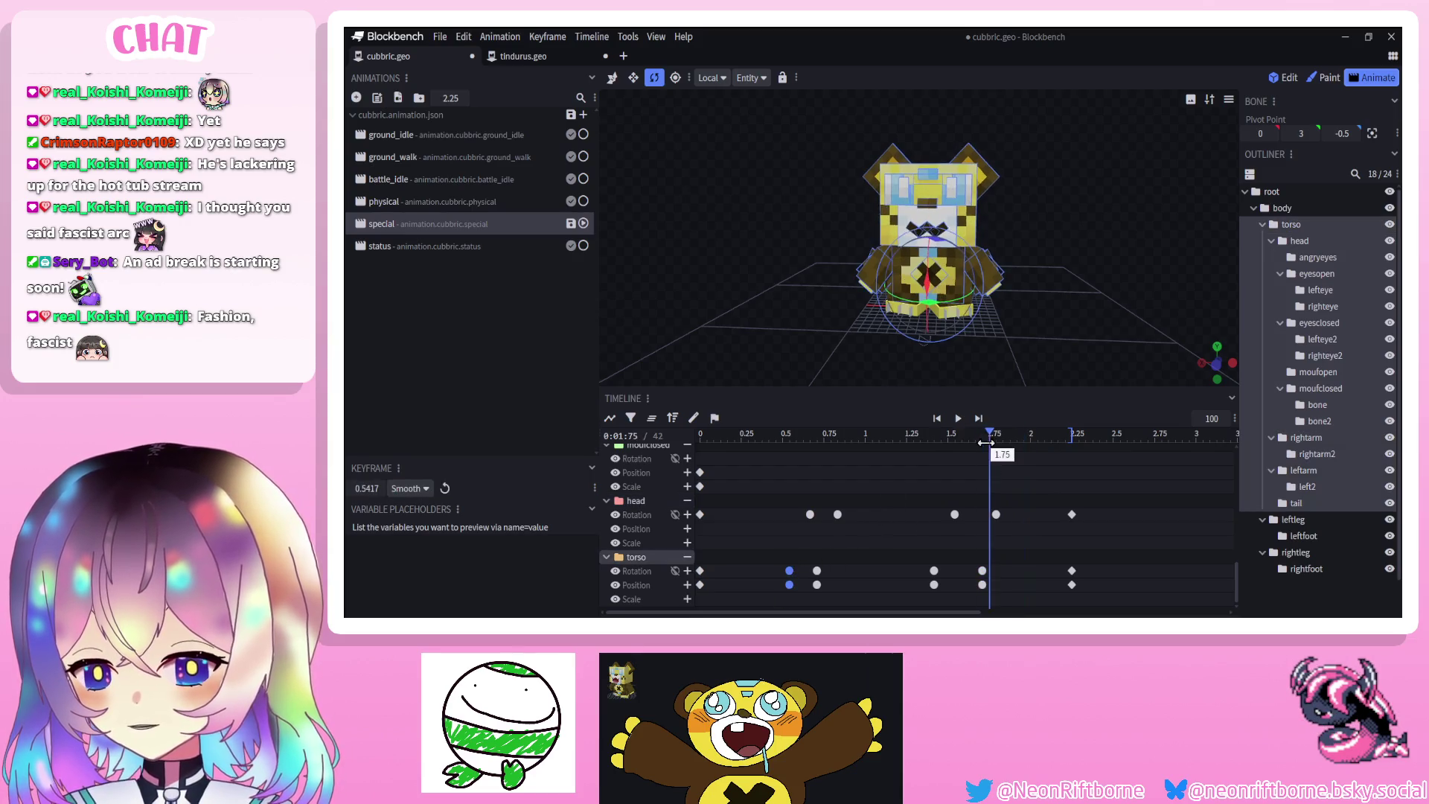
# Add a head rotation keyframe of -2.68 on X at about 1.96 s and preview it
pyautogui.click(954, 419)
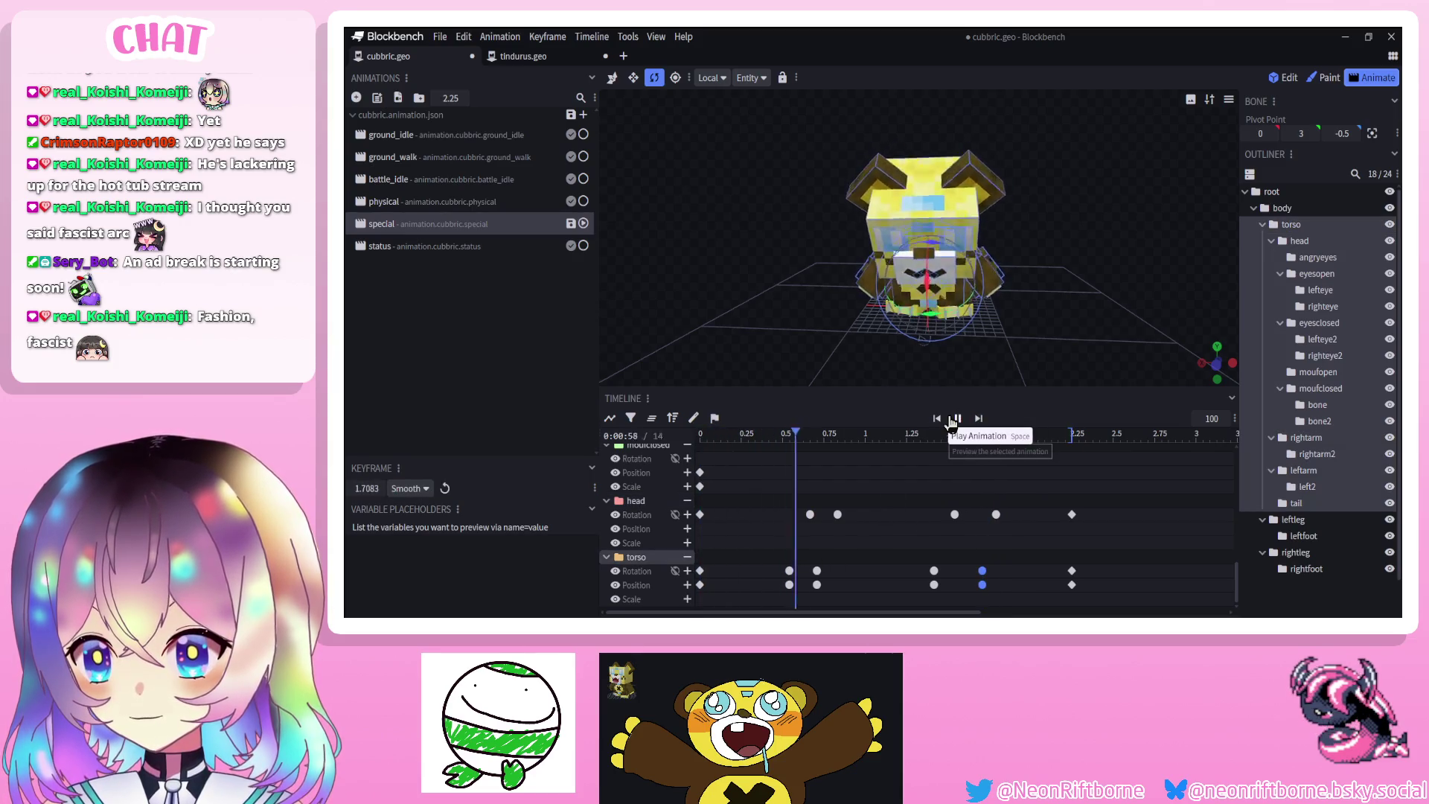
pyautogui.moveTo(1027, 357)
pyautogui.mouseDown()
pyautogui.moveTo(1070, 337)
pyautogui.moveTo(945, 320)
pyautogui.mouseUp()
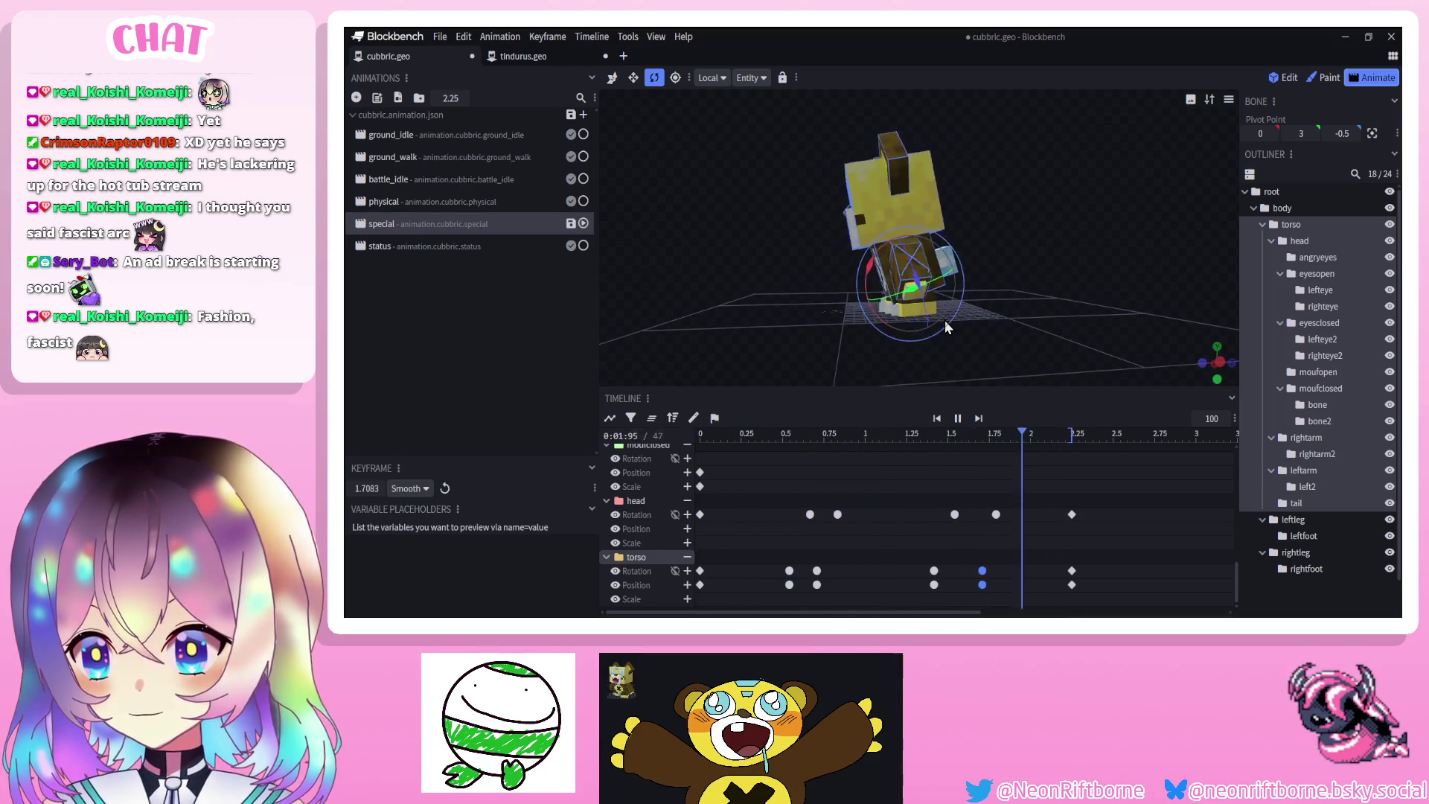
pyautogui.click(997, 437)
pyautogui.moveTo(997, 438); pyautogui.dragTo(1024, 438)
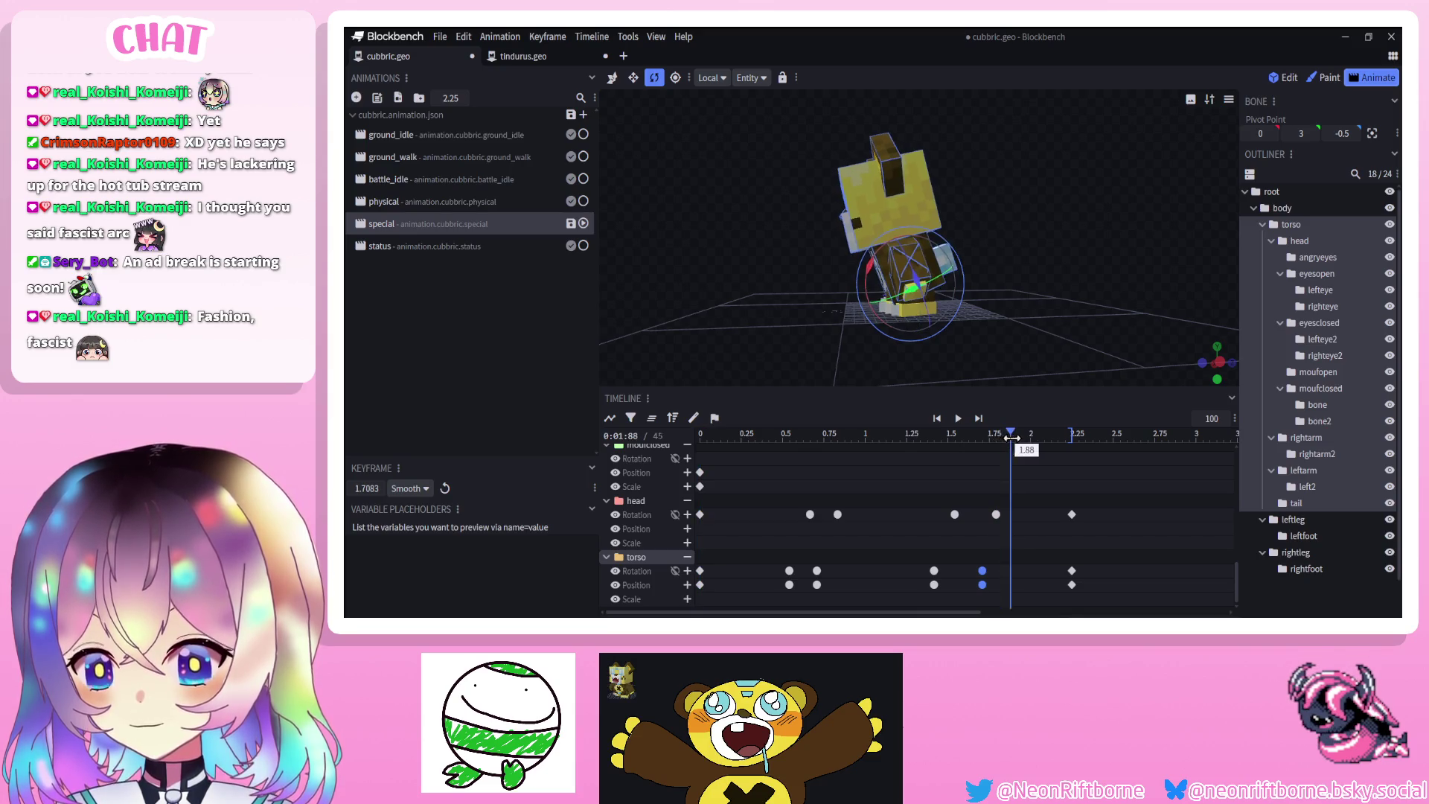
pyautogui.click(887, 226)
pyautogui.moveTo(864, 281); pyautogui.dragTo(883, 289)
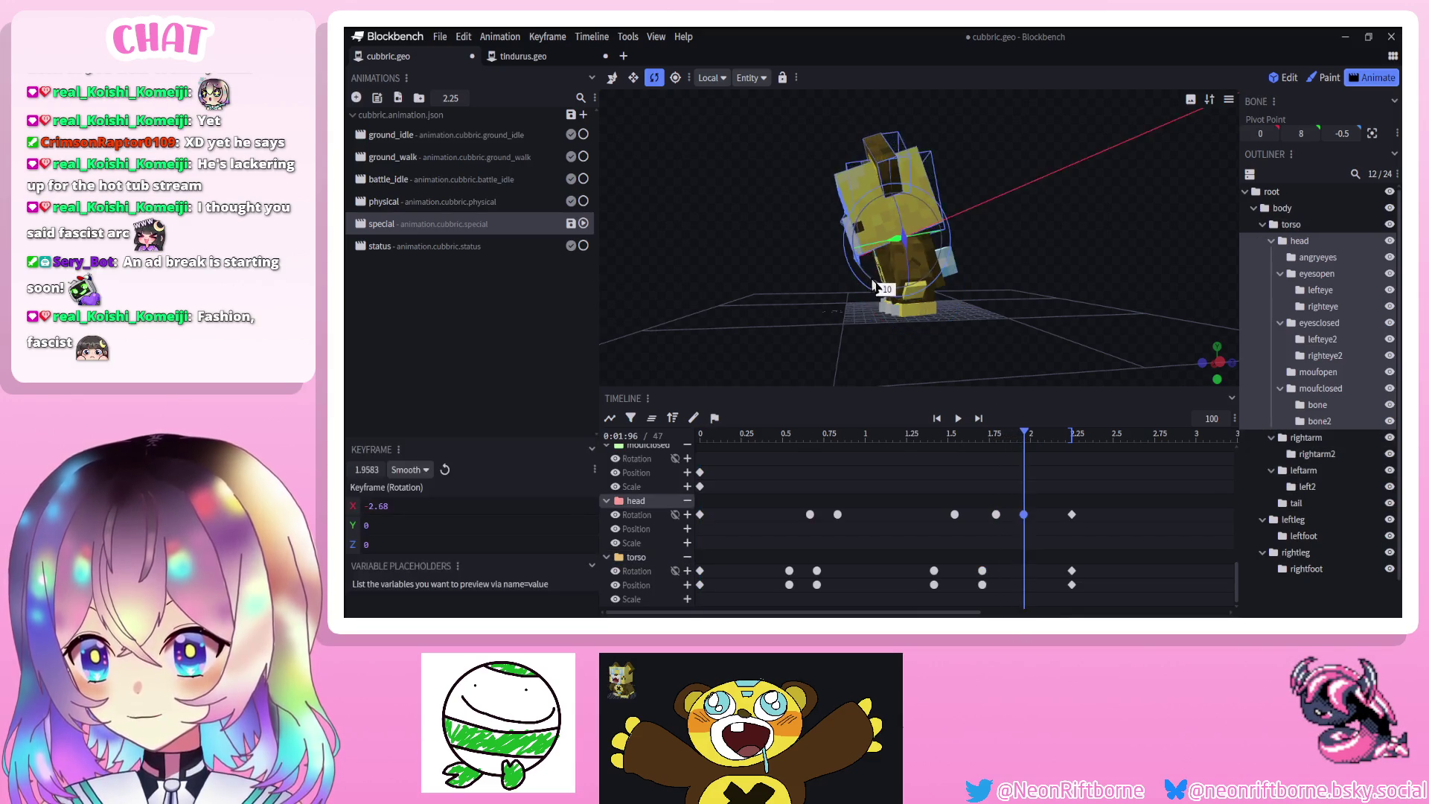
pyautogui.click(940, 419)
pyautogui.click(958, 418)
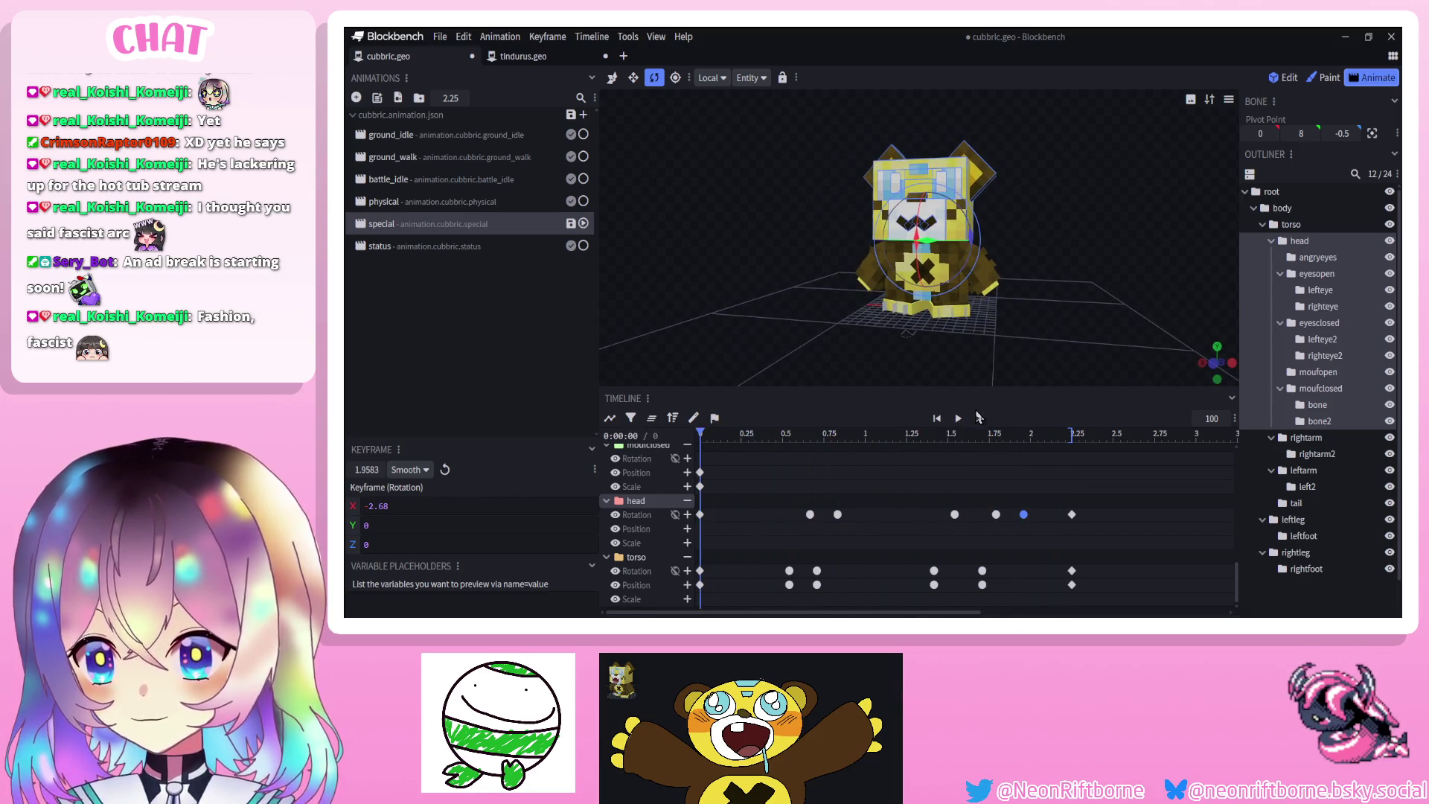
# Replay the animation, select the leftleg bone, and set the playhead to about 0.83 s
pyautogui.click(1228, 493)
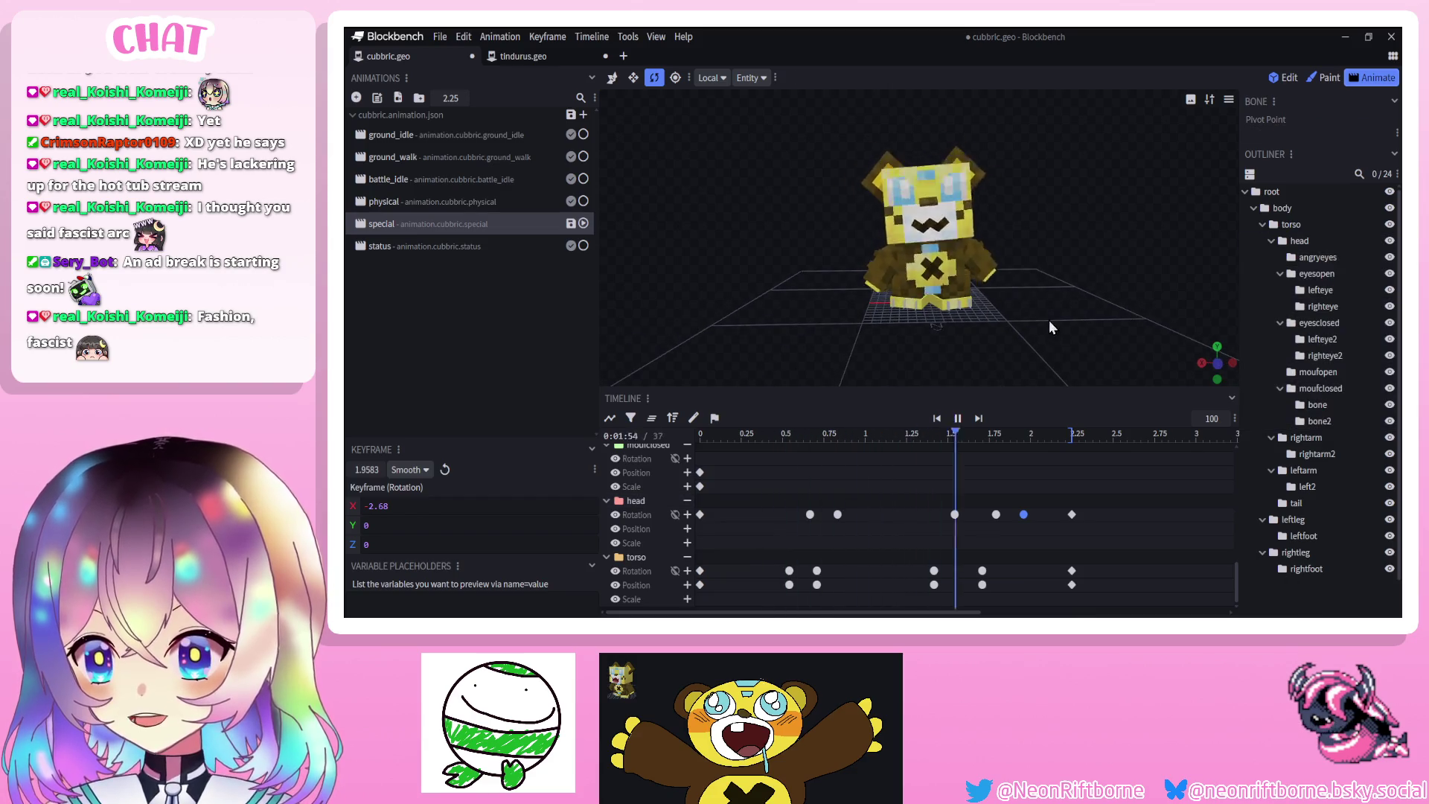
pyautogui.click(958, 420)
pyautogui.click(957, 419)
pyautogui.click(958, 419)
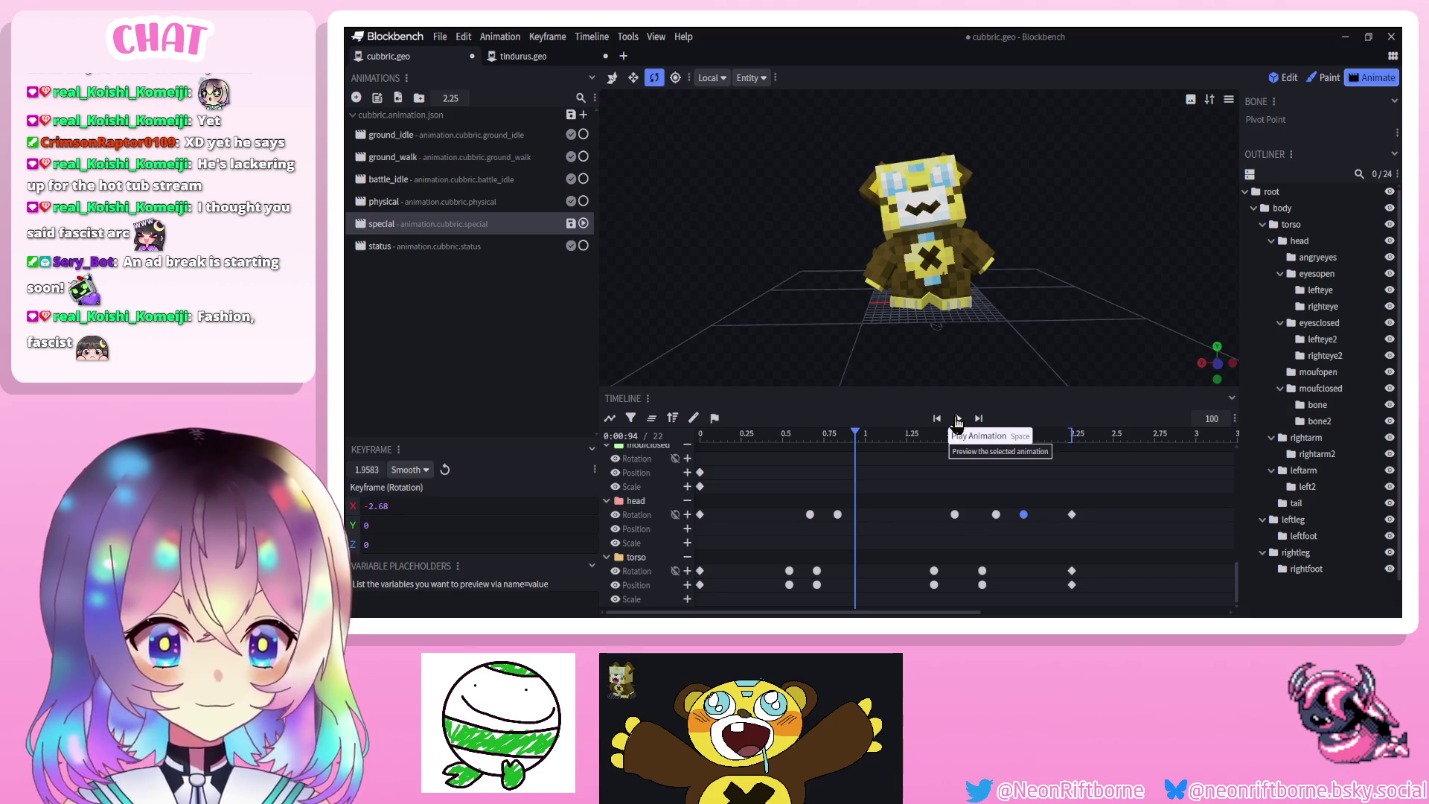
pyautogui.click(945, 298)
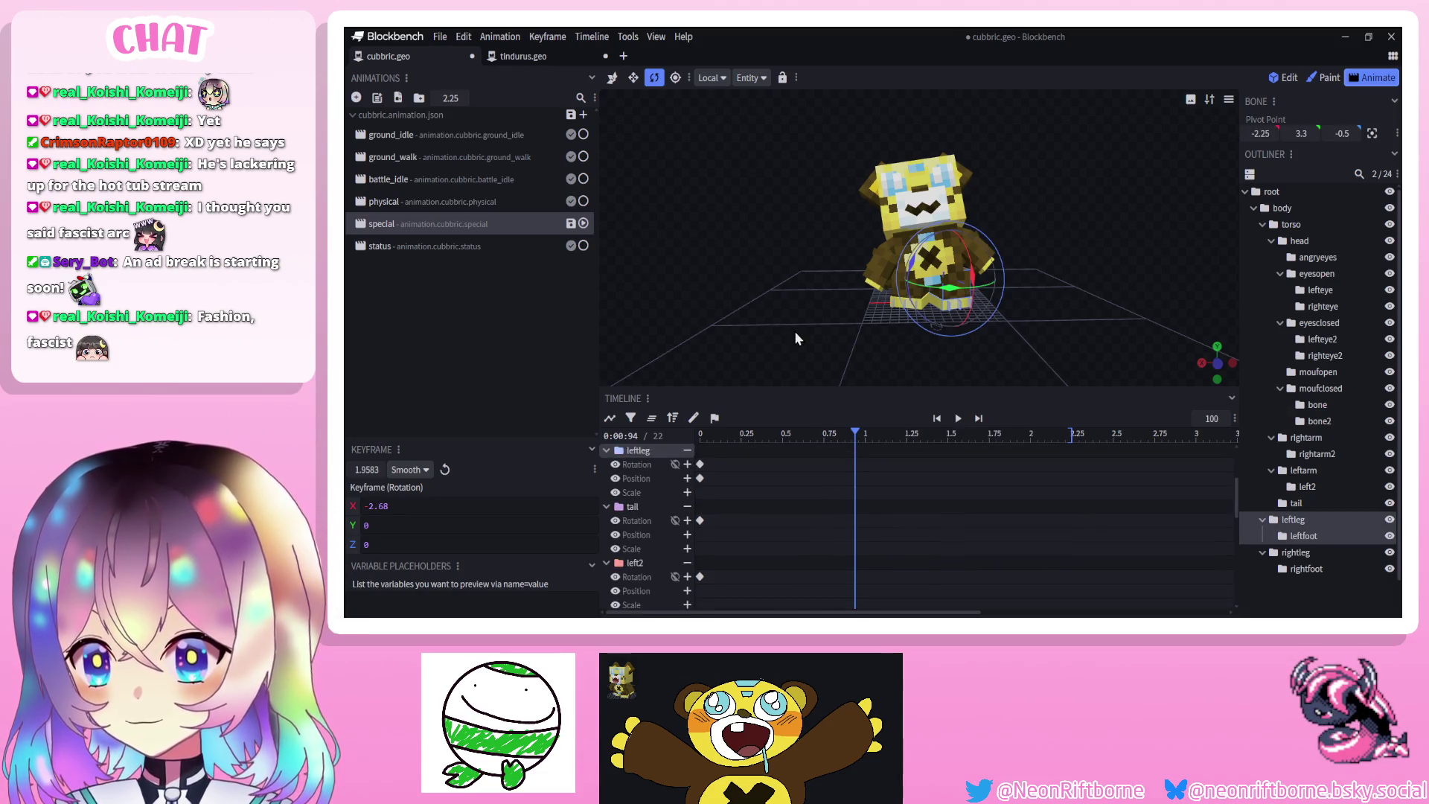
pyautogui.moveTo(794, 330)
pyautogui.mouseDown()
pyautogui.moveTo(826, 344)
pyautogui.moveTo(757, 360)
pyautogui.mouseUp()
pyautogui.click(774, 440)
pyautogui.moveTo(769, 443)
pyautogui.mouseDown()
pyautogui.moveTo(733, 461)
pyautogui.moveTo(782, 478)
pyautogui.moveTo(841, 471)
pyautogui.moveTo(696, 447)
pyautogui.mouseUp()
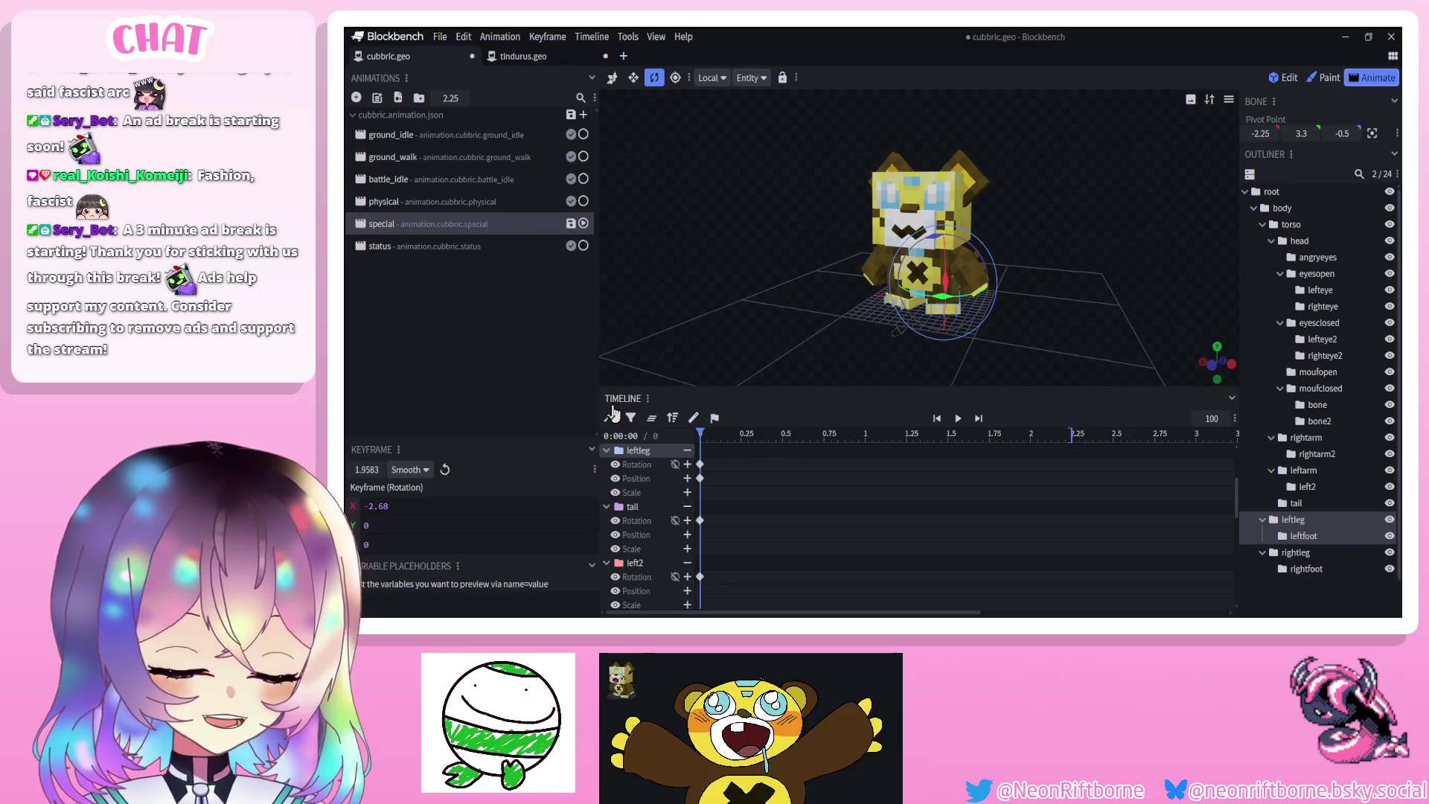
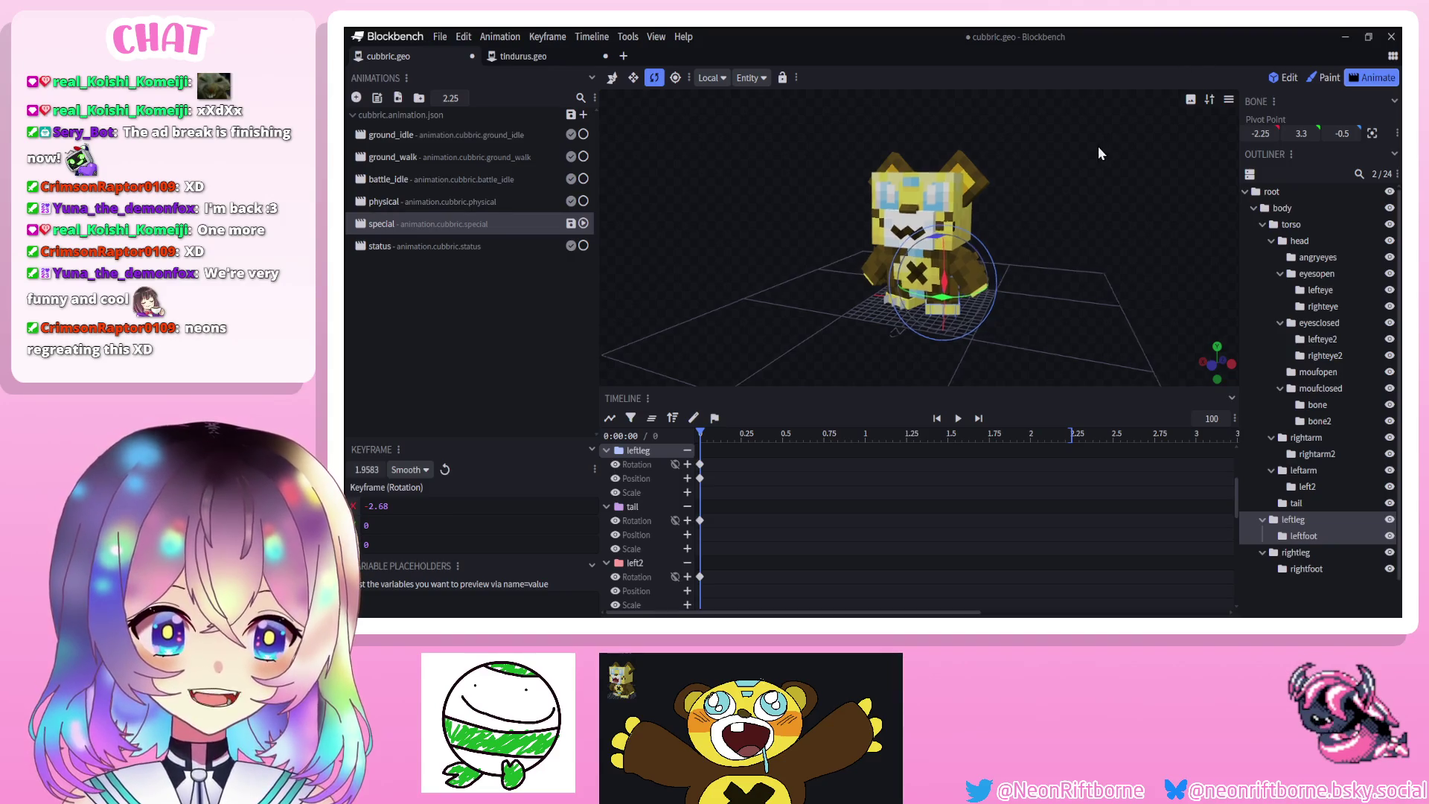
# Orbit around the Cubbric model, play the special animation preview, then pick the physical animation
pyautogui.moveTo(1100, 146); pyautogui.dragTo(1084, 149)
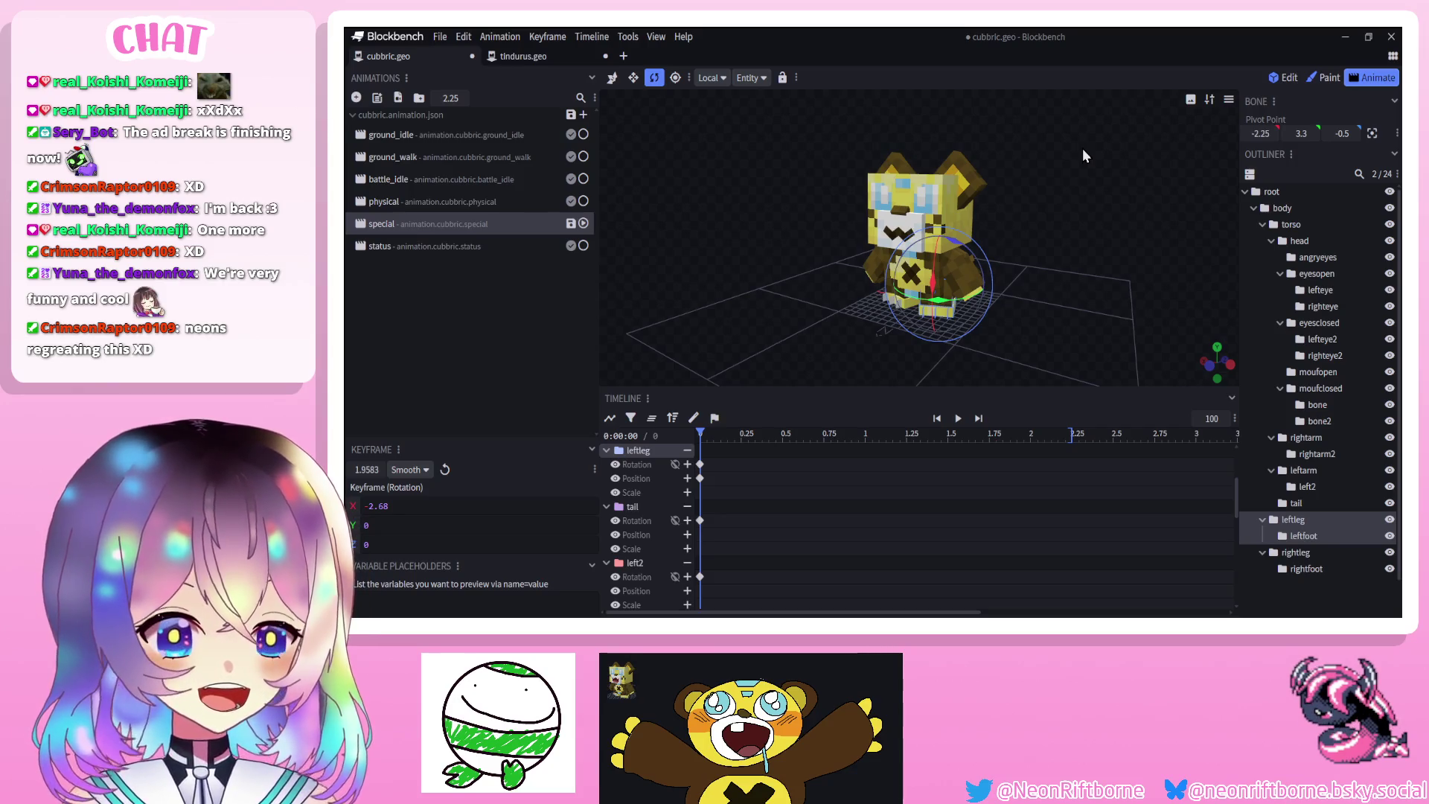
pyautogui.moveTo(1044, 150); pyautogui.dragTo(981, 364)
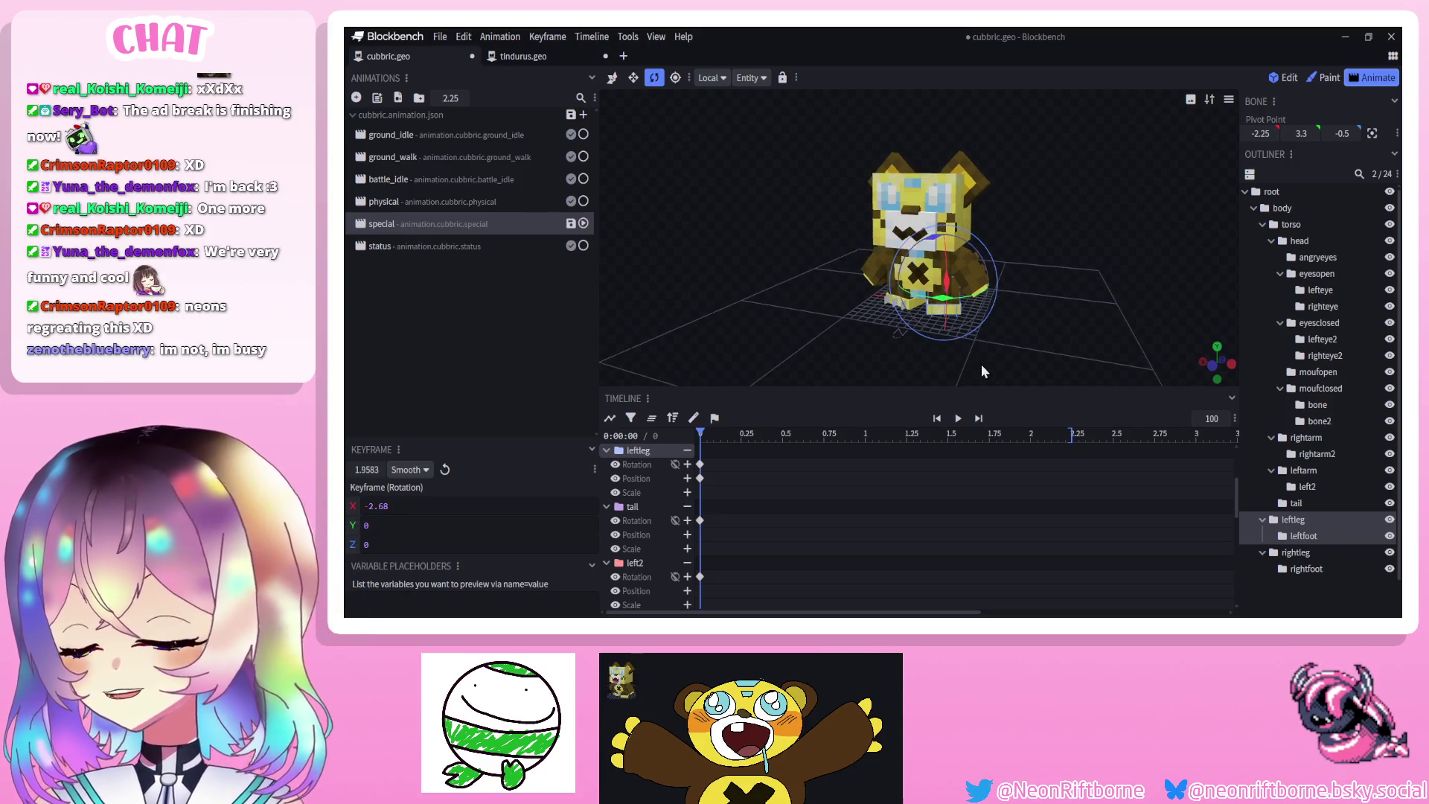
pyautogui.click(958, 419)
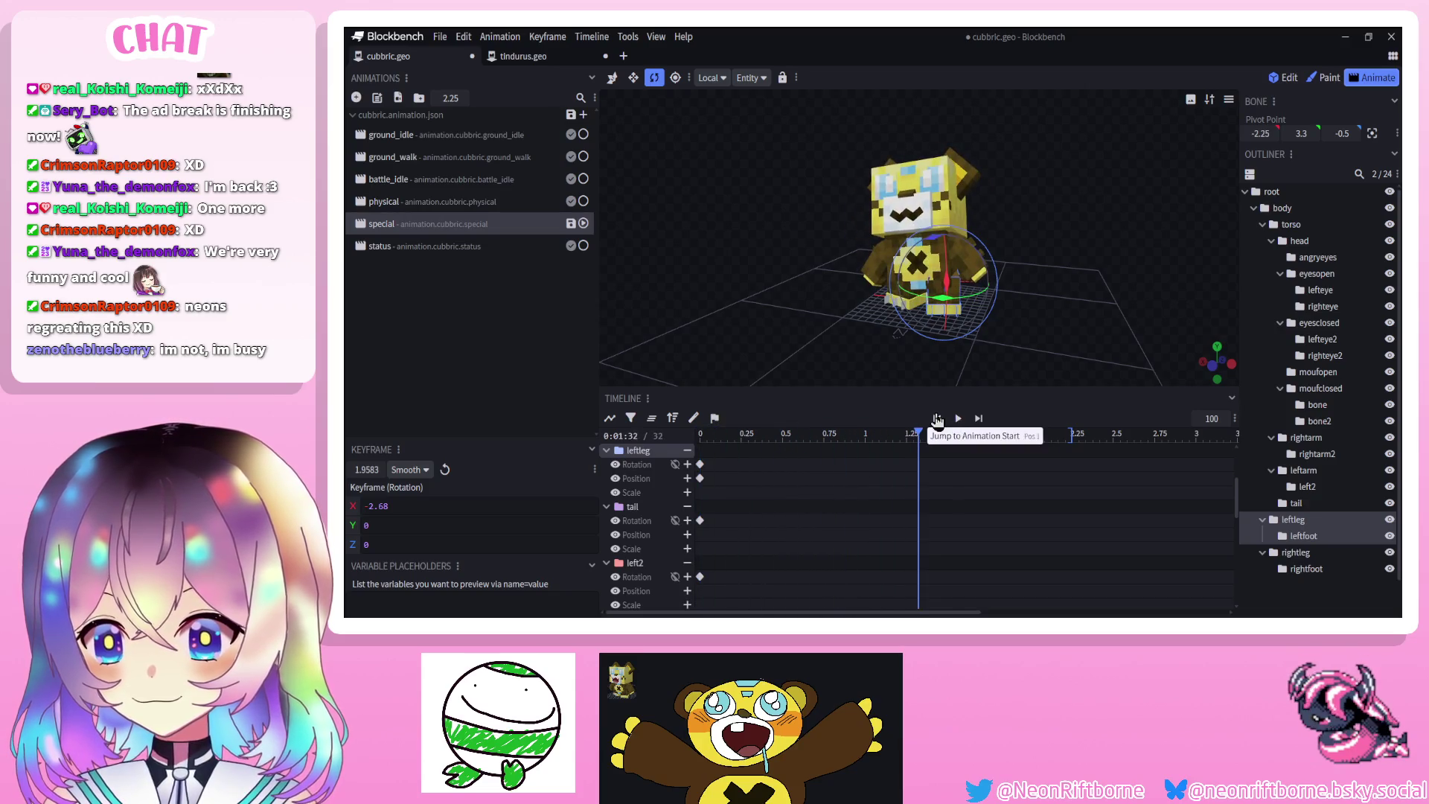
pyautogui.moveTo(904, 391)
pyautogui.mouseDown()
pyautogui.moveTo(871, 495)
pyautogui.moveTo(796, 402)
pyautogui.mouseUp()
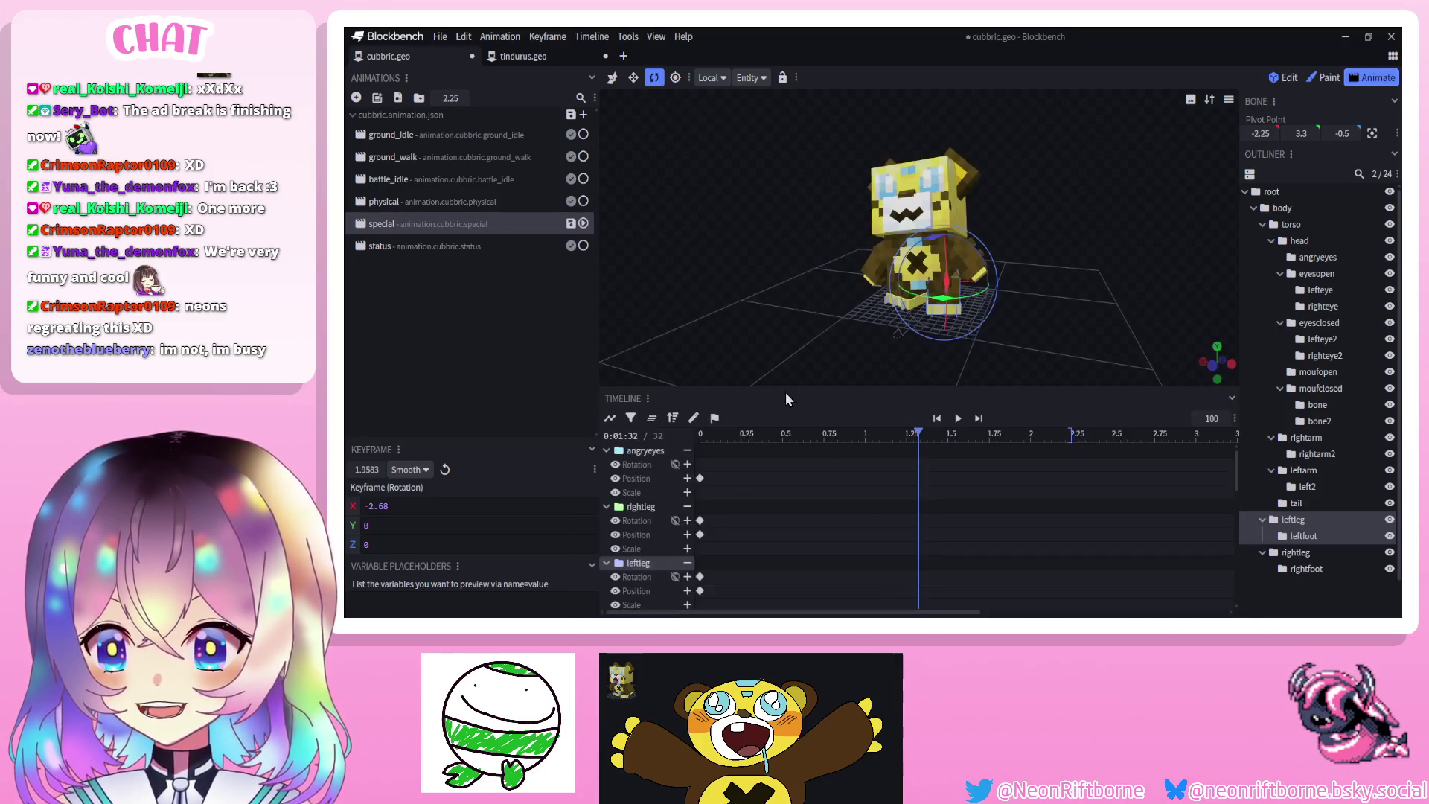
pyautogui.click(446, 201)
# Scrub the physical animation to about 0.5 s, scroll through its bone tracks, and deselect
pyautogui.moveTo(848, 447); pyautogui.dragTo(782, 442)
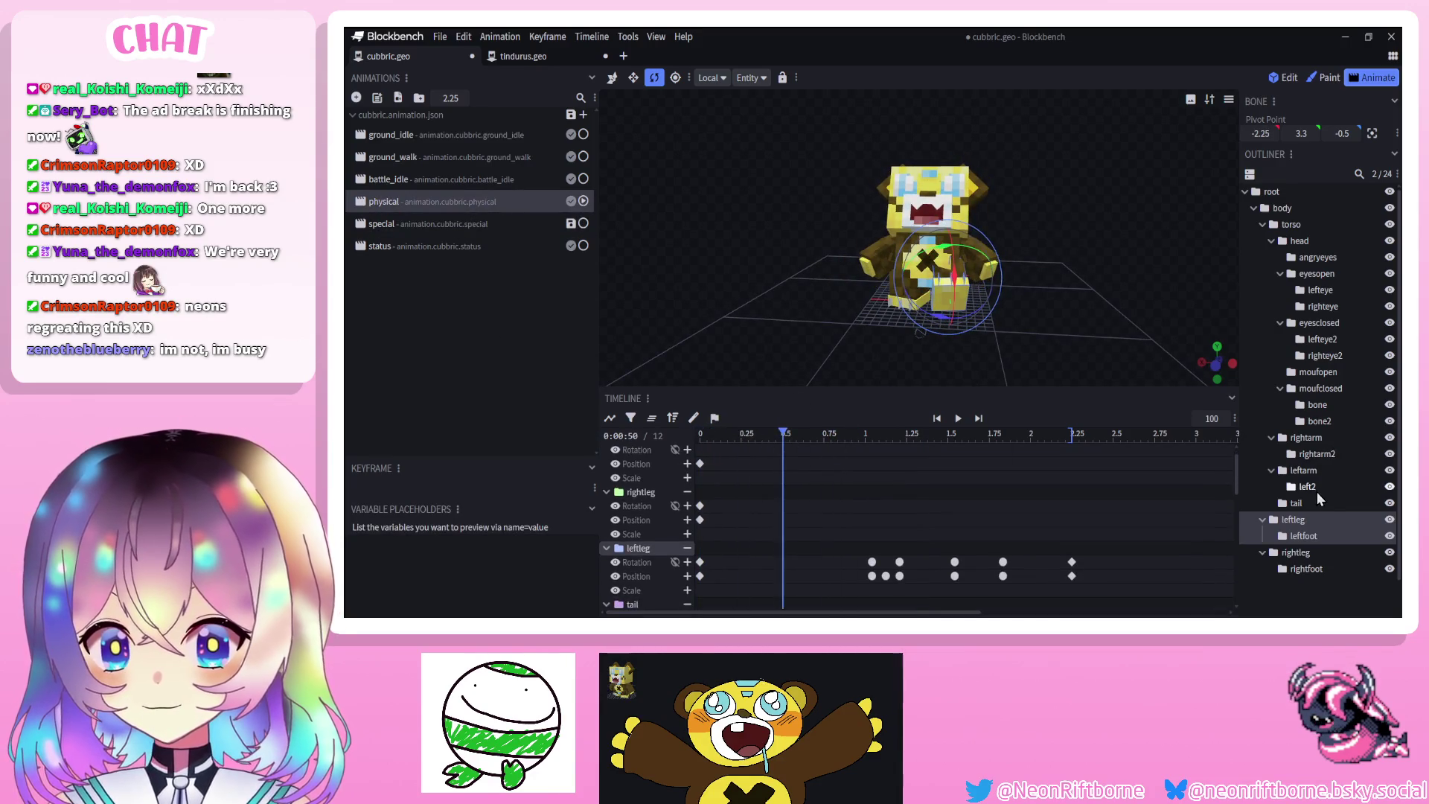
pyautogui.scroll(1, 850, 515)
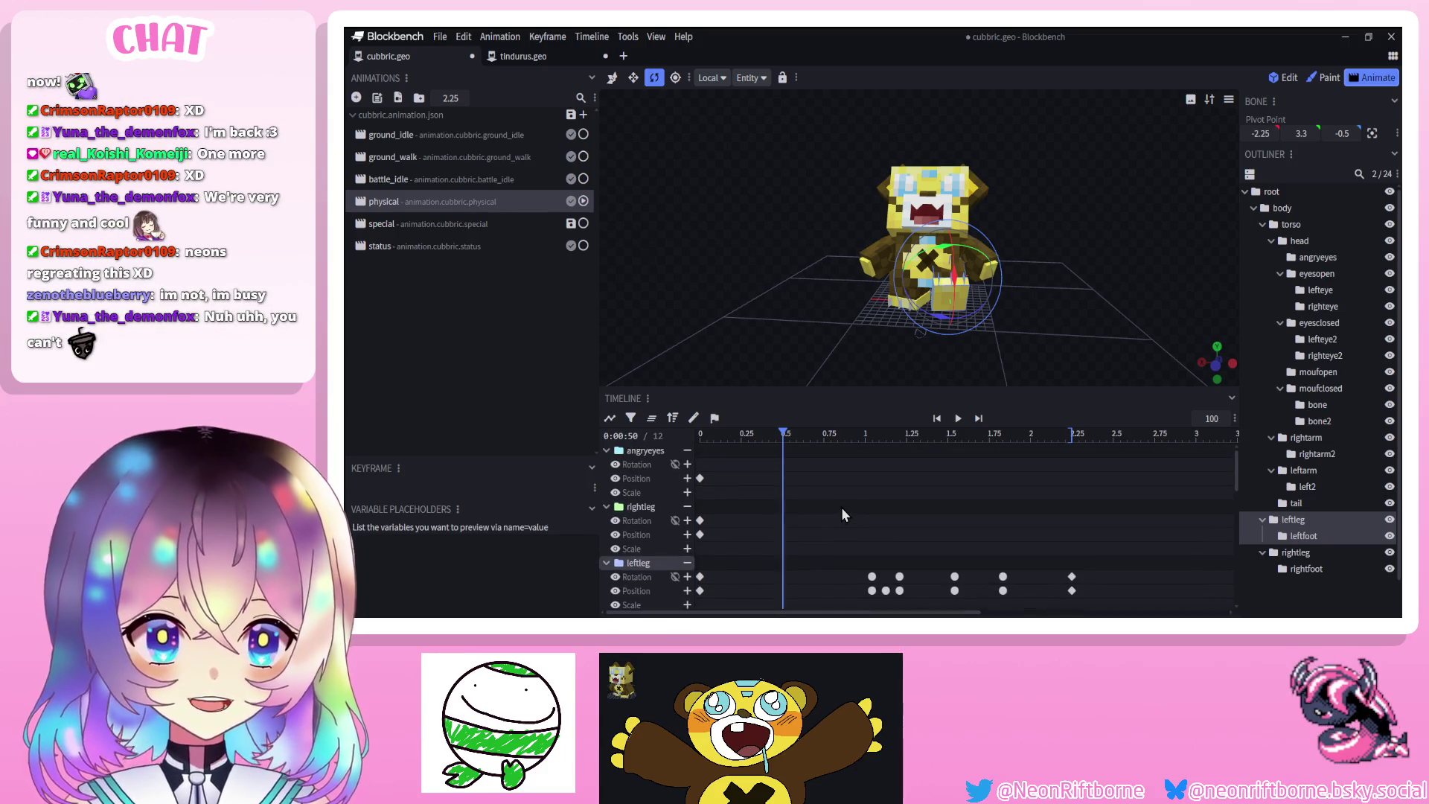
pyautogui.scroll(-3, 836, 519)
pyautogui.scroll(-3, 836, 519)
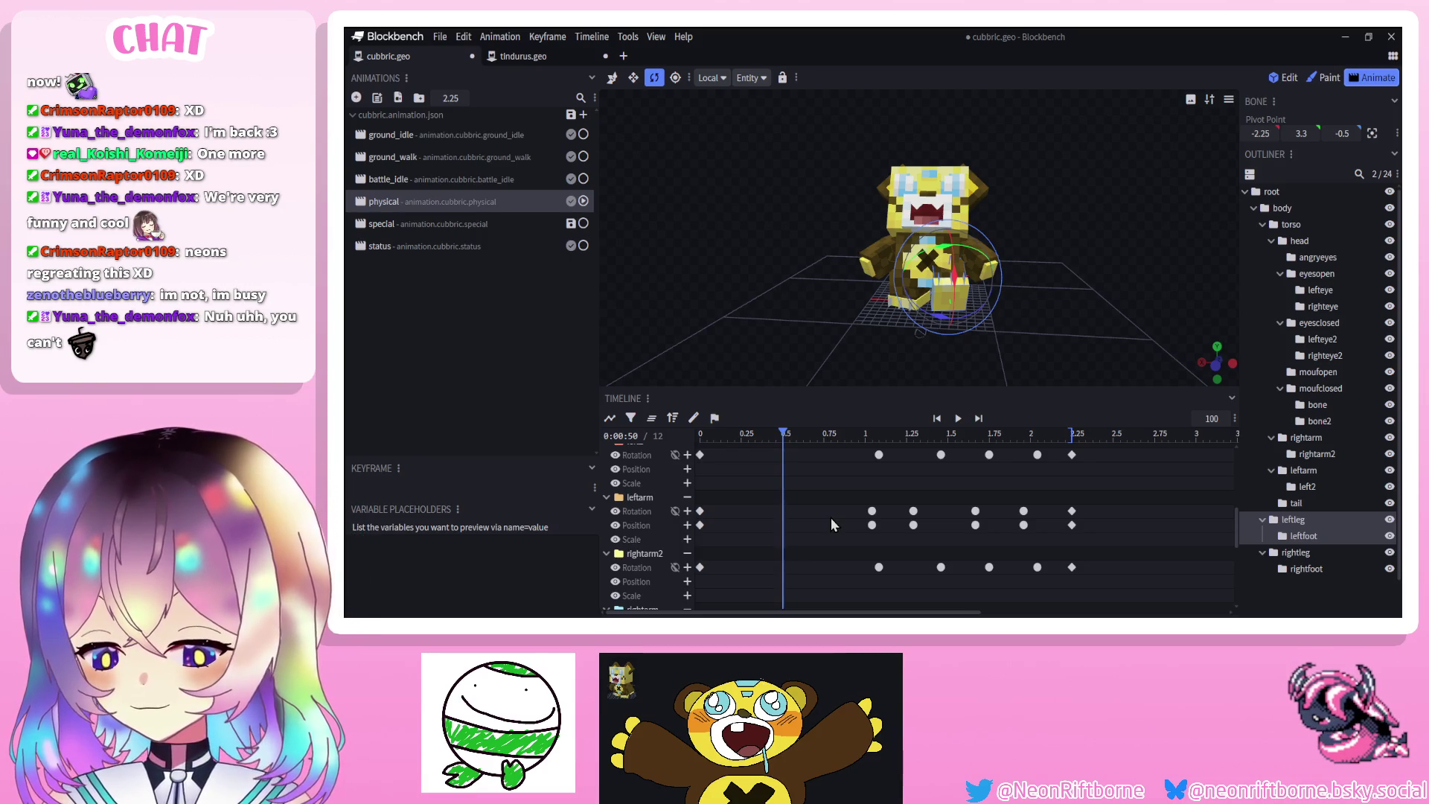
pyautogui.scroll(-3, 748, 515)
pyautogui.scroll(-1, 748, 514)
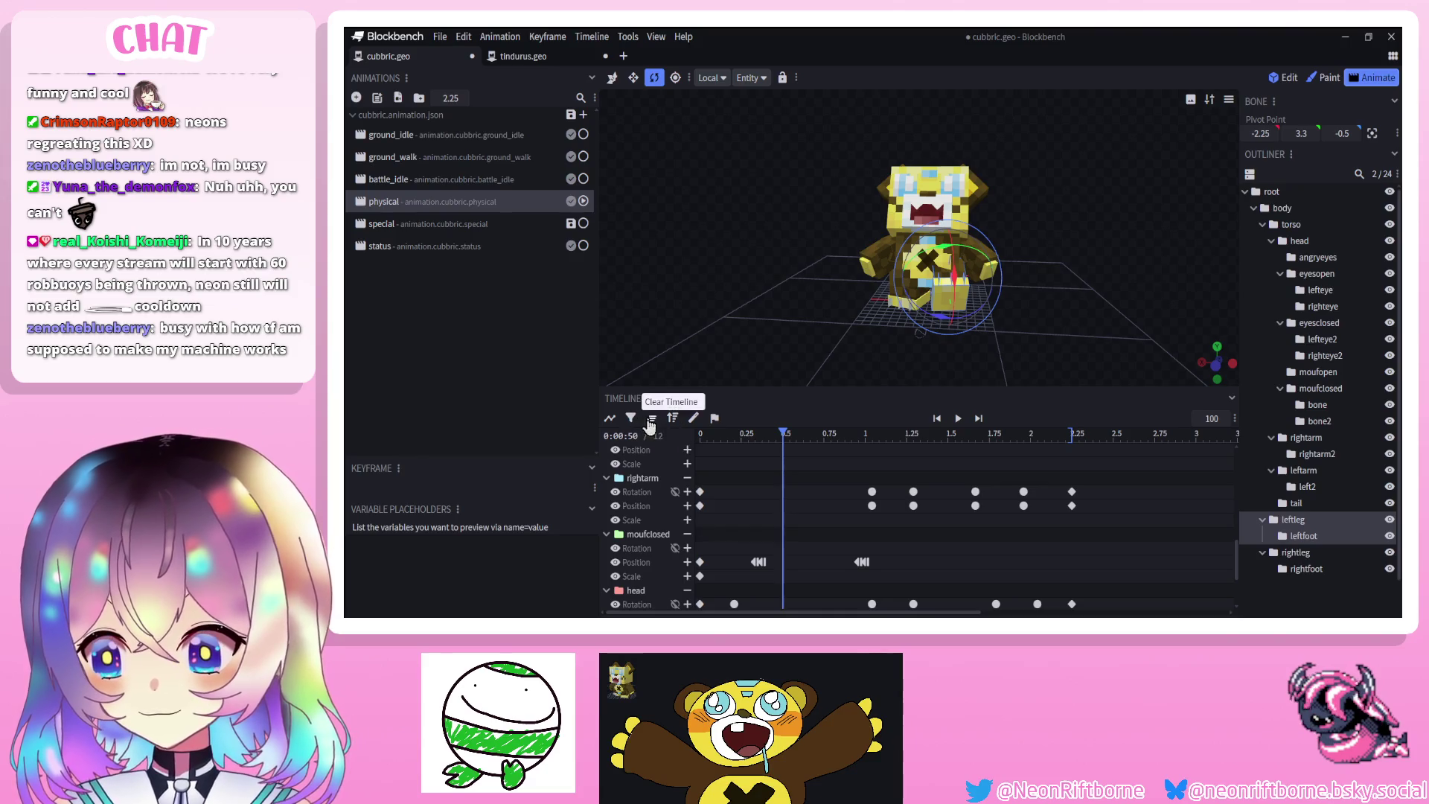
pyautogui.click(1042, 357)
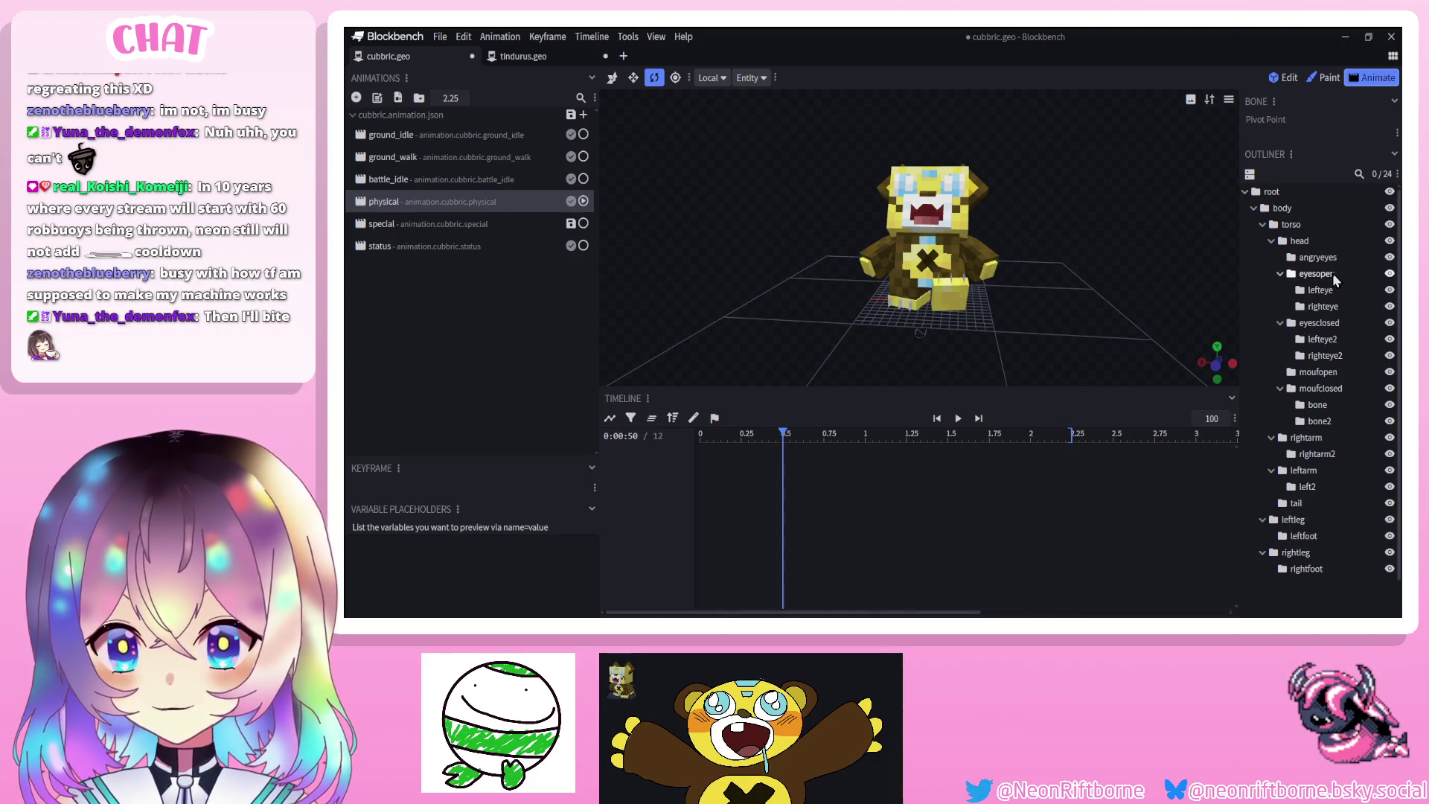
# Box-select the moufopen and moufclosed position keyframes in the physical animation
pyautogui.click(1317, 371)
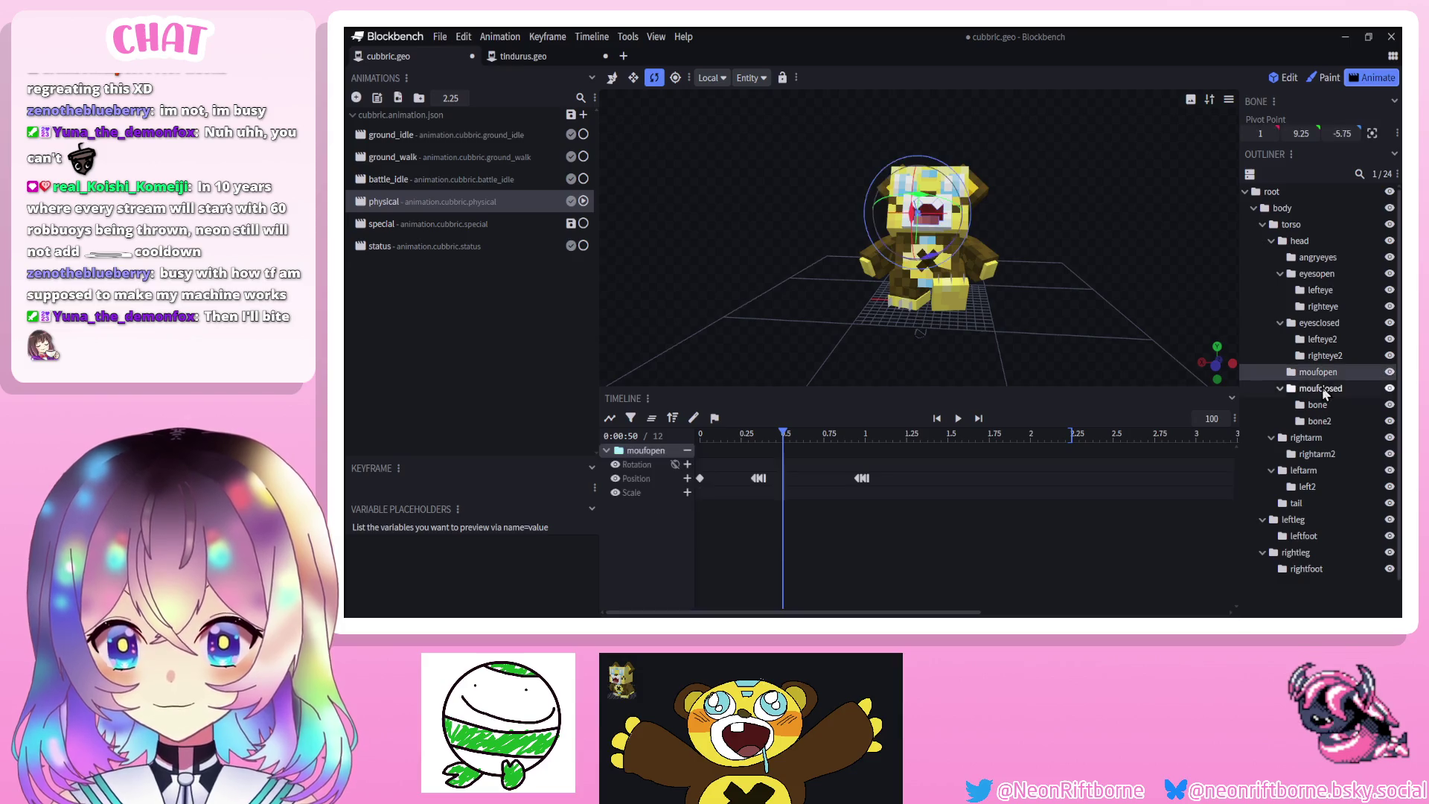
pyautogui.click(1323, 388)
pyautogui.moveTo(746, 469); pyautogui.dragTo(894, 543)
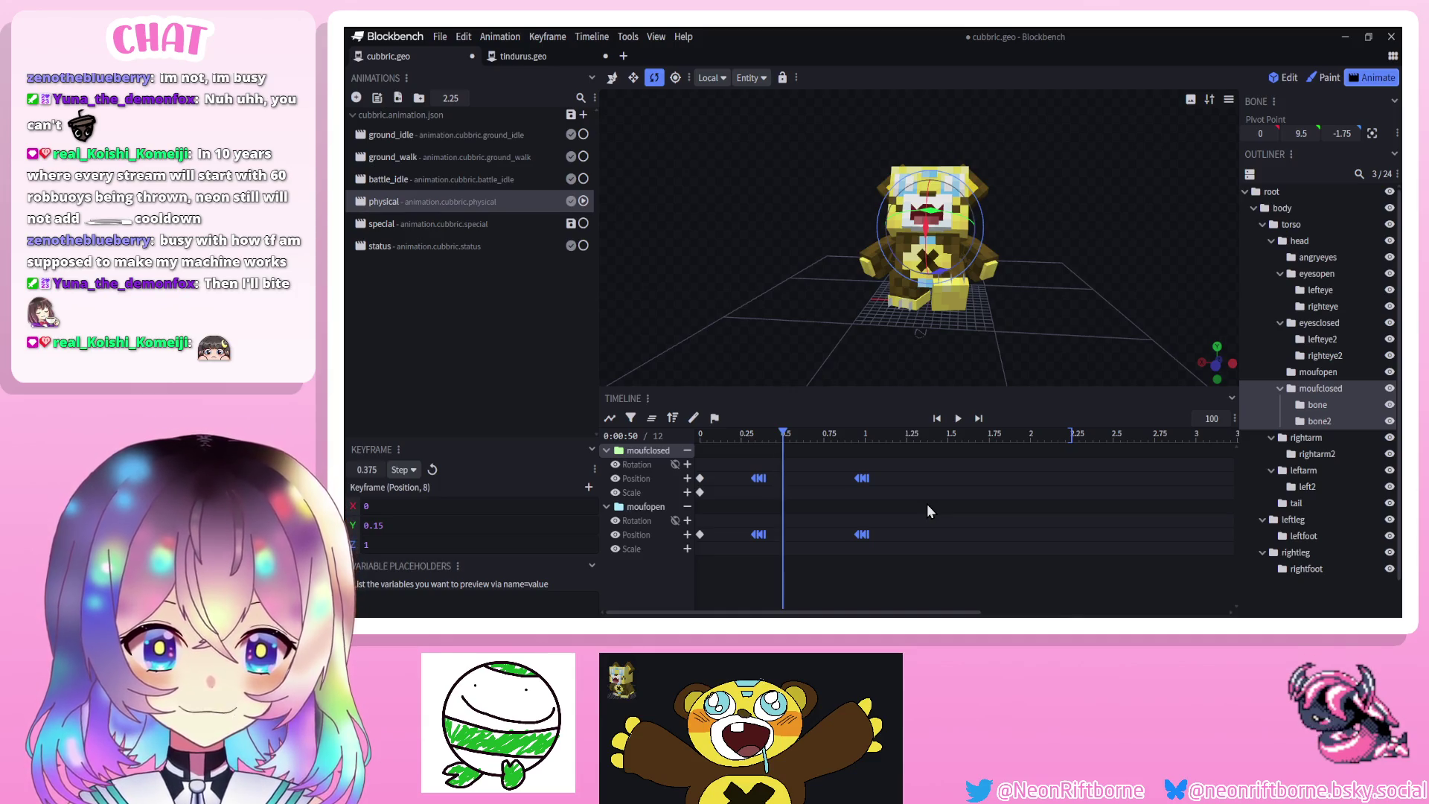
# In the special animation, scrub past the pasted mouth swaps near 0.7 and 1.3 seconds
pyautogui.click(400, 225)
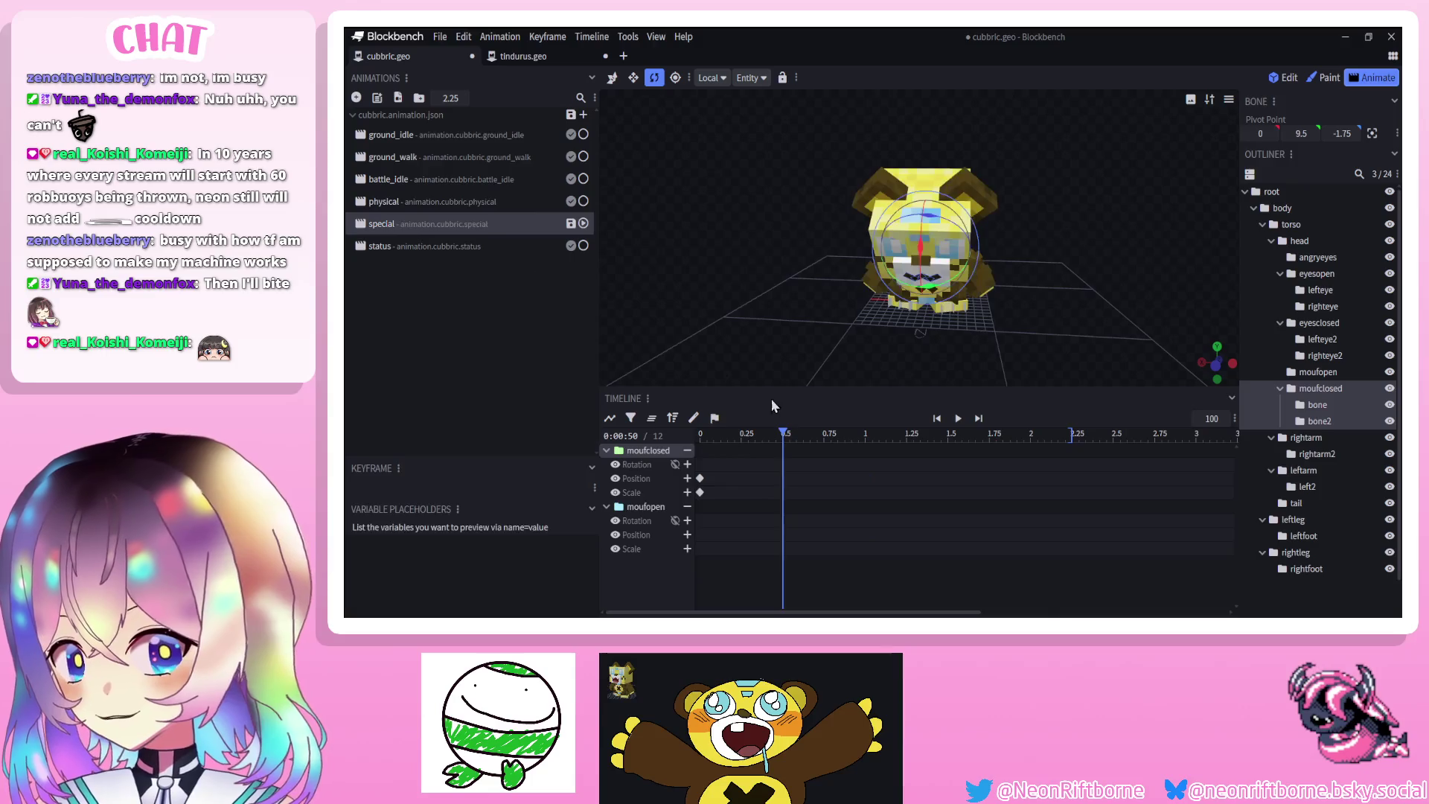
pyautogui.moveTo(733, 457); pyautogui.dragTo(1080, 464)
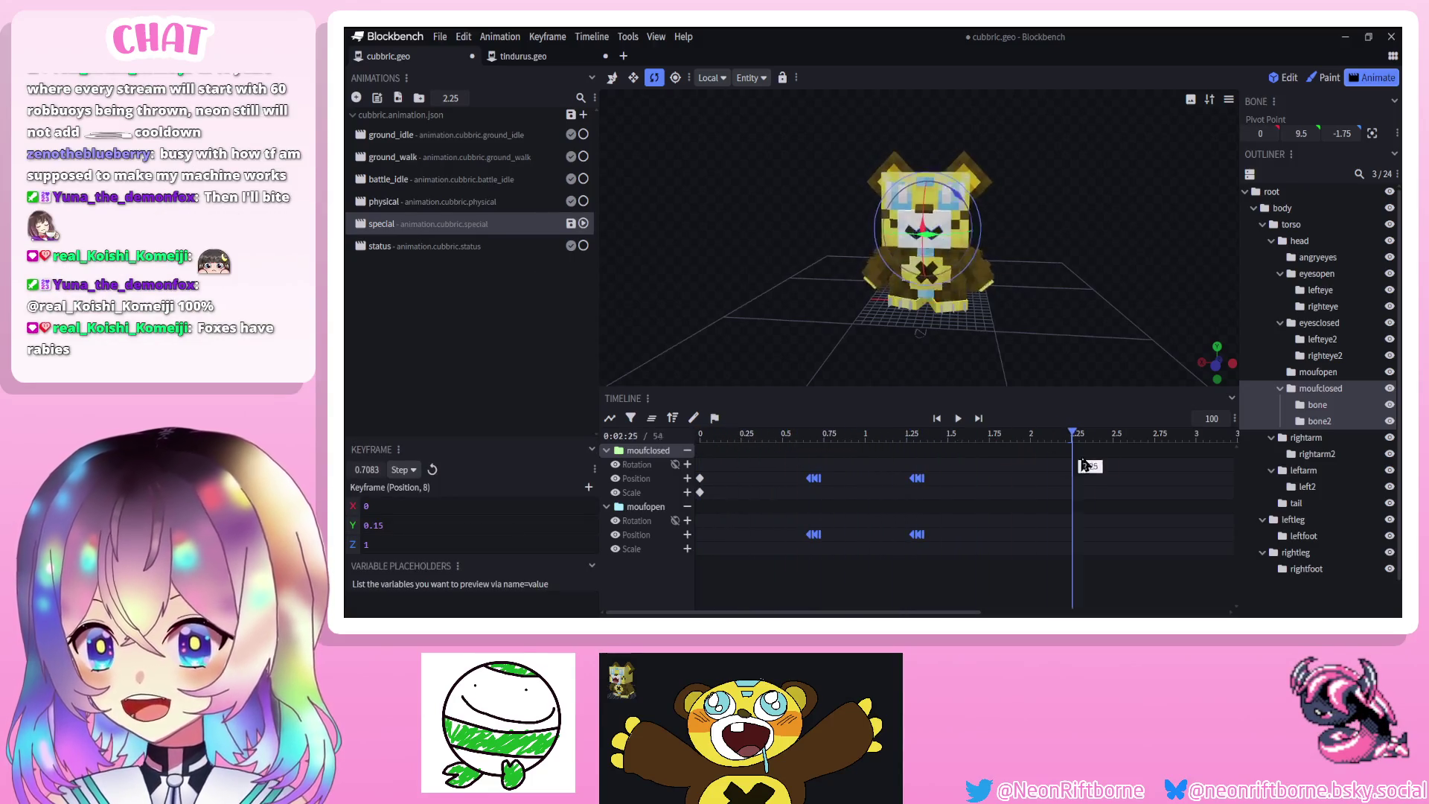
pyautogui.moveTo(939, 474); pyautogui.dragTo(763, 489)
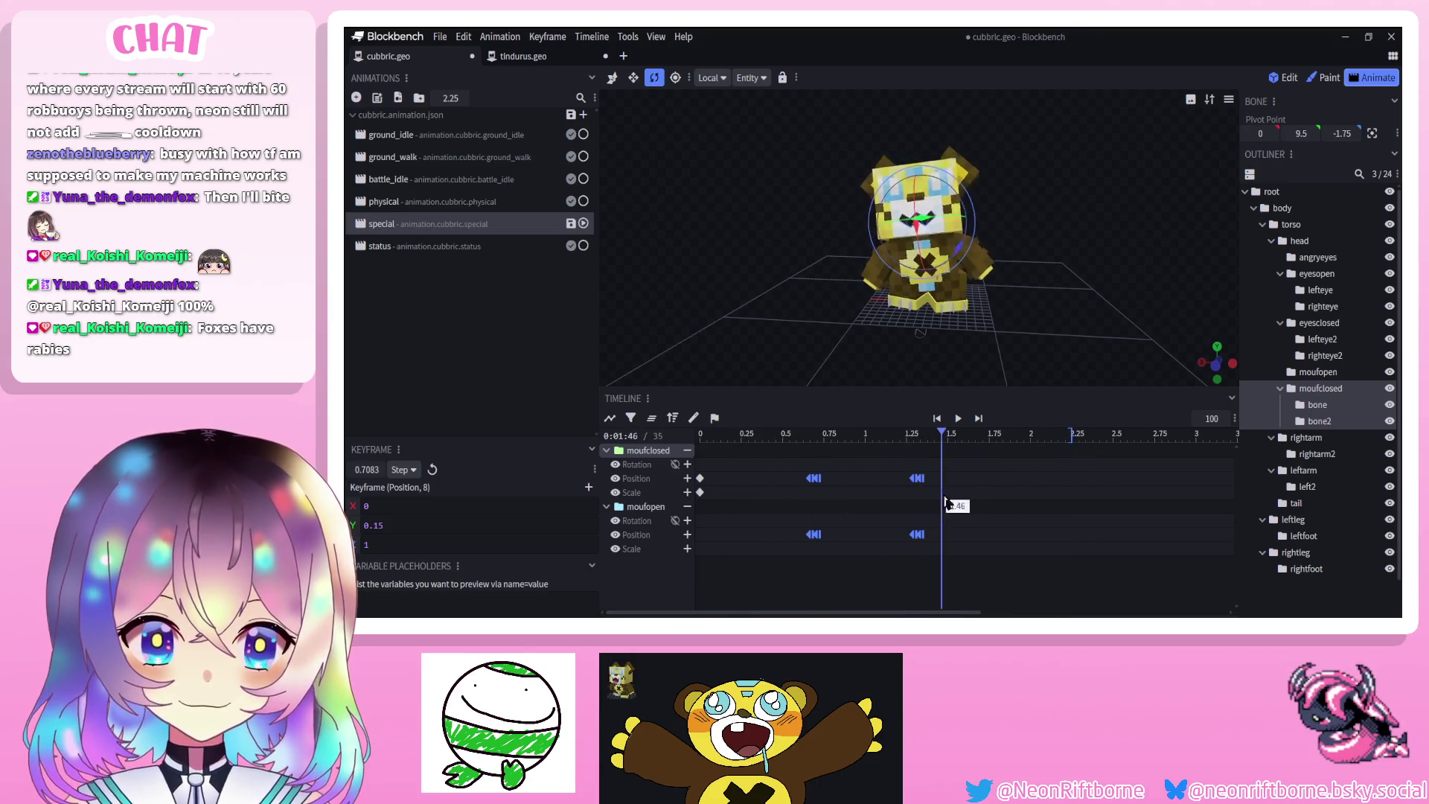
pyautogui.moveTo(943, 504); pyautogui.dragTo(1019, 491)
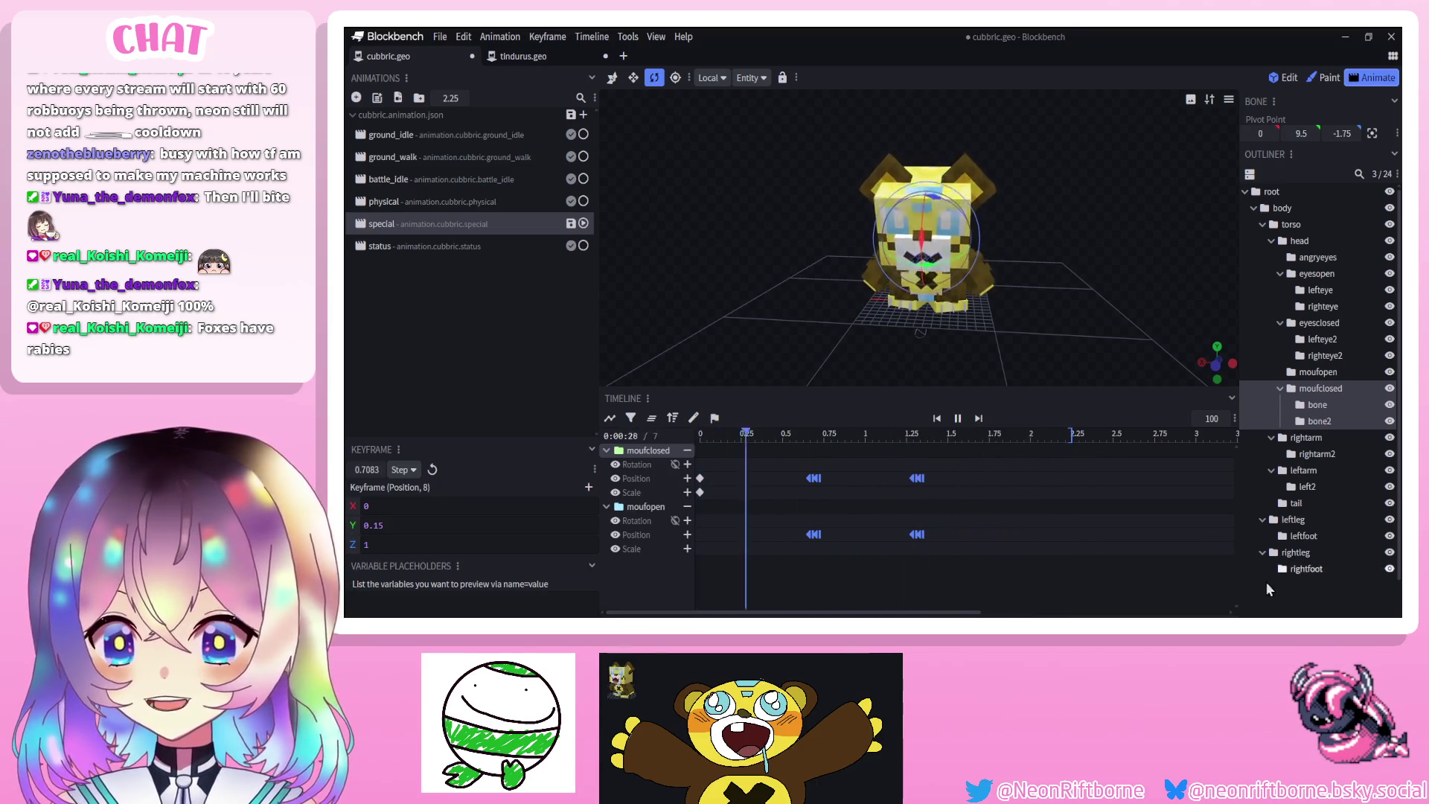
pyautogui.click(1260, 588)
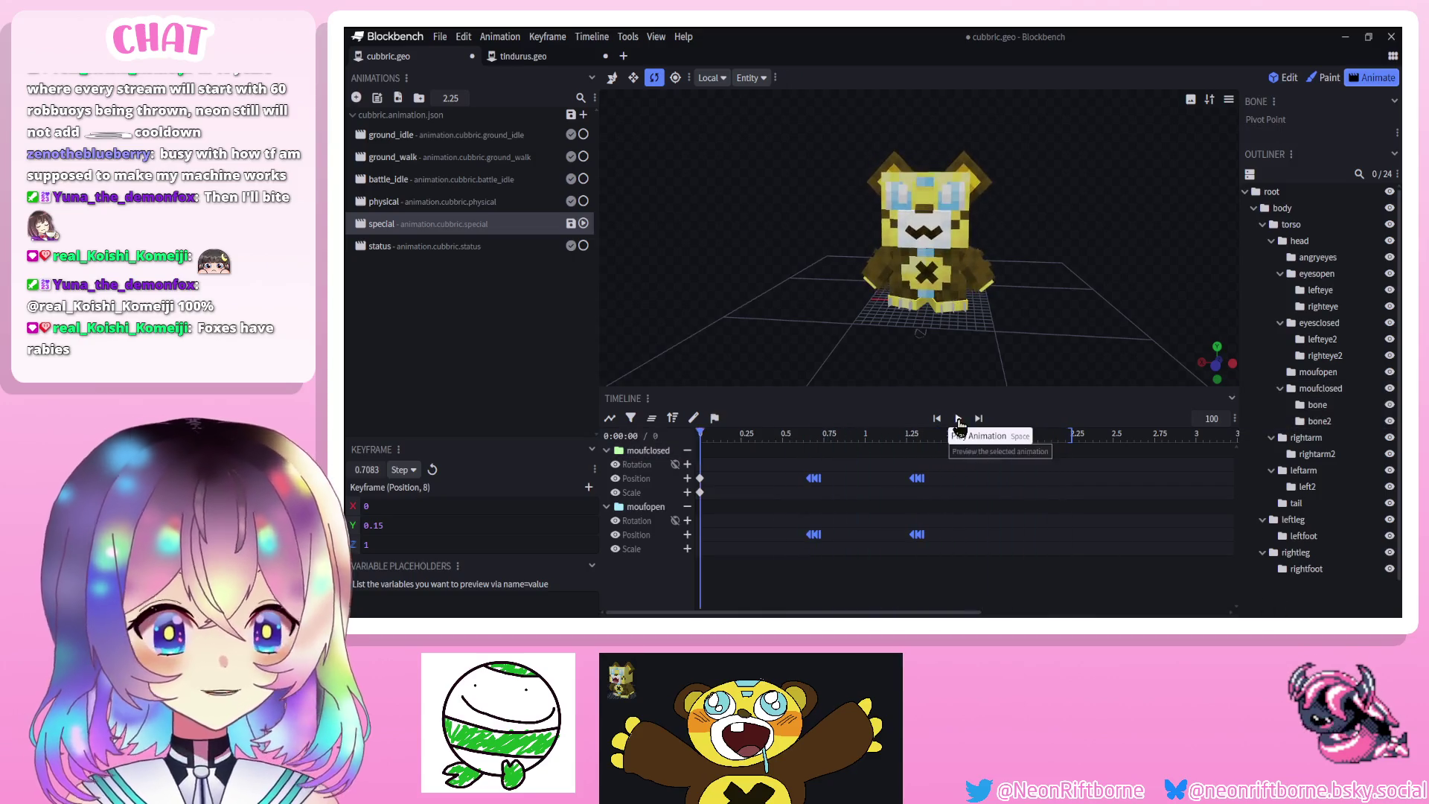
# Drag the second moufclosed/moufopen swap keyframes to 1.5 seconds and replay the special animation
pyautogui.click(958, 418)
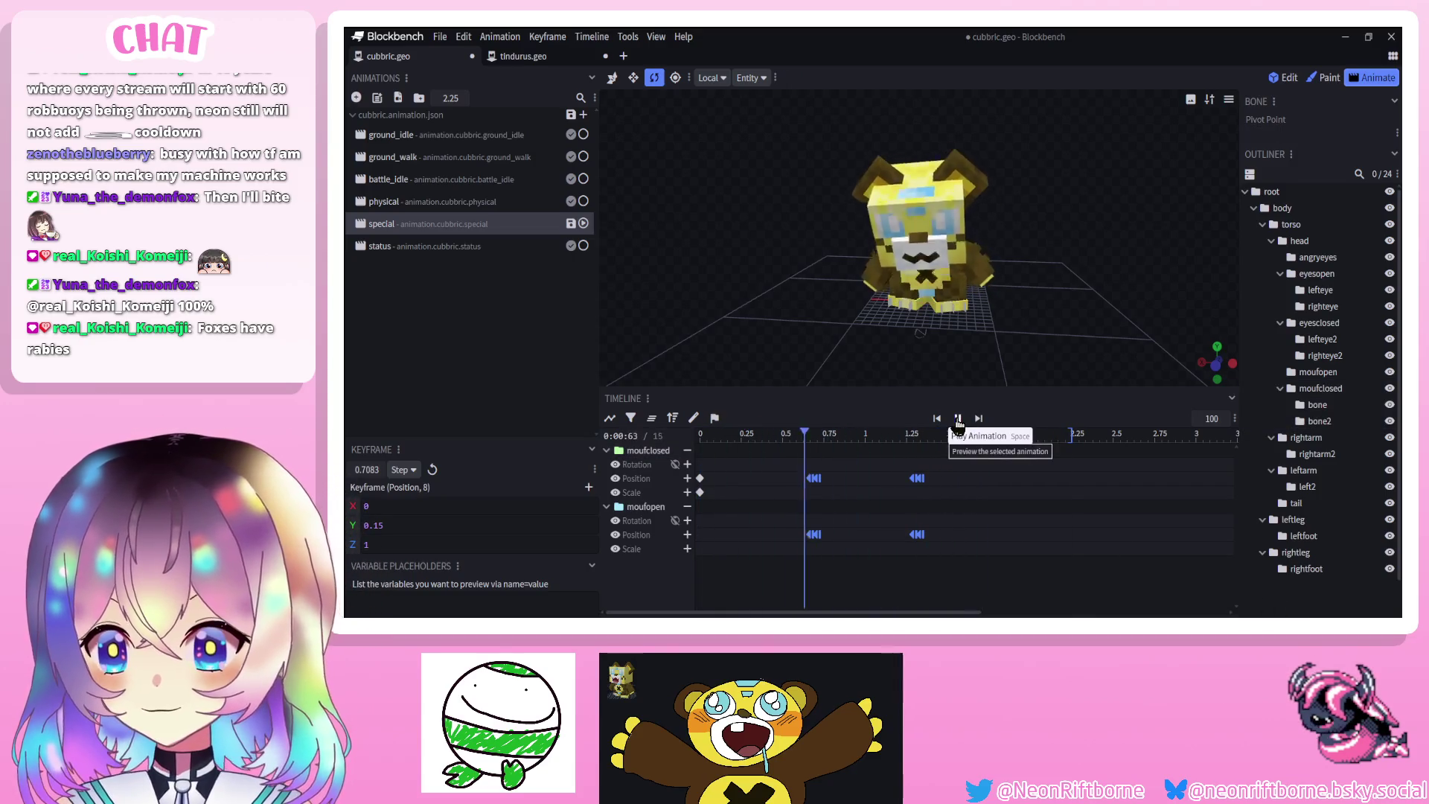
pyautogui.moveTo(952, 469)
pyautogui.mouseDown()
pyautogui.moveTo(912, 557)
pyautogui.moveTo(956, 541)
pyautogui.mouseUp()
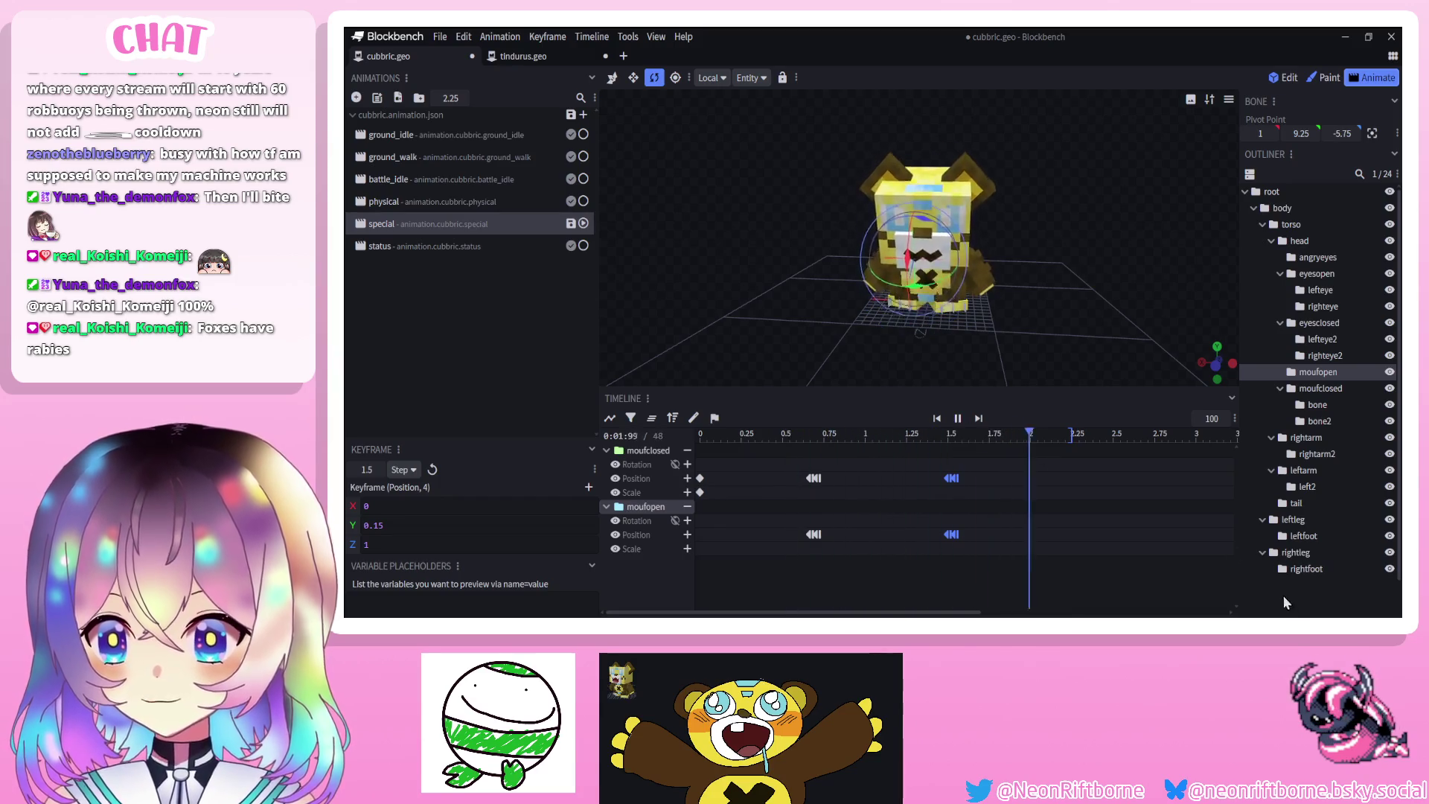
pyautogui.click(1083, 504)
pyautogui.click(957, 419)
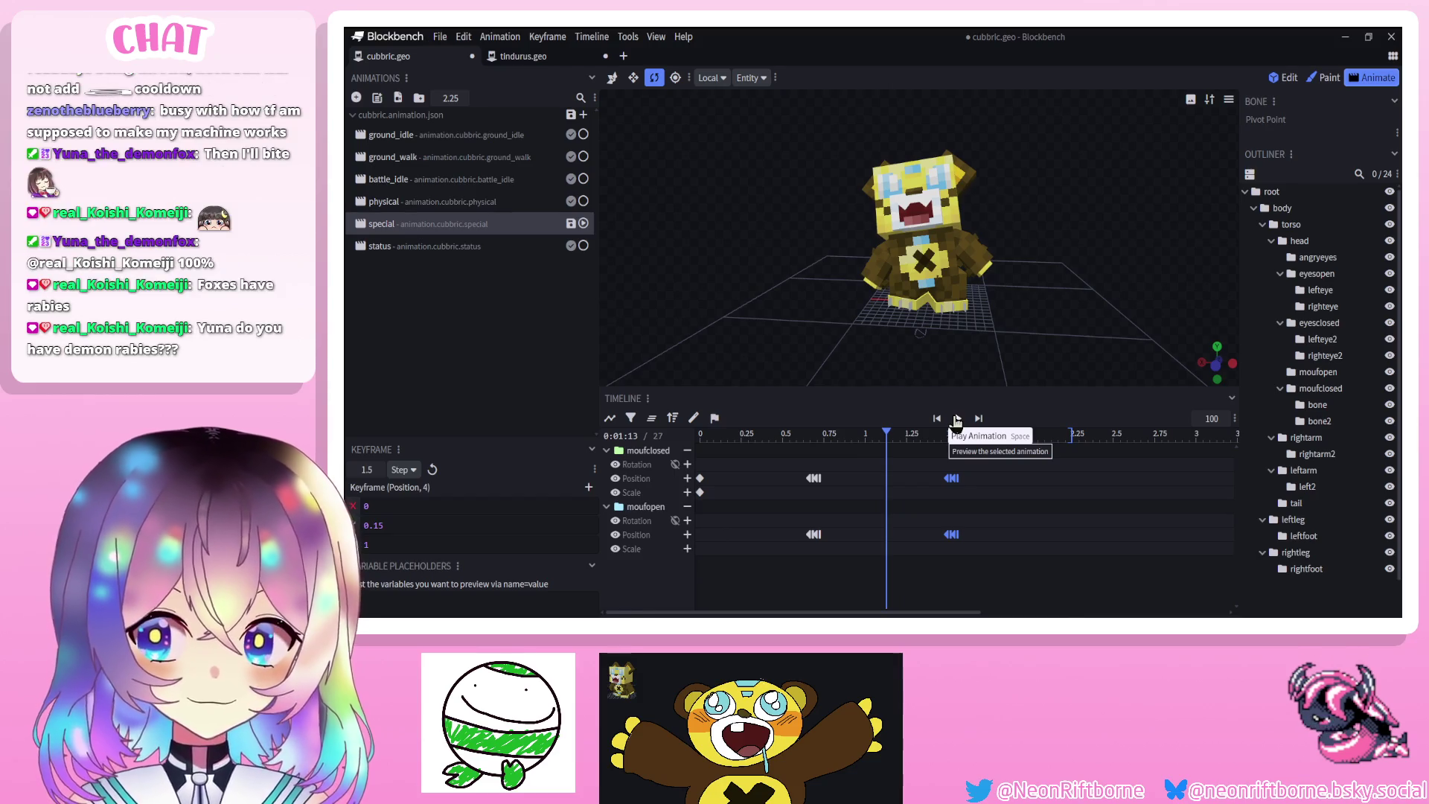
pyautogui.click(1327, 258)
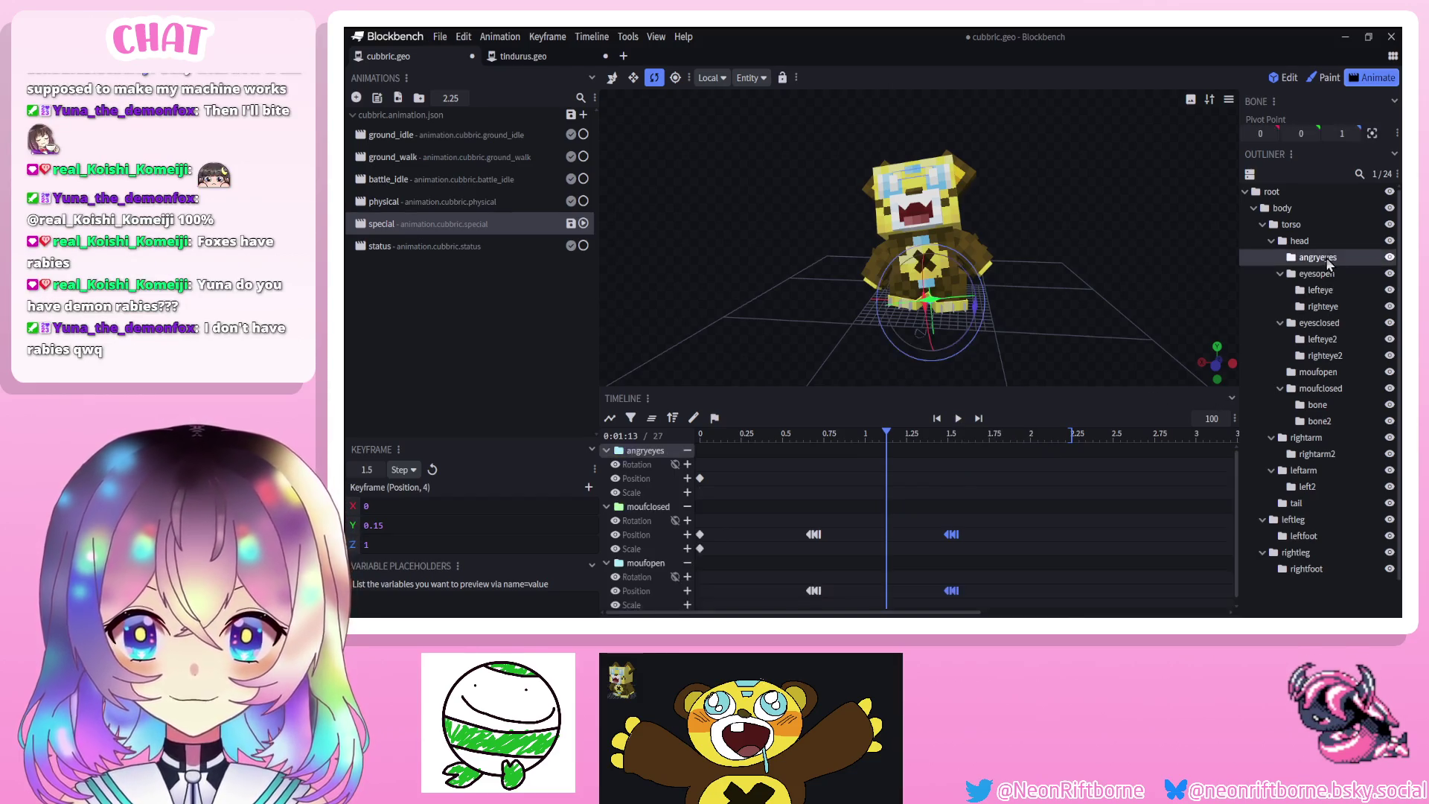
# Key the angryeyes position before the first mouth swap, pushing the eyes forward to Z 1
pyautogui.moveTo(777, 436); pyautogui.dragTo(817, 437)
pyautogui.hotkey('ctrl', 'v')
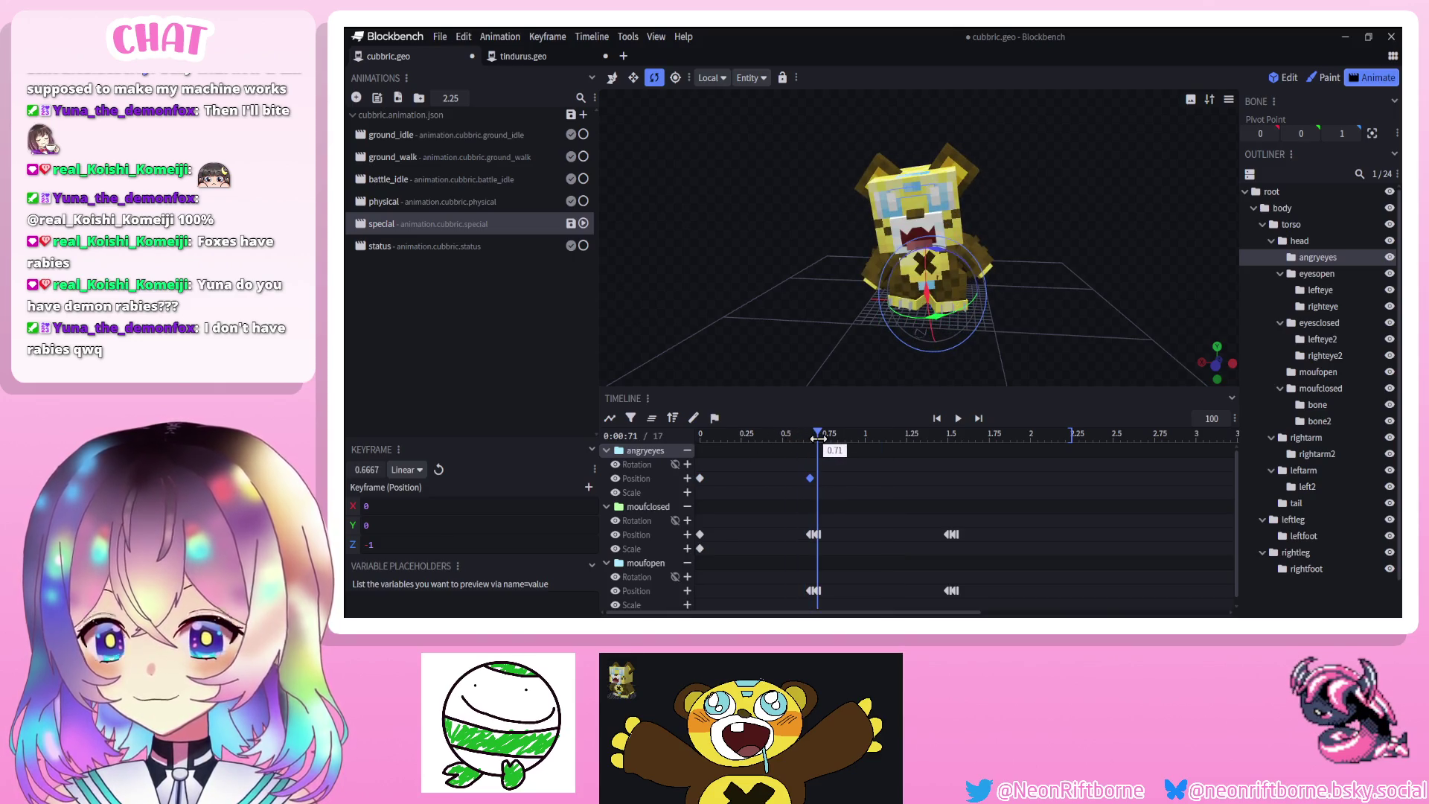
pyautogui.rightClick(828, 529)
pyautogui.rightClick(812, 485)
pyautogui.moveTo(782, 363); pyautogui.dragTo(670, 297)
pyautogui.click(611, 77)
pyautogui.moveTo(949, 281); pyautogui.dragTo(954, 269)
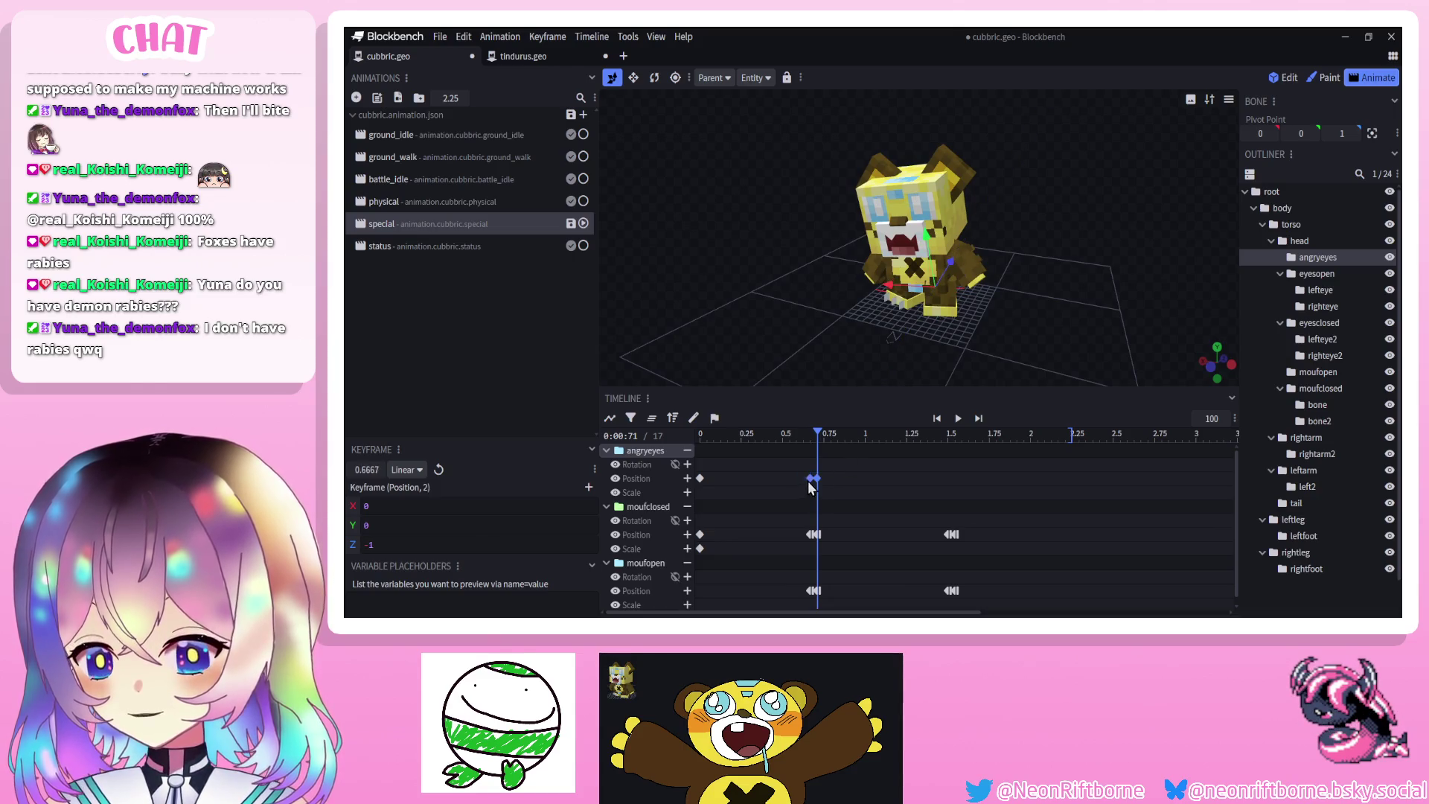
# Set the angry-eye keyframe interpolation to Step and check it at 1.5 seconds
pyautogui.rightClick(811, 485)
pyautogui.moveTo(893, 489)
pyautogui.click(960, 537)
pyautogui.click(962, 435)
pyautogui.moveTo(963, 436)
pyautogui.mouseDown()
pyautogui.moveTo(947, 439)
pyautogui.moveTo(977, 469)
pyautogui.mouseUp()
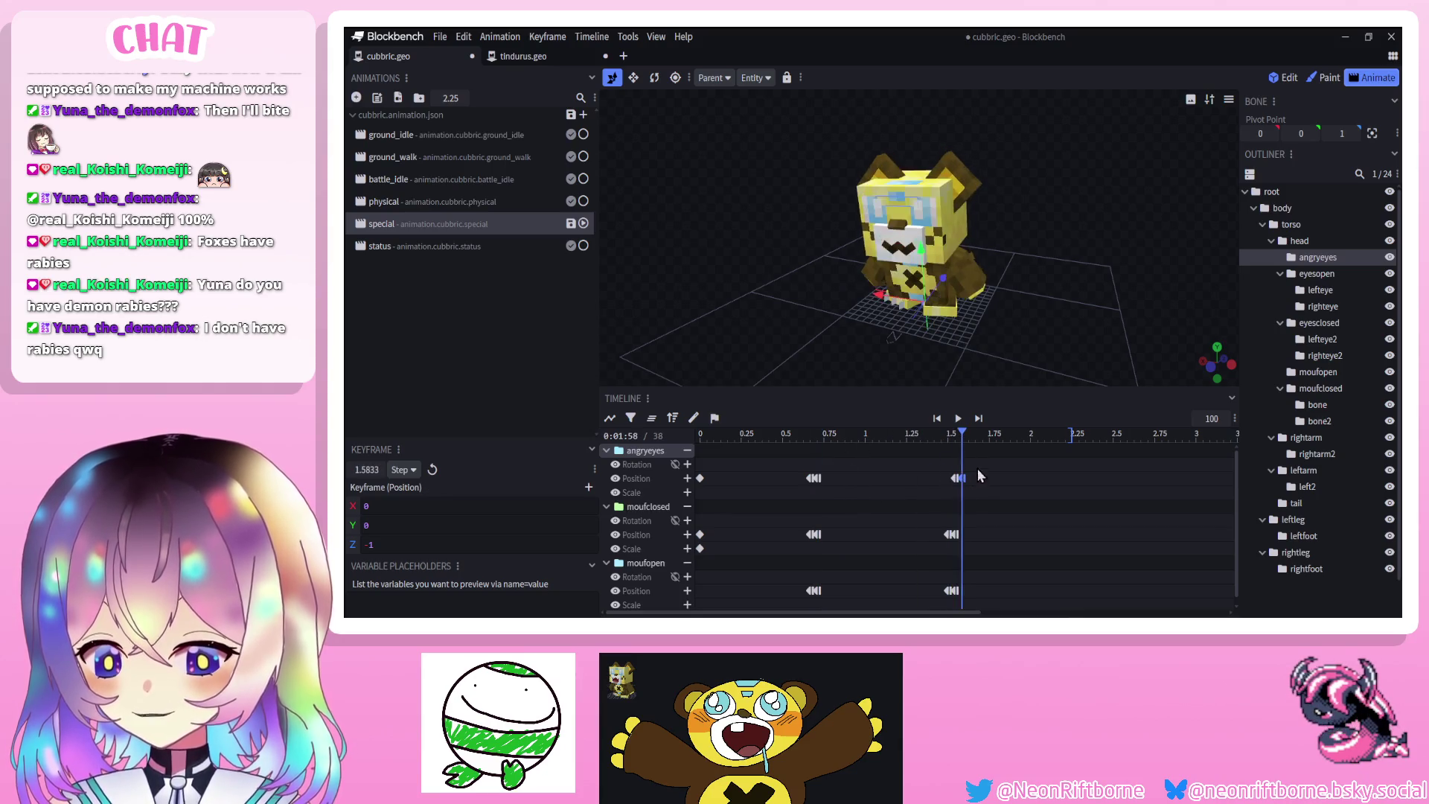
pyautogui.hotkey('ctrl', 'z')
# Shift the first eye and mouth swap keyframes earlier to about 0.58 s and replay
pyautogui.click(957, 418)
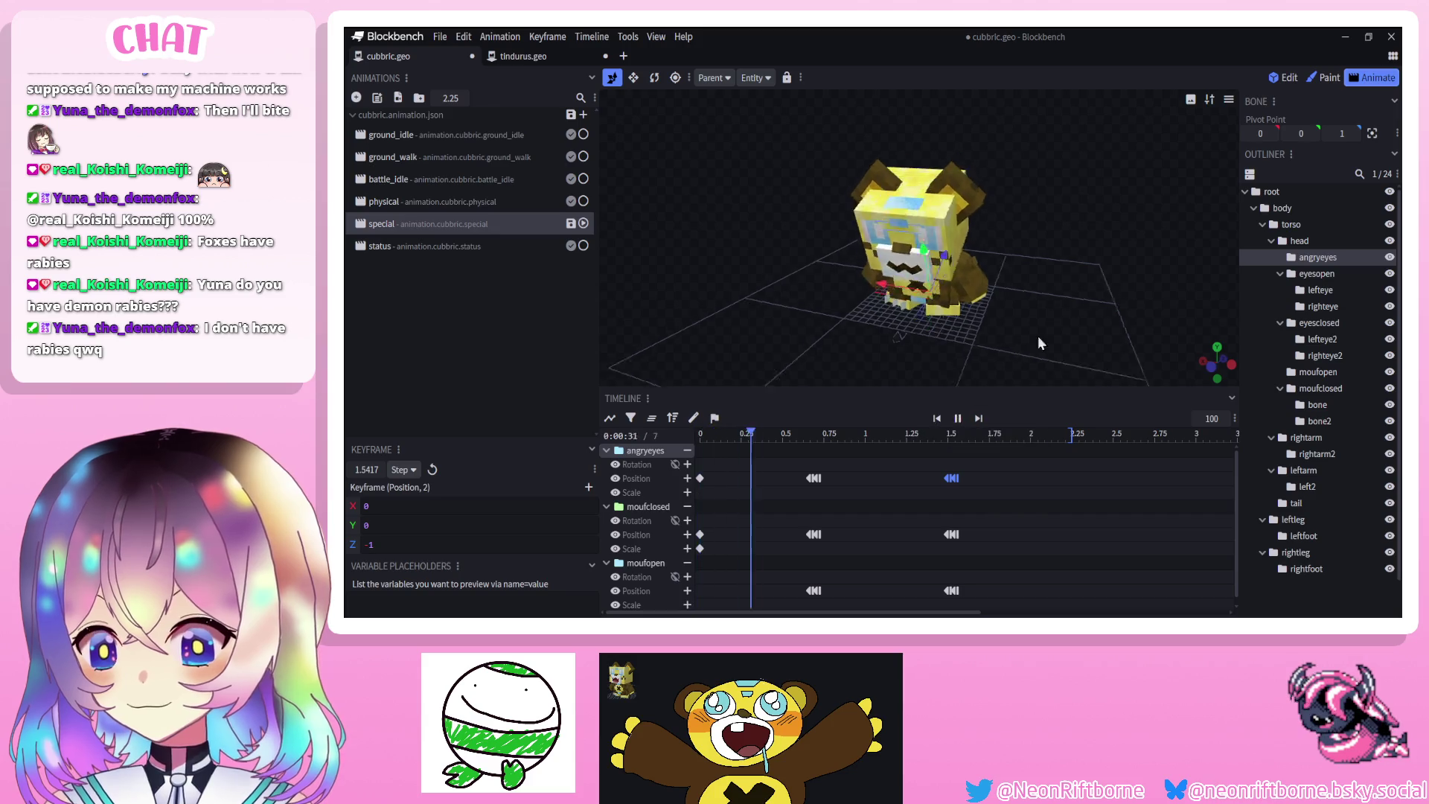
pyautogui.moveTo(1024, 339); pyautogui.dragTo(1062, 328)
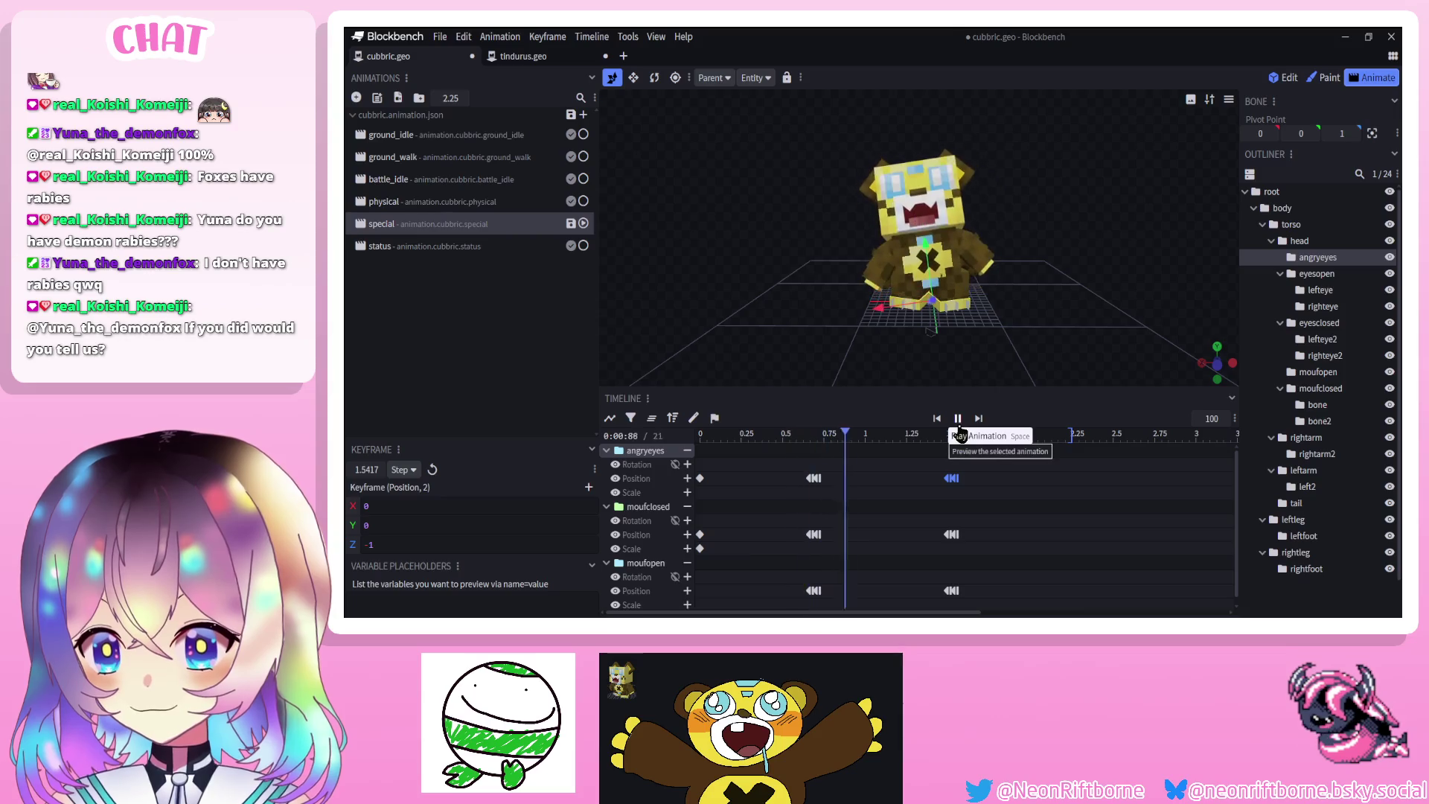
pyautogui.click(958, 418)
pyautogui.moveTo(856, 468)
pyautogui.mouseDown()
pyautogui.moveTo(819, 596)
pyautogui.moveTo(801, 594)
pyautogui.mouseUp()
pyautogui.click(958, 418)
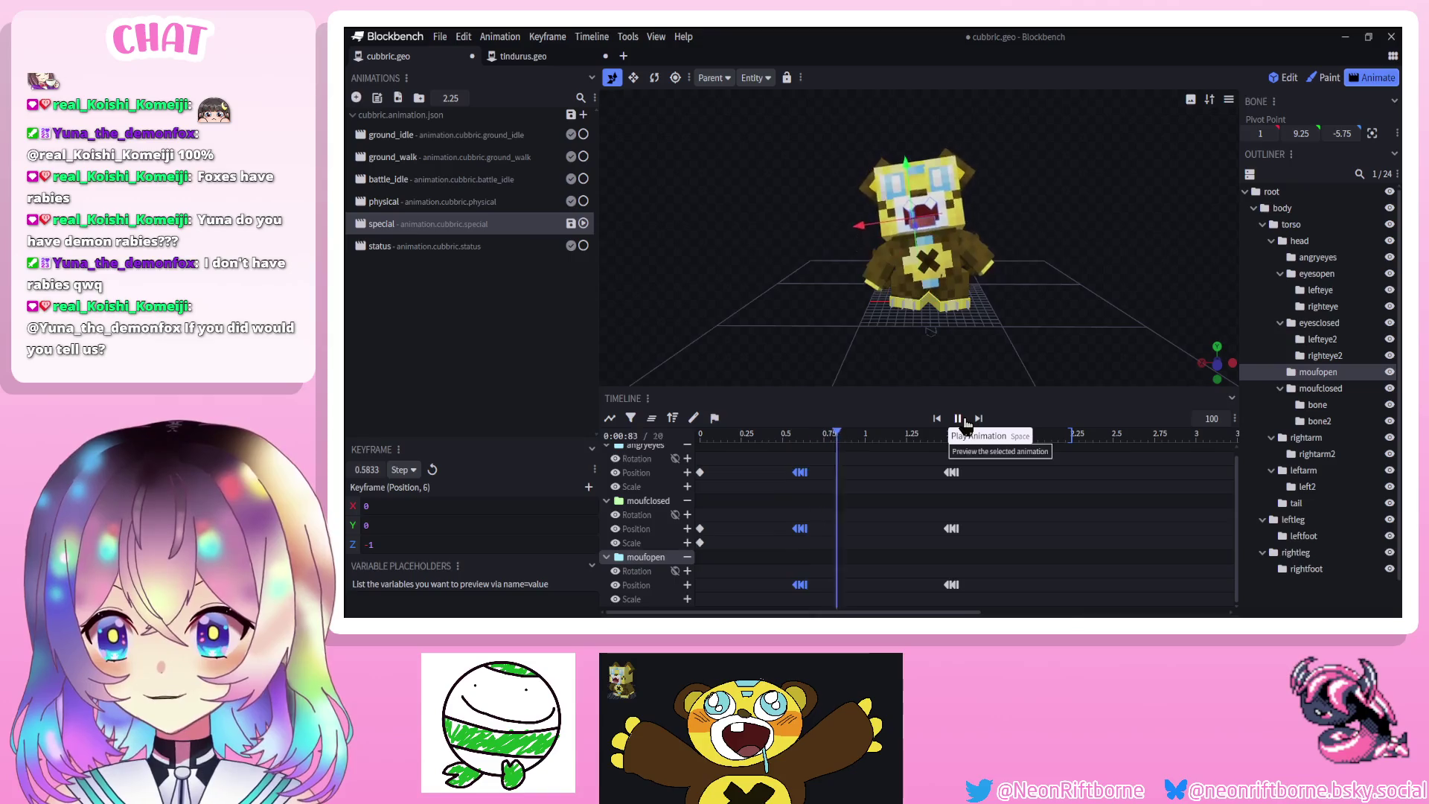
pyautogui.click(1249, 552)
pyautogui.scroll(-1, 1289, 565)
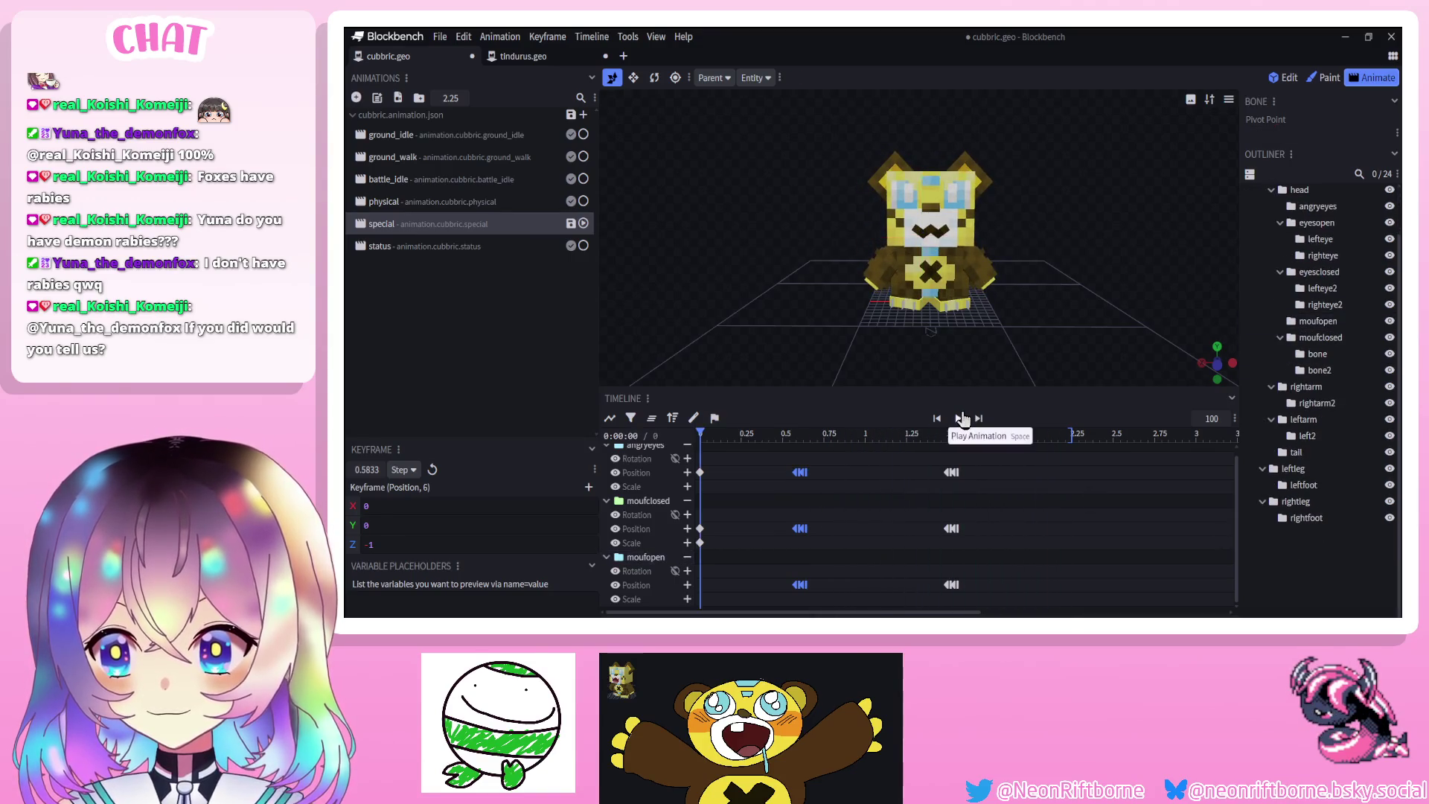
# Save the project, preview the special animation several times, and stop it back at 0
pyautogui.hotkey('ctrl', 's')
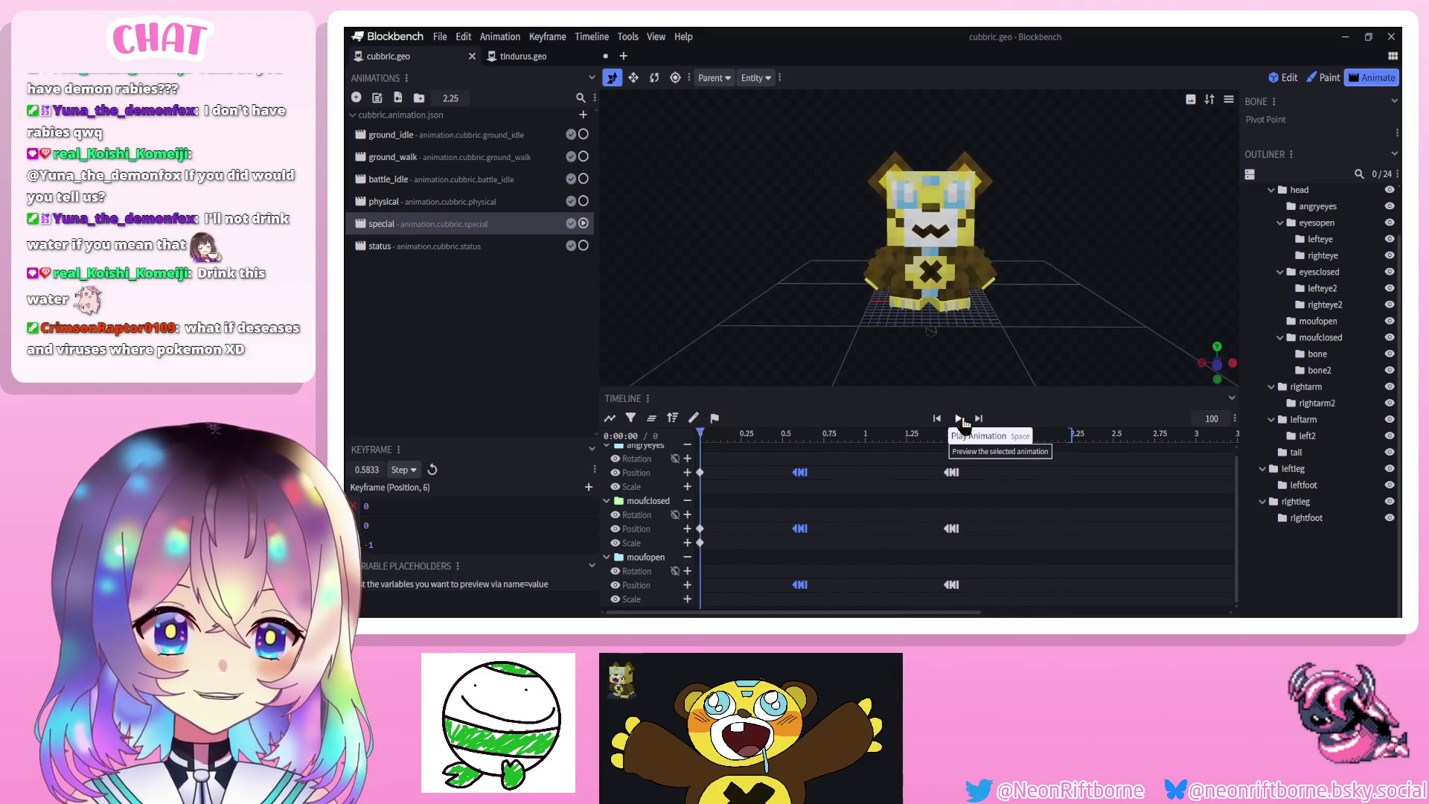
pyautogui.click(962, 420)
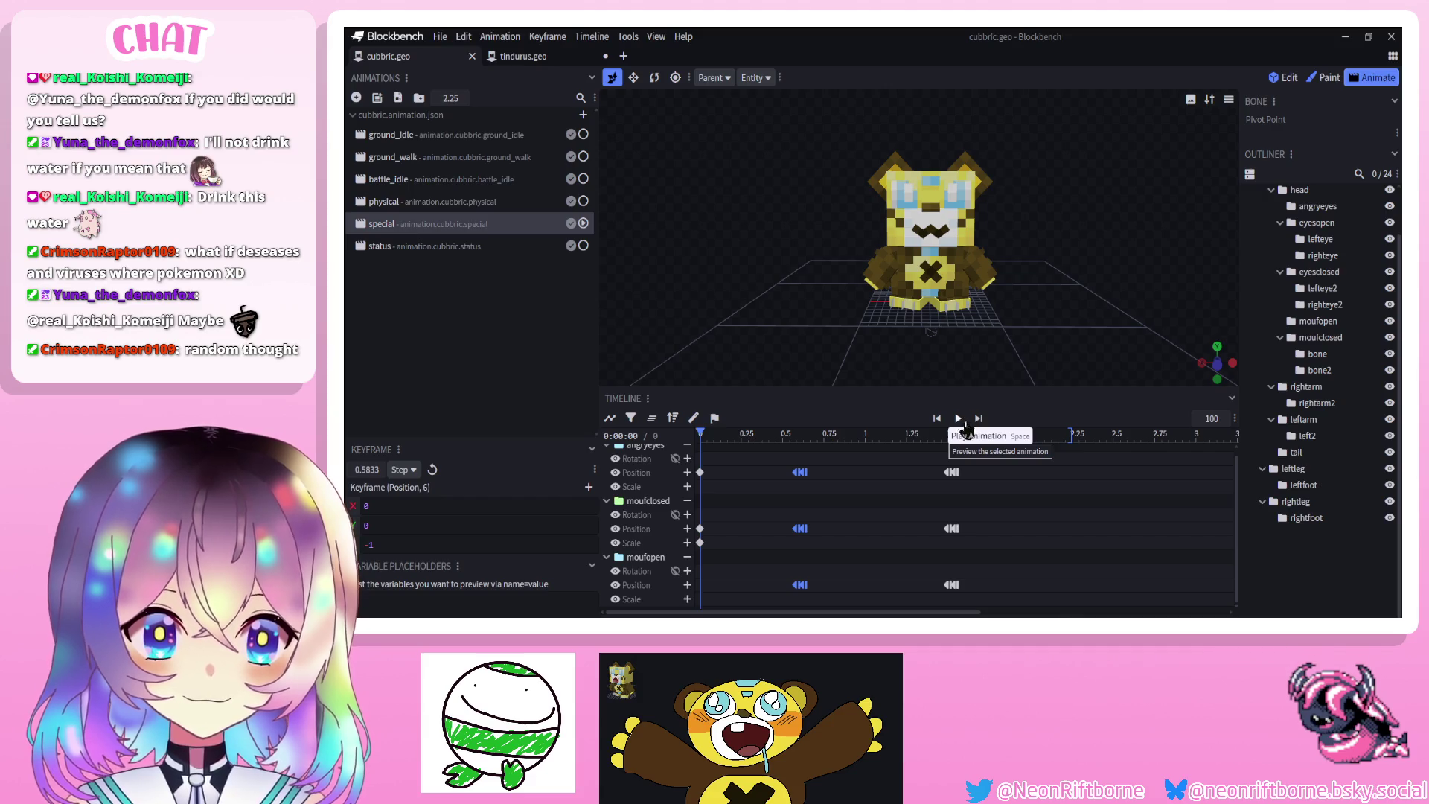
pyautogui.click(957, 424)
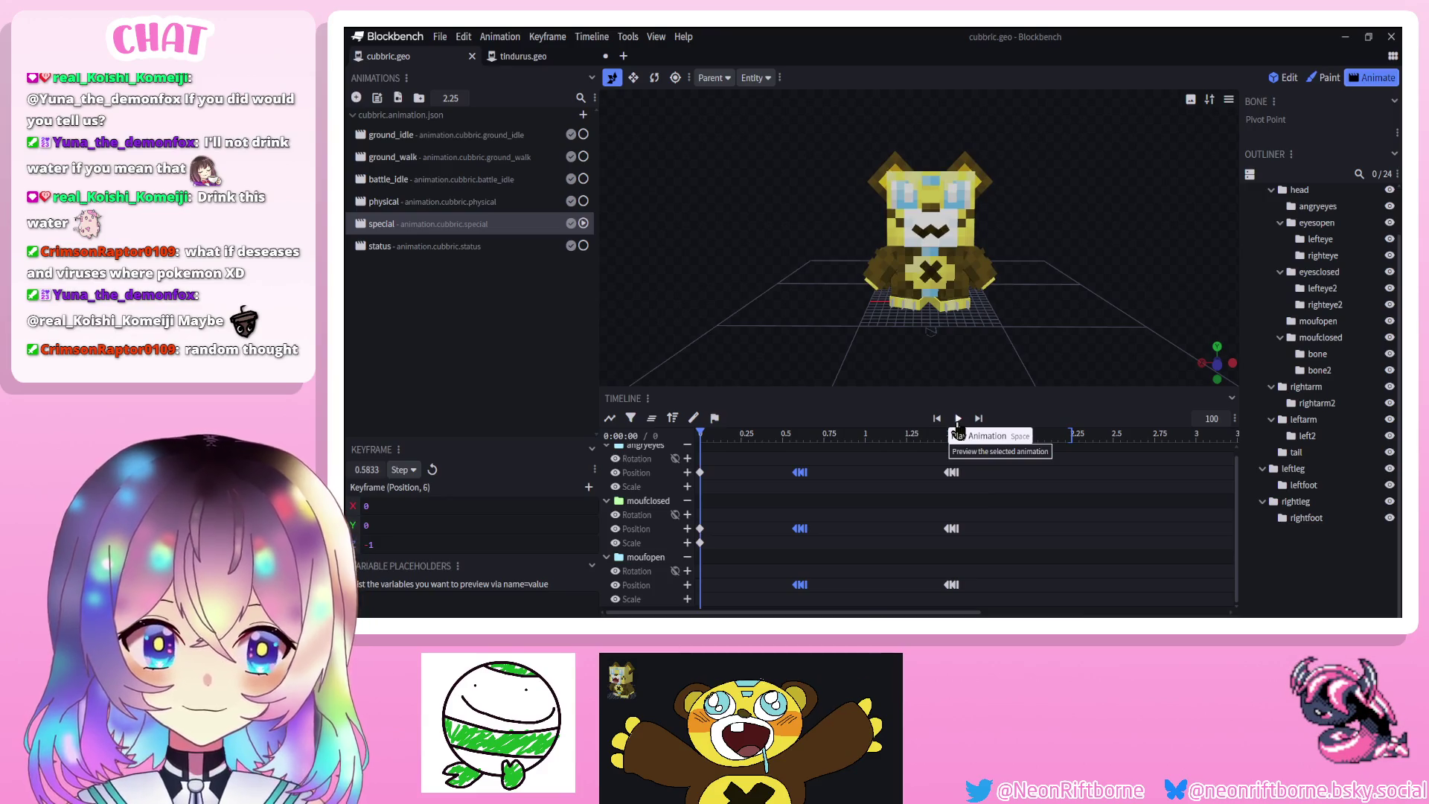
pyautogui.click(957, 424)
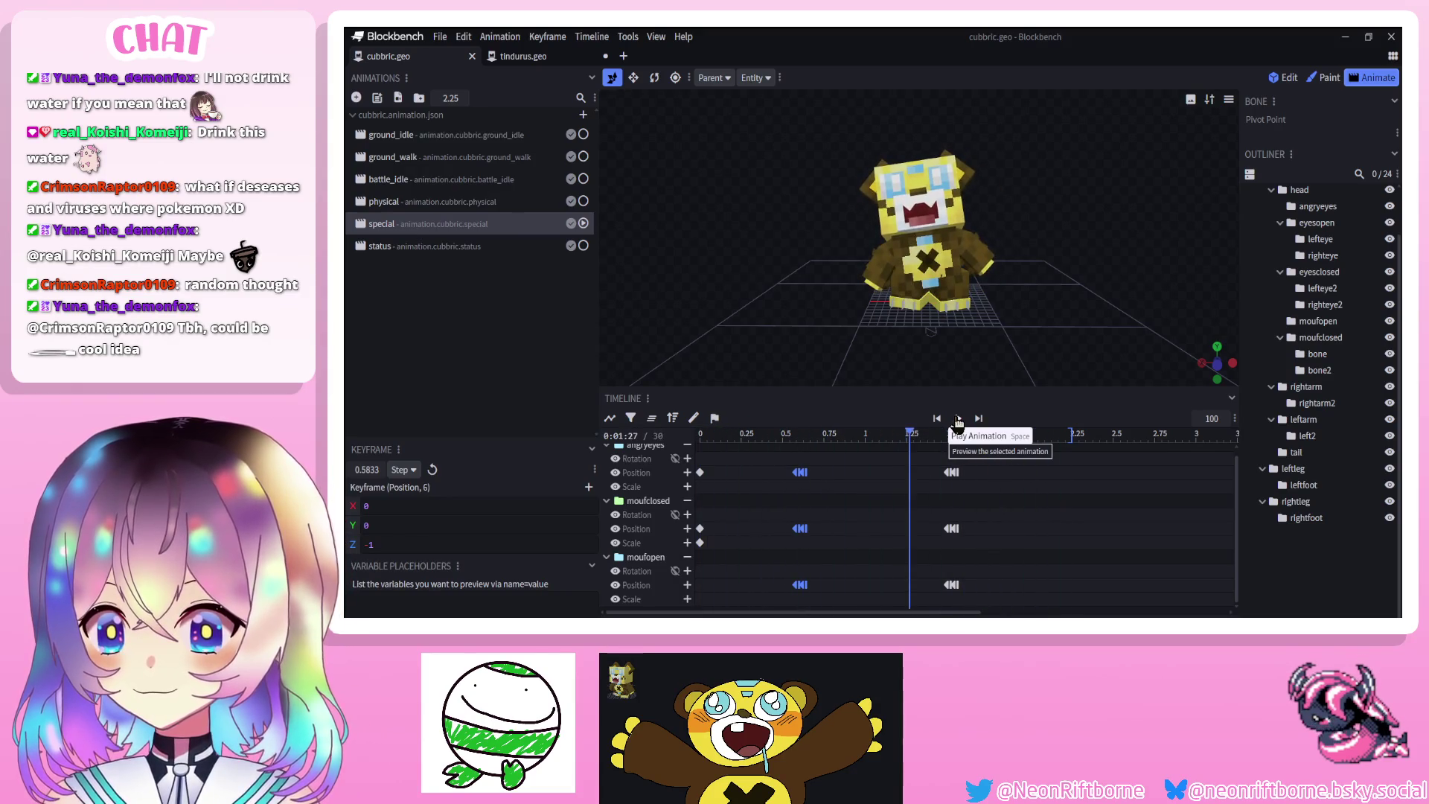
pyautogui.click(937, 421)
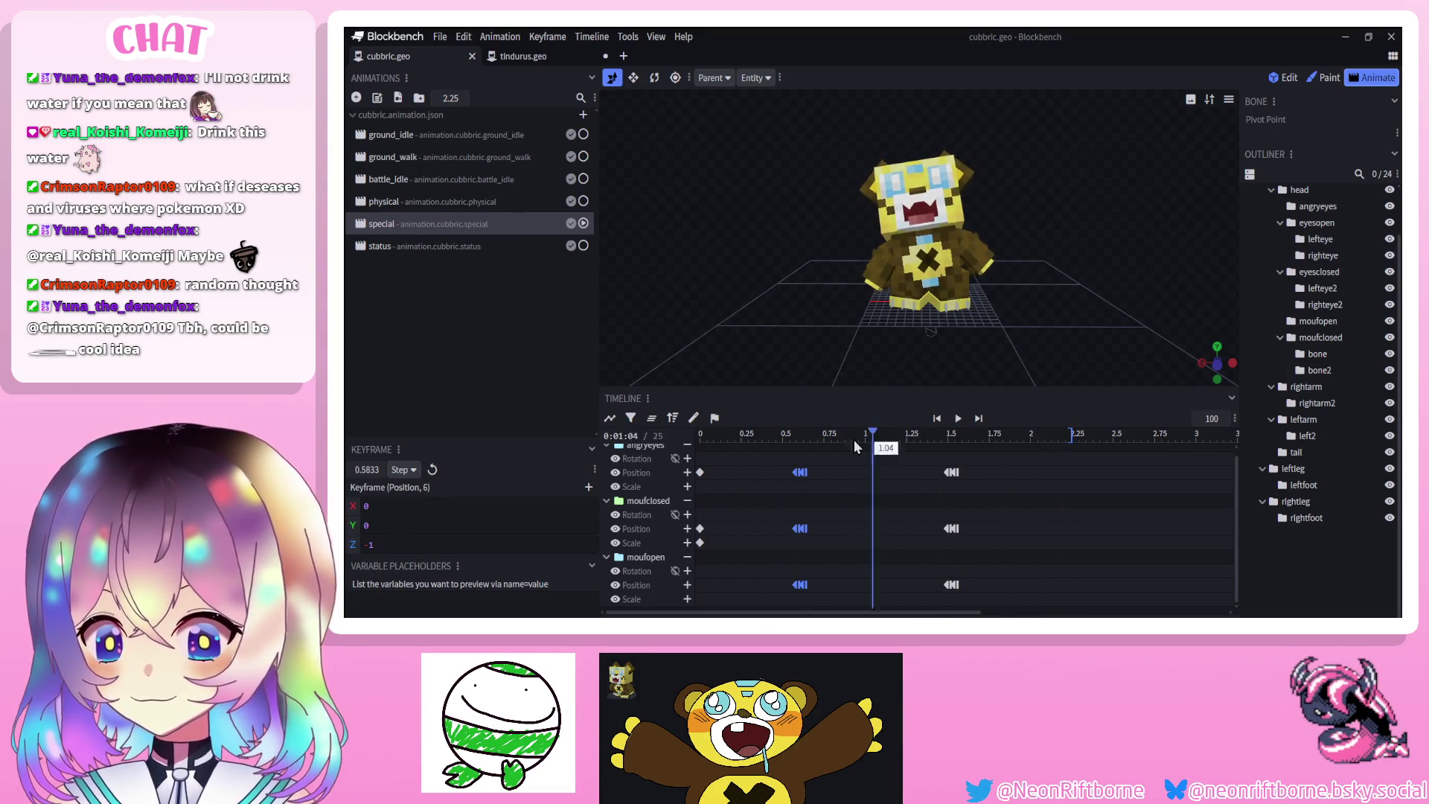
pyautogui.click(946, 307)
pyautogui.click(947, 307)
pyautogui.moveTo(946, 306)
pyautogui.mouseDown()
pyautogui.moveTo(995, 303)
pyautogui.moveTo(967, 335)
pyautogui.mouseUp()
# Key the left leg raised one unit and rotated forward between 0.58 and 0.75 seconds
pyautogui.moveTo(724, 448); pyautogui.dragTo(794, 453)
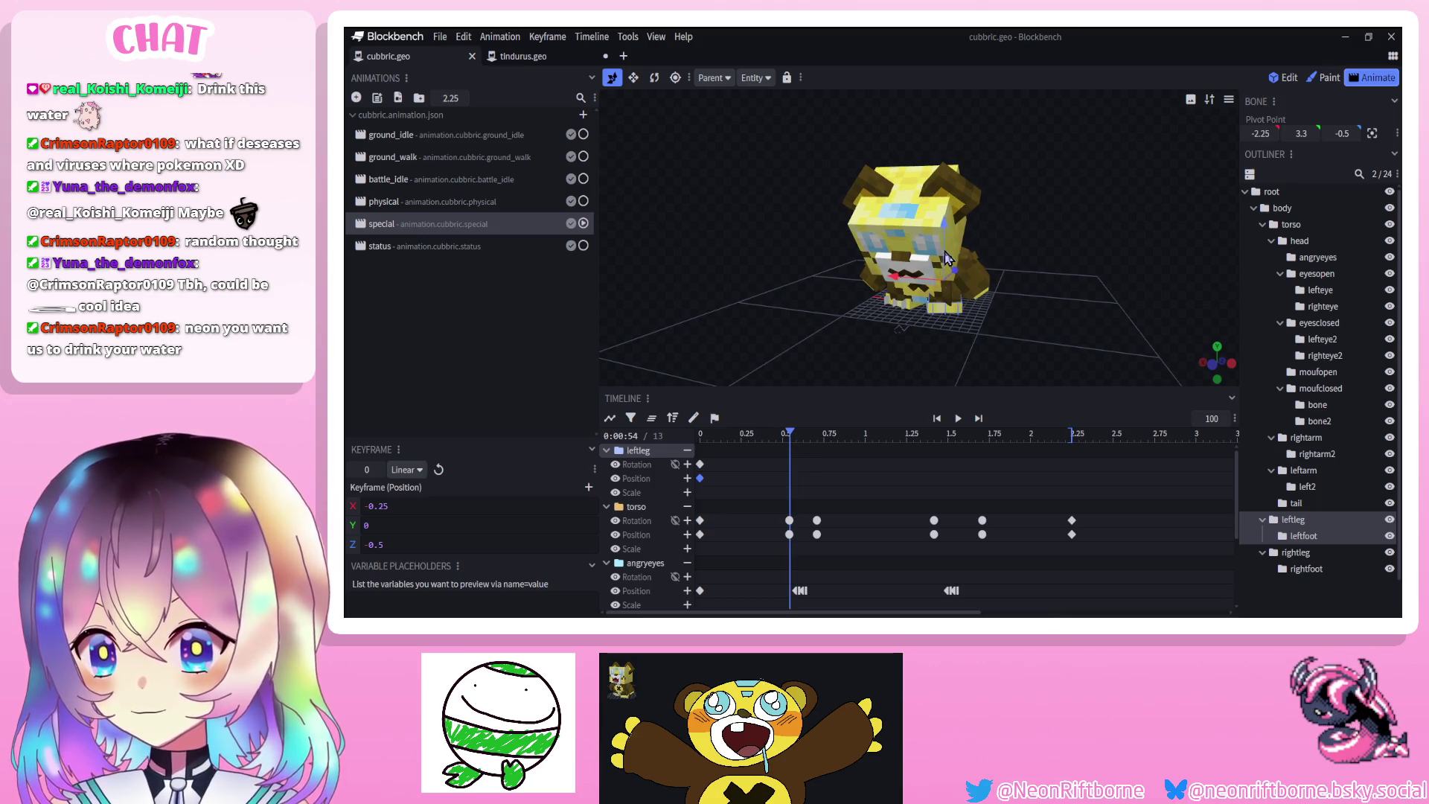
pyautogui.moveTo(945, 261); pyautogui.dragTo(947, 257)
pyautogui.press('space')
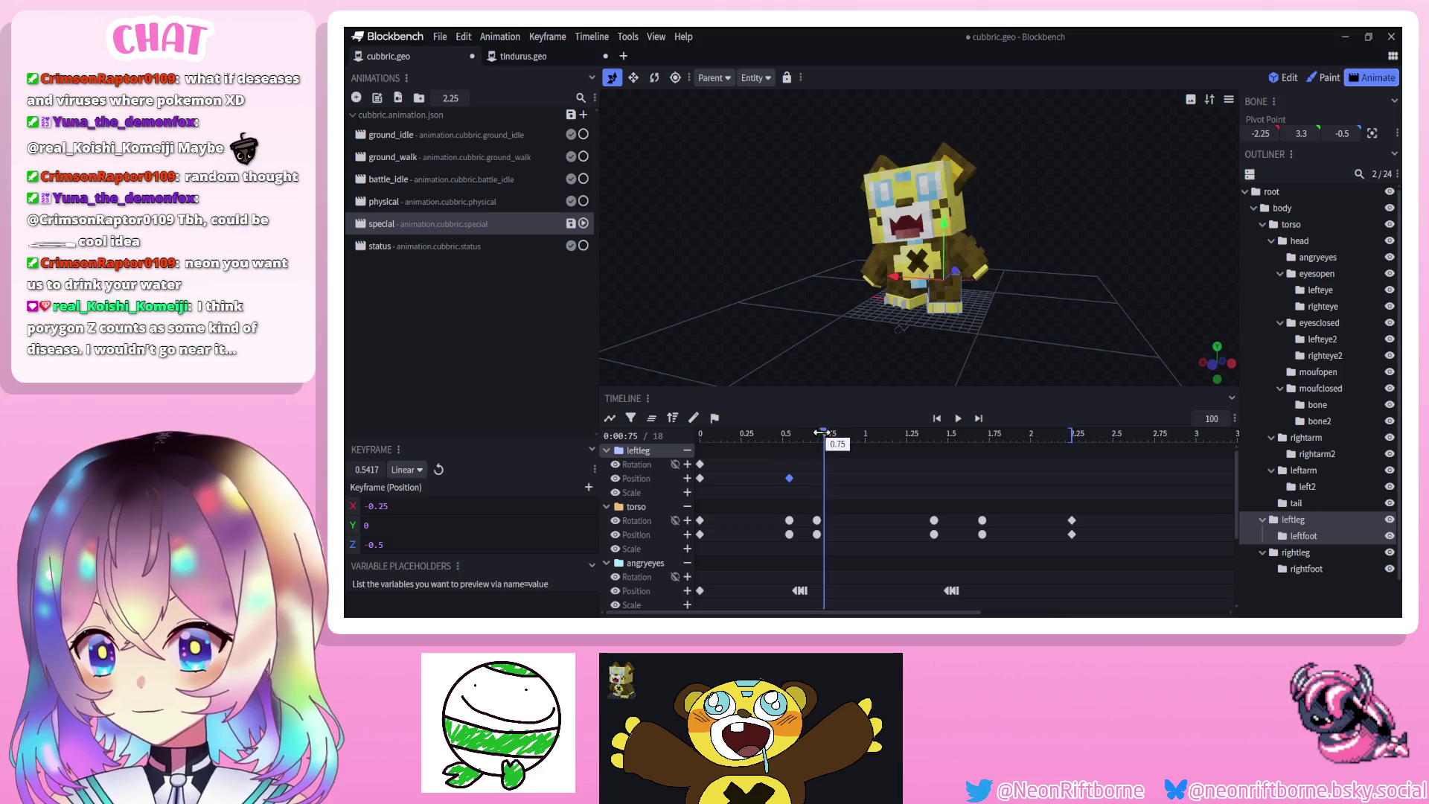
pyautogui.click(654, 77)
pyautogui.scroll(3, 937, 245)
pyautogui.moveTo(967, 253); pyautogui.dragTo(958, 165)
pyautogui.moveTo(752, 242)
pyautogui.mouseDown()
pyautogui.moveTo(1024, 278)
pyautogui.moveTo(991, 257)
pyautogui.moveTo(953, 294)
pyautogui.moveTo(957, 272)
pyautogui.mouseUp()
pyautogui.click(612, 78)
pyautogui.moveTo(796, 220); pyautogui.dragTo(739, 198)
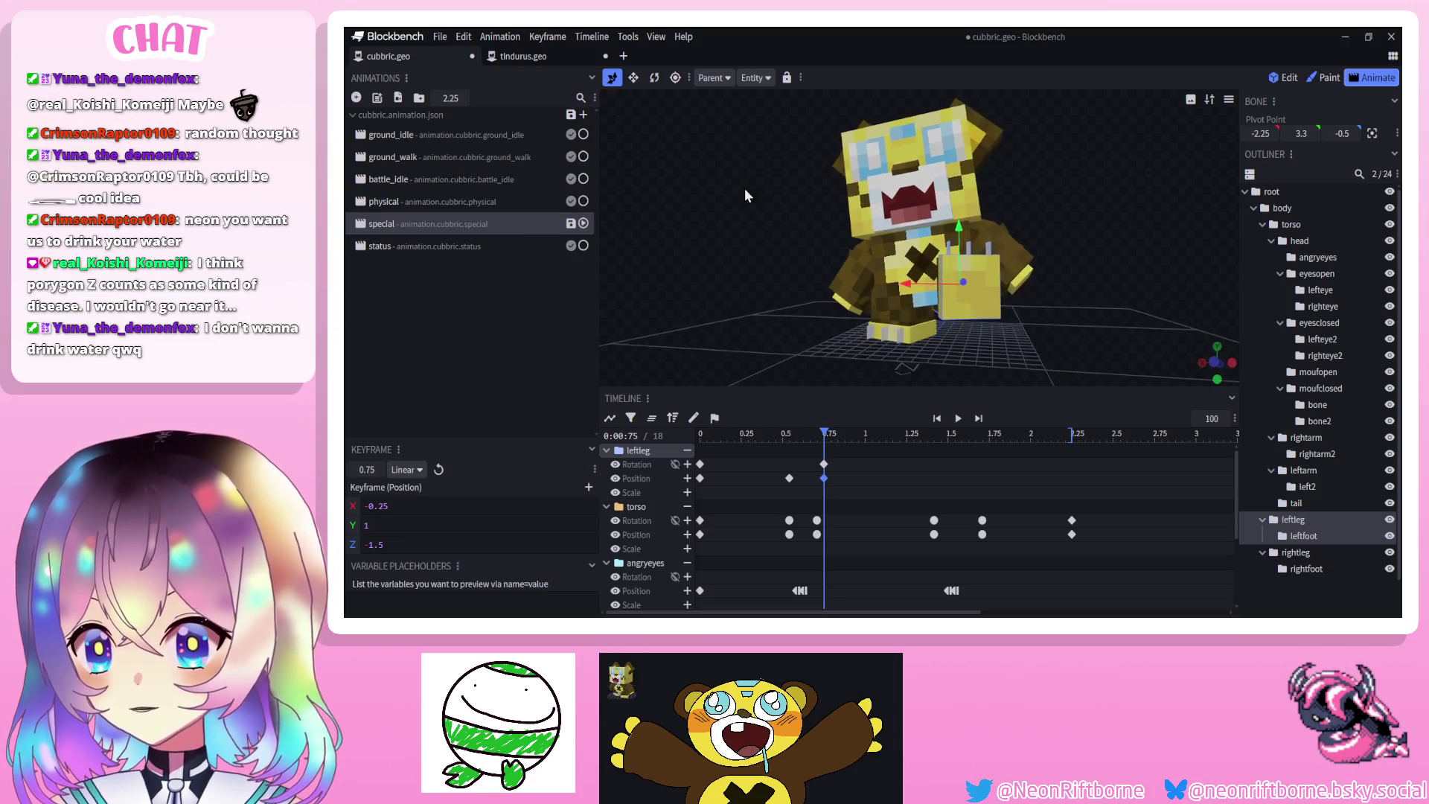
pyautogui.click(657, 82)
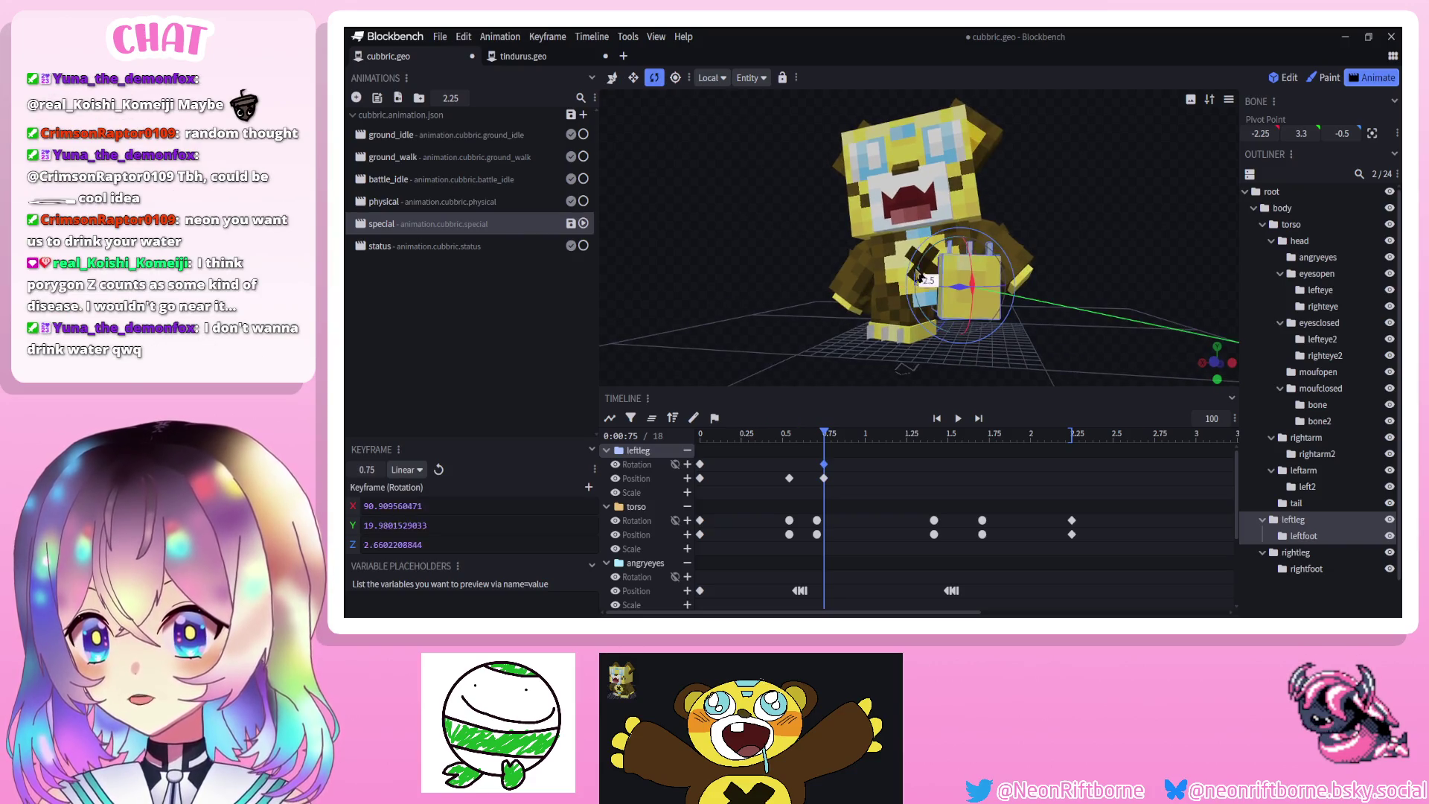
pyautogui.moveTo(922, 255); pyautogui.dragTo(982, 278)
# Tilt the left foot to X 7.5 at 0.75 seconds
pyautogui.click(951, 276)
pyautogui.moveTo(762, 224)
pyautogui.mouseDown()
pyautogui.moveTo(863, 235)
pyautogui.moveTo(798, 219)
pyautogui.mouseUp()
pyautogui.moveTo(824, 484)
pyautogui.mouseDown()
pyautogui.moveTo(741, 488)
pyautogui.moveTo(781, 486)
pyautogui.moveTo(699, 542)
pyautogui.mouseUp()
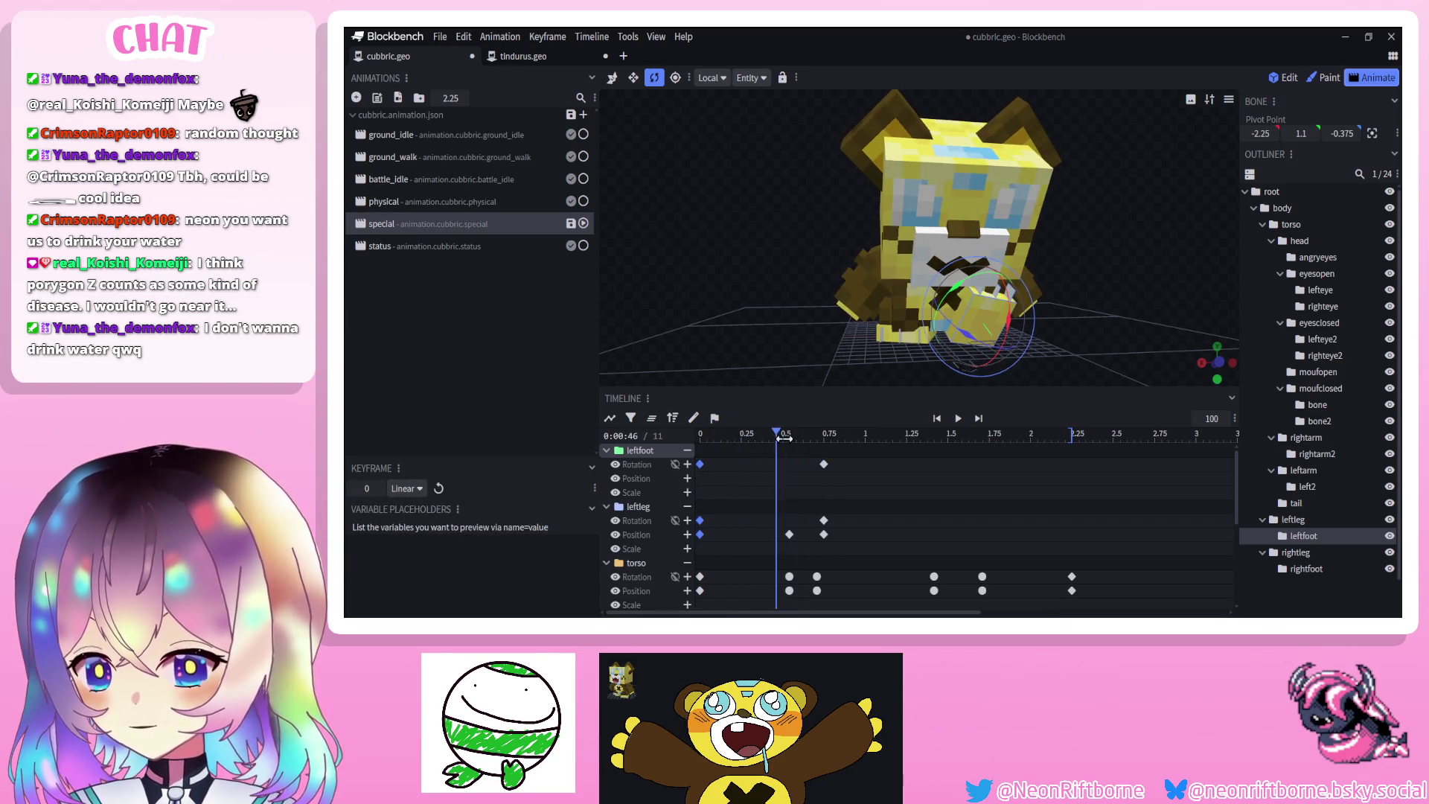
# Paste the leg and foot keyframes at 1.46 s and give them Smooth interpolation
pyautogui.hotkey('ctrl', 'v')
pyautogui.moveTo(766, 462)
pyautogui.mouseDown()
pyautogui.moveTo(864, 462)
pyautogui.moveTo(824, 531)
pyautogui.moveTo(837, 532)
pyautogui.mouseUp()
pyautogui.moveTo(880, 450); pyautogui.dragTo(941, 450)
pyautogui.hotkey('ctrl', 'v')
pyautogui.moveTo(813, 452); pyautogui.dragTo(972, 557)
pyautogui.rightClick(941, 463)
pyautogui.click(1050, 461)
# Paste more leg keyframes at 1.7083 and 2.25 s, setting the 1.7083 ones to Smooth
pyautogui.moveTo(804, 457); pyautogui.dragTo(790, 530)
pyautogui.moveTo(960, 450); pyautogui.dragTo(1071, 442)
pyautogui.hotkey('ctrl', 'v')
pyautogui.hotkey('ctrl', 'v')
pyautogui.click(1000, 480)
pyautogui.rightClick(982, 534)
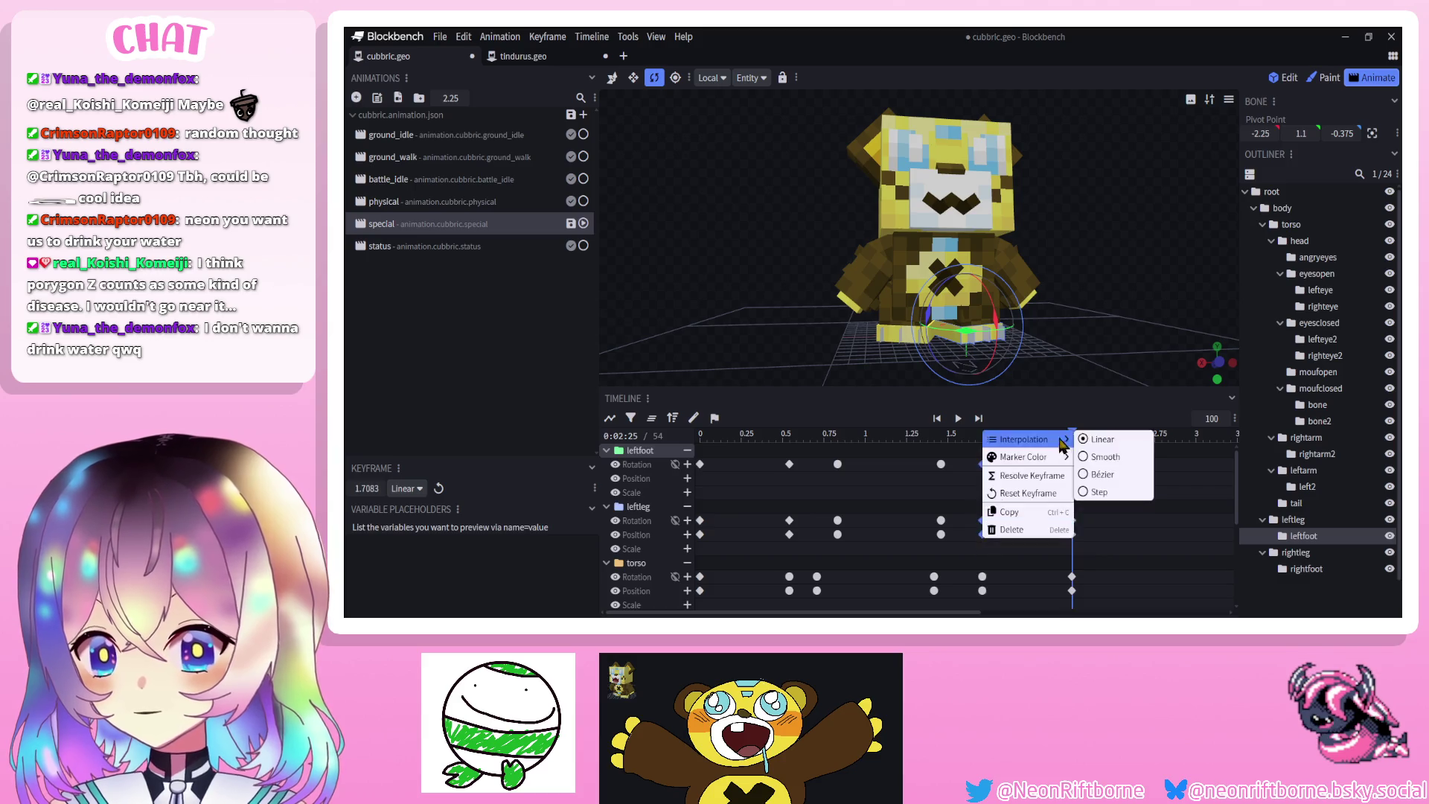
pyautogui.click(1098, 455)
# Retime the repeated leg keyframes to about 1.33 s and replay the kick
pyautogui.click(958, 419)
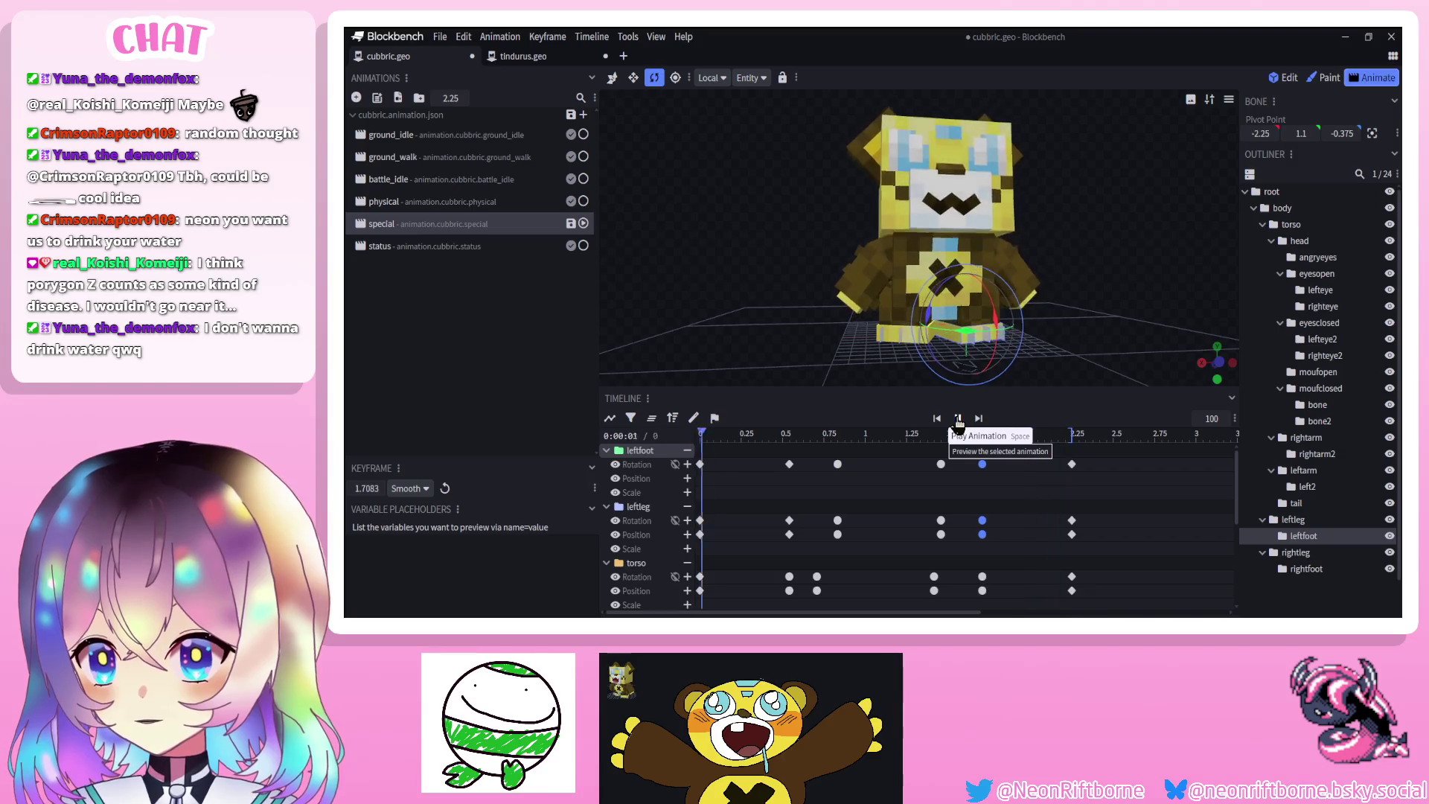
pyautogui.click(958, 419)
pyautogui.moveTo(938, 460)
pyautogui.mouseDown()
pyautogui.moveTo(998, 545)
pyautogui.moveTo(966, 533)
pyautogui.mouseUp()
pyautogui.click(958, 418)
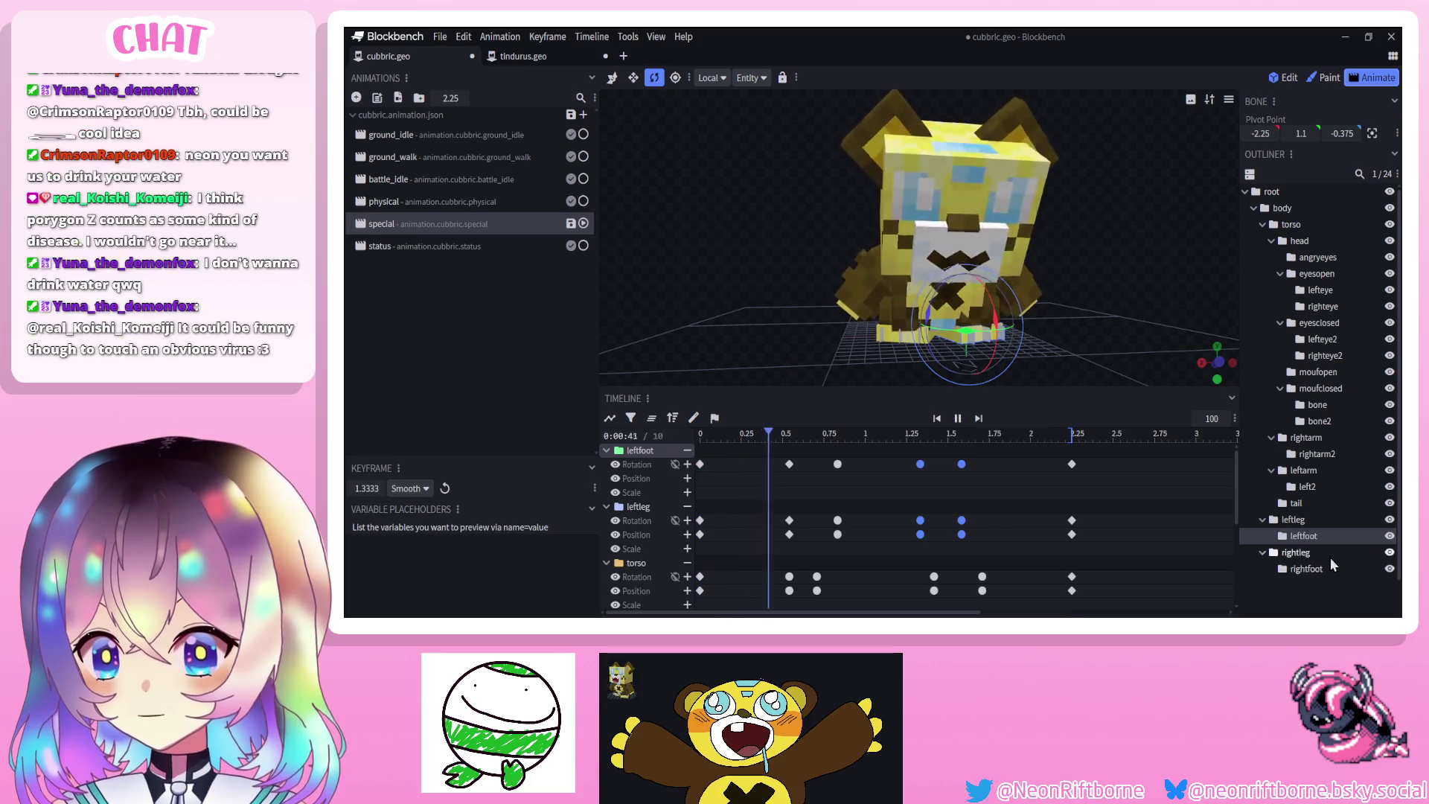
pyautogui.scroll(-2, 1158, 475)
pyautogui.scroll(-2, 1296, 583)
pyautogui.click(1296, 584)
pyautogui.moveTo(1114, 365)
pyautogui.mouseDown()
pyautogui.moveTo(1087, 346)
pyautogui.moveTo(1106, 361)
pyautogui.mouseUp()
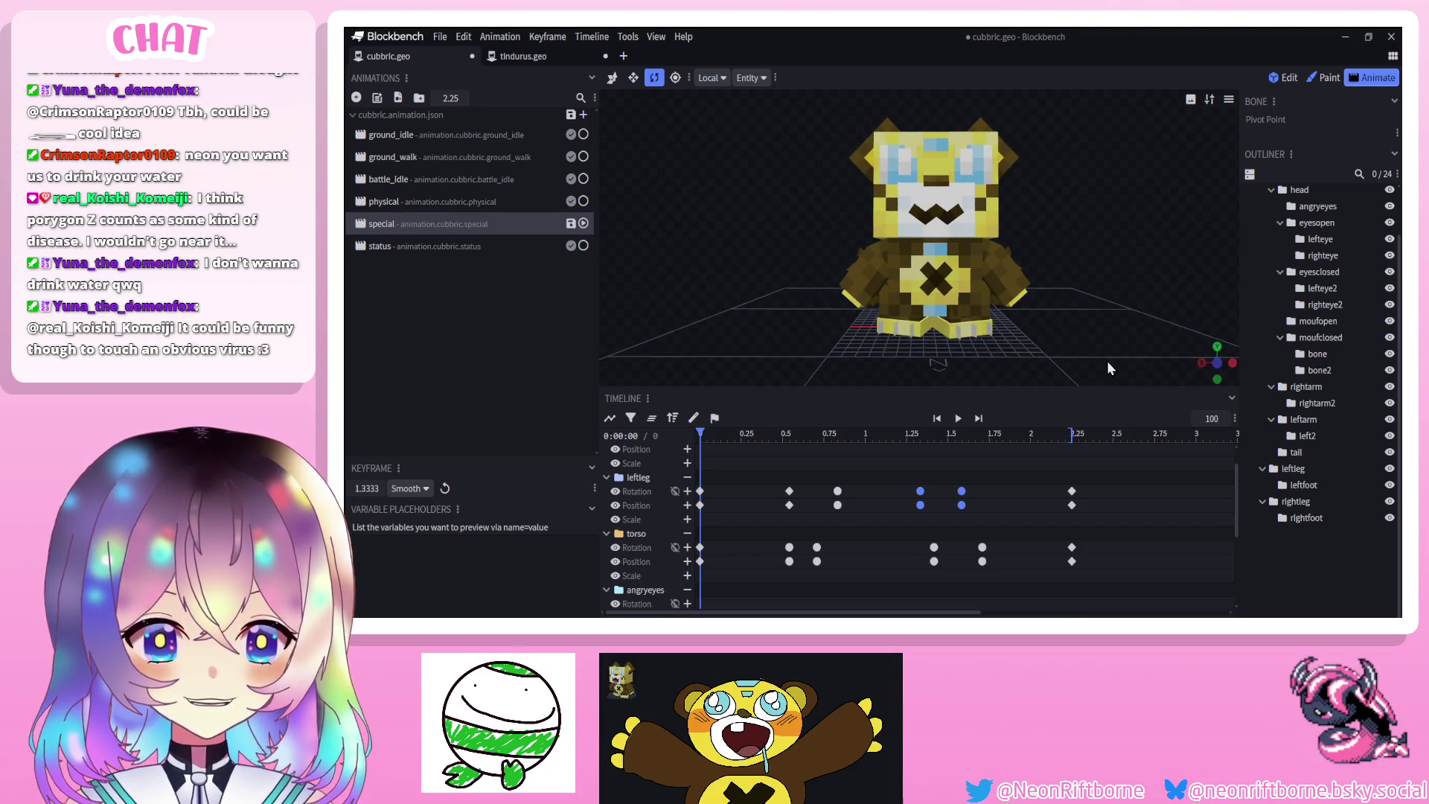
pyautogui.scroll(-1, 1106, 360)
pyautogui.scroll(-2, 1104, 361)
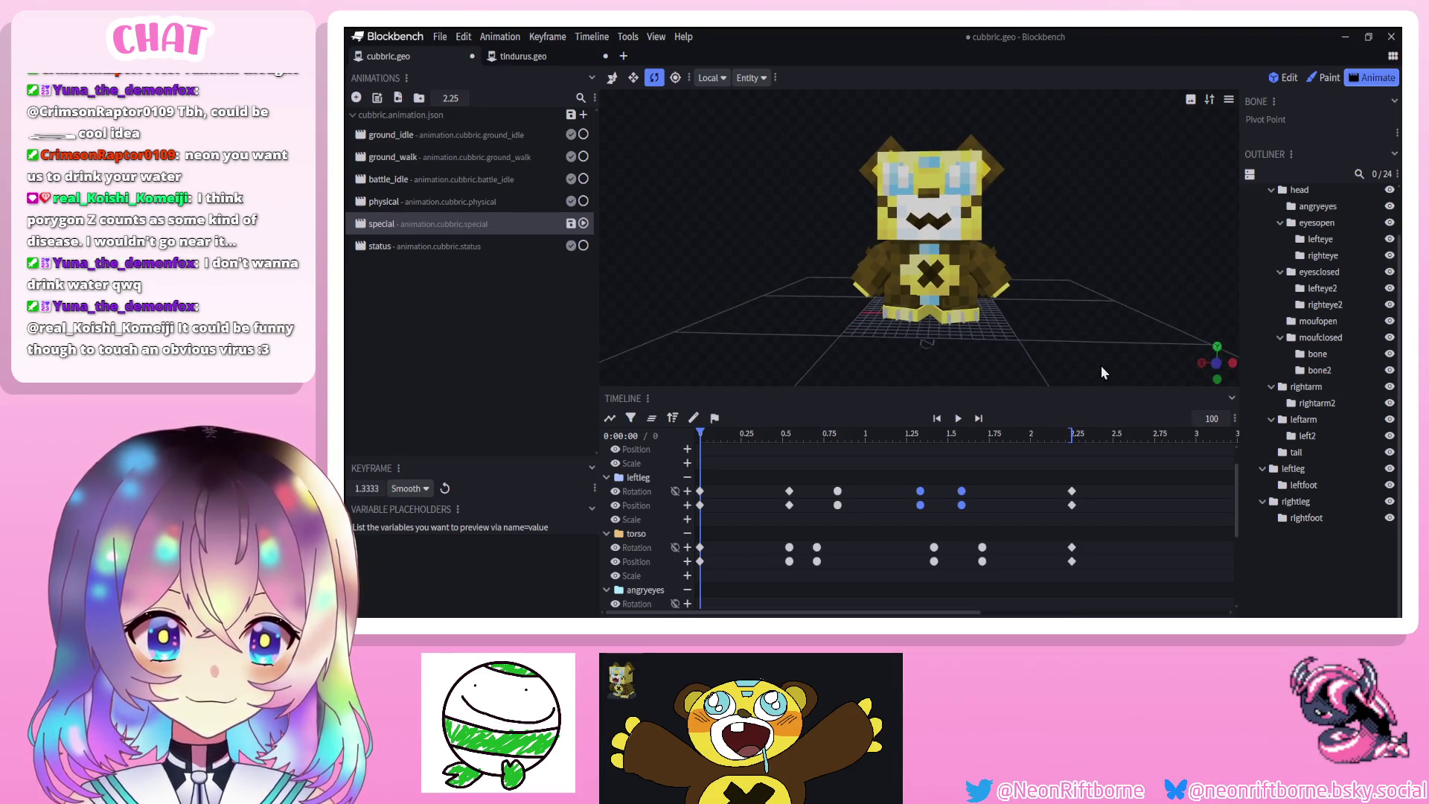
pyautogui.moveTo(1100, 365); pyautogui.dragTo(1052, 403)
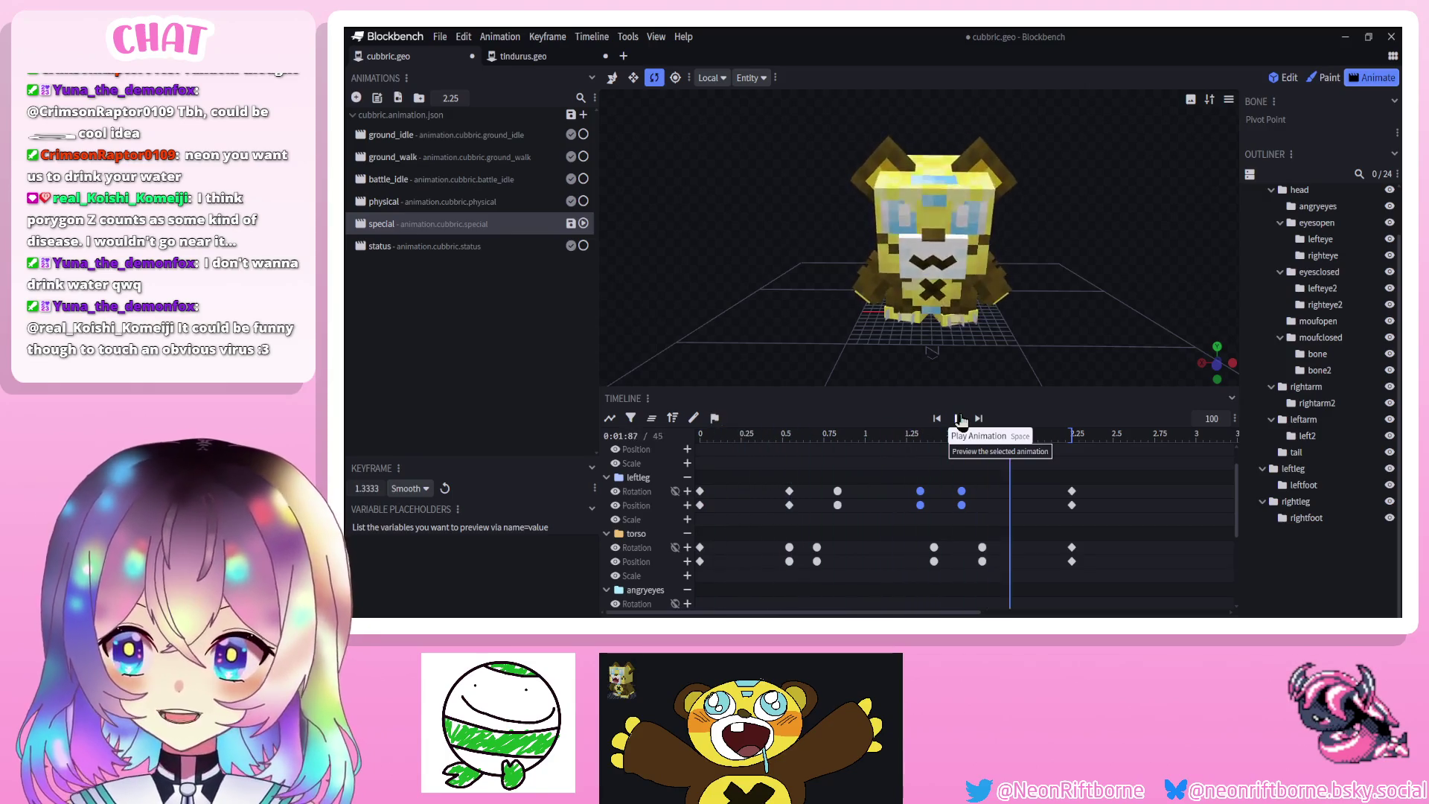
pyautogui.moveTo(1038, 350)
pyautogui.mouseDown()
pyautogui.moveTo(972, 336)
pyautogui.moveTo(997, 338)
pyautogui.moveTo(975, 375)
pyautogui.mouseUp()
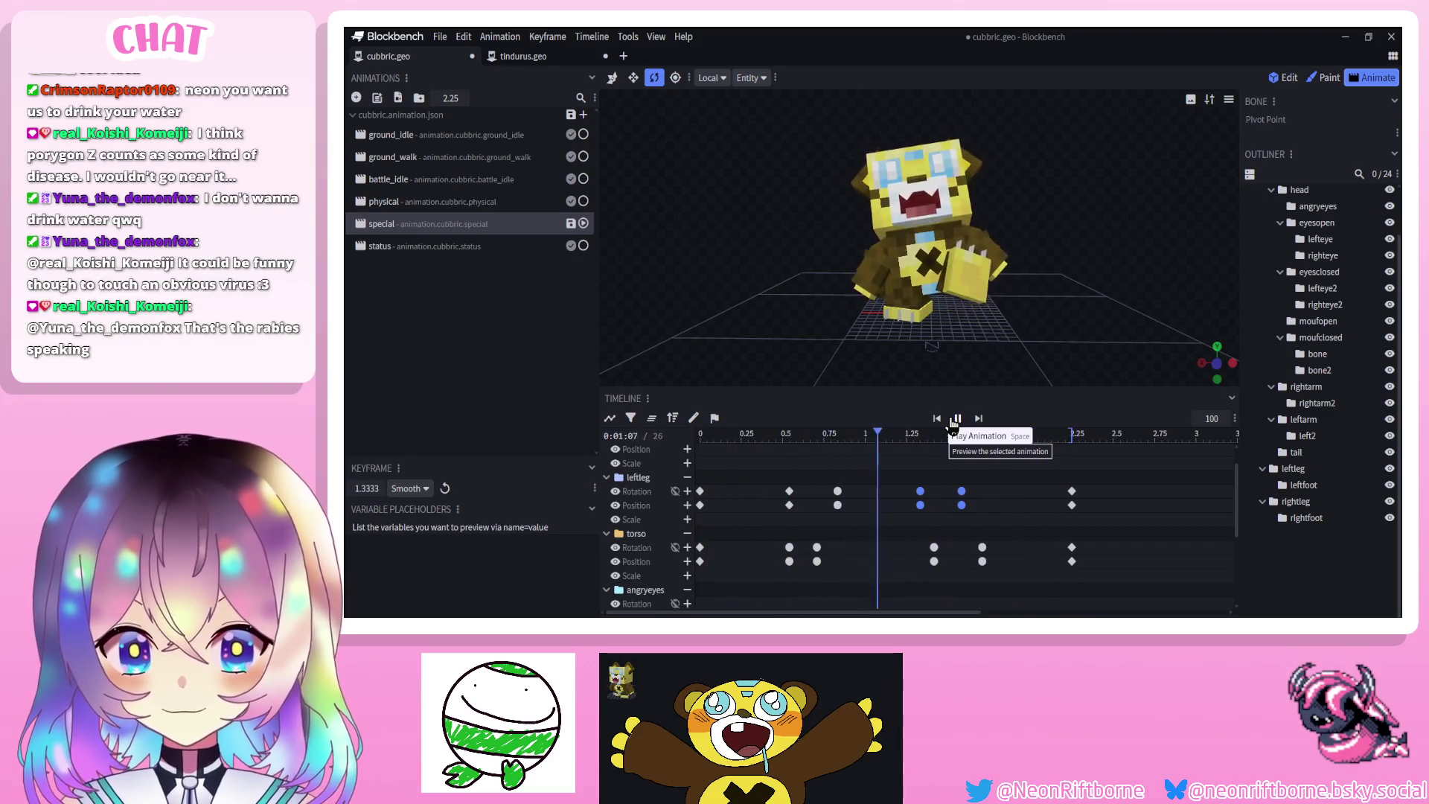
pyautogui.click(953, 423)
pyautogui.click(953, 423)
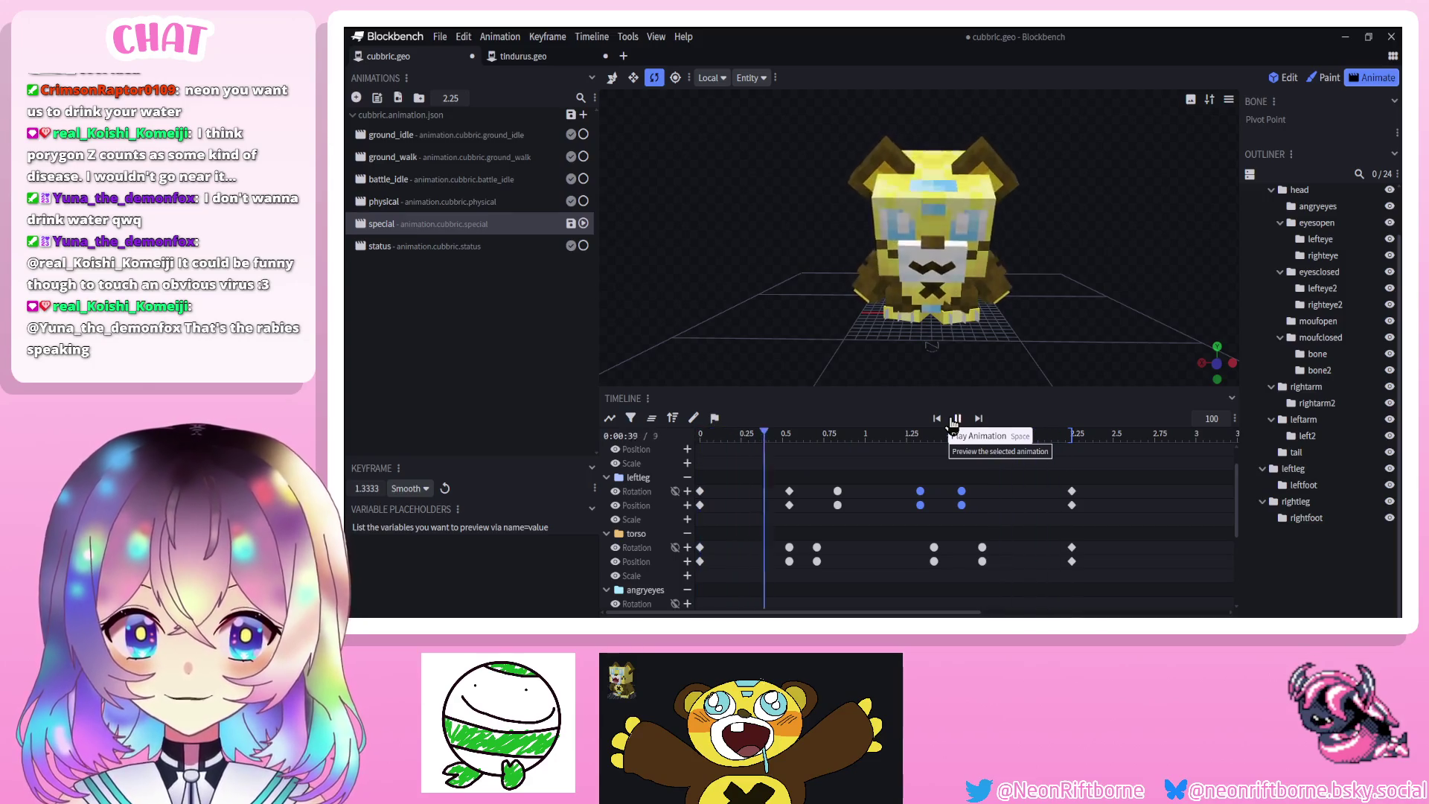
pyautogui.click(953, 423)
# Swing the right arm at 0.5 s, mirror-paste it onto the left arm, and repeat at 1 s
pyautogui.moveTo(790, 438)
pyautogui.mouseDown()
pyautogui.moveTo(698, 454)
pyautogui.moveTo(770, 466)
pyautogui.mouseUp()
pyautogui.moveTo(868, 279)
pyautogui.mouseDown()
pyautogui.moveTo(827, 284)
pyautogui.moveTo(856, 283)
pyautogui.mouseUp()
pyautogui.click(874, 276)
pyautogui.moveTo(763, 444)
pyautogui.mouseDown()
pyautogui.moveTo(795, 437)
pyautogui.moveTo(782, 437)
pyautogui.mouseUp()
pyautogui.moveTo(914, 213)
pyautogui.mouseDown()
pyautogui.moveTo(890, 242)
pyautogui.moveTo(841, 231)
pyautogui.mouseUp()
pyautogui.click(975, 254)
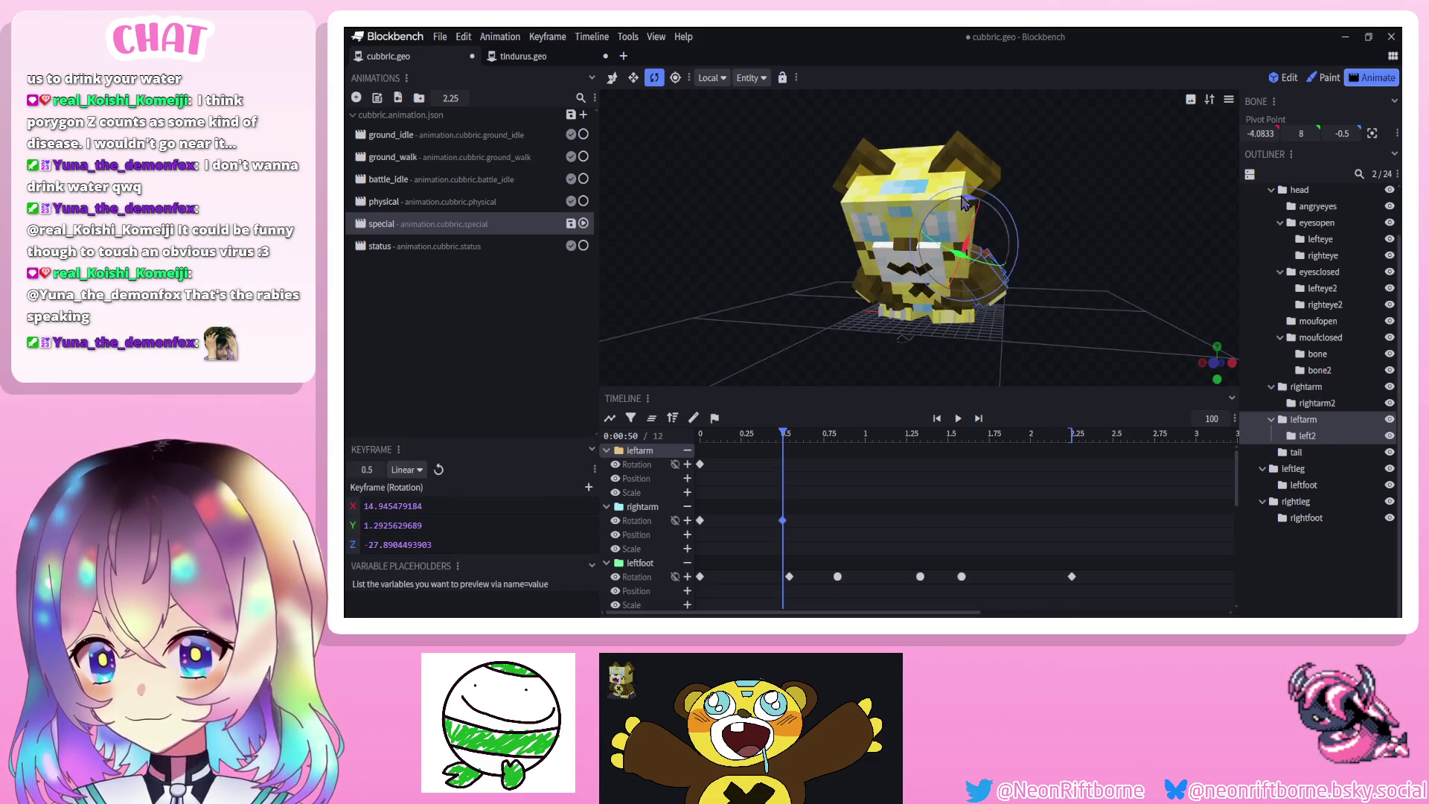
pyautogui.hotkey('ctrl', 'shift', 'v')
pyautogui.moveTo(784, 434); pyautogui.dragTo(869, 436)
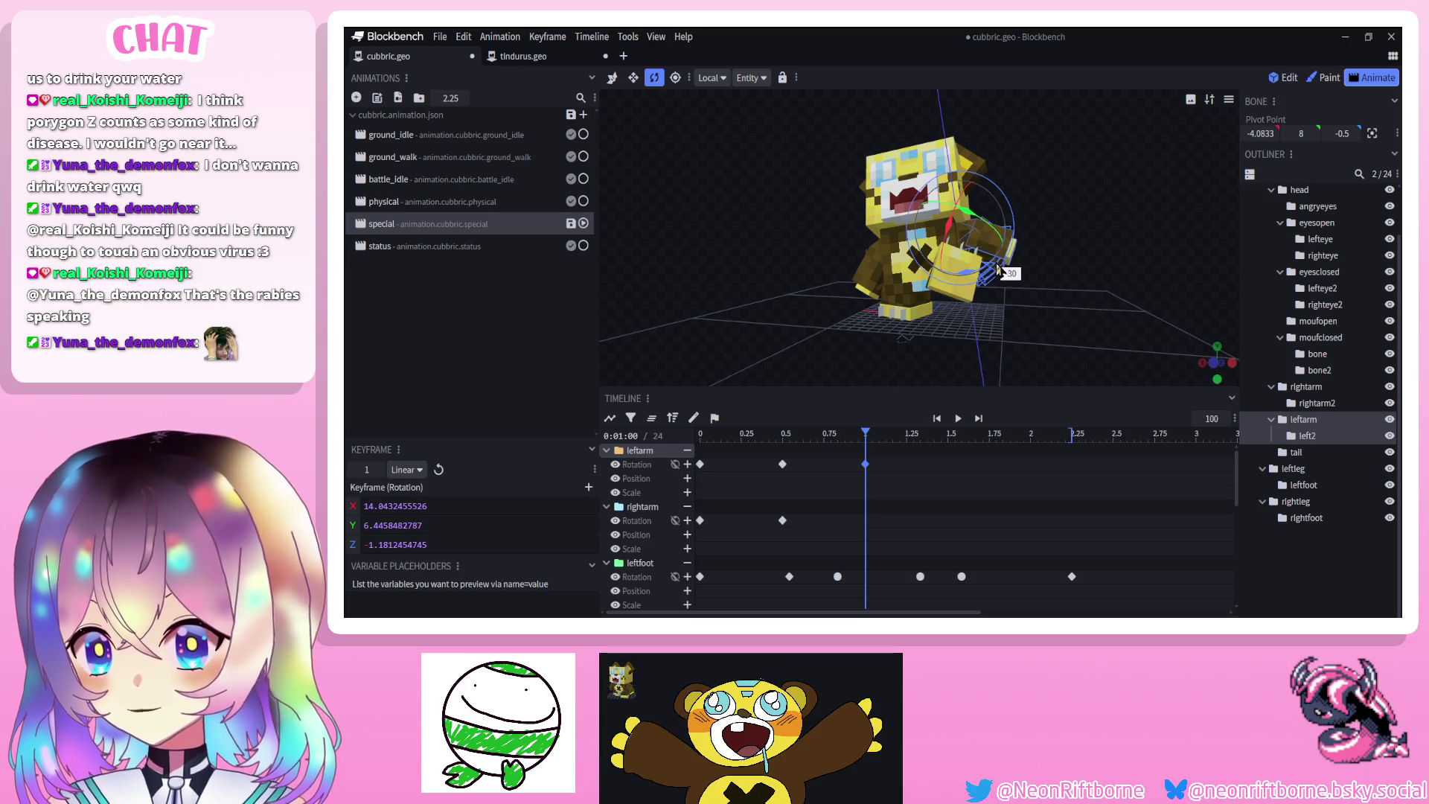
pyautogui.moveTo(846, 265)
pyautogui.mouseDown()
pyautogui.moveTo(798, 272)
pyautogui.moveTo(855, 264)
pyautogui.moveTo(889, 298)
pyautogui.mouseUp()
pyautogui.click(891, 255)
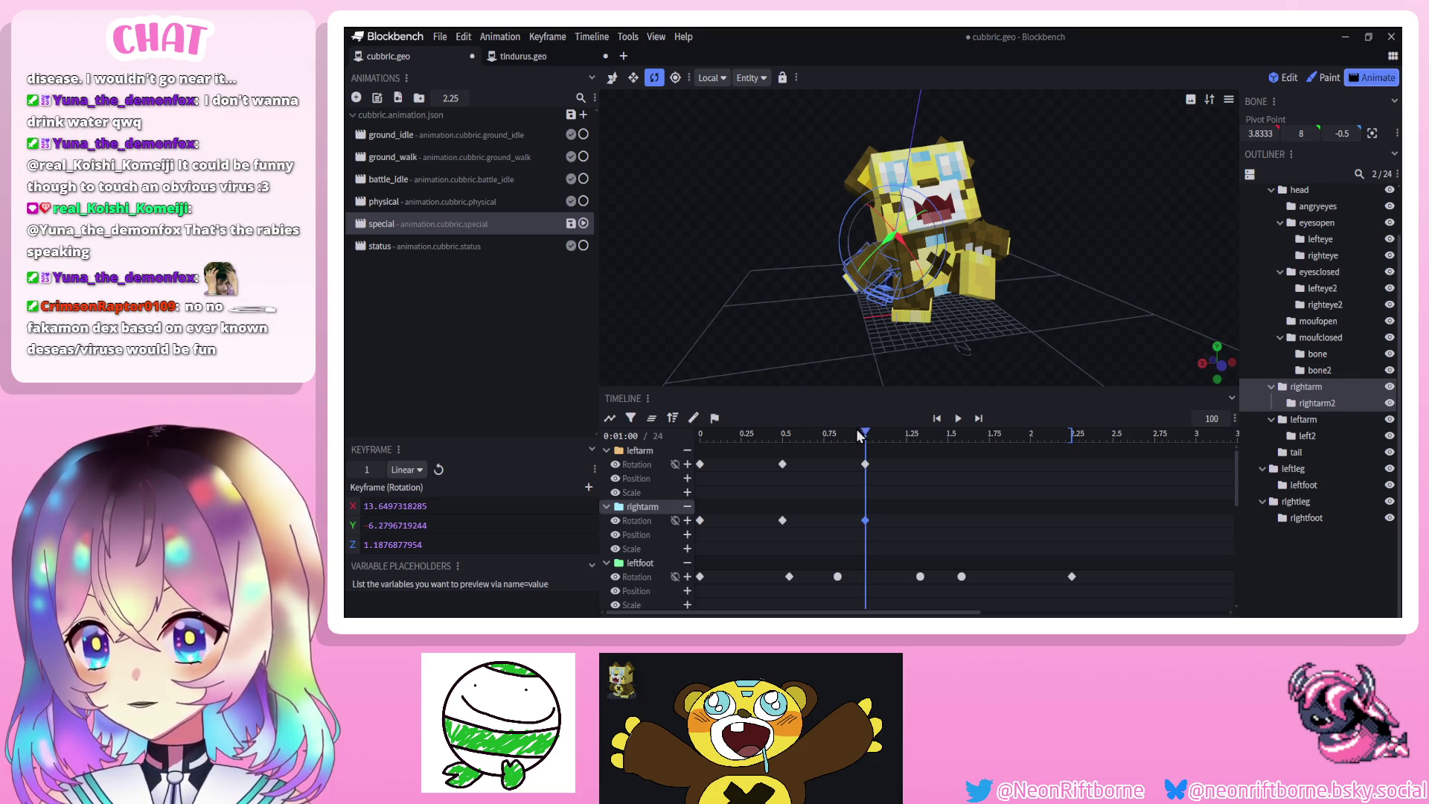
# Bend both forearms at 0.5833 s, rotating left2 to Z 39.44
pyautogui.moveTo(863, 439)
pyautogui.mouseDown()
pyautogui.moveTo(905, 438)
pyautogui.moveTo(797, 438)
pyautogui.mouseUp()
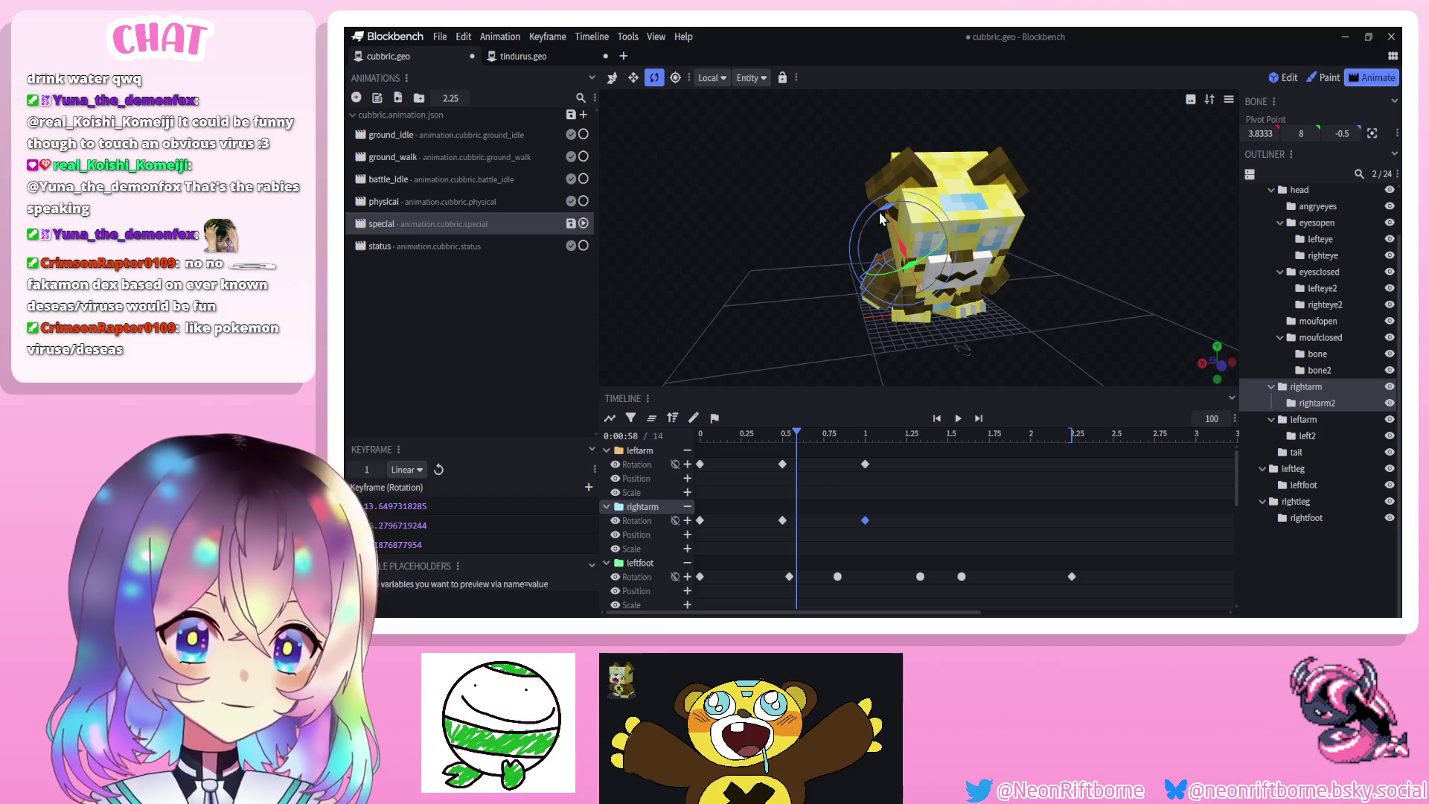
pyautogui.click(869, 298)
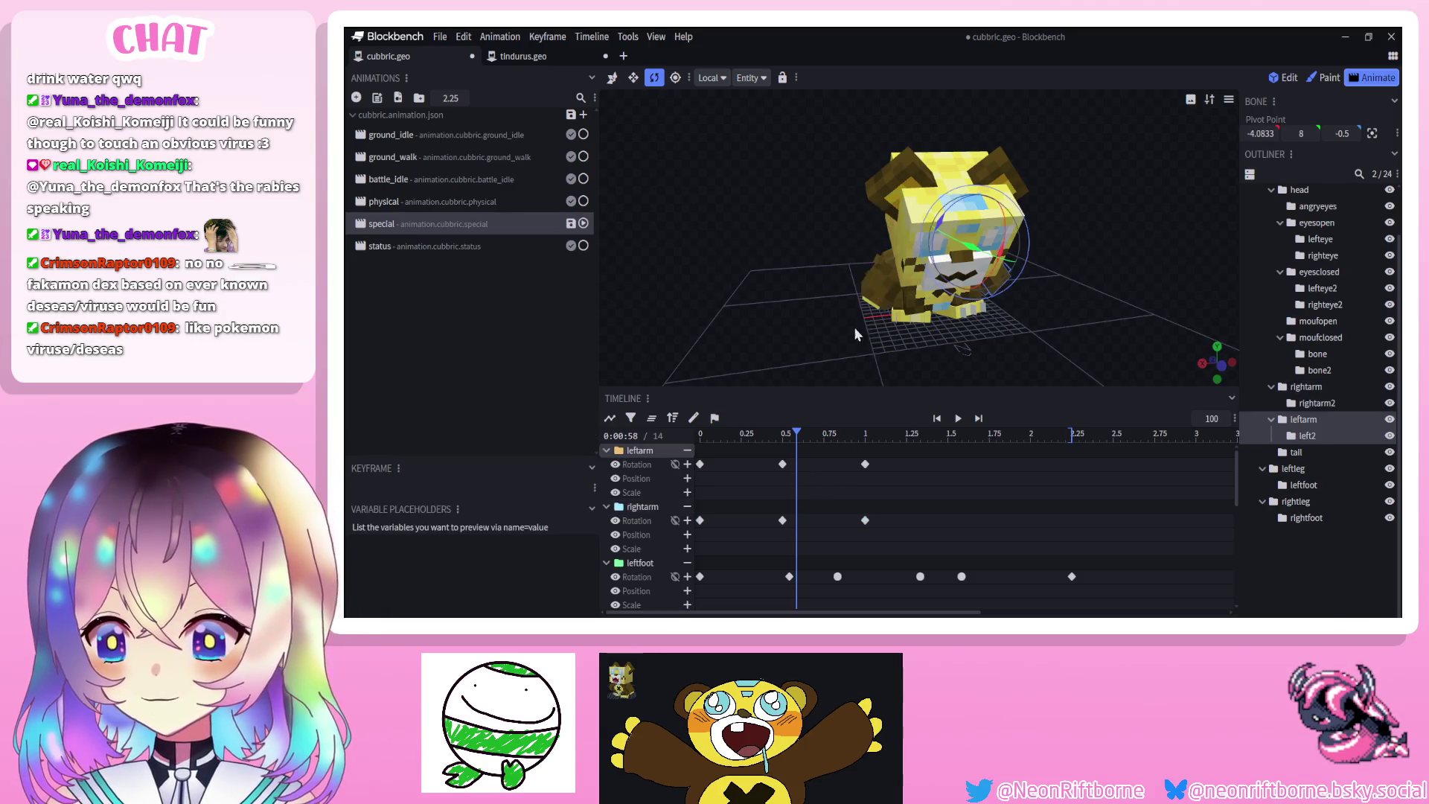
pyautogui.click(869, 298)
pyautogui.moveTo(887, 218); pyautogui.dragTo(878, 221)
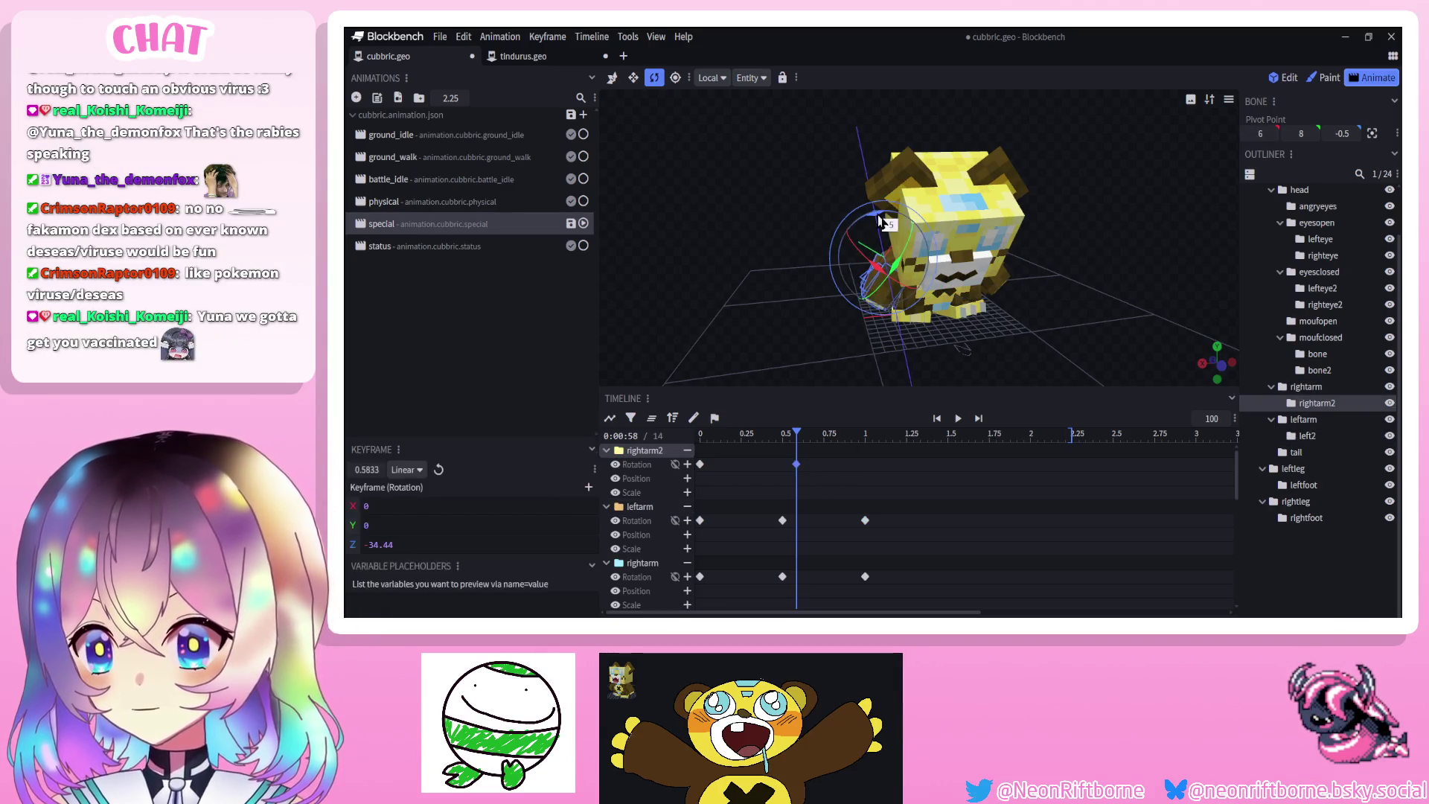
pyautogui.moveTo(781, 216)
pyautogui.mouseDown()
pyautogui.moveTo(716, 207)
pyautogui.moveTo(975, 270)
pyautogui.mouseUp()
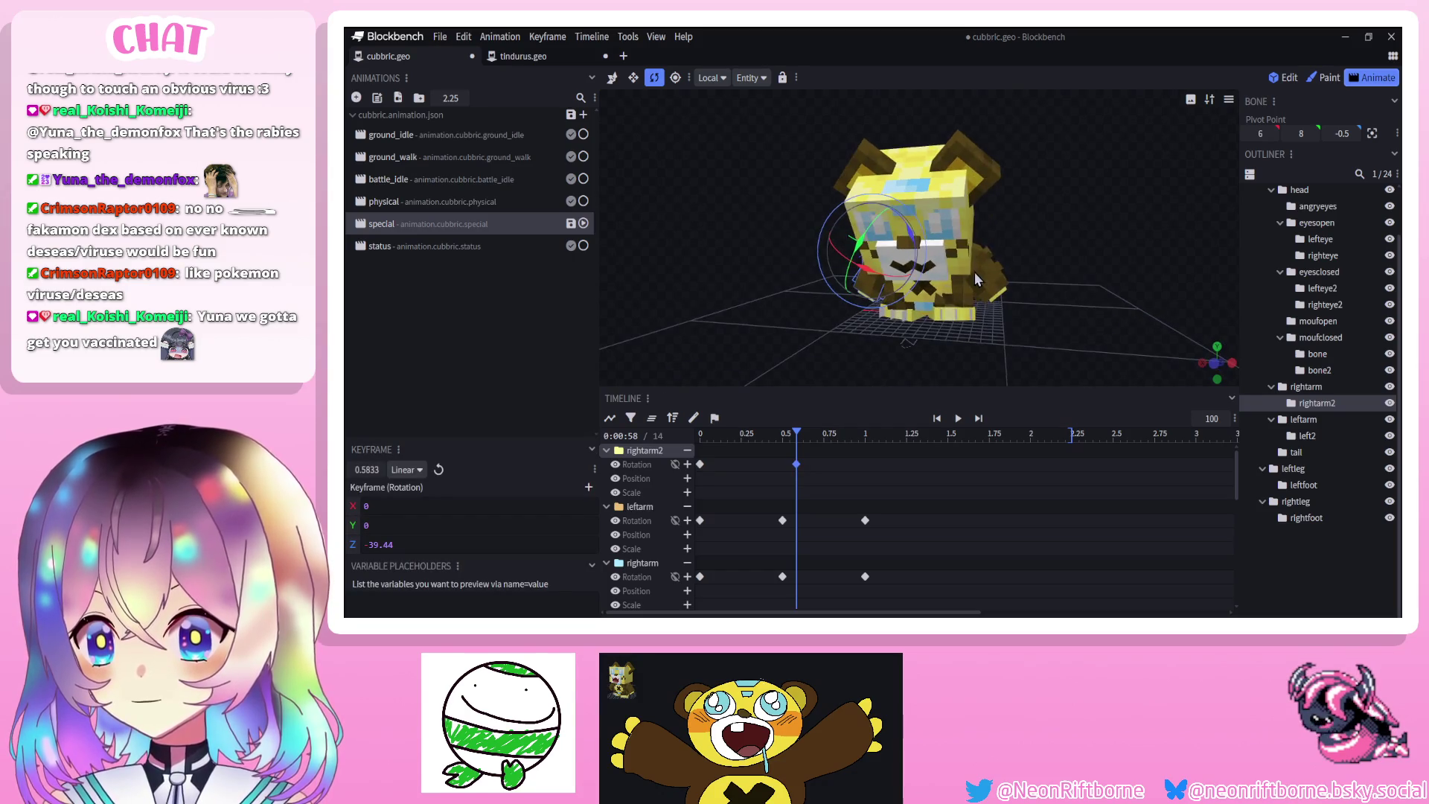
pyautogui.click(976, 273)
pyautogui.moveTo(1001, 207); pyautogui.dragTo(1002, 209)
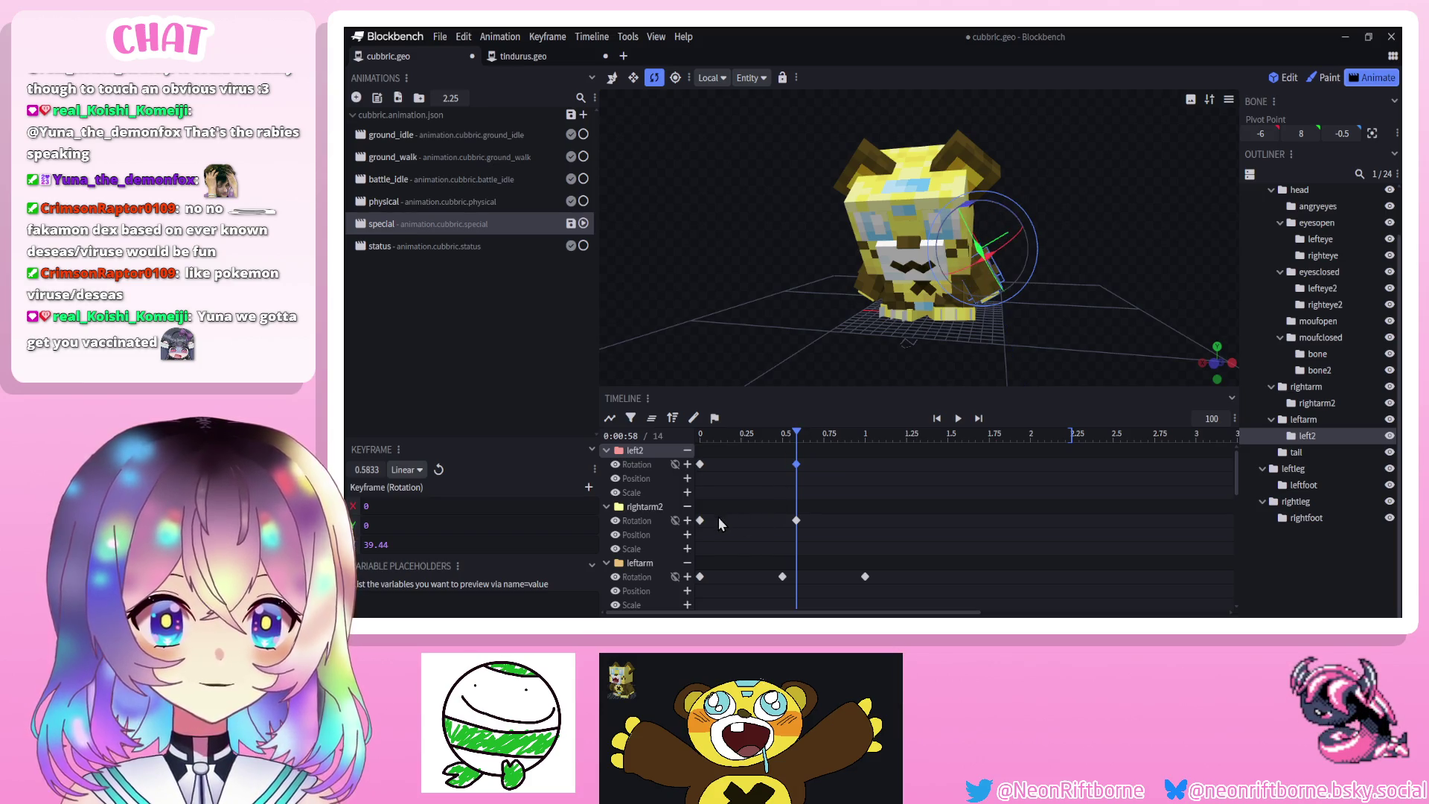
pyautogui.moveTo(750, 492)
pyautogui.mouseDown()
pyautogui.moveTo(766, 488)
pyautogui.moveTo(880, 563)
pyautogui.moveTo(877, 521)
pyautogui.mouseUp()
pyautogui.scroll(-2, 818, 536)
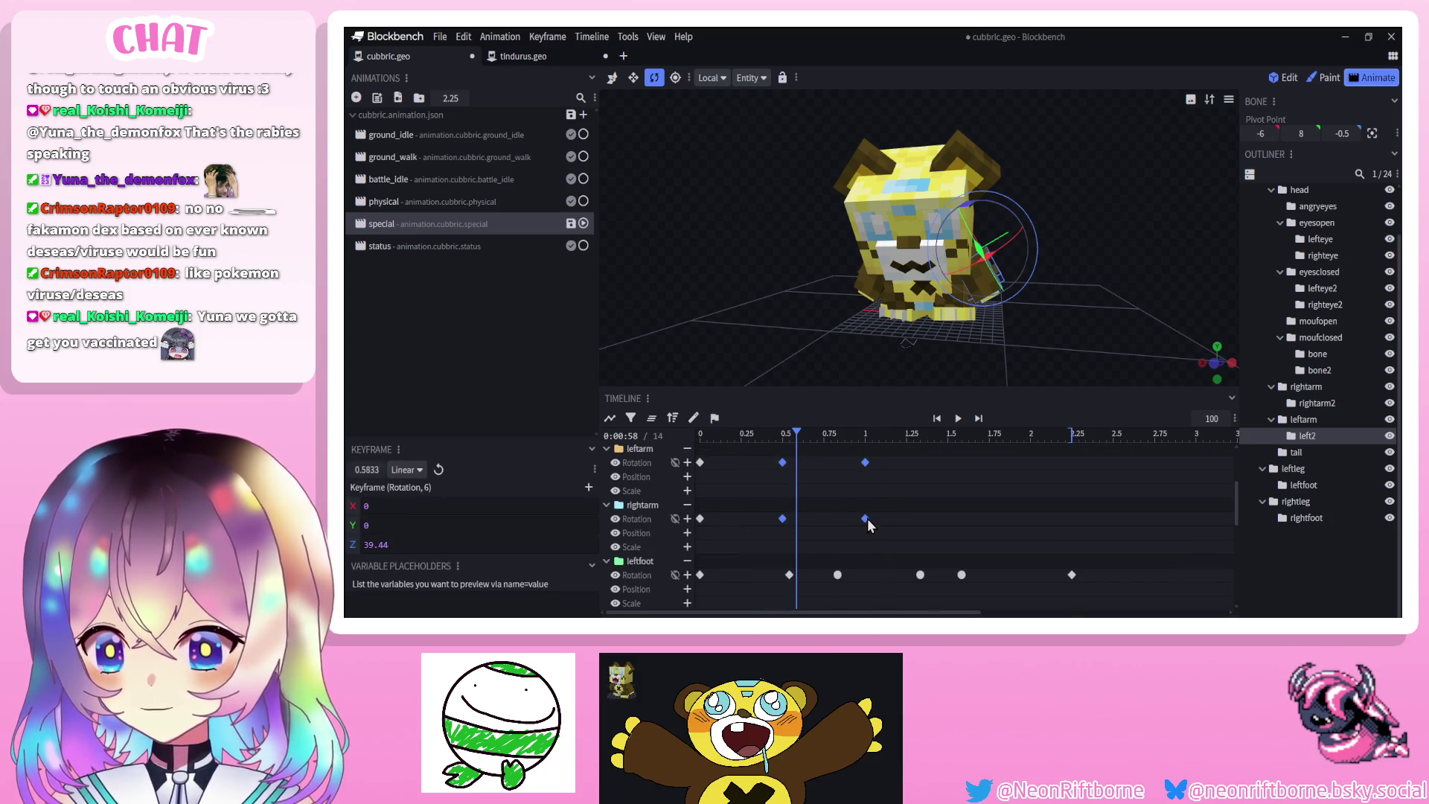
# Set the selected arm keyframes to Smooth interpolation
pyautogui.rightClick(866, 519)
pyautogui.moveTo(915, 436)
pyautogui.click(973, 439)
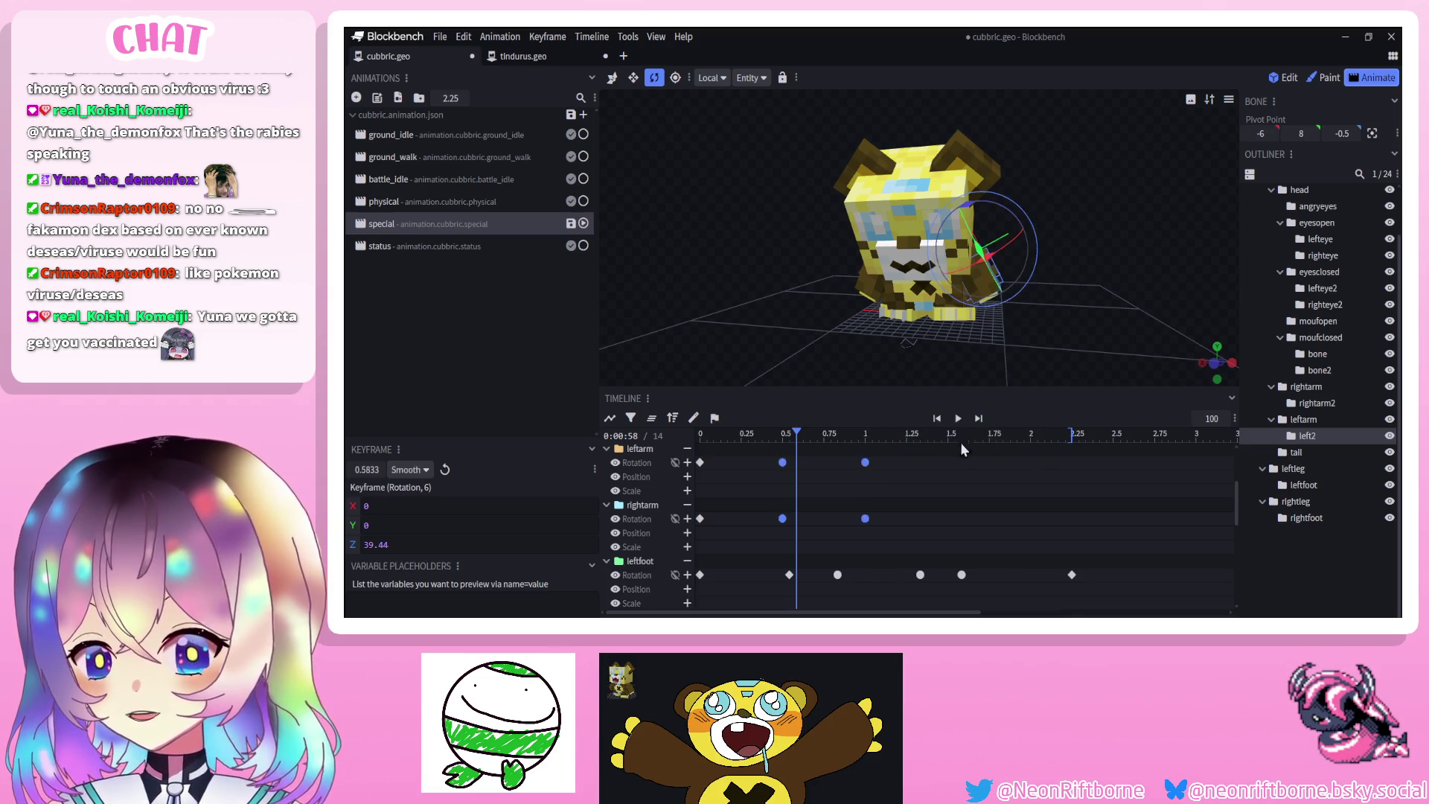
# Swing both forearms back at 1.125 s, the right forearm to -9.44, and preview
pyautogui.moveTo(778, 438)
pyautogui.mouseDown()
pyautogui.moveTo(763, 436)
pyautogui.moveTo(886, 431)
pyautogui.mouseUp()
pyautogui.moveTo(994, 284)
pyautogui.mouseDown()
pyautogui.moveTo(1019, 270)
pyautogui.moveTo(1021, 348)
pyautogui.mouseUp()
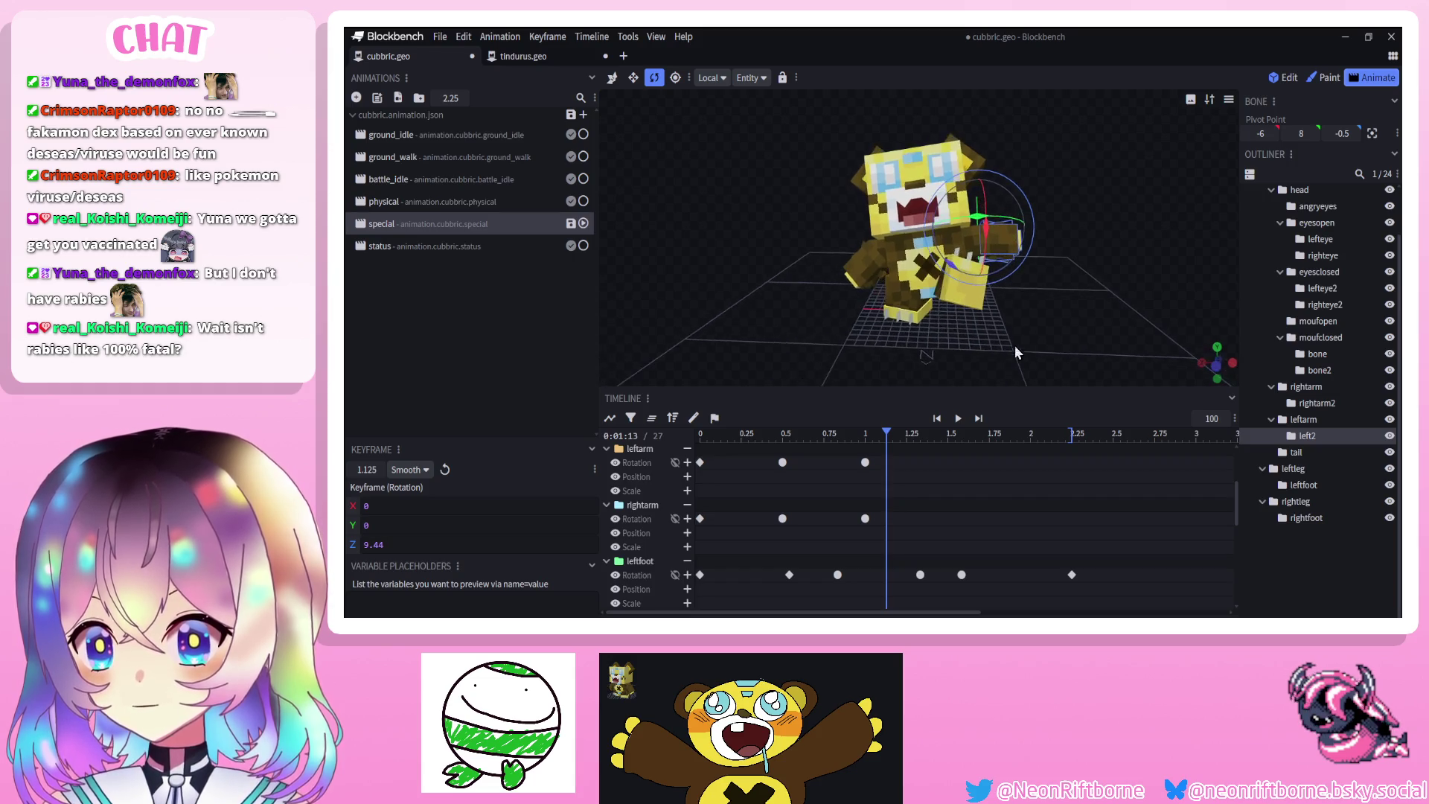
pyautogui.click(855, 266)
pyautogui.moveTo(912, 274); pyautogui.dragTo(900, 287)
pyautogui.moveTo(752, 319); pyautogui.dragTo(851, 445)
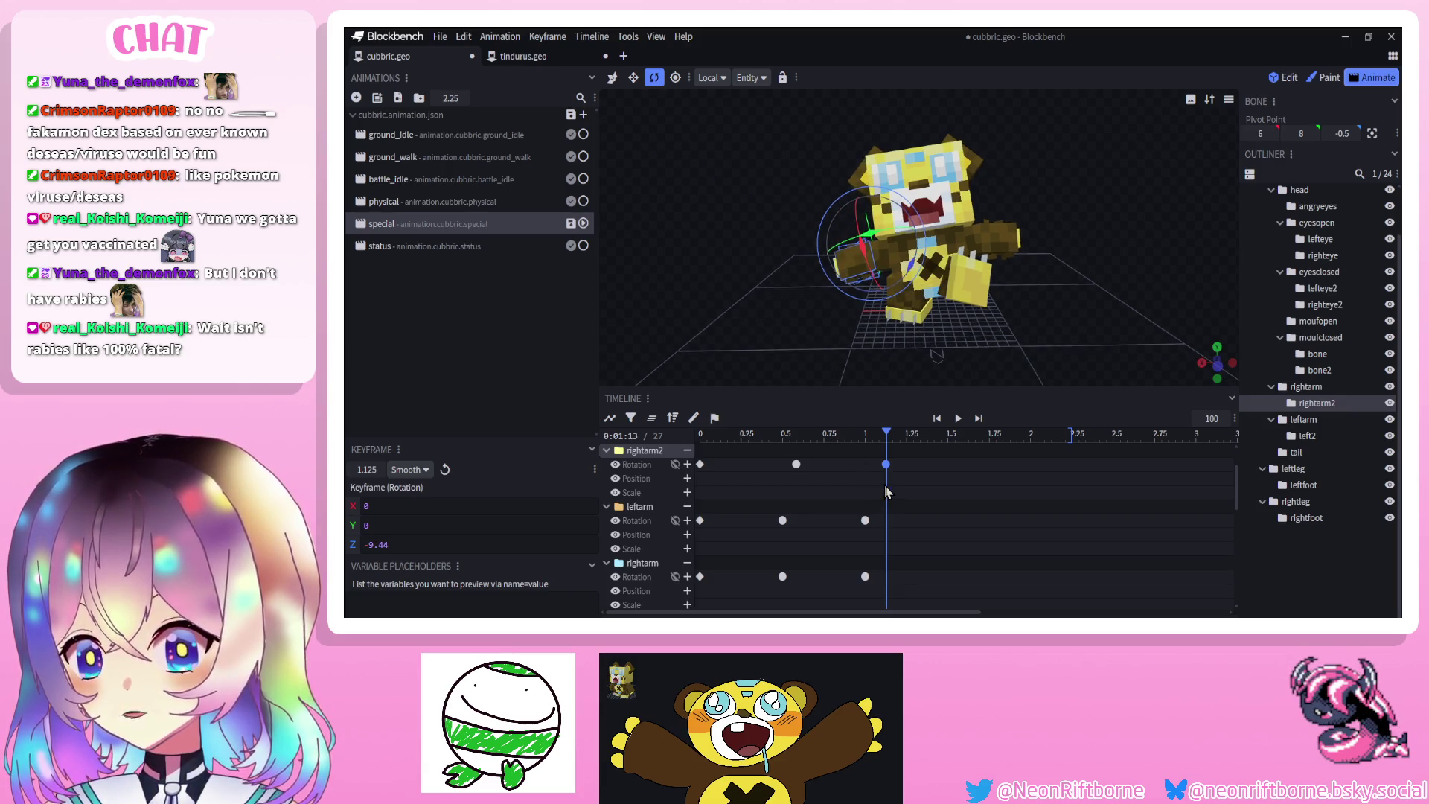
pyautogui.click(957, 419)
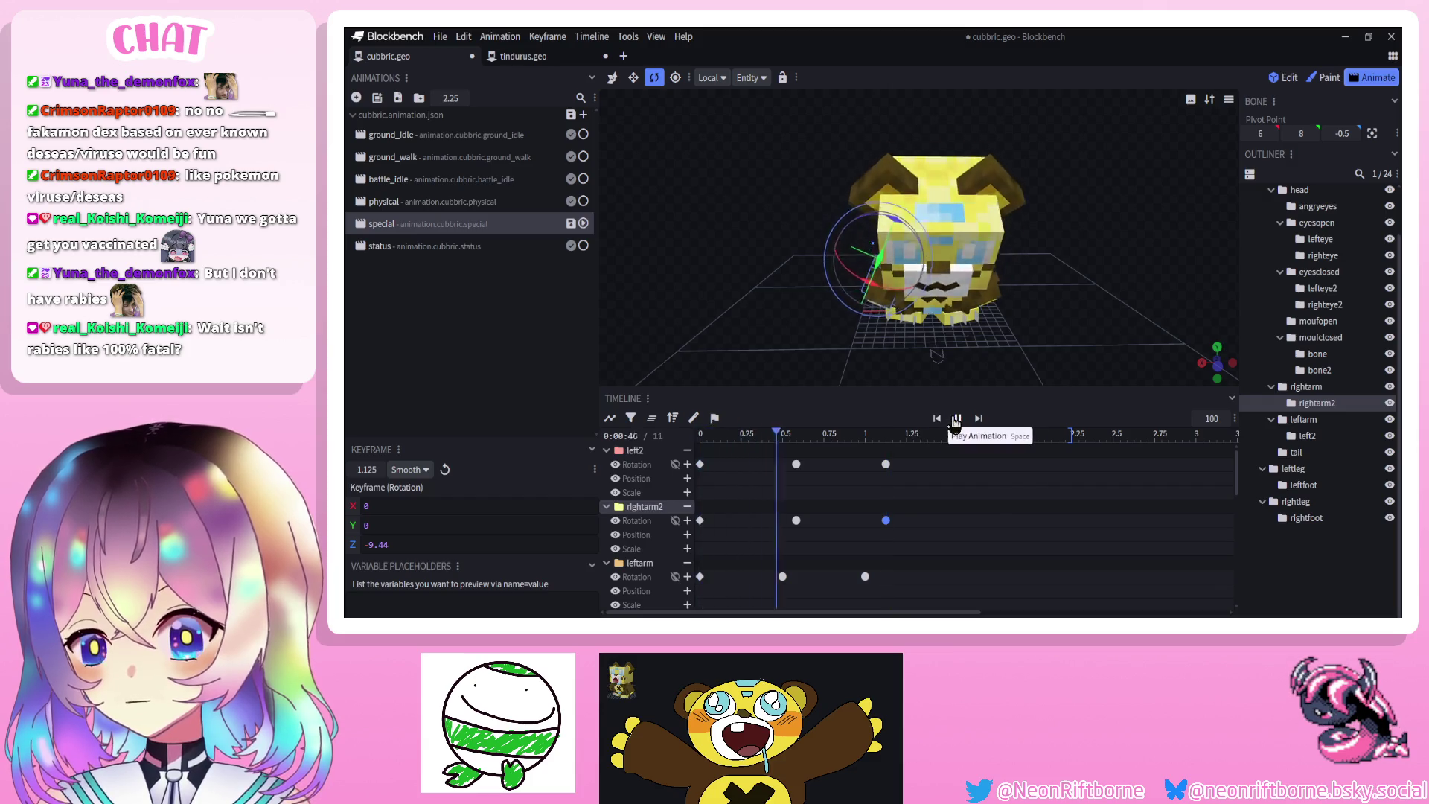
pyautogui.click(957, 419)
# Repeat the arm keyframes at 1.7083 and 2.25 seconds and set them to Smooth
pyautogui.moveTo(923, 456)
pyautogui.mouseDown()
pyautogui.moveTo(863, 536)
pyautogui.moveTo(926, 457)
pyautogui.moveTo(1072, 435)
pyautogui.moveTo(1016, 539)
pyautogui.mouseUp()
pyautogui.hotkey('ctrl', 'v')
pyautogui.scroll(1, 1030, 451)
pyautogui.hotkey('ctrl', 'v')
pyautogui.scroll(1, 1030, 473)
pyautogui.scroll(-2, 1035, 468)
pyautogui.moveTo(1049, 442); pyautogui.dragTo(1018, 588)
pyautogui.rightClick(1025, 454)
pyautogui.moveTo(1083, 481)
pyautogui.click(1160, 481)
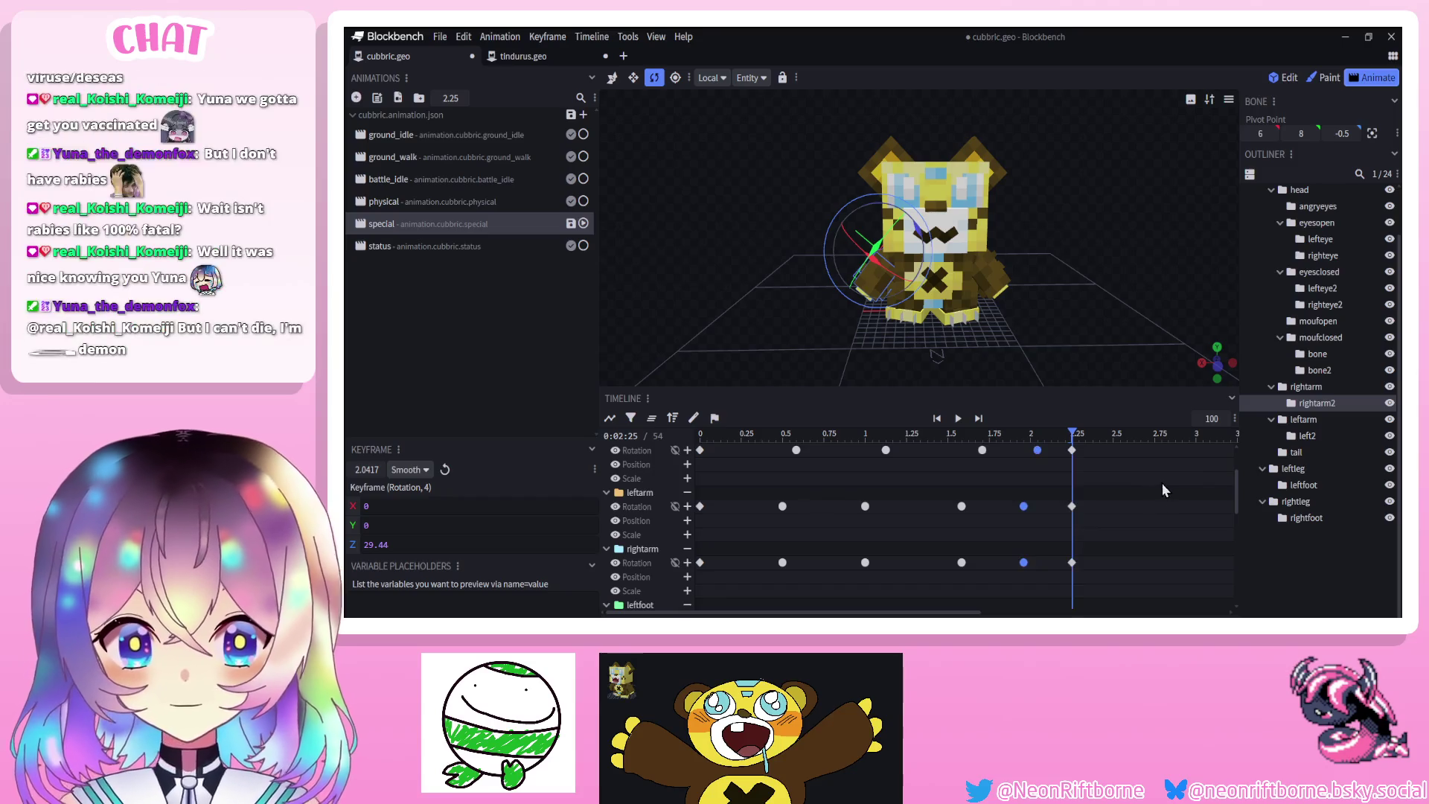
# Save the model and replay the animation from the start
pyautogui.hotkey('ctrl', 's')
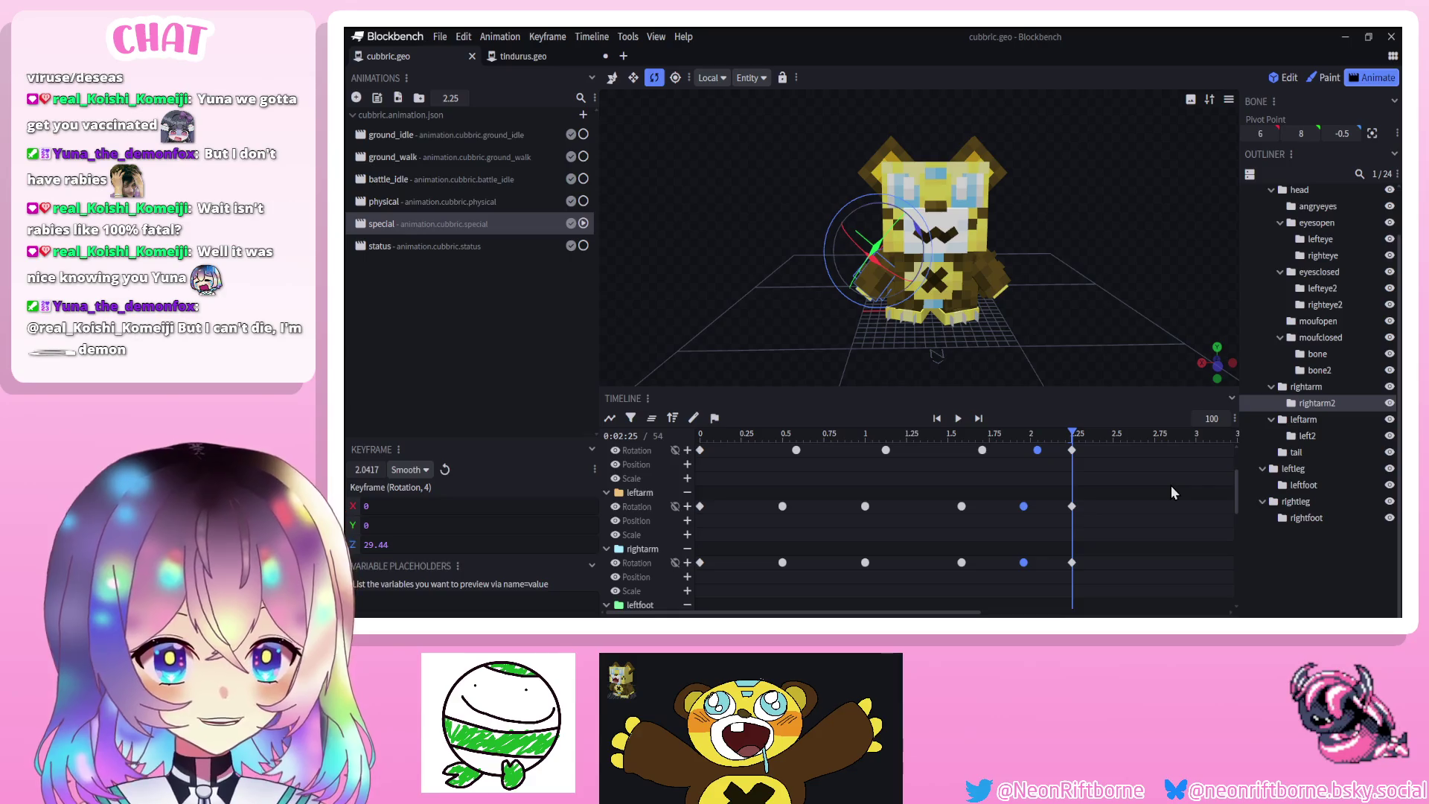
pyautogui.click(937, 419)
pyautogui.click(958, 418)
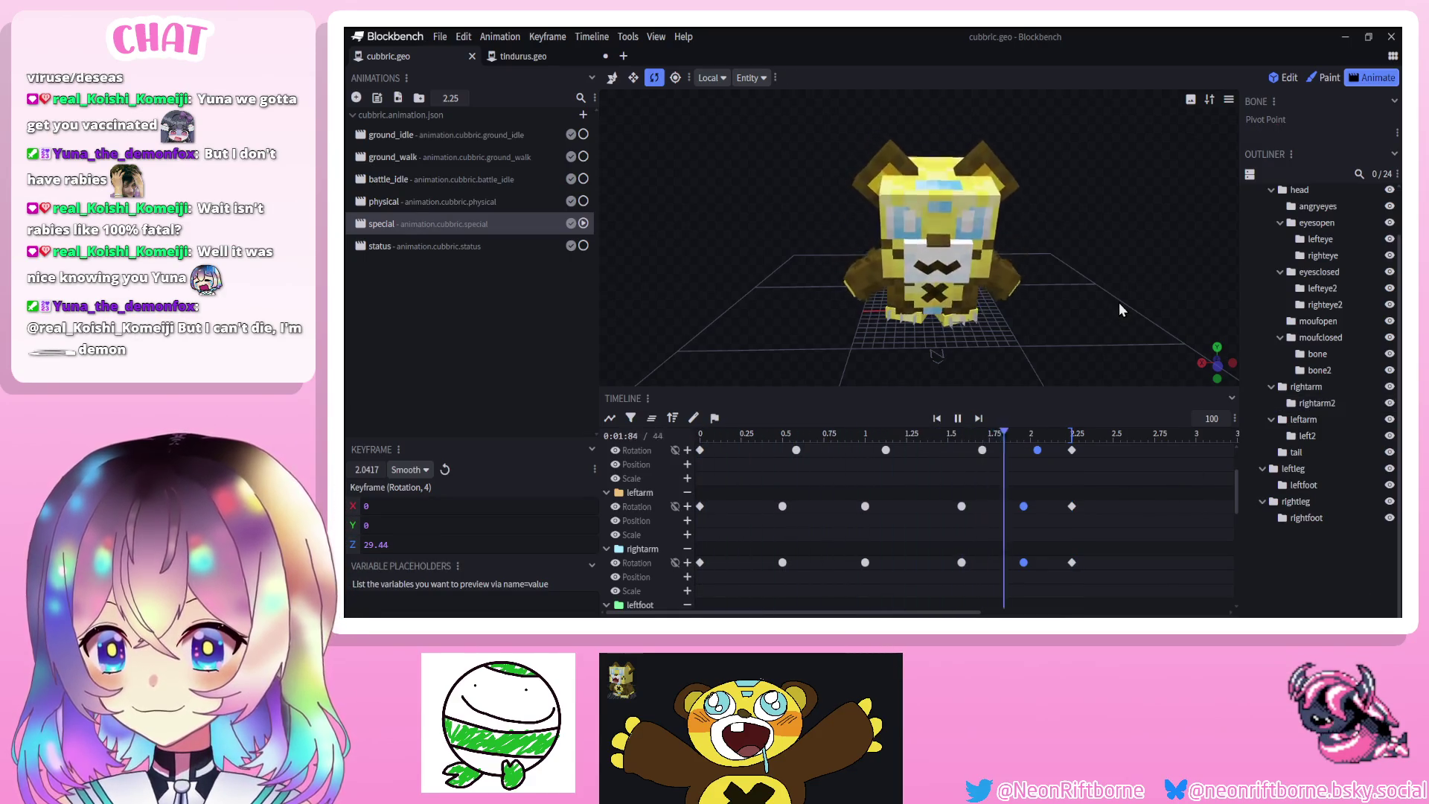
# Move the arm keyframes near 1.0 s earlier to 0.9167 and those near 2.0 s about 0.125 earlier
pyautogui.moveTo(850, 577); pyautogui.dragTo(917, 390)
pyautogui.moveTo(887, 465)
pyautogui.mouseDown()
pyautogui.moveTo(853, 466)
pyautogui.moveTo(994, 596)
pyautogui.moveTo(970, 588)
pyautogui.mouseUp()
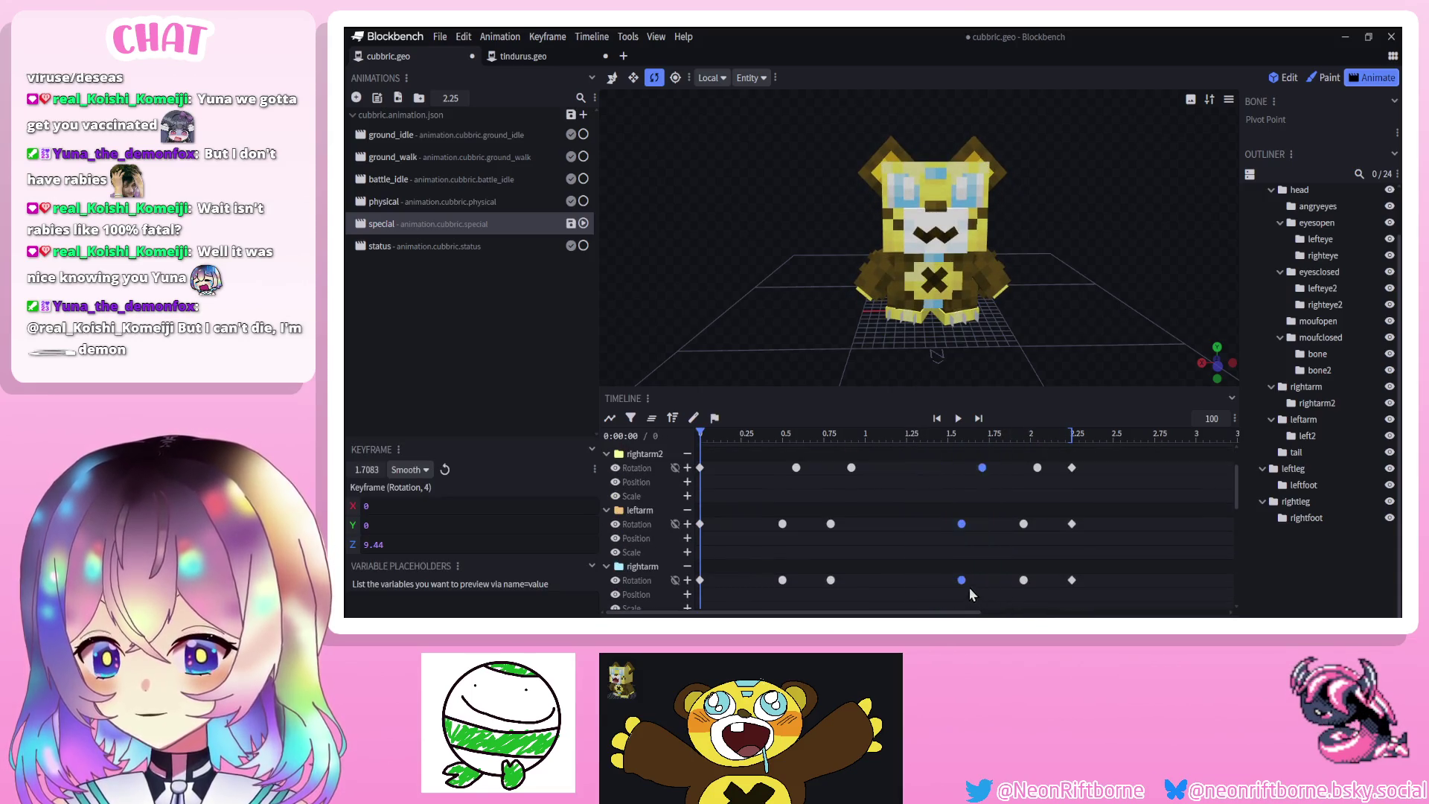
pyautogui.click(958, 419)
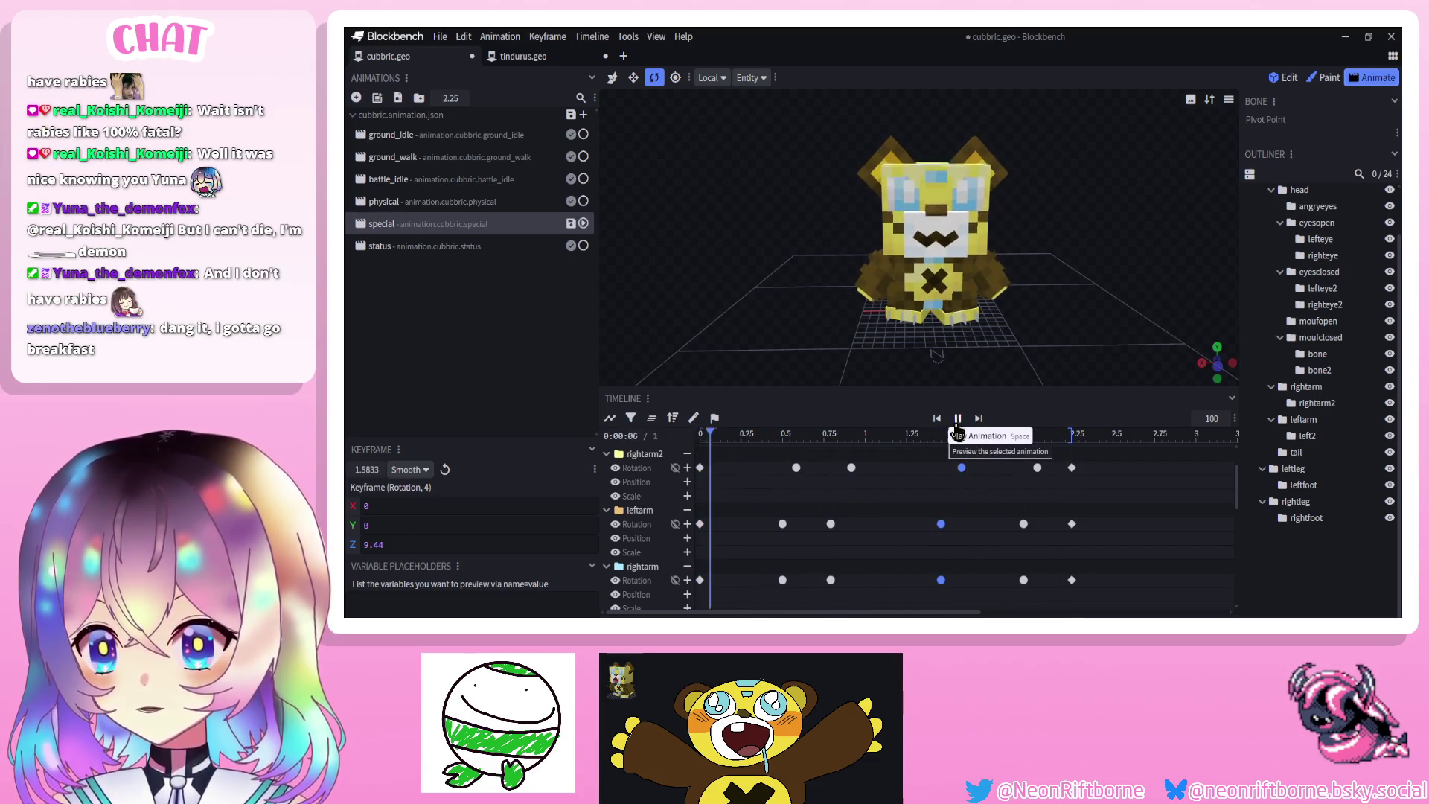
pyautogui.moveTo(942, 524); pyautogui.dragTo(922, 524)
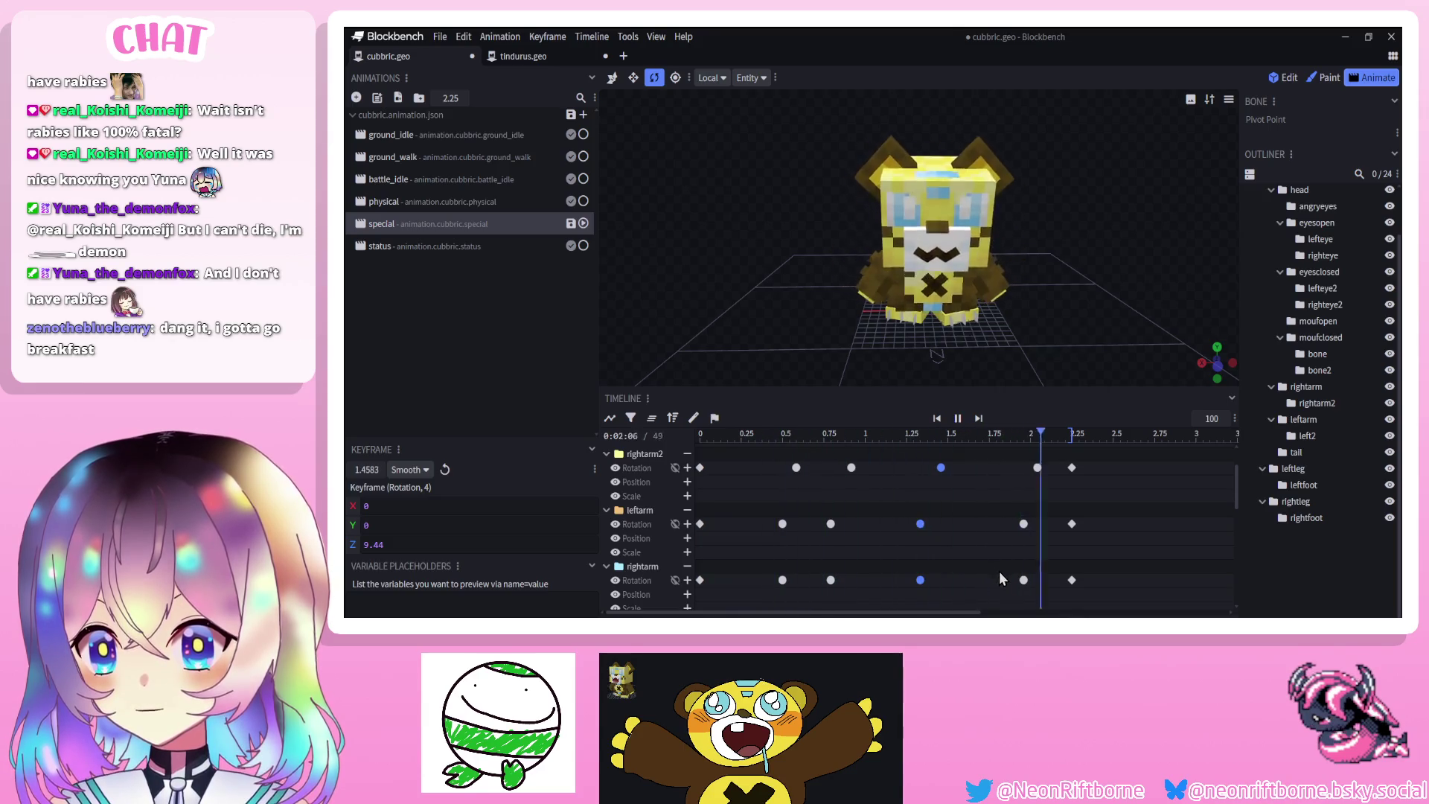
pyautogui.moveTo(1014, 595)
pyautogui.mouseDown()
pyautogui.moveTo(1049, 446)
pyautogui.moveTo(915, 604)
pyautogui.moveTo(930, 525)
pyautogui.mouseUp()
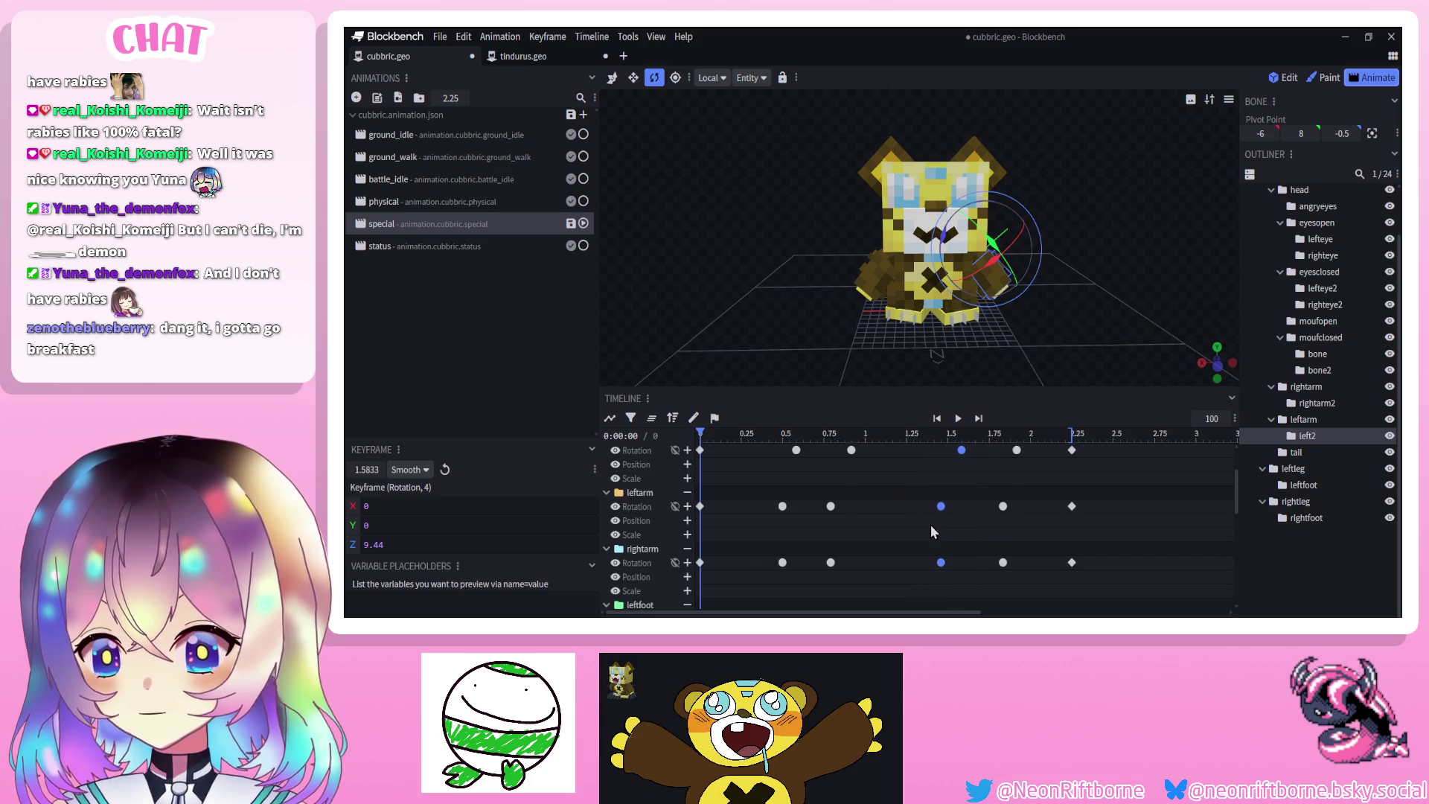
pyautogui.click(958, 418)
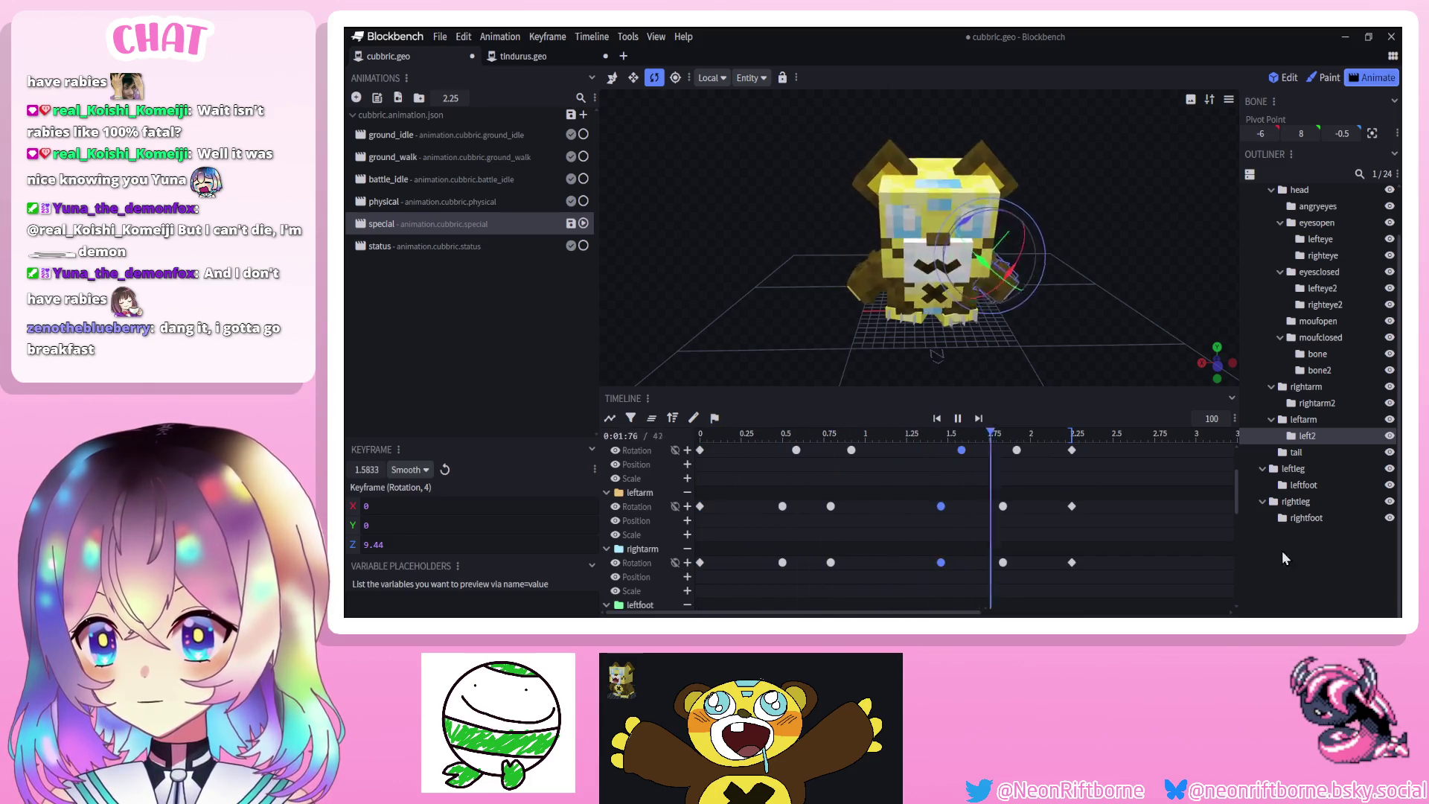
# Shift the arm keyframes near 1.9 s earlier, preview the swing, and save the model
pyautogui.moveTo(989, 578); pyautogui.dragTo(1035, 363)
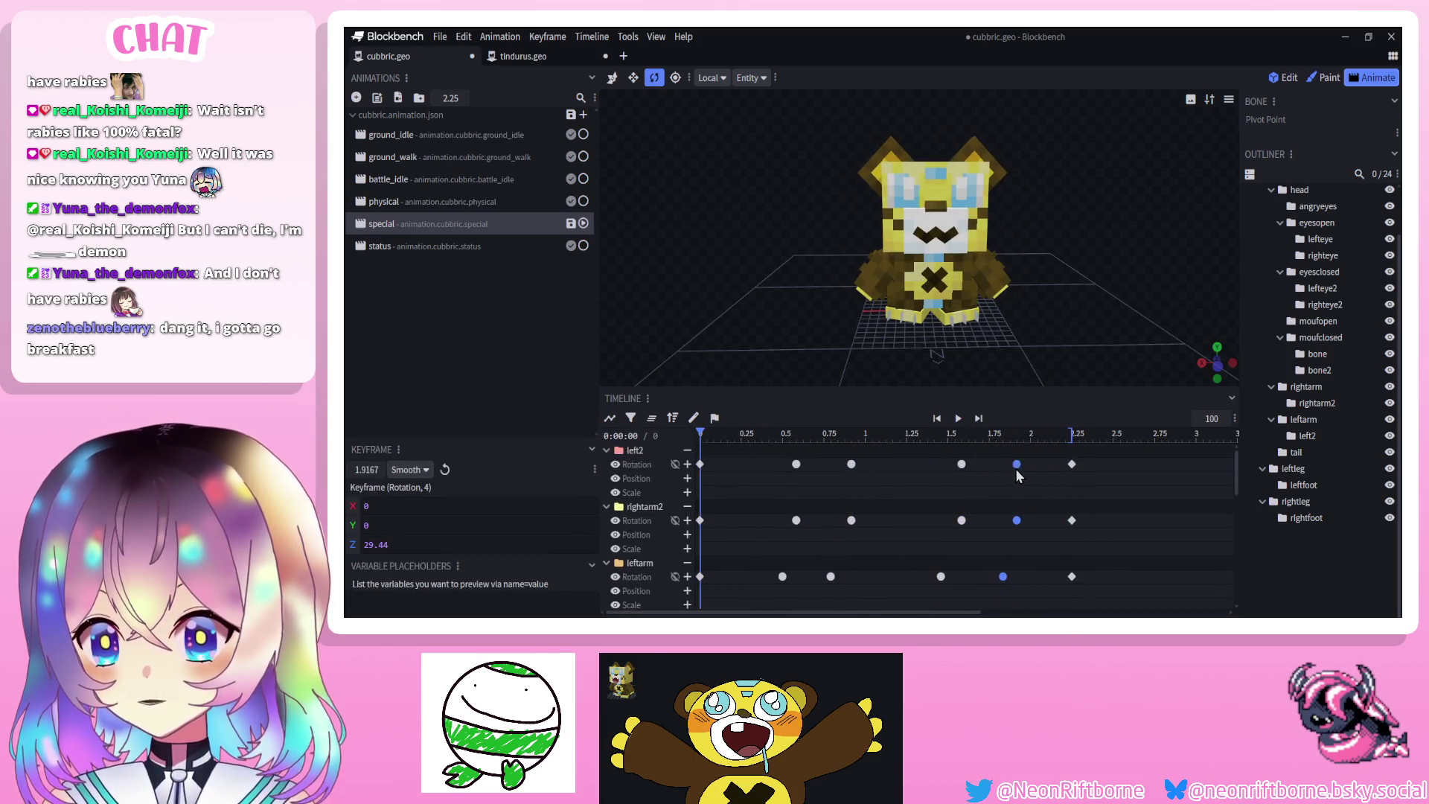
pyautogui.press('space')
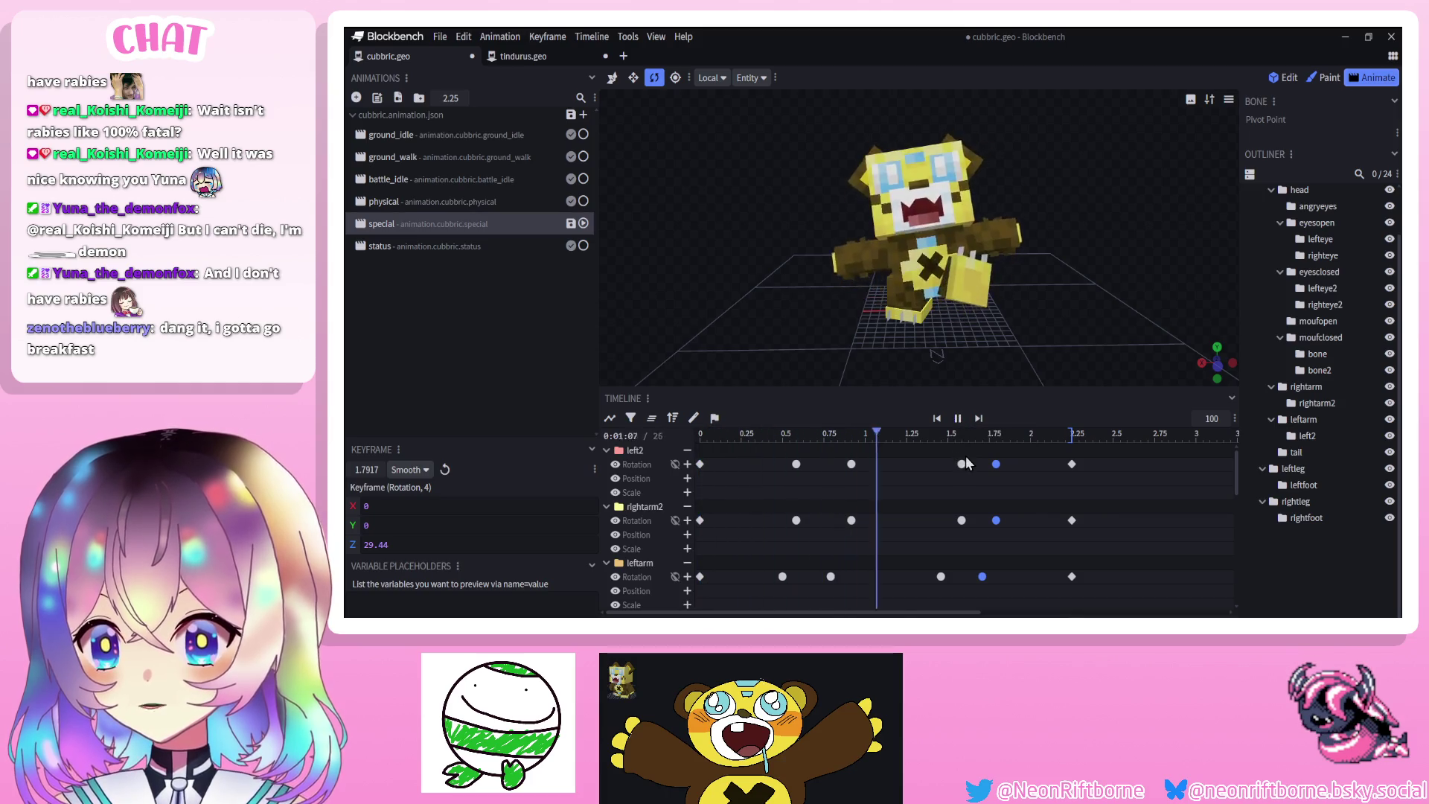
pyautogui.moveTo(965, 455)
pyautogui.mouseDown()
pyautogui.moveTo(939, 592)
pyautogui.moveTo(936, 552)
pyautogui.mouseUp()
pyautogui.scroll(-2, 939, 592)
pyautogui.click(958, 418)
pyautogui.moveTo(1015, 354)
pyautogui.mouseDown()
pyautogui.moveTo(1000, 292)
pyautogui.moveTo(1100, 372)
pyautogui.moveTo(1118, 326)
pyautogui.mouseUp()
pyautogui.hotkey('ctrl', 's')
pyautogui.click(958, 418)
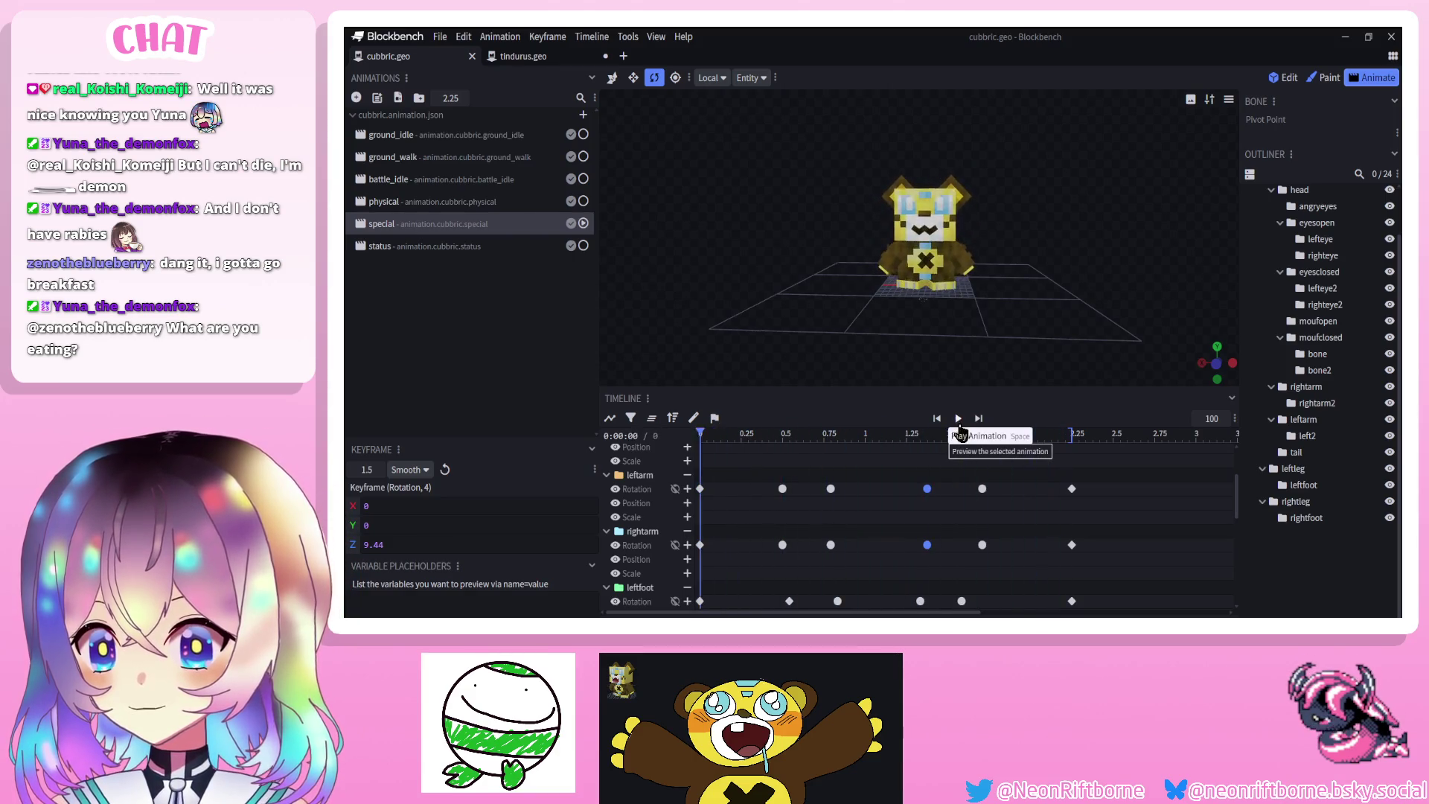
pyautogui.click(958, 418)
pyautogui.scroll(3, 1012, 315)
pyautogui.scroll(3, 1016, 350)
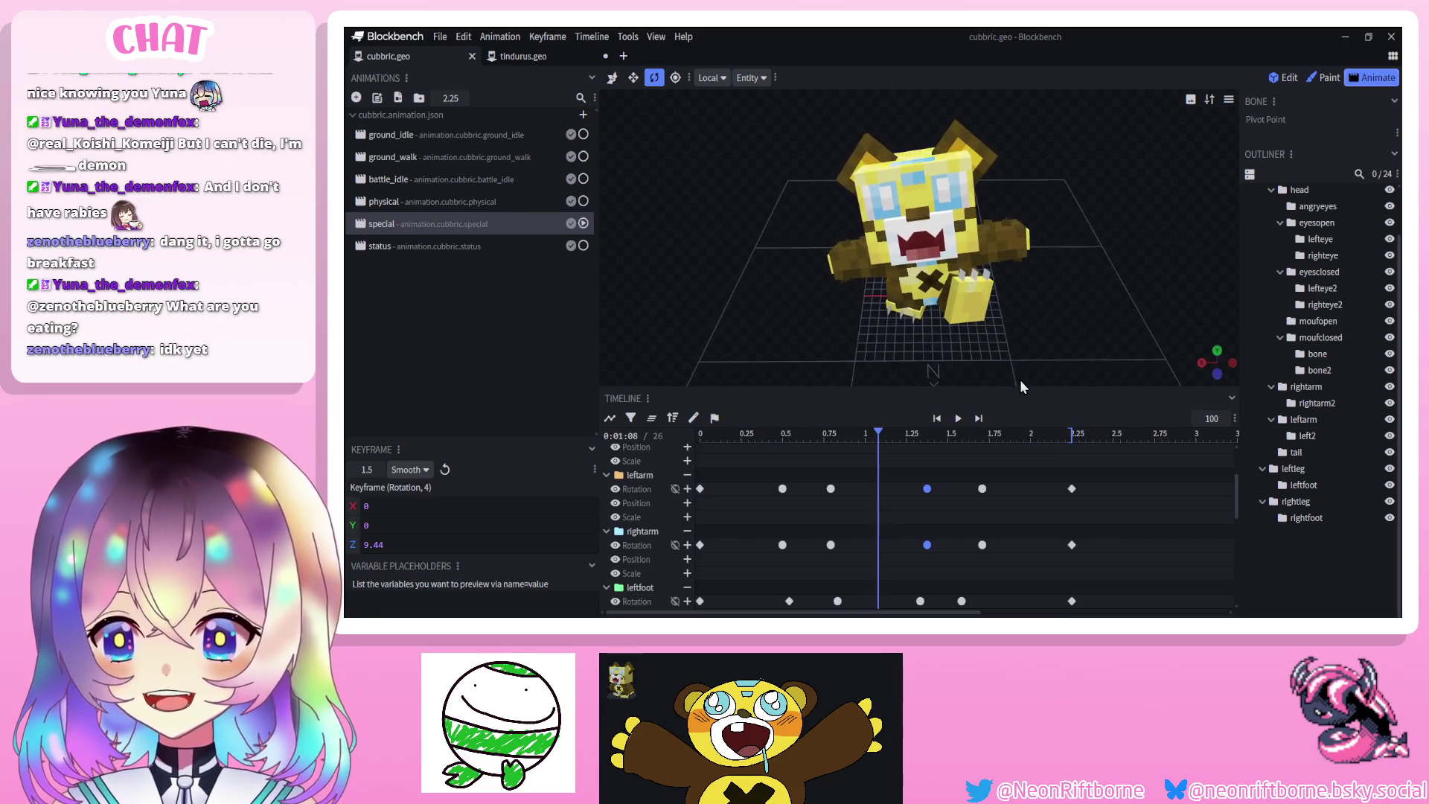
pyautogui.scroll(4, 1070, 275)
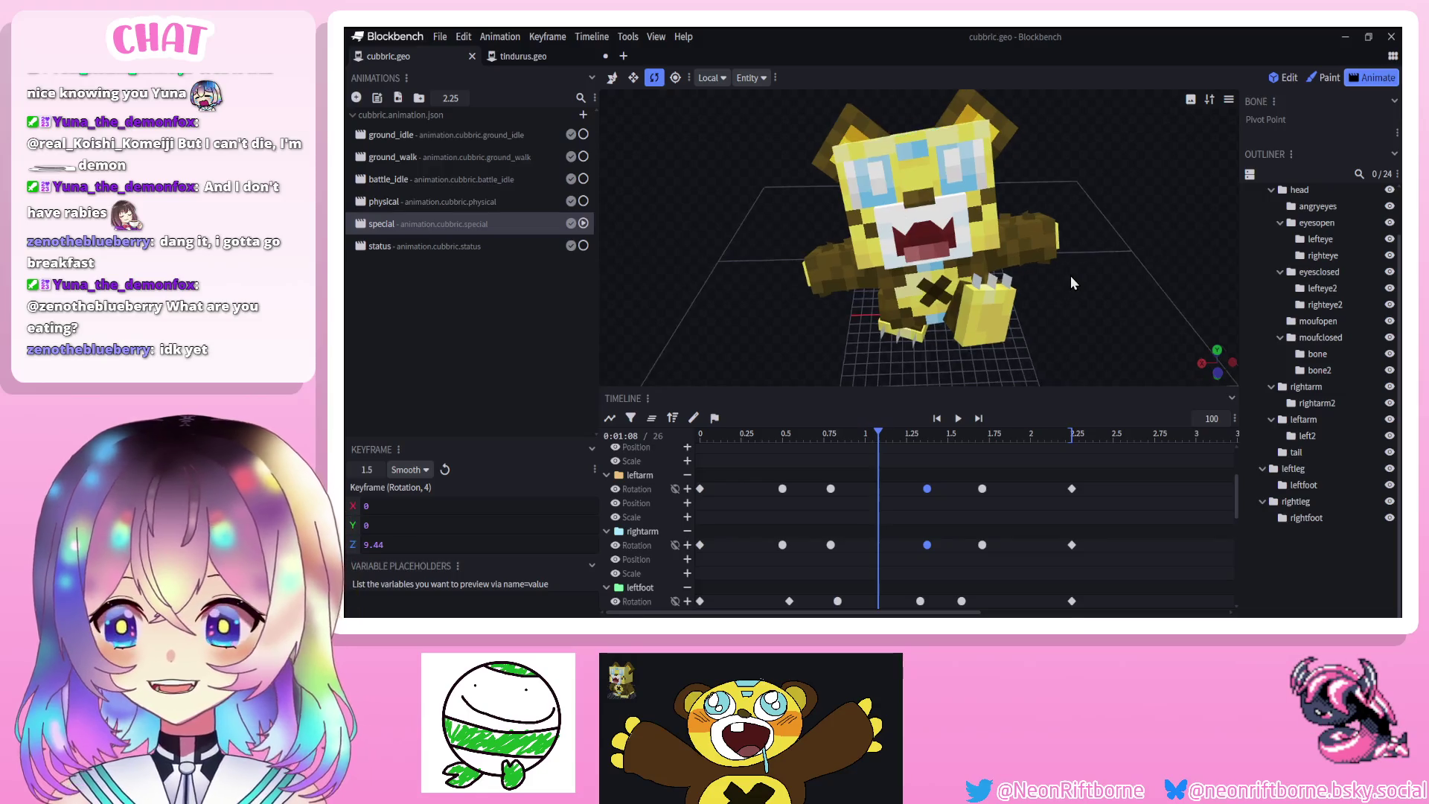
pyautogui.moveTo(1116, 255); pyautogui.dragTo(1132, 275)
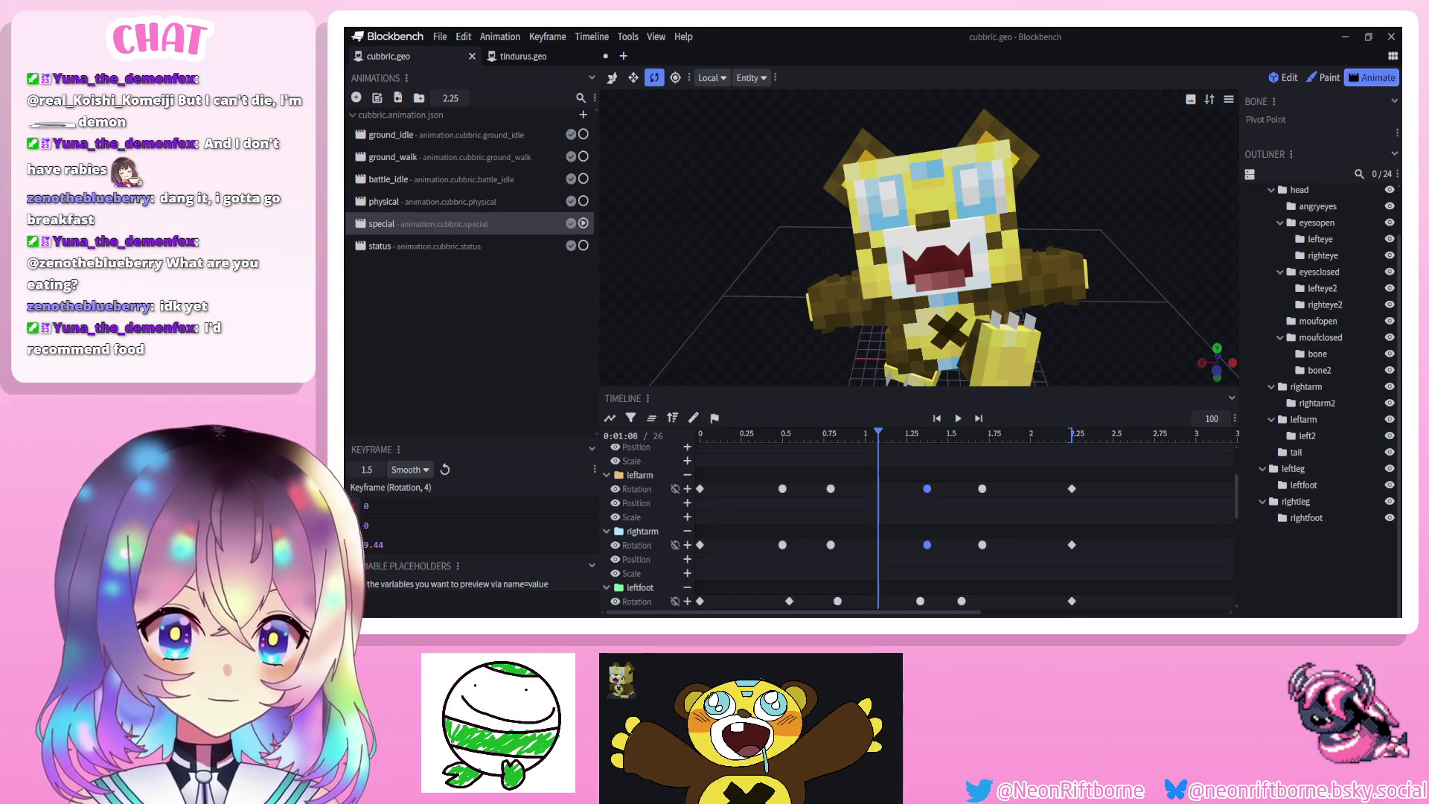
pyautogui.scroll(-5, 829, 216)
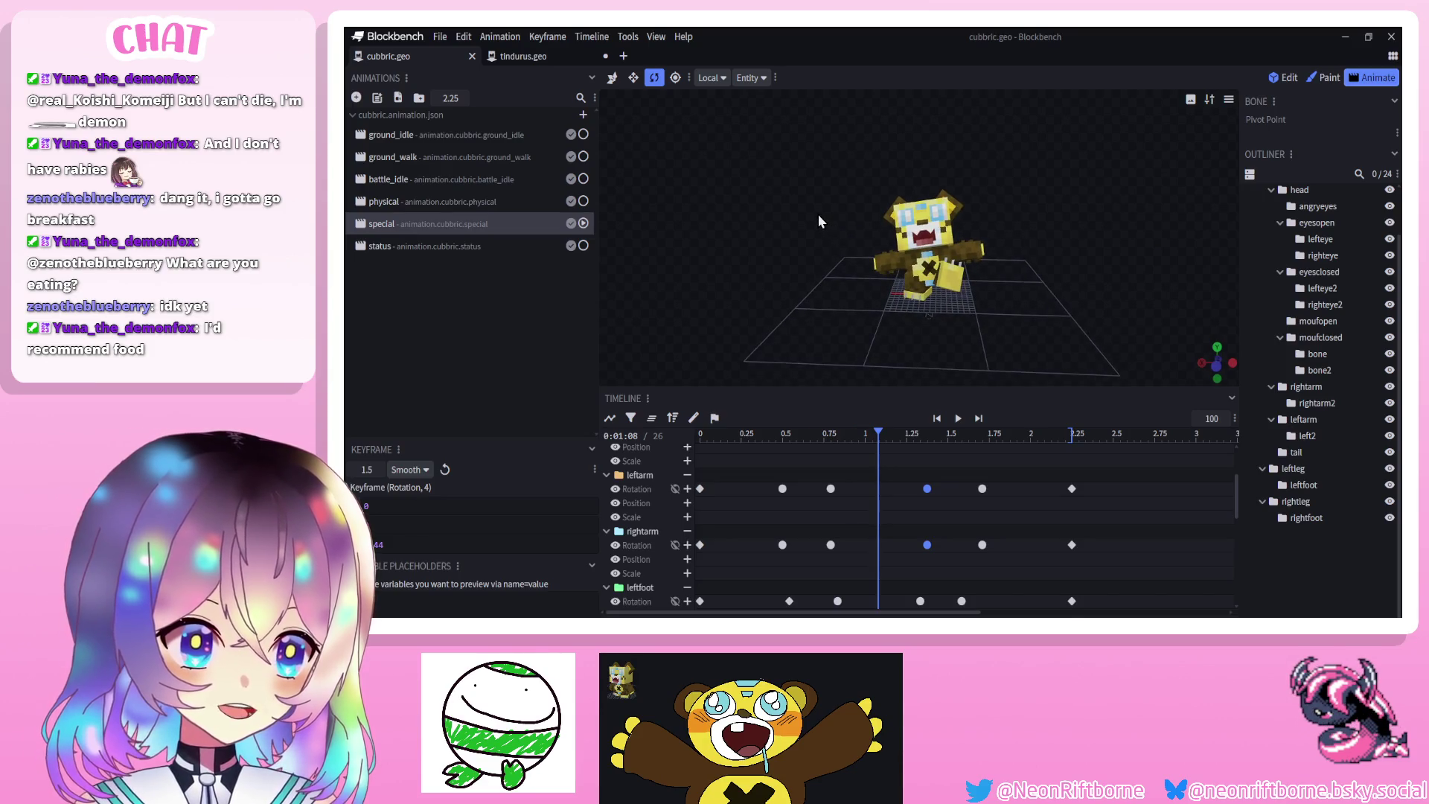
pyautogui.moveTo(806, 218); pyautogui.dragTo(823, 216)
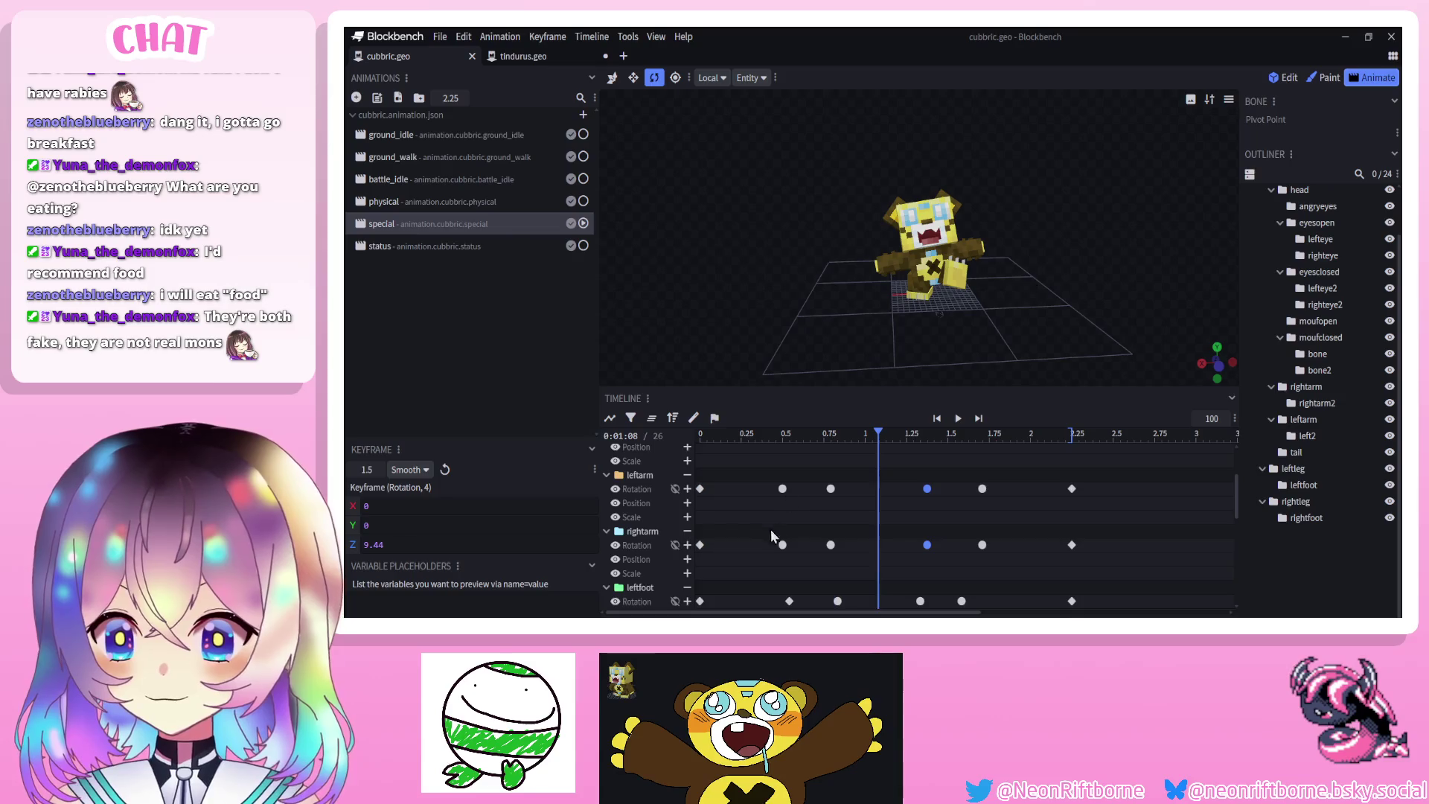
# Play and pause the special animation repeatedly to inspect the poses around 1.0 s and 1.57 s
pyautogui.click(957, 418)
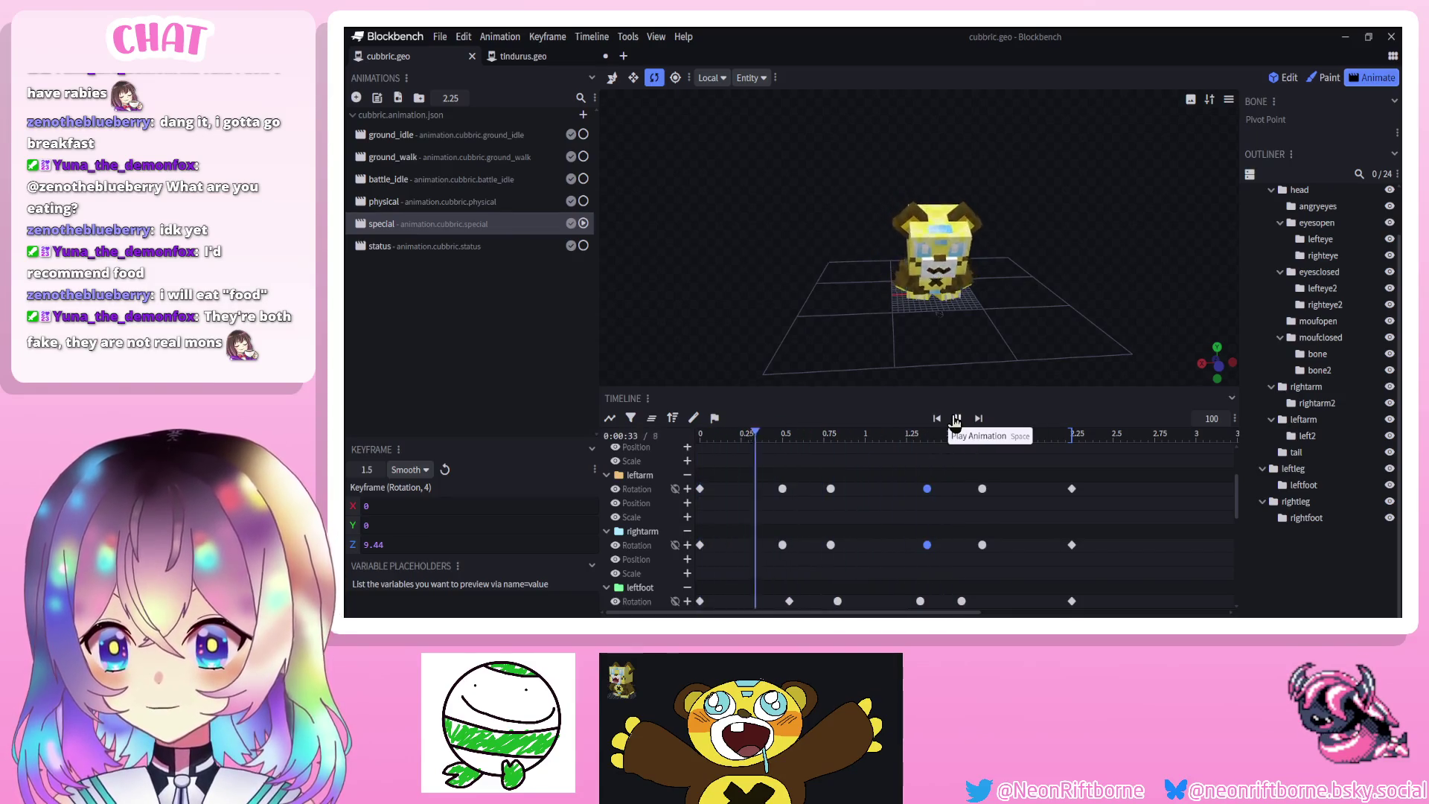
pyautogui.click(958, 419)
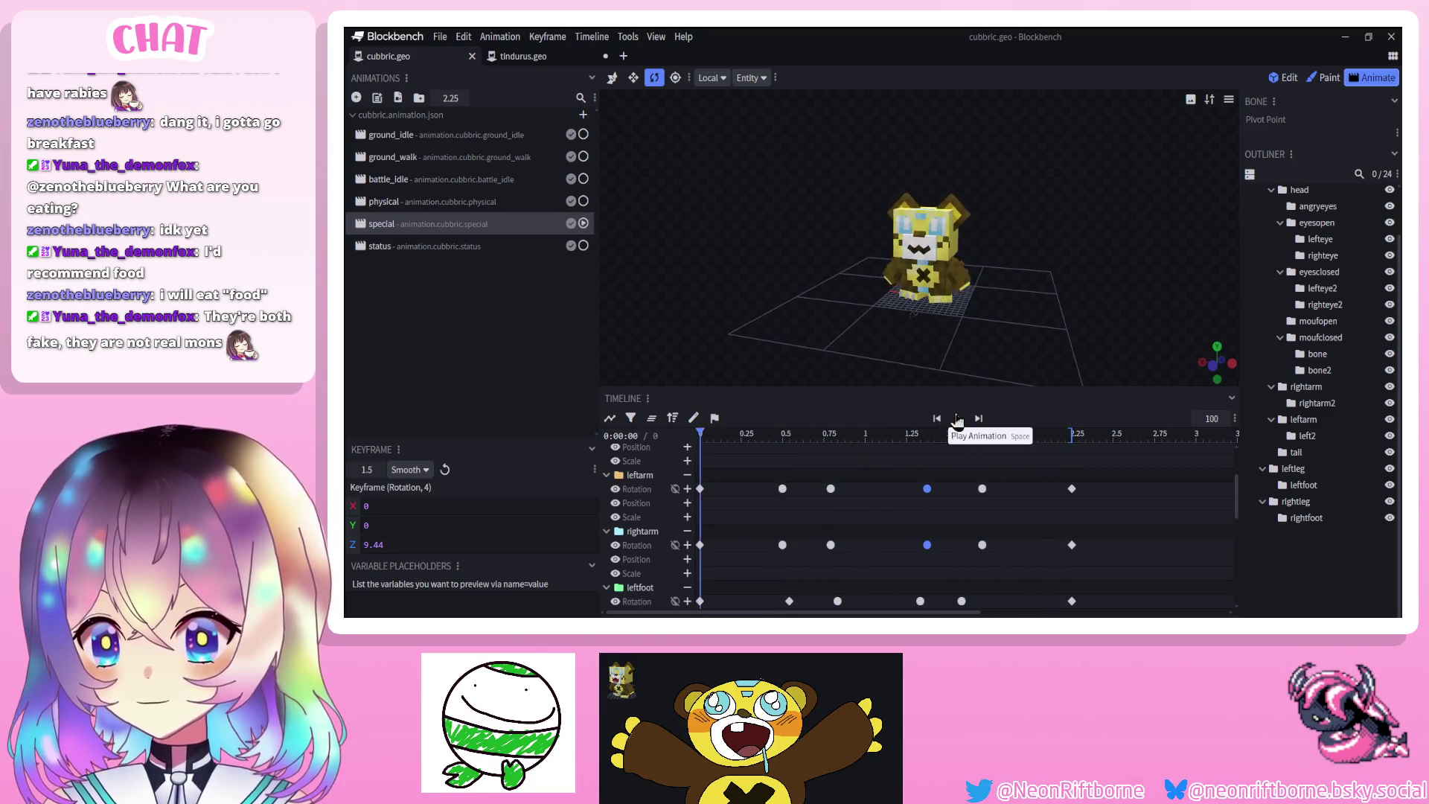
pyautogui.click(959, 419)
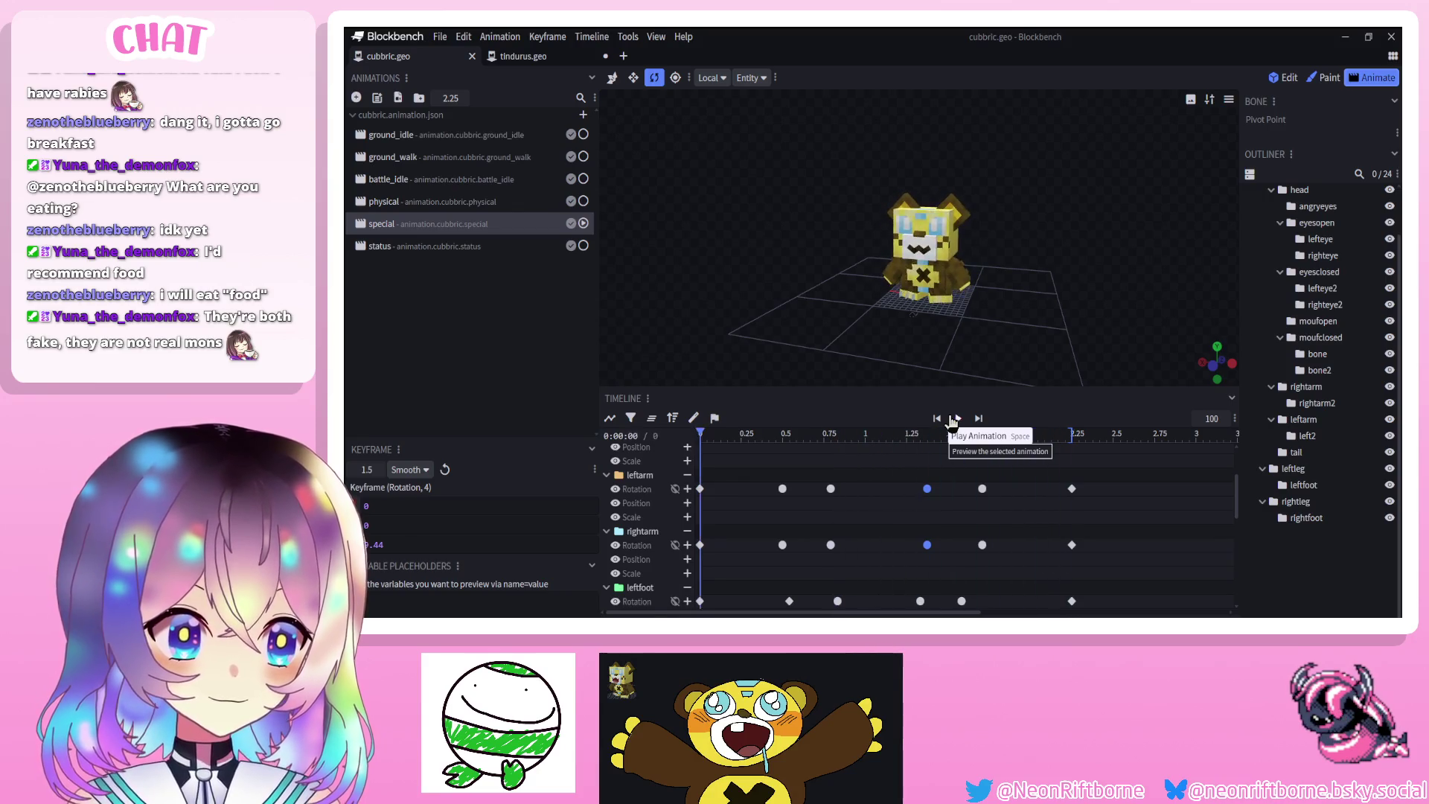
pyautogui.click(955, 419)
pyautogui.click(954, 419)
pyautogui.click(954, 419)
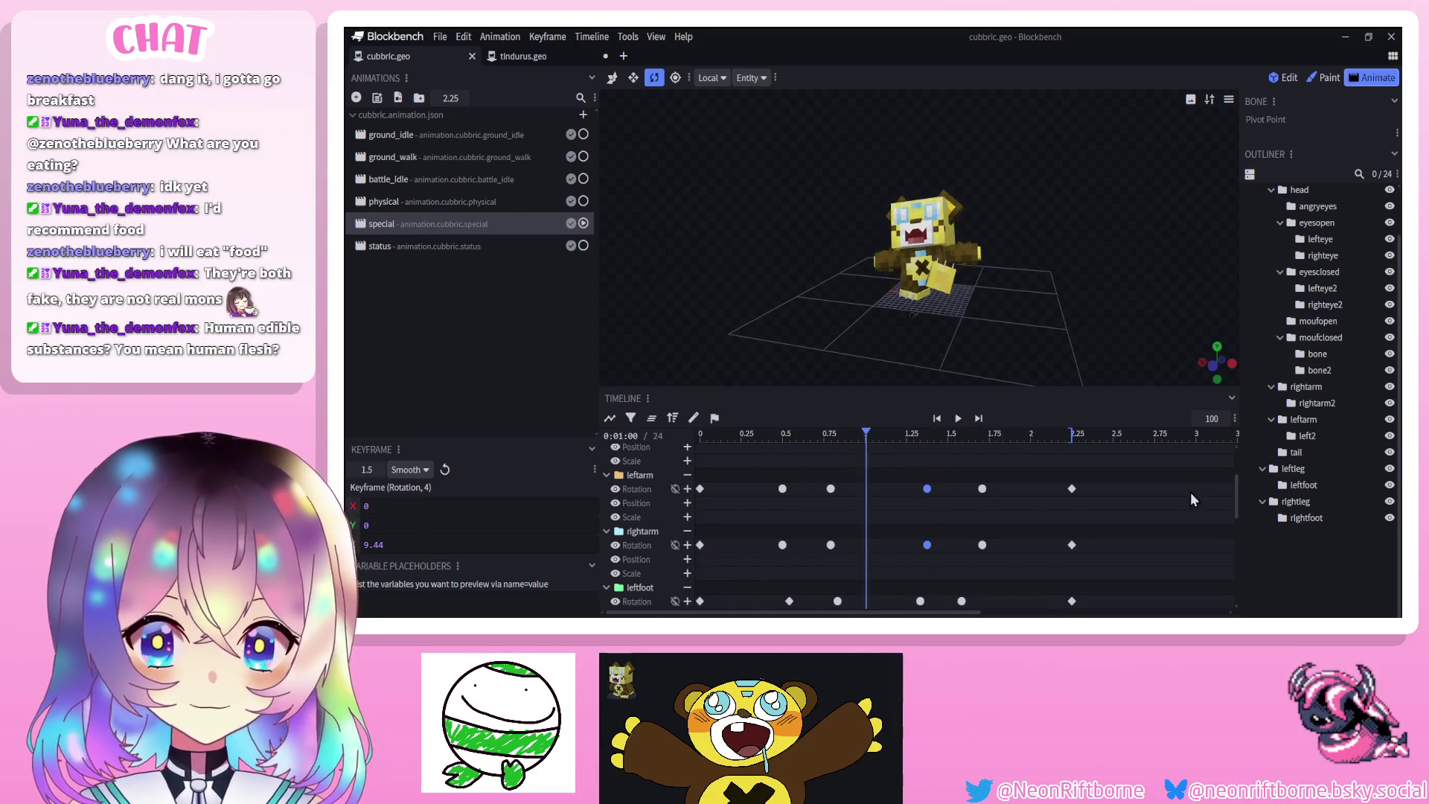
pyautogui.click(957, 419)
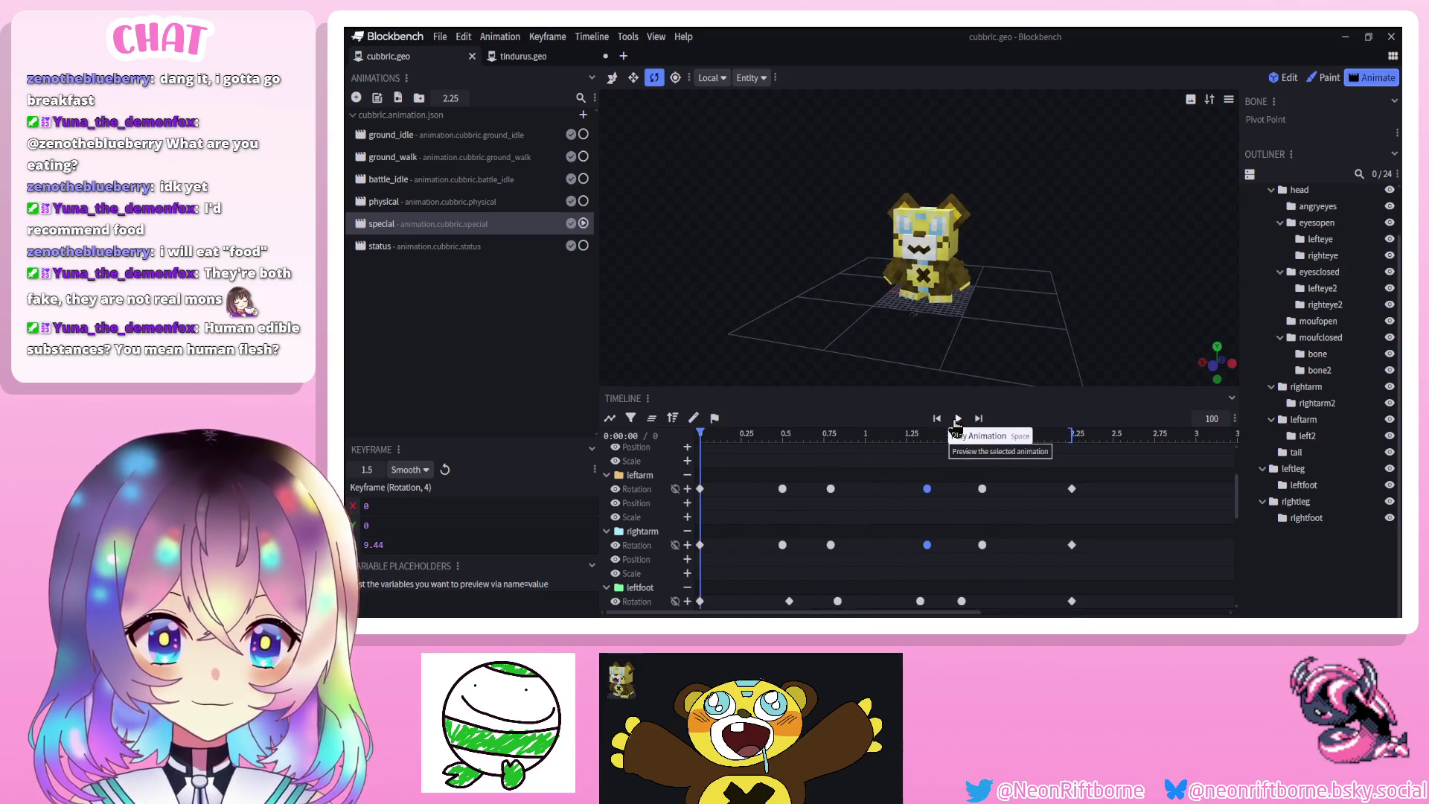
pyautogui.click(957, 419)
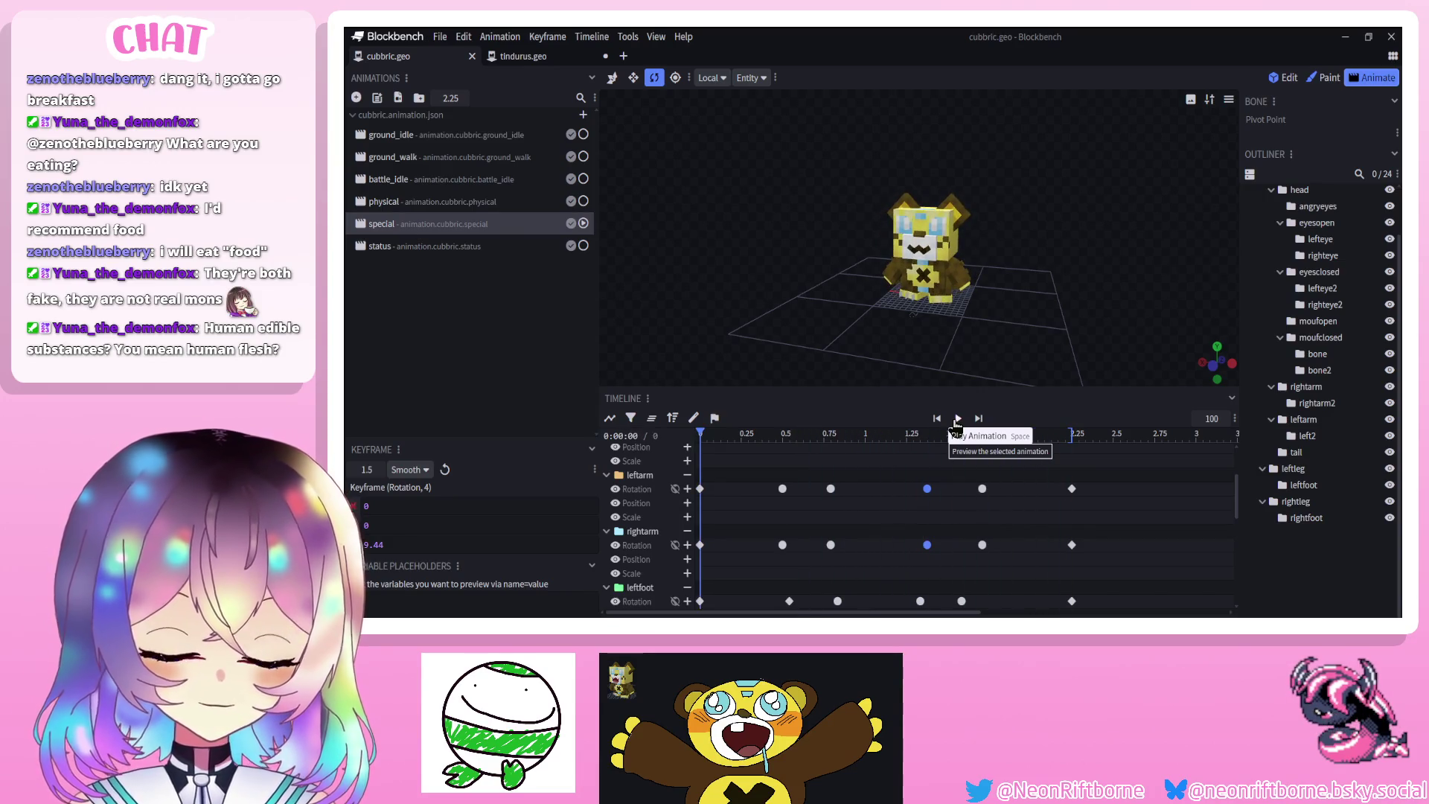
pyautogui.click(956, 420)
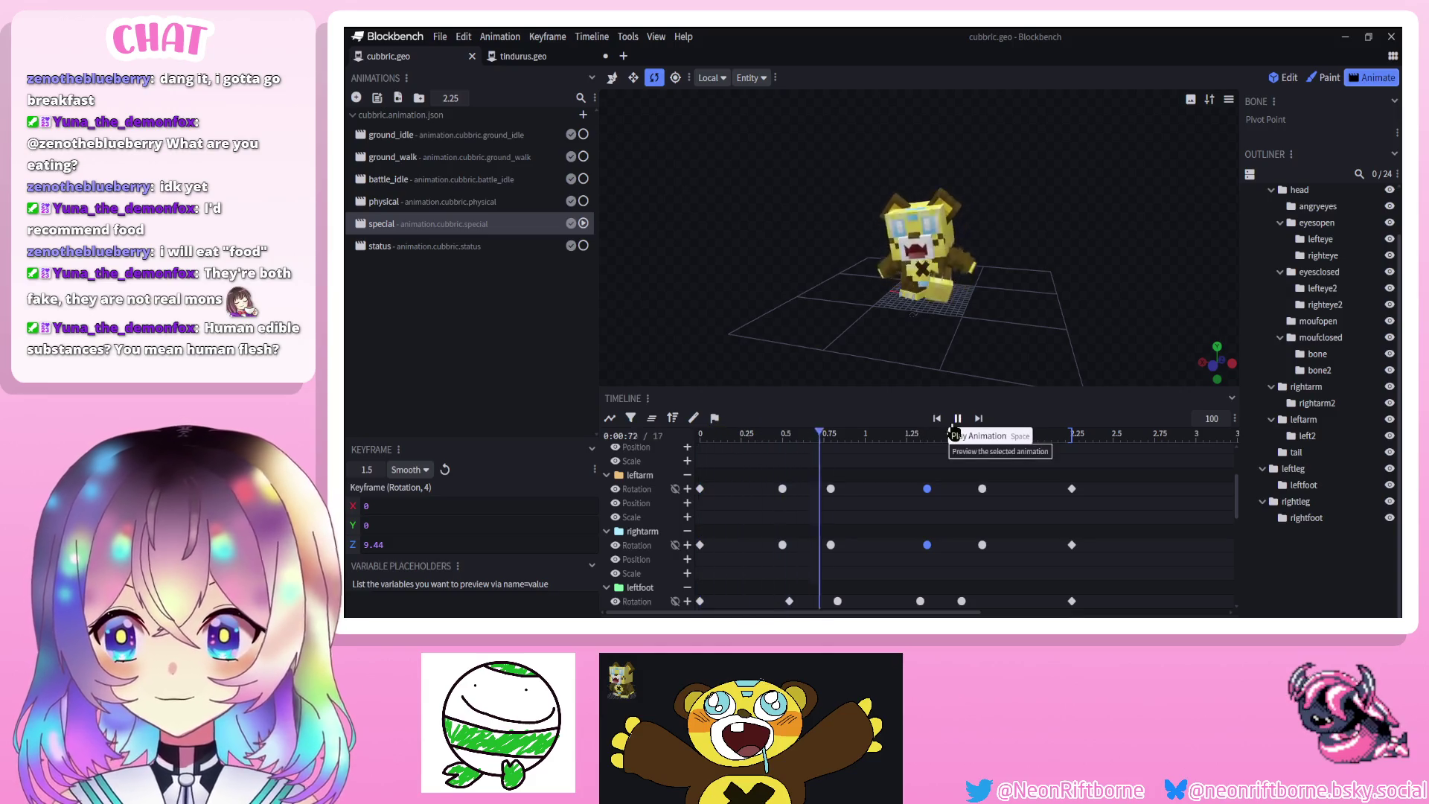
pyautogui.click(956, 421)
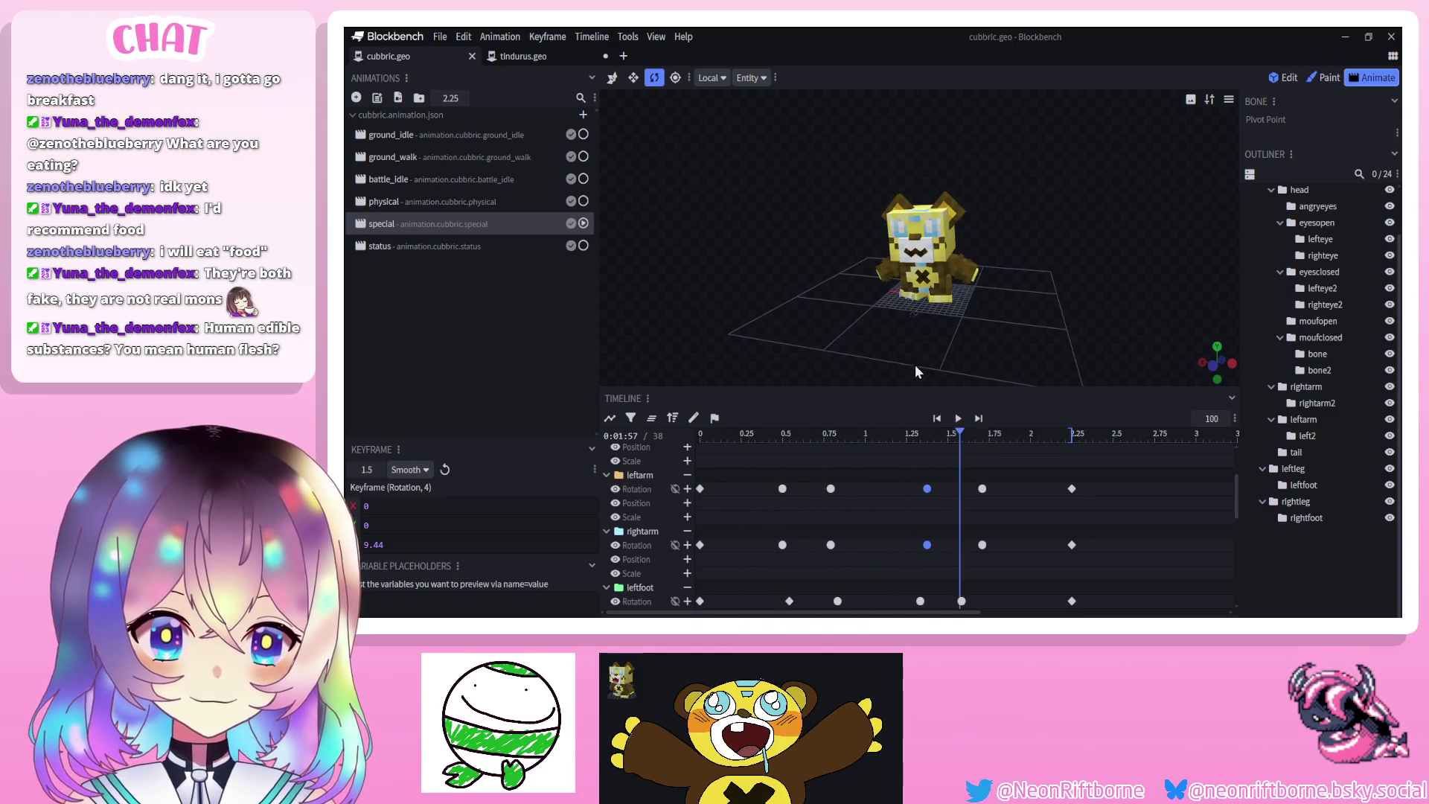
pyautogui.scroll(5, 936, 354)
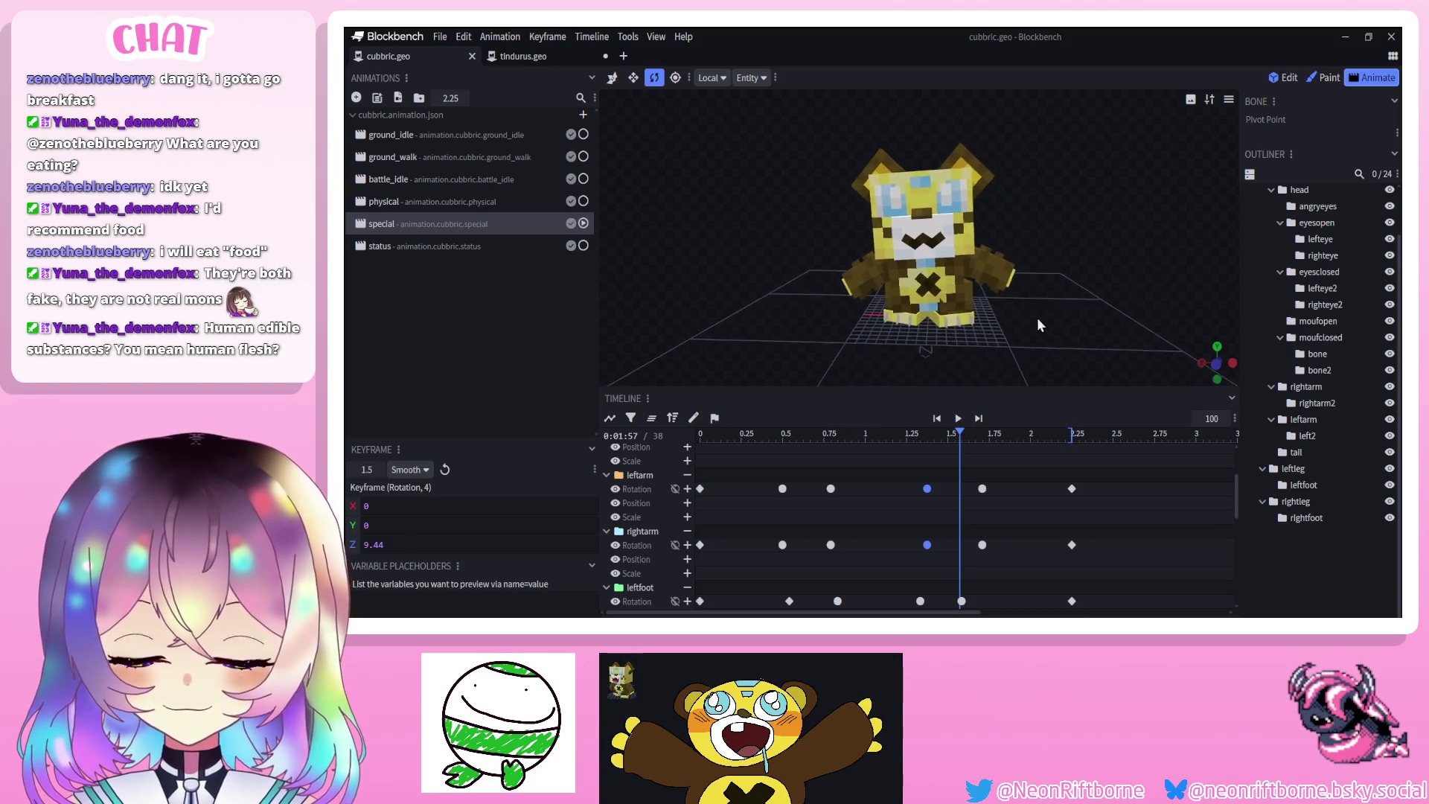
pyautogui.click(958, 418)
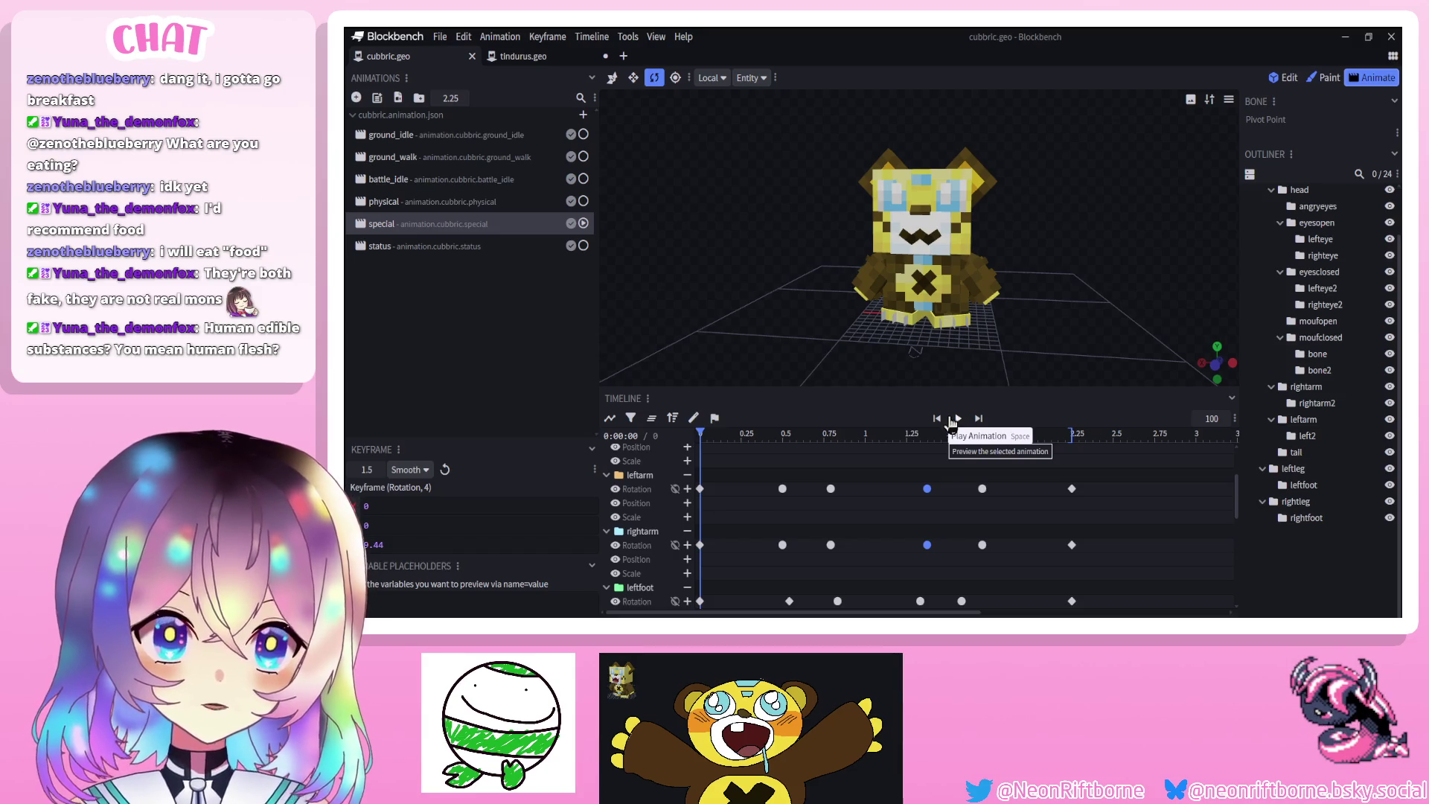
pyautogui.click(955, 420)
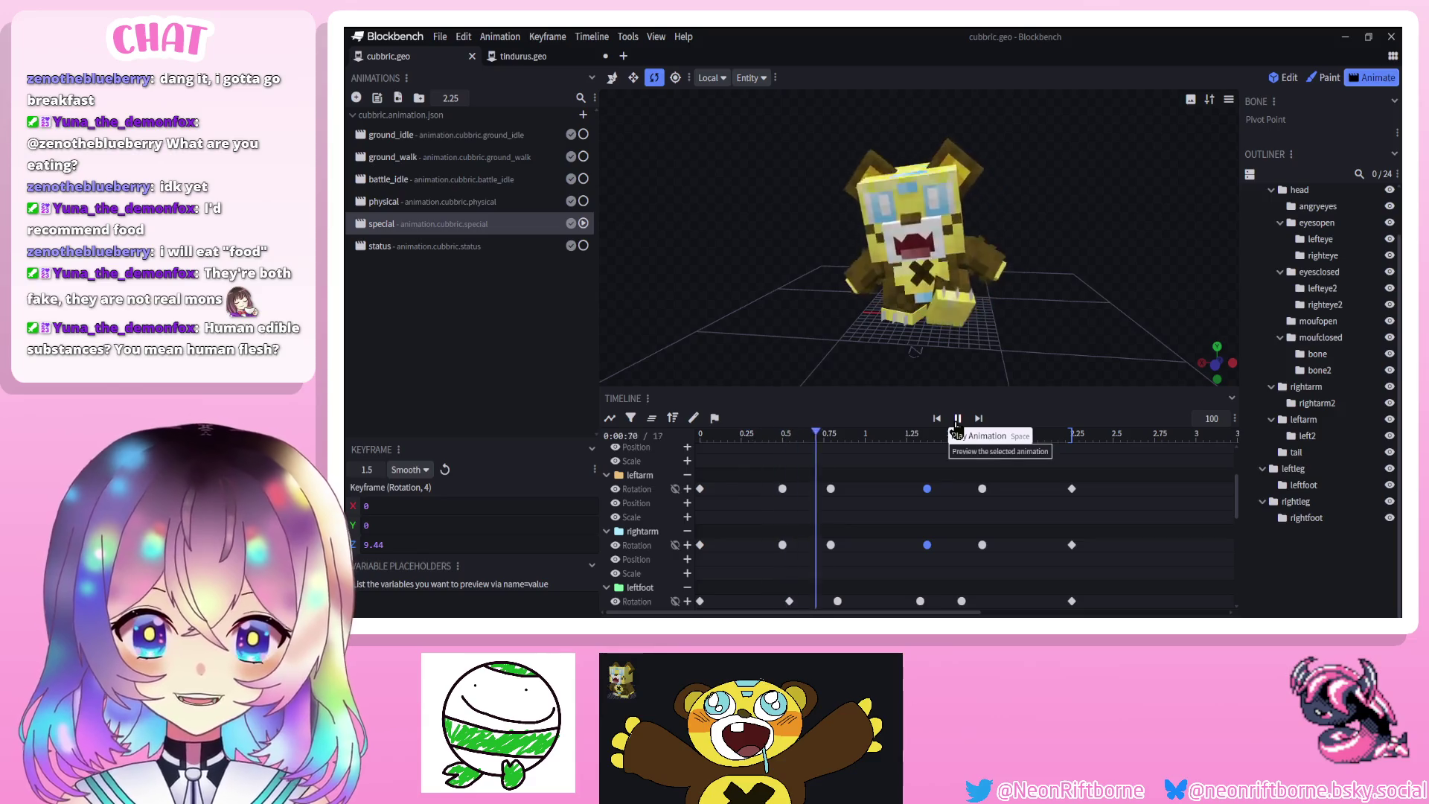
pyautogui.click(959, 419)
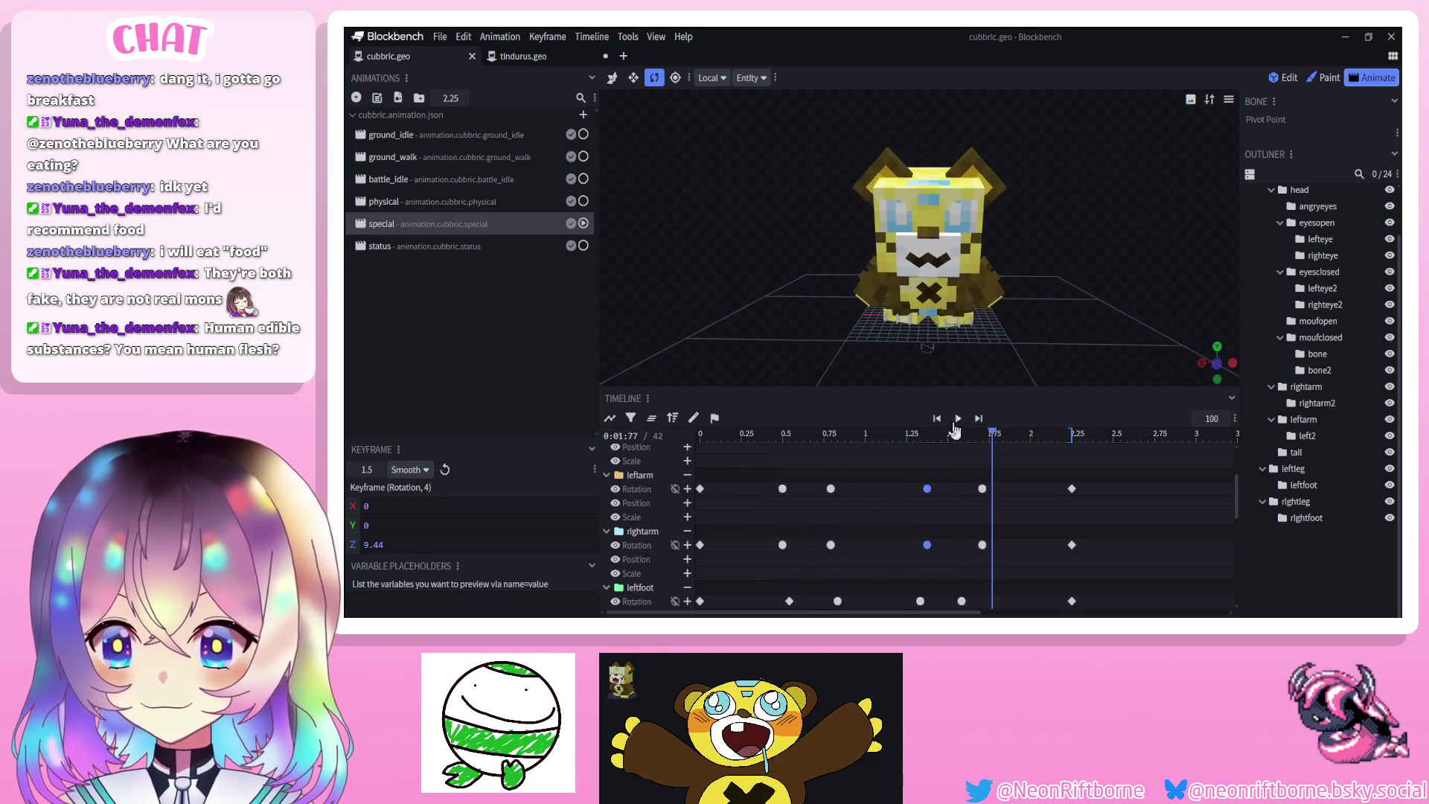
# Return the playhead to 0 and orbit the viewport back to a front view of Cubbric
pyautogui.moveTo(935, 439); pyautogui.dragTo(678, 435)
pyautogui.moveTo(792, 328)
pyautogui.mouseDown()
pyautogui.moveTo(846, 329)
pyautogui.moveTo(748, 335)
pyautogui.mouseUp()
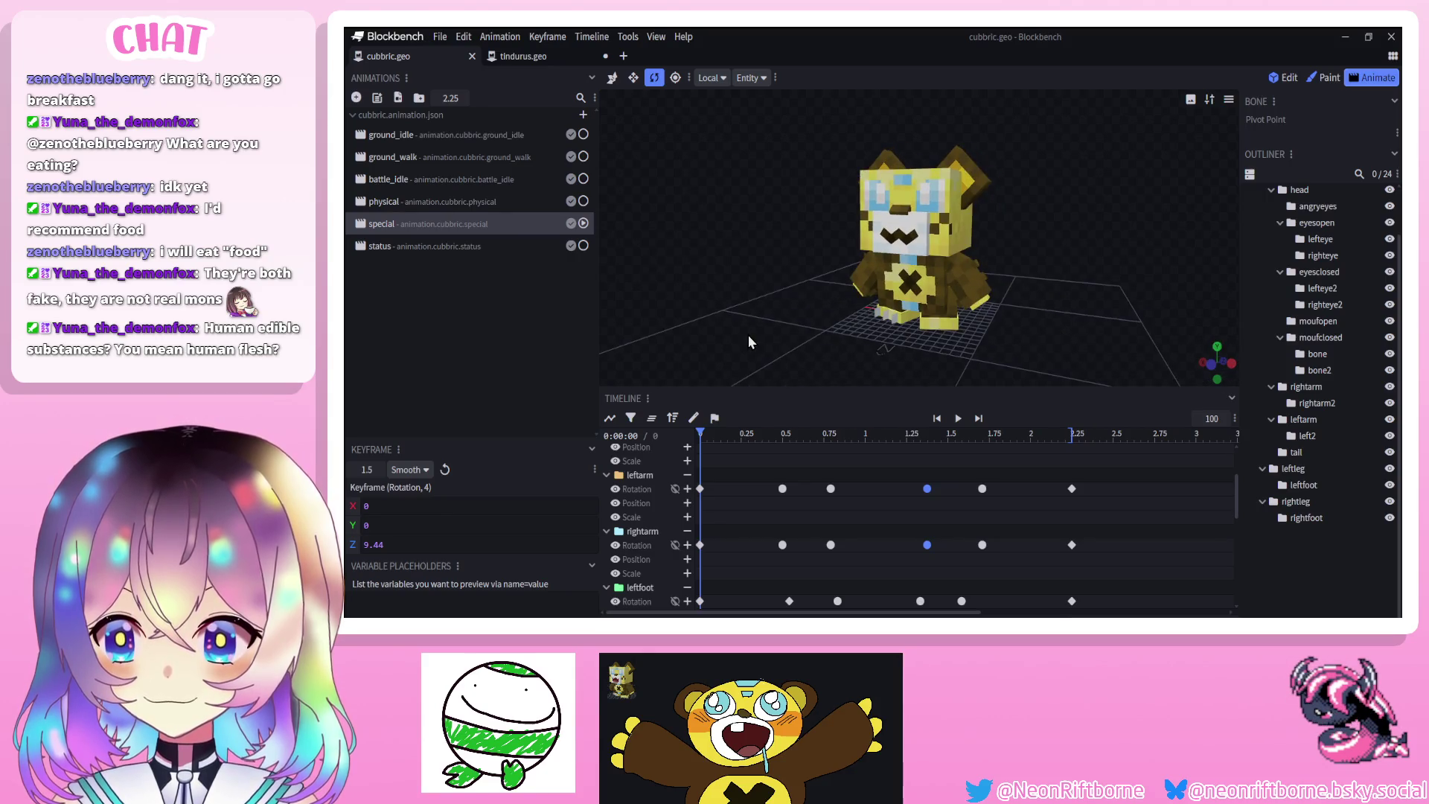
pyautogui.click(957, 419)
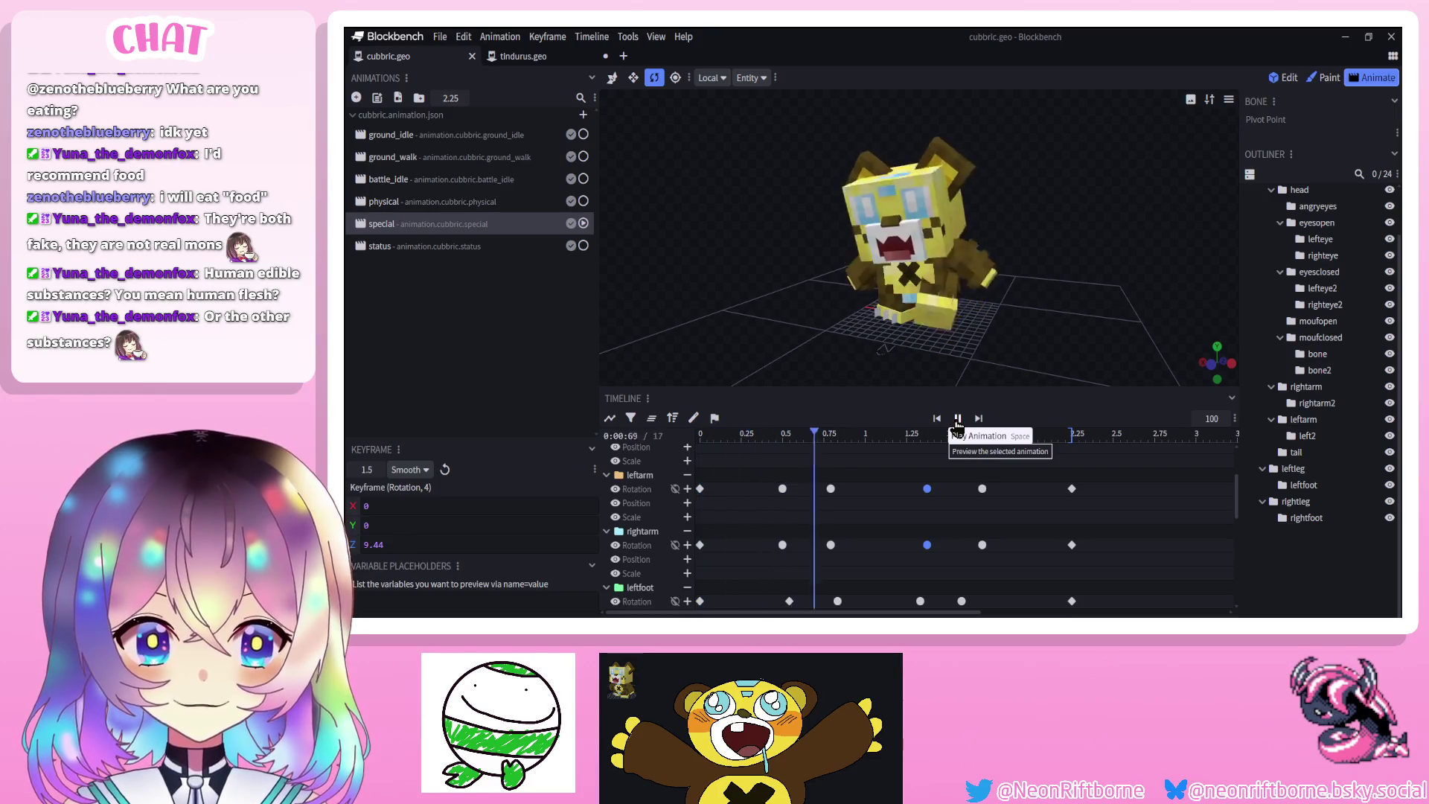
pyautogui.moveTo(886, 373)
pyautogui.mouseDown()
pyautogui.moveTo(832, 347)
pyautogui.moveTo(866, 350)
pyautogui.moveTo(854, 368)
pyautogui.moveTo(766, 359)
pyautogui.moveTo(721, 324)
pyautogui.mouseUp()
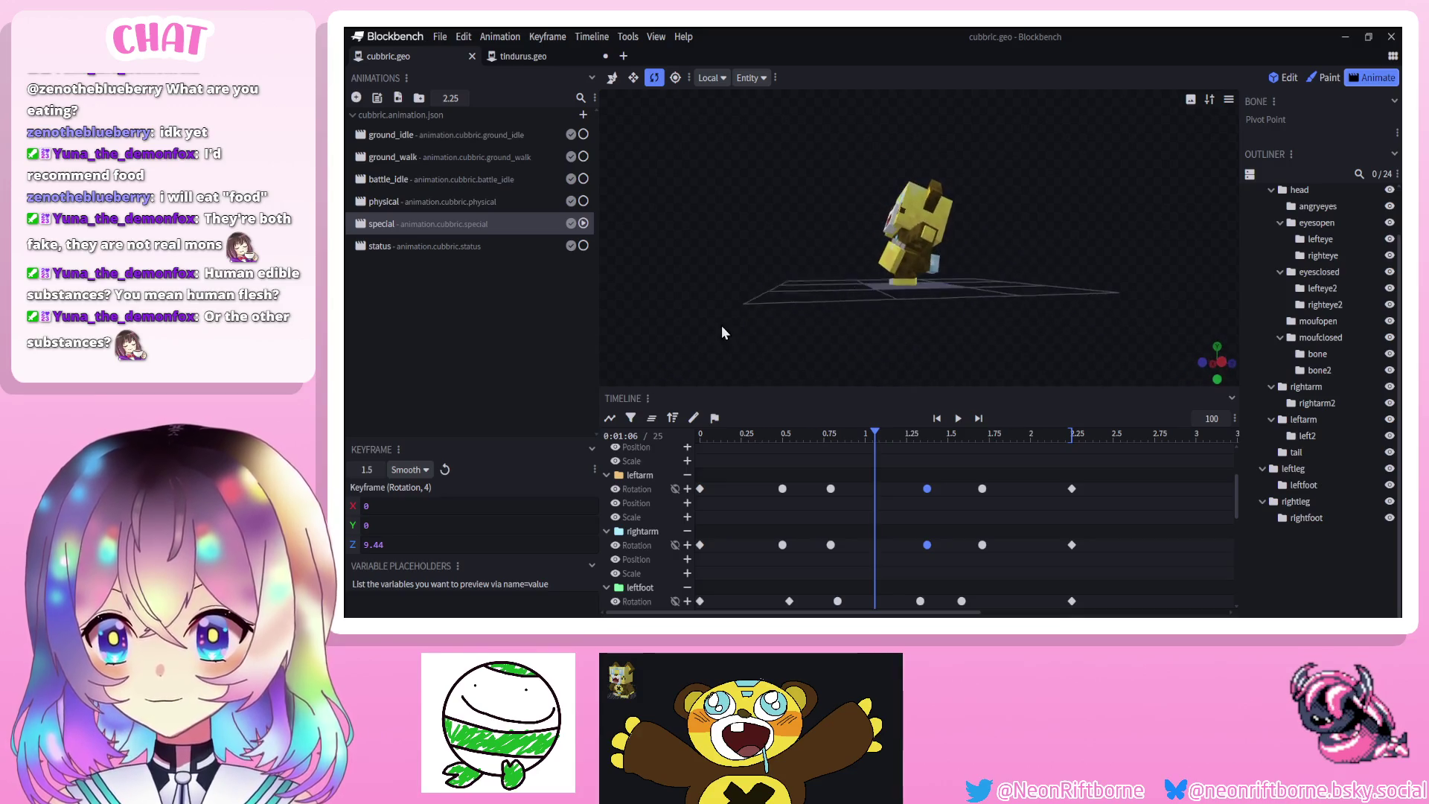
pyautogui.click(938, 419)
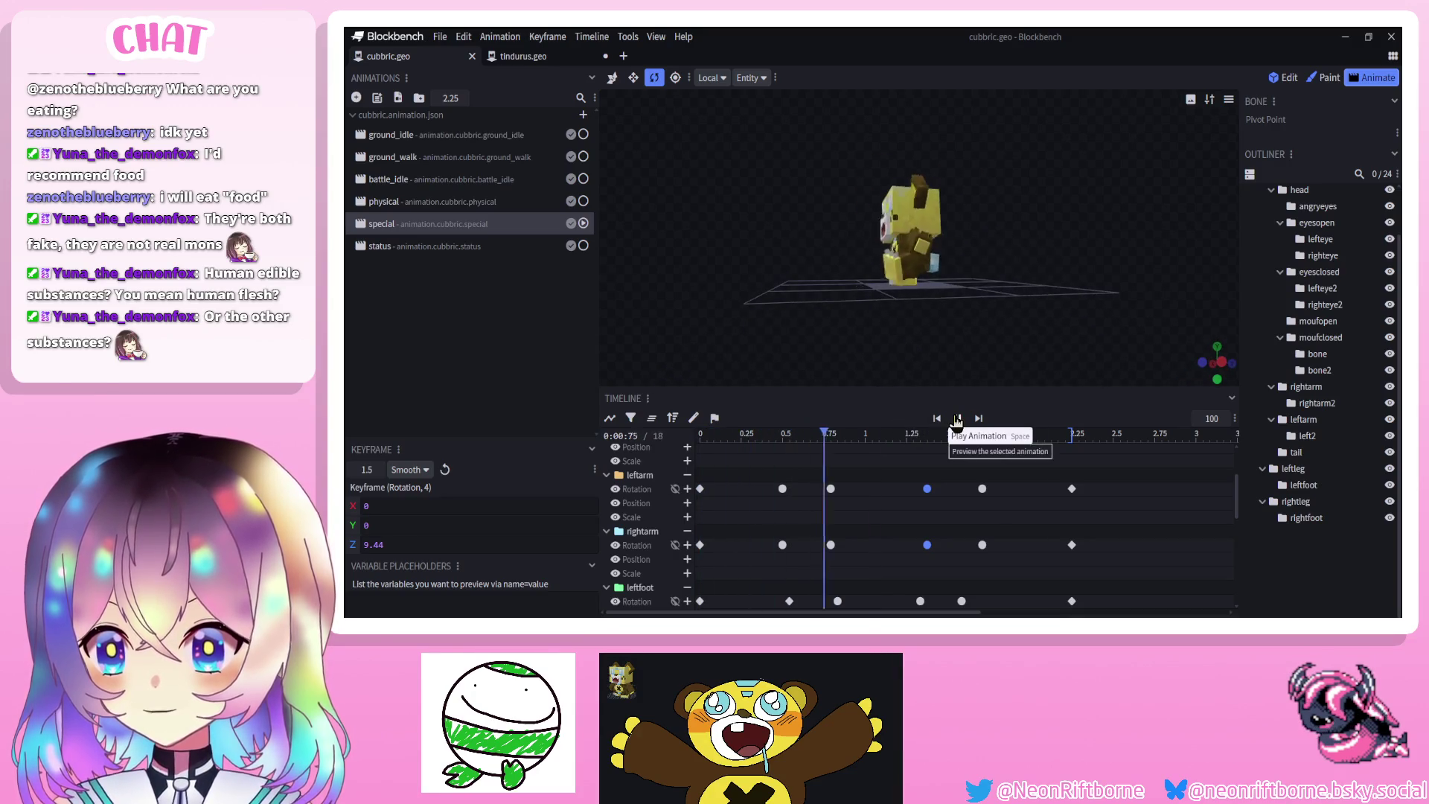
pyautogui.moveTo(910, 344); pyautogui.dragTo(978, 327)
pyautogui.scroll(5, 1013, 337)
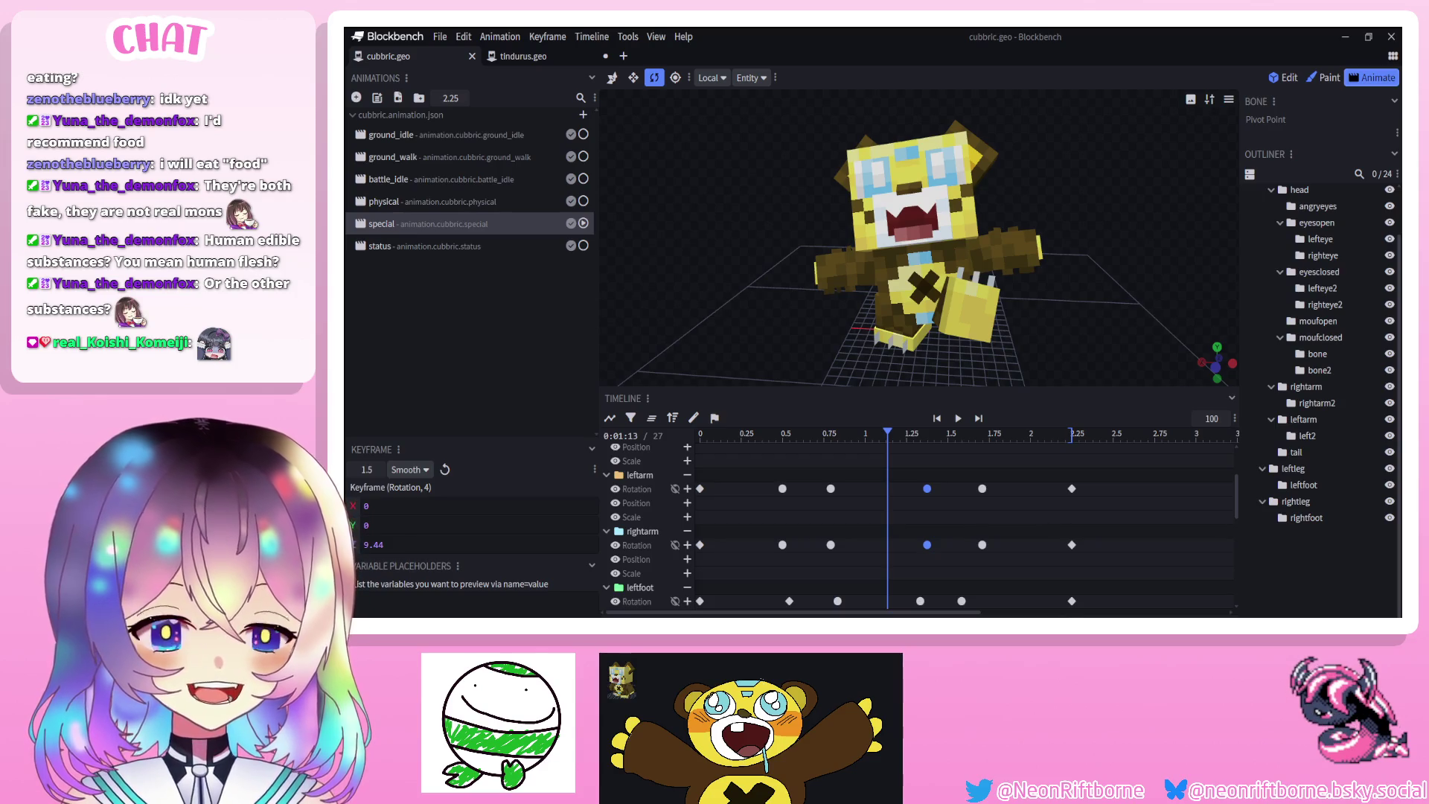
pyautogui.moveTo(1097, 110)
pyautogui.mouseDown()
pyautogui.moveTo(1069, 113)
pyautogui.moveTo(1106, 112)
pyautogui.moveTo(1119, 176)
pyautogui.moveTo(1074, 186)
pyautogui.mouseUp()
pyautogui.rightClick(1124, 188)
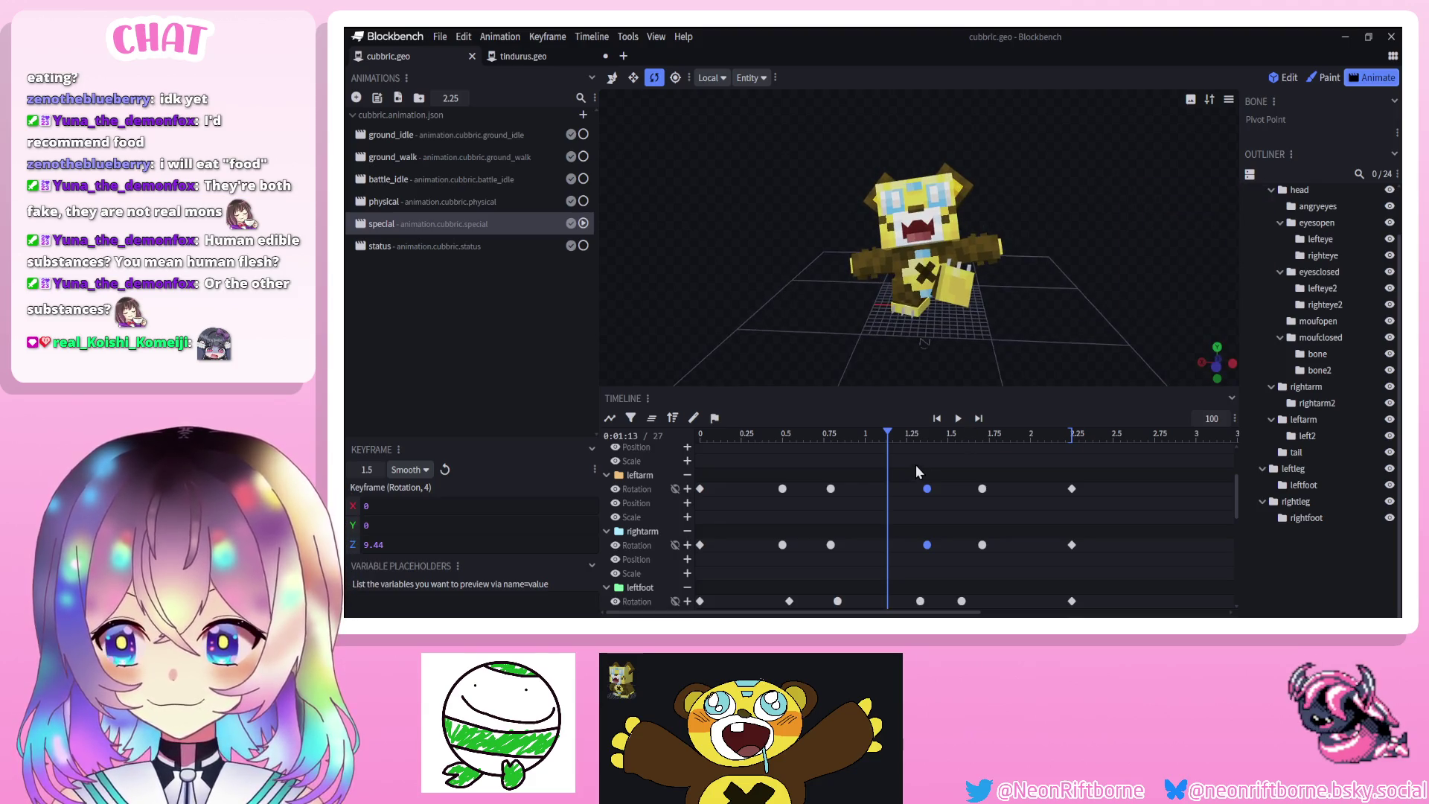
pyautogui.moveTo(887, 434); pyautogui.dragTo(618, 445)
pyautogui.moveTo(756, 372)
pyautogui.mouseDown()
pyautogui.moveTo(767, 350)
pyautogui.moveTo(591, 338)
pyautogui.mouseUp()
pyautogui.moveTo(727, 341); pyautogui.dragTo(922, 407)
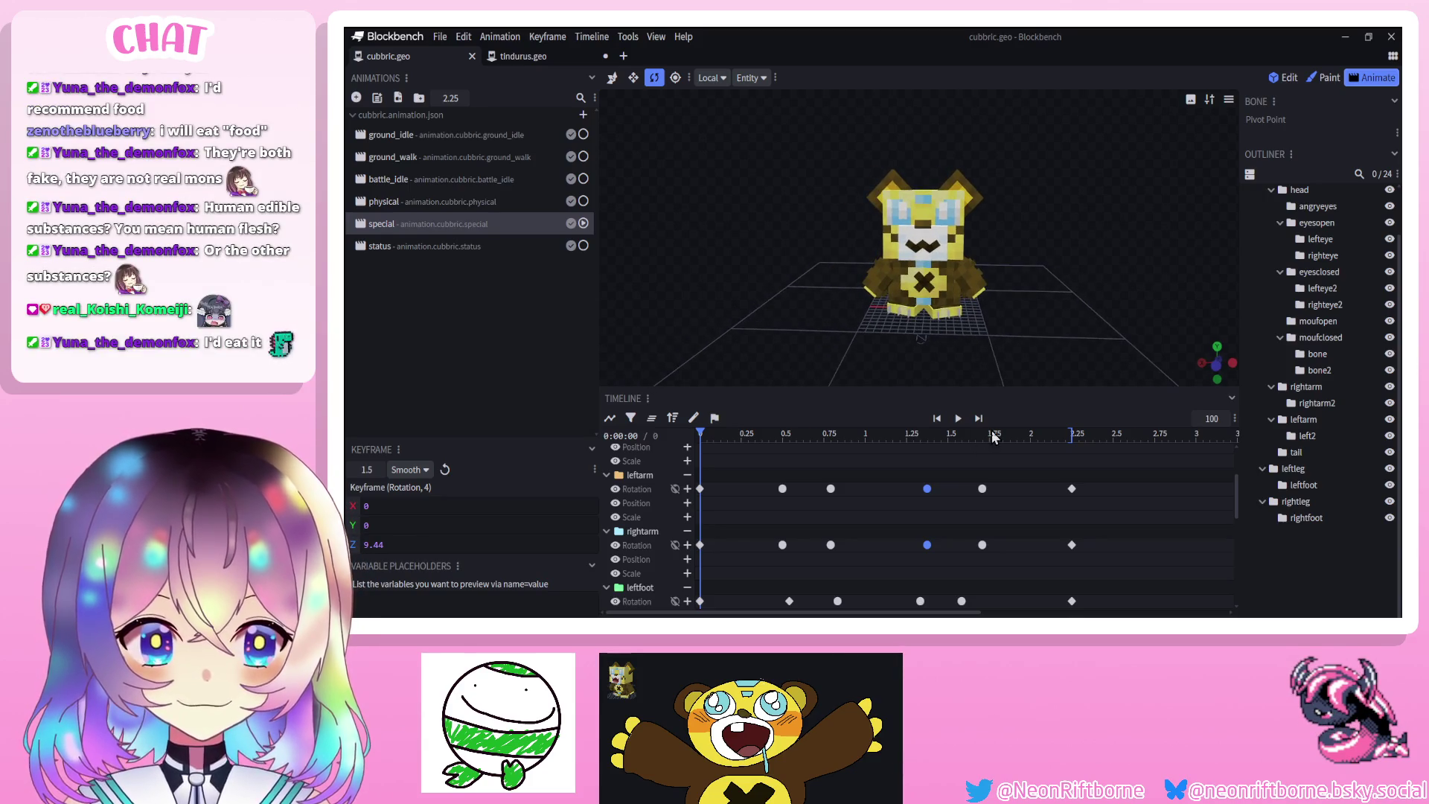
# Play the special animation through from several angles, then save as cubbric.geo.json
pyautogui.click(959, 426)
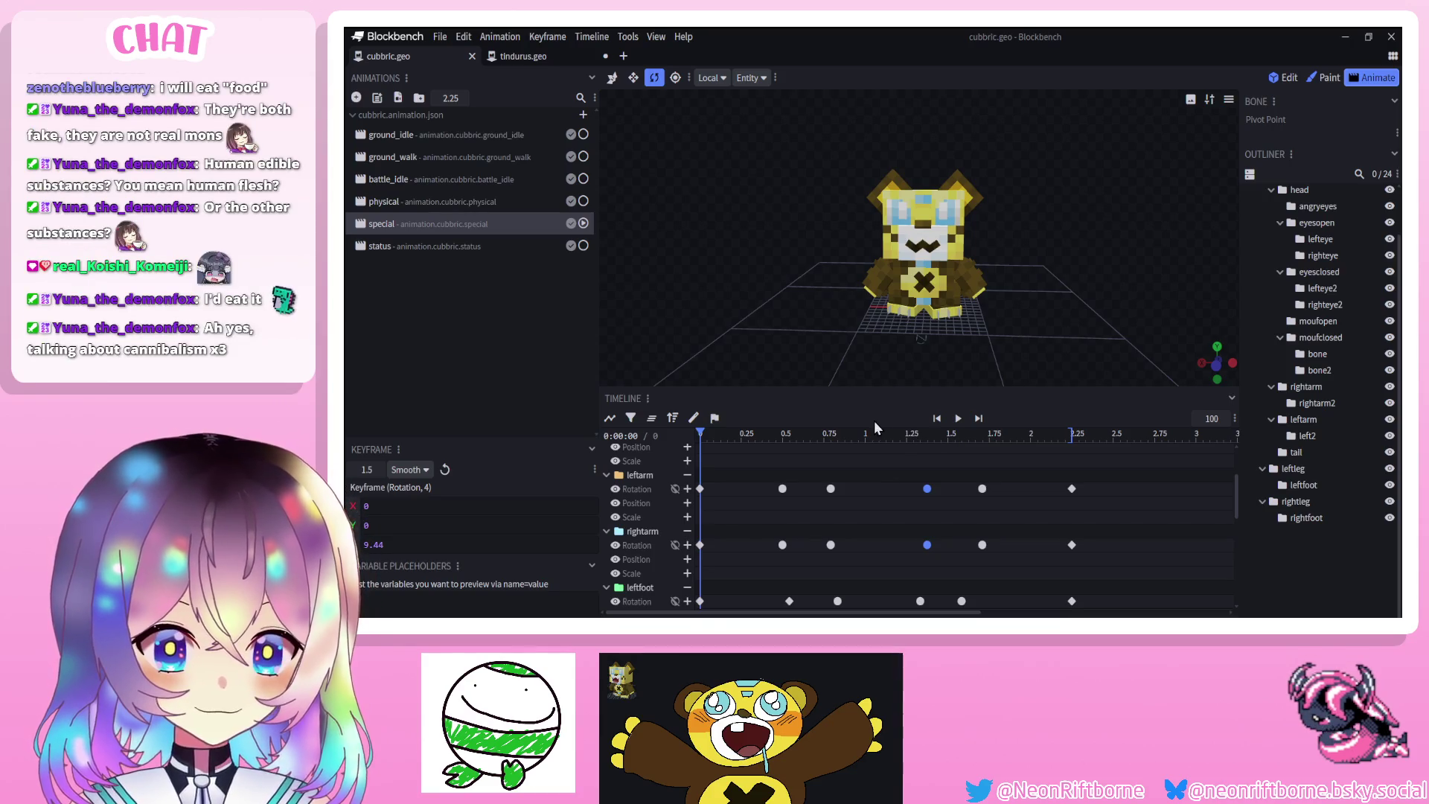
pyautogui.moveTo(975, 332)
pyautogui.mouseDown()
pyautogui.moveTo(1020, 329)
pyautogui.moveTo(985, 321)
pyautogui.moveTo(1045, 268)
pyautogui.moveTo(1033, 236)
pyautogui.mouseUp()
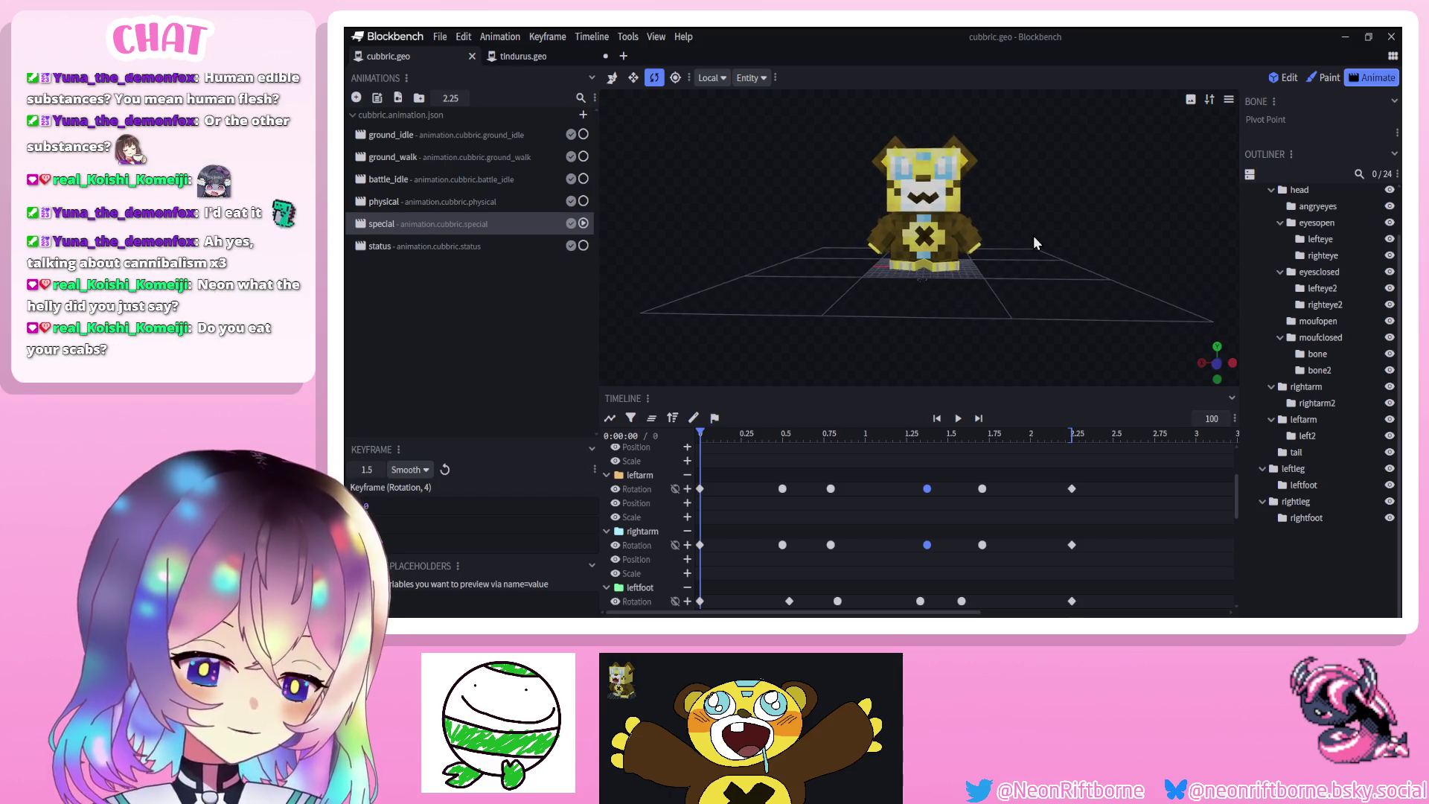
pyautogui.moveTo(1033, 236)
pyautogui.mouseDown()
pyautogui.moveTo(1047, 238)
pyautogui.moveTo(720, 224)
pyautogui.moveTo(1036, 231)
pyautogui.moveTo(996, 225)
pyautogui.moveTo(1054, 237)
pyautogui.moveTo(952, 237)
pyautogui.moveTo(1094, 244)
pyautogui.moveTo(1082, 245)
pyautogui.mouseUp()
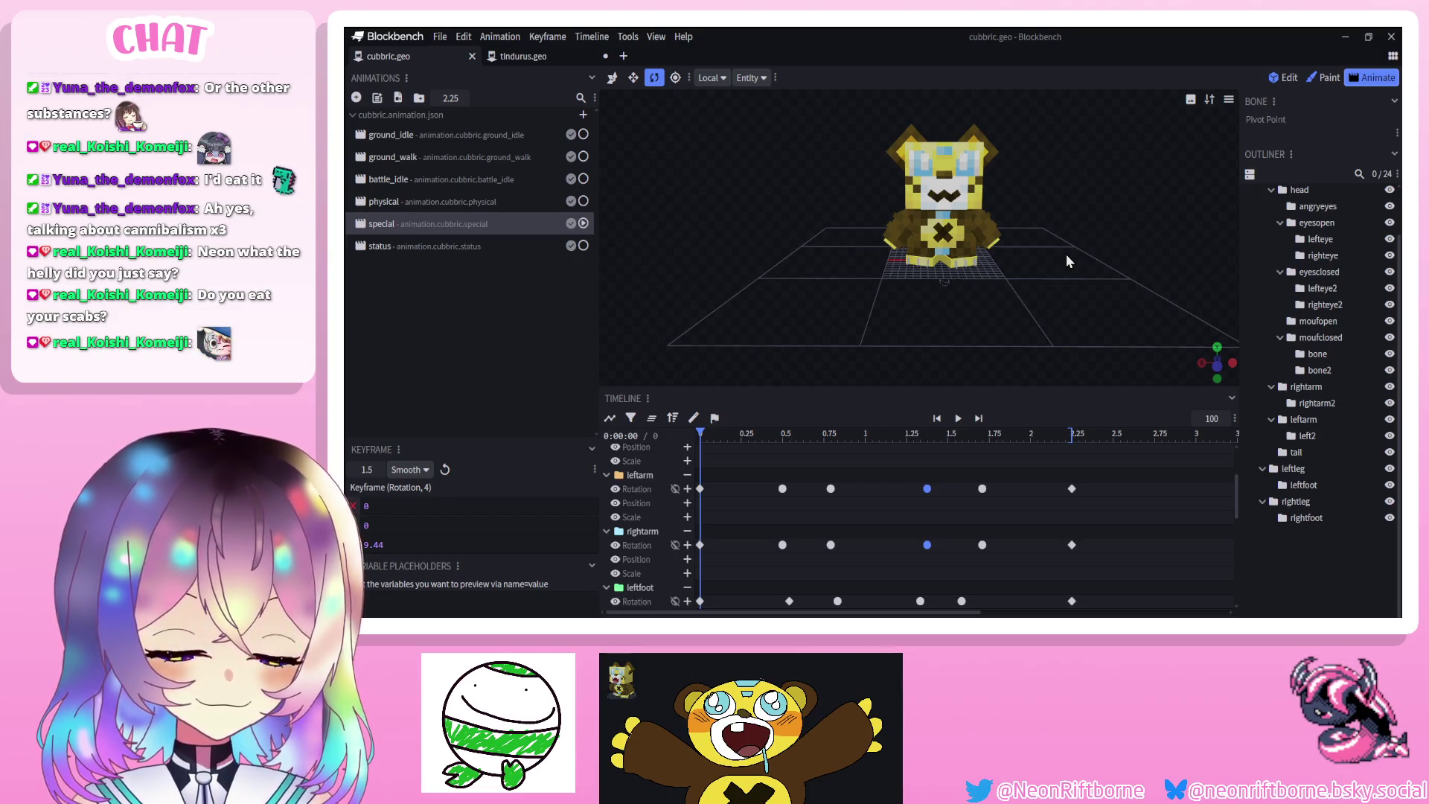
pyautogui.moveTo(1066, 255)
pyautogui.mouseDown()
pyautogui.moveTo(1034, 246)
pyautogui.moveTo(1077, 239)
pyautogui.moveTo(939, 248)
pyautogui.moveTo(1033, 277)
pyautogui.moveTo(1042, 267)
pyautogui.mouseUp()
pyautogui.hotkey('ctrl', 's')
# Switch to the 'status' animation, play it, and view it from several orbited and zoomed angles
pyautogui.click(381, 247)
pyautogui.click(958, 419)
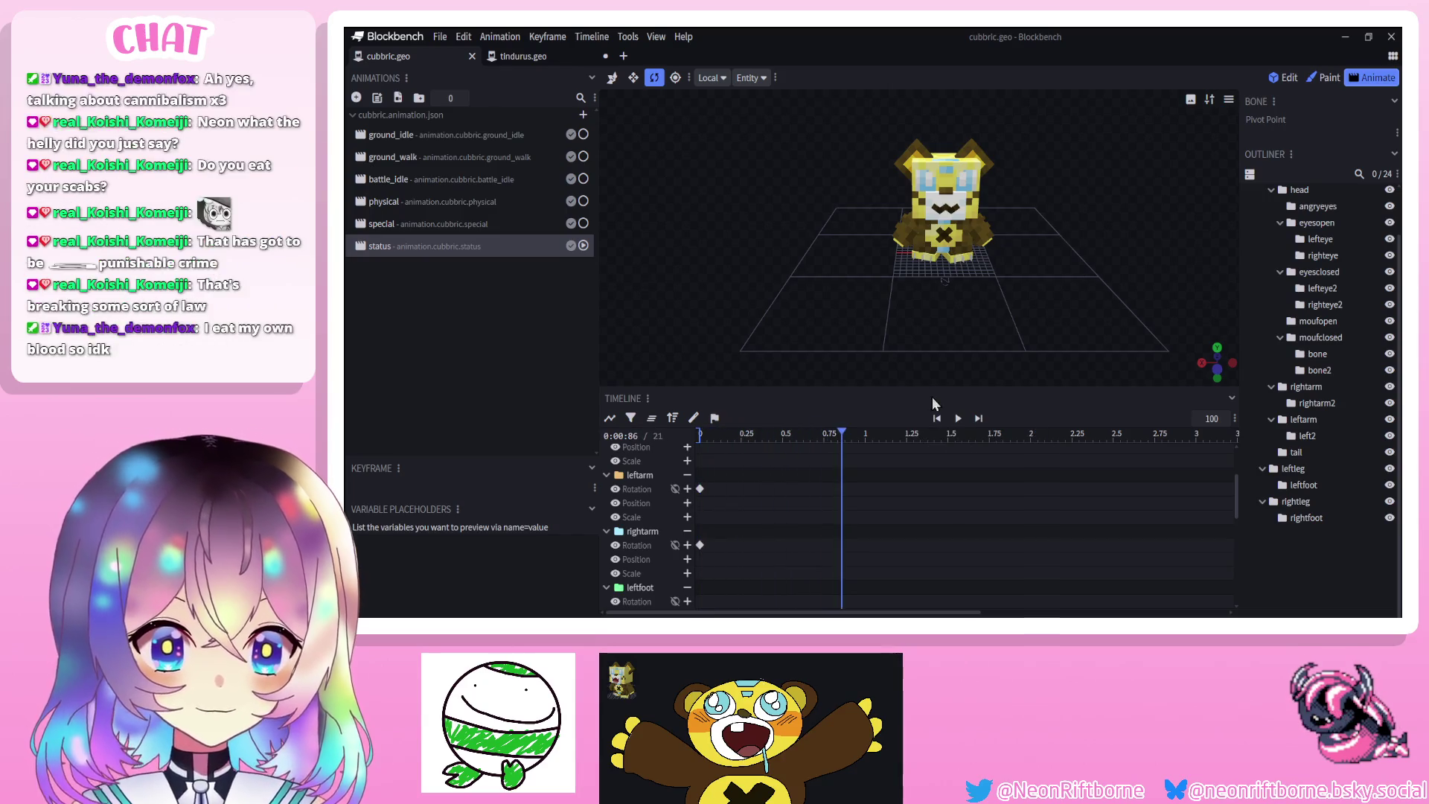
pyautogui.moveTo(811, 335); pyautogui.dragTo(803, 312)
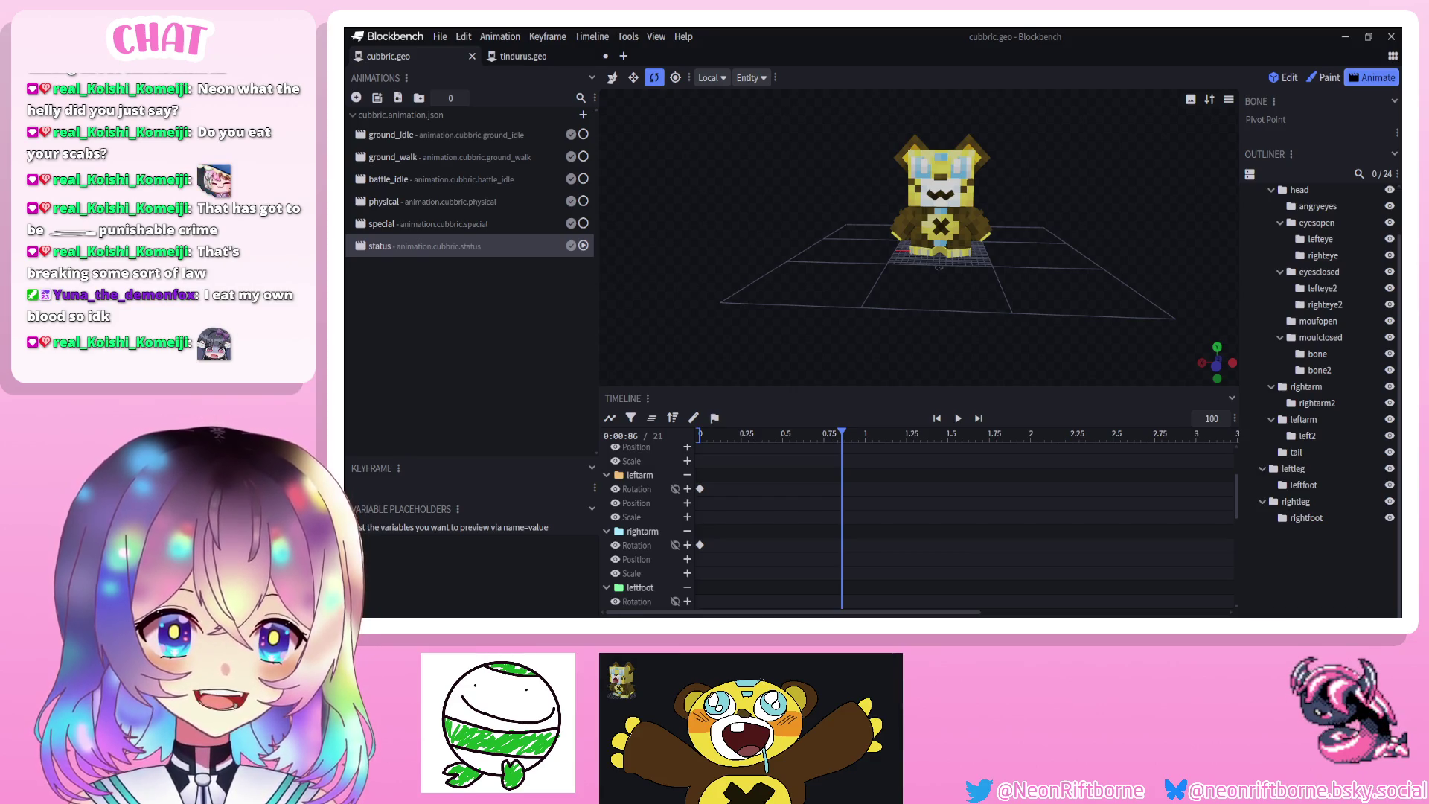
pyautogui.moveTo(1064, 347)
pyautogui.mouseDown()
pyautogui.moveTo(1078, 345)
pyautogui.moveTo(1072, 325)
pyautogui.moveTo(1056, 325)
pyautogui.moveTo(1061, 346)
pyautogui.mouseUp()
pyautogui.scroll(2, 1061, 346)
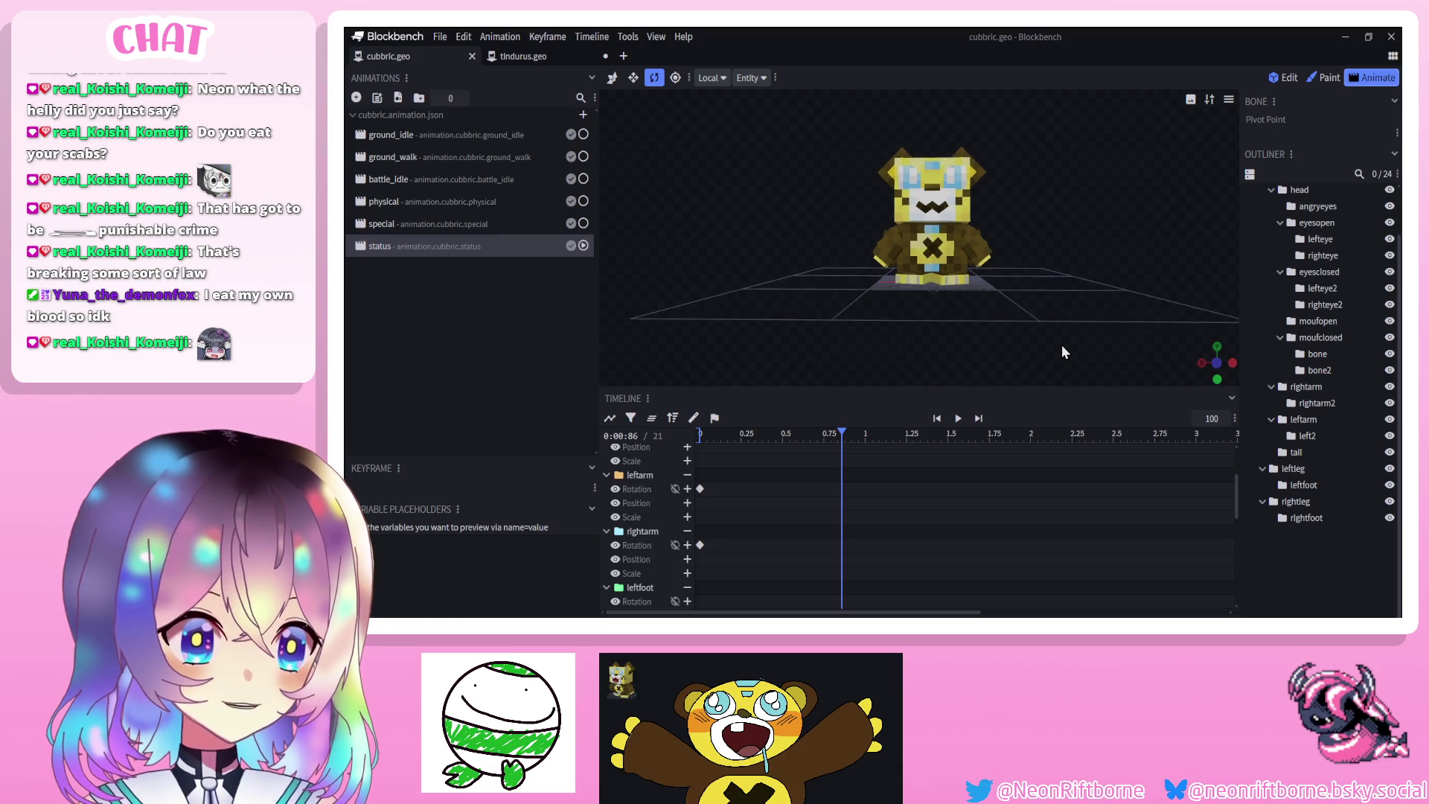
pyautogui.scroll(-1, 1062, 346)
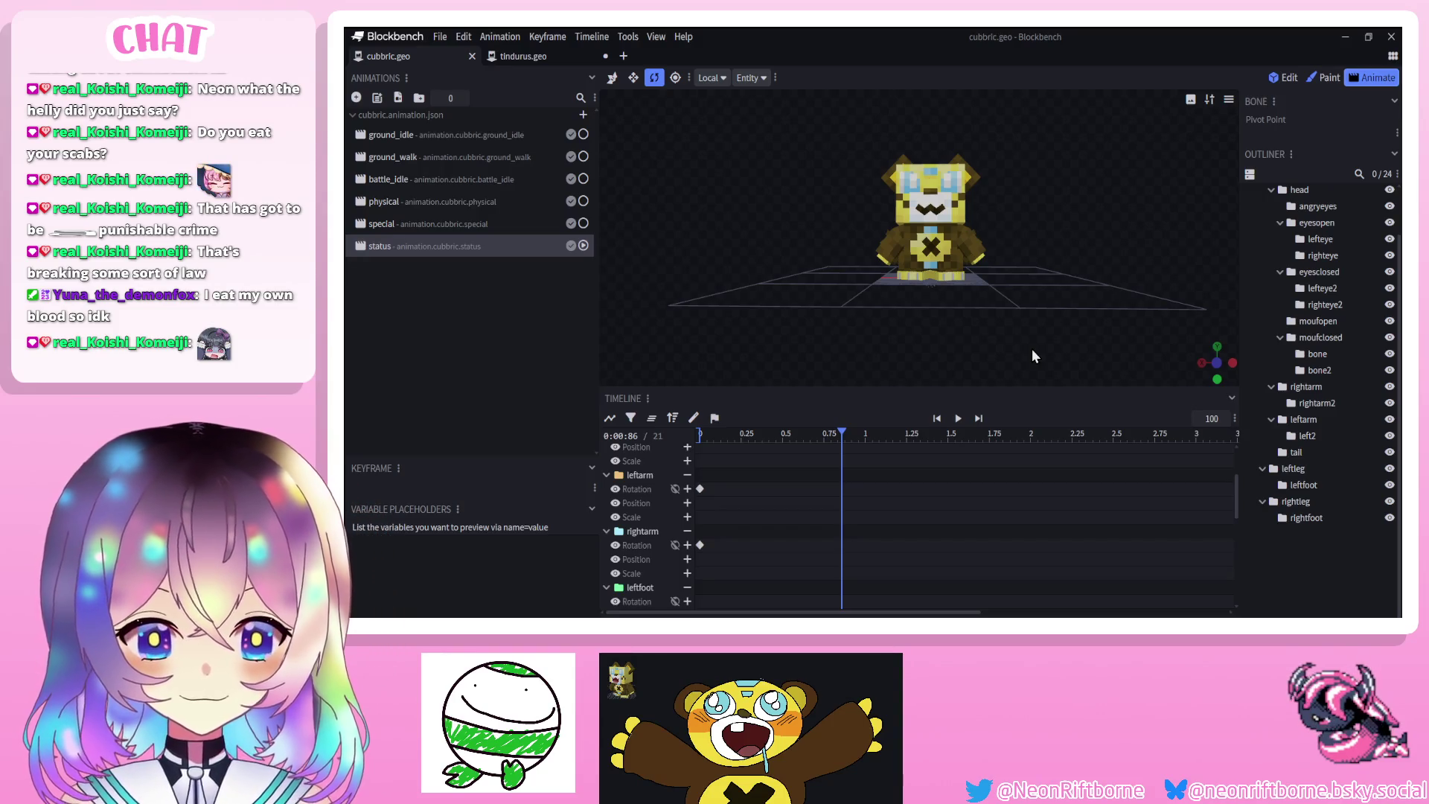
pyautogui.moveTo(1031, 348)
pyautogui.mouseDown()
pyautogui.moveTo(1054, 340)
pyautogui.moveTo(1044, 359)
pyautogui.mouseUp()
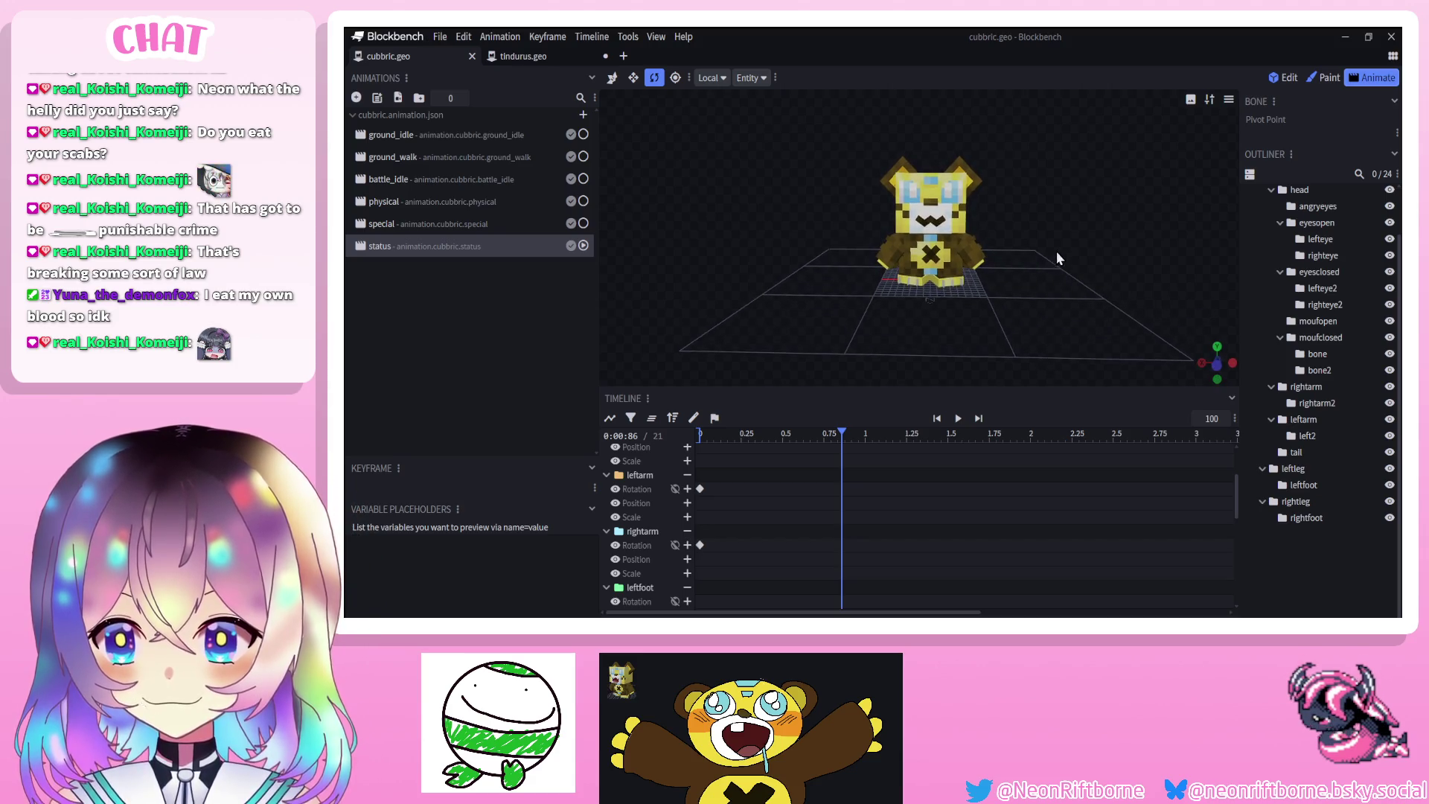
pyautogui.scroll(3, 1057, 252)
pyautogui.moveTo(1058, 257)
pyautogui.mouseDown()
pyautogui.moveTo(1056, 293)
pyautogui.moveTo(1053, 265)
pyautogui.mouseUp()
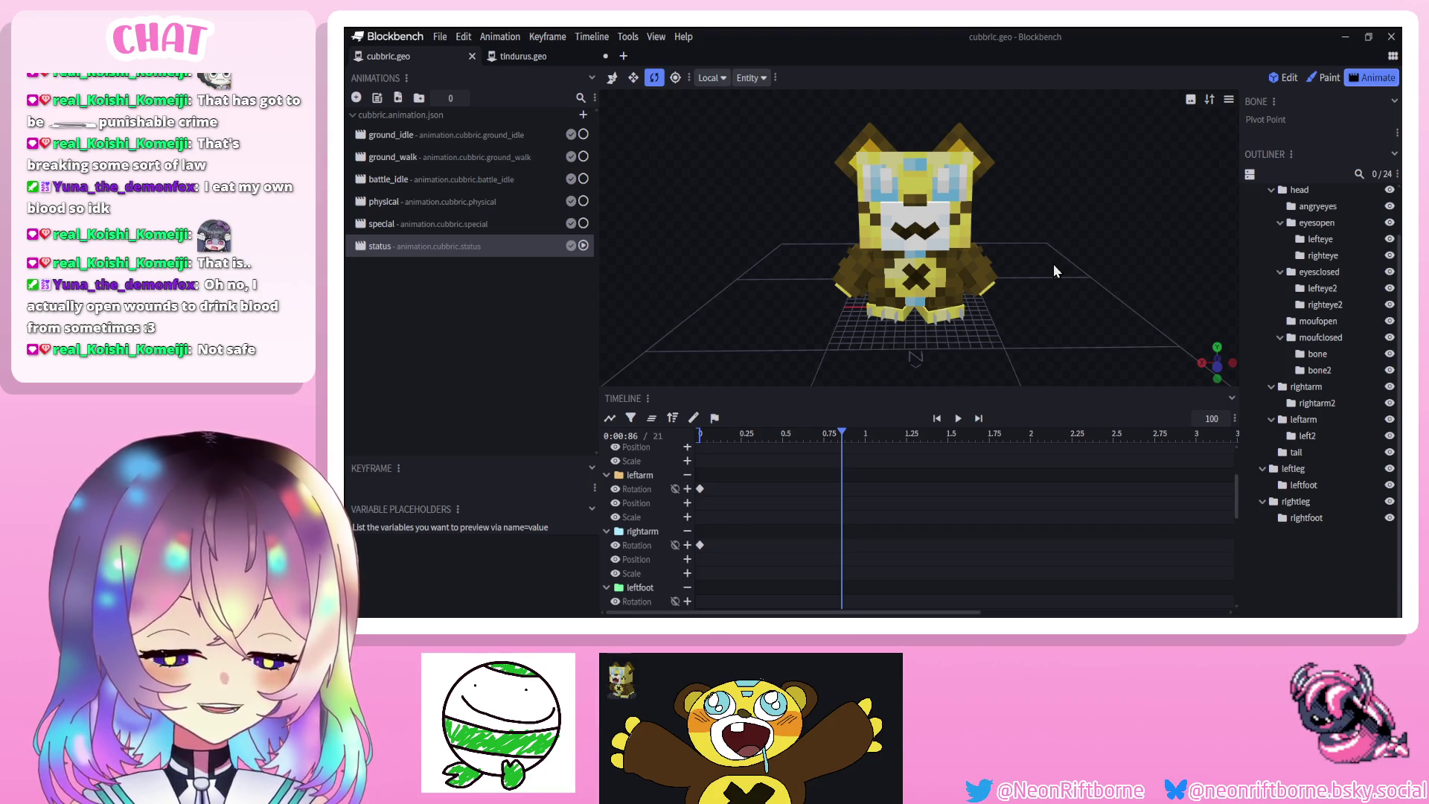
pyautogui.moveTo(1037, 288)
pyautogui.mouseDown()
pyautogui.moveTo(1023, 282)
pyautogui.moveTo(1083, 288)
pyautogui.moveTo(1029, 291)
pyautogui.moveTo(1056, 267)
pyautogui.moveTo(1032, 269)
pyautogui.moveTo(1098, 261)
pyautogui.moveTo(1123, 260)
pyautogui.moveTo(1036, 279)
pyautogui.moveTo(1154, 279)
pyautogui.moveTo(1069, 239)
pyautogui.moveTo(1018, 243)
pyautogui.moveTo(1117, 245)
pyautogui.moveTo(1118, 260)
pyautogui.moveTo(1076, 257)
pyautogui.moveTo(1105, 248)
pyautogui.moveTo(1092, 253)
pyautogui.mouseUp()
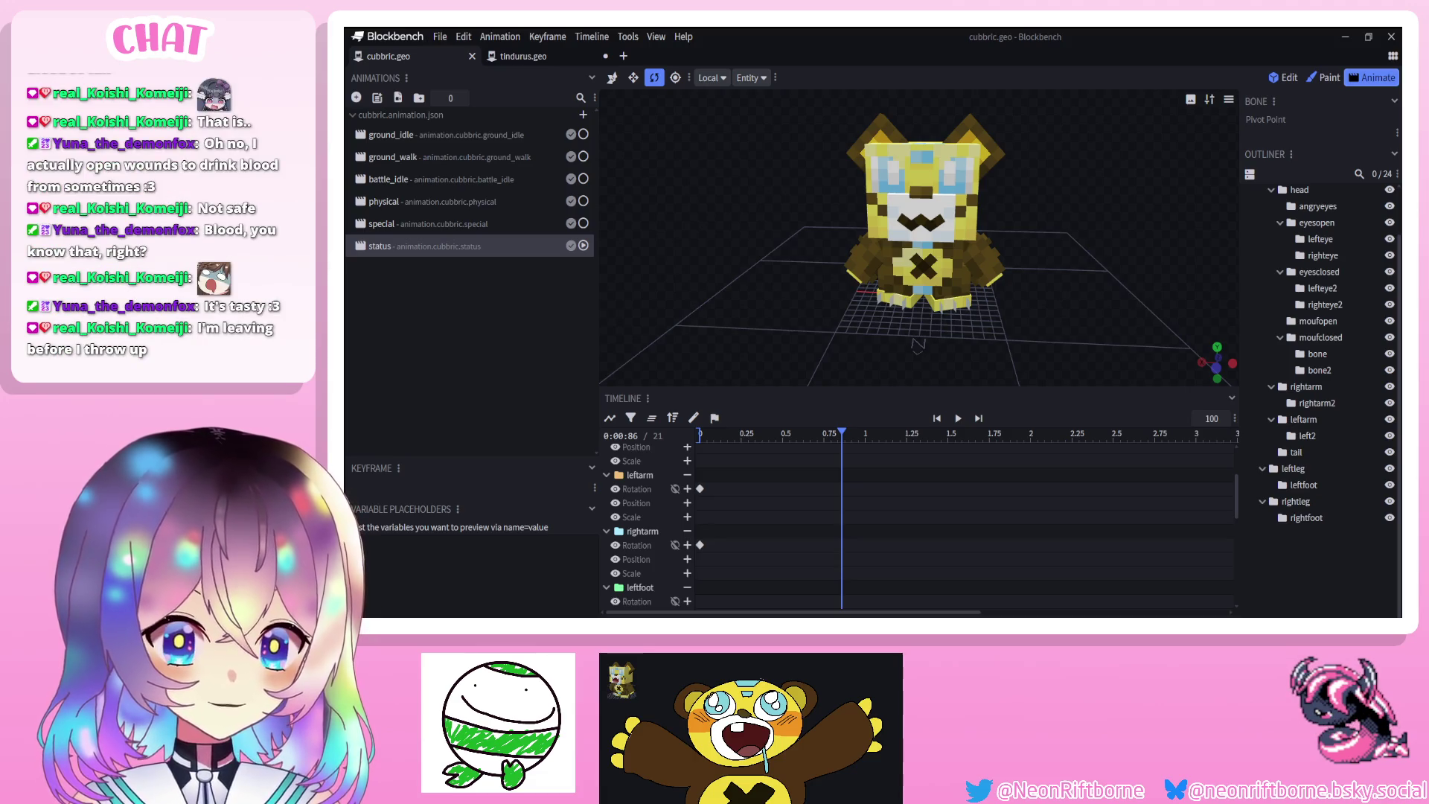
# Rewind the status animation to 0 s, save the model, and switch to the physical animation
pyautogui.moveTo(1062, 287)
pyautogui.mouseDown()
pyautogui.moveTo(1084, 285)
pyautogui.moveTo(1043, 268)
pyautogui.moveTo(1110, 265)
pyautogui.moveTo(1083, 265)
pyautogui.mouseUp()
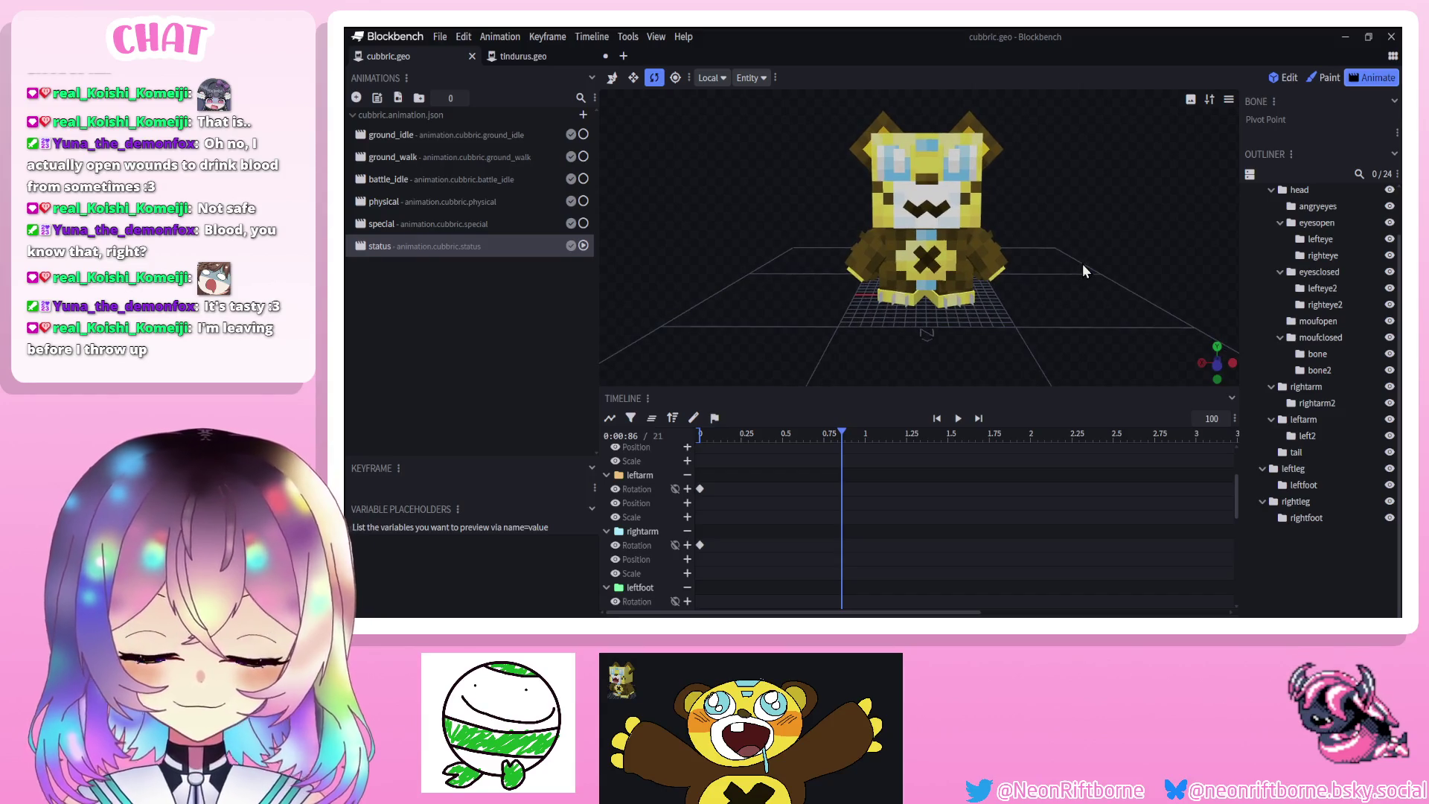
pyautogui.moveTo(813, 334)
pyautogui.mouseDown()
pyautogui.moveTo(833, 387)
pyautogui.moveTo(819, 435)
pyautogui.mouseUp()
pyautogui.moveTo(720, 466)
pyautogui.mouseDown()
pyautogui.moveTo(649, 457)
pyautogui.moveTo(1030, 442)
pyautogui.moveTo(619, 439)
pyautogui.mouseUp()
pyautogui.moveTo(785, 326)
pyautogui.mouseDown()
pyautogui.moveTo(771, 316)
pyautogui.moveTo(726, 331)
pyautogui.moveTo(742, 348)
pyautogui.moveTo(741, 309)
pyautogui.moveTo(728, 352)
pyautogui.moveTo(606, 320)
pyautogui.moveTo(715, 319)
pyautogui.mouseUp()
pyautogui.hotkey('ctrl', 's')
pyautogui.click(417, 202)
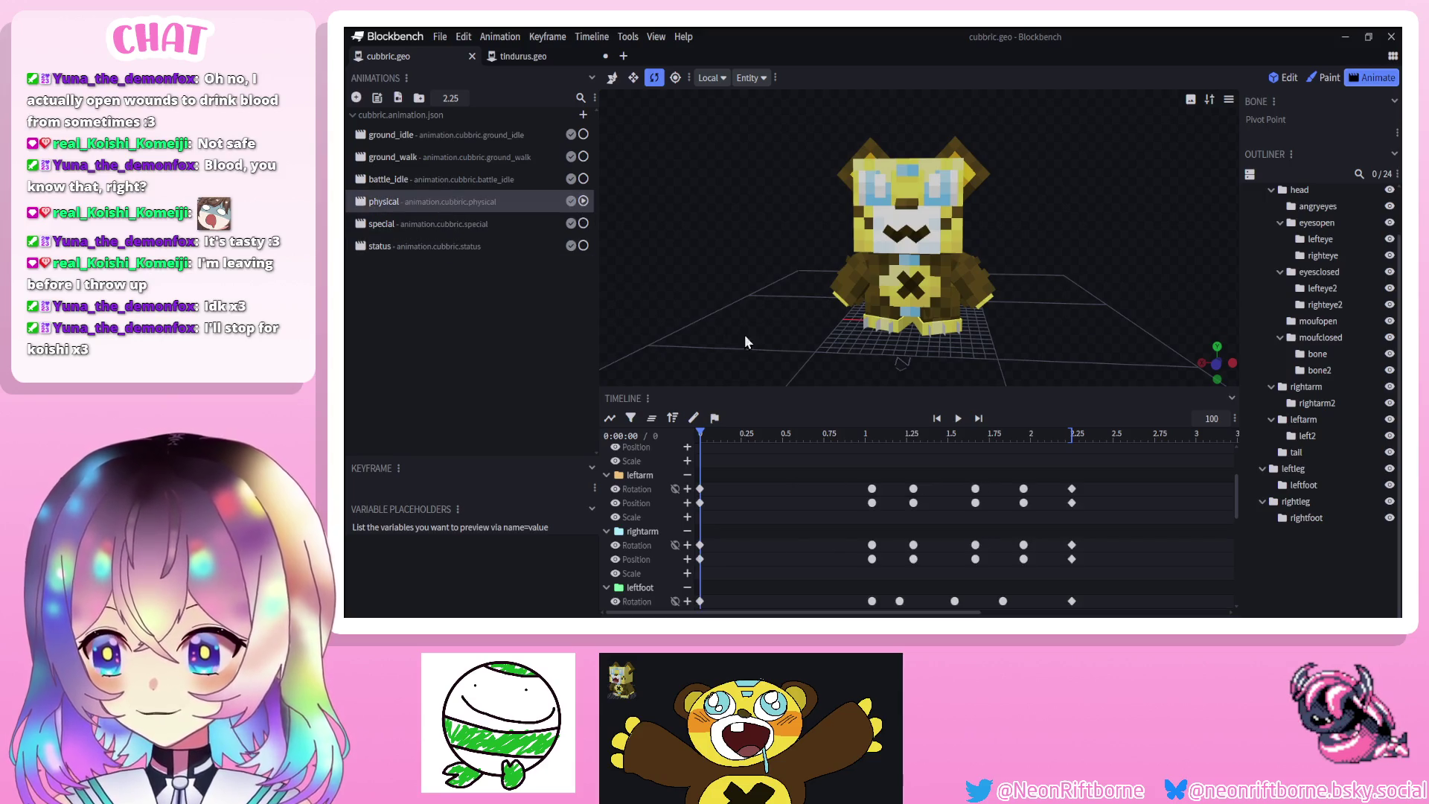
# Preview the physical animation, then in the special animation rotate both arms at 0.92 s
pyautogui.click(956, 418)
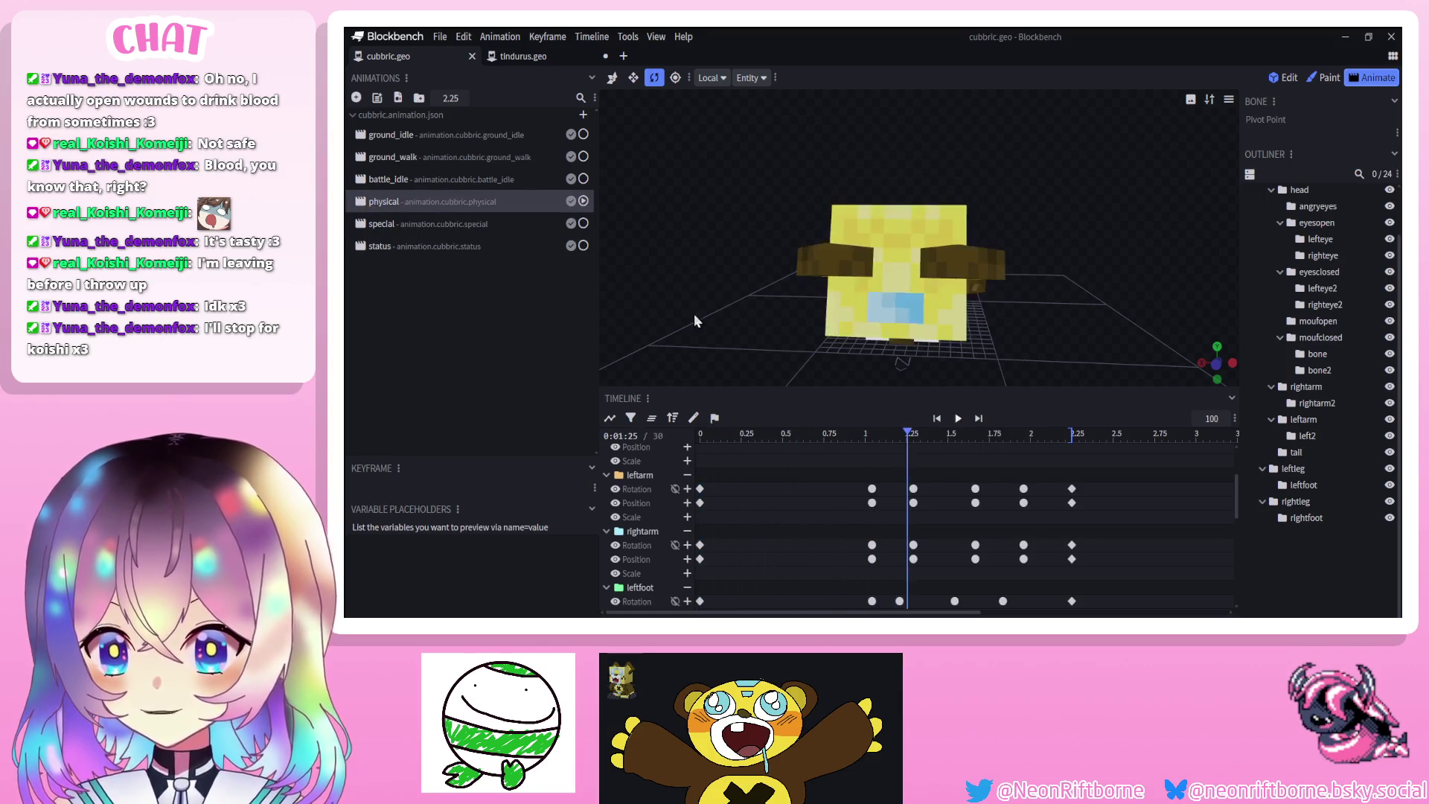
pyautogui.click(381, 223)
pyautogui.click(956, 419)
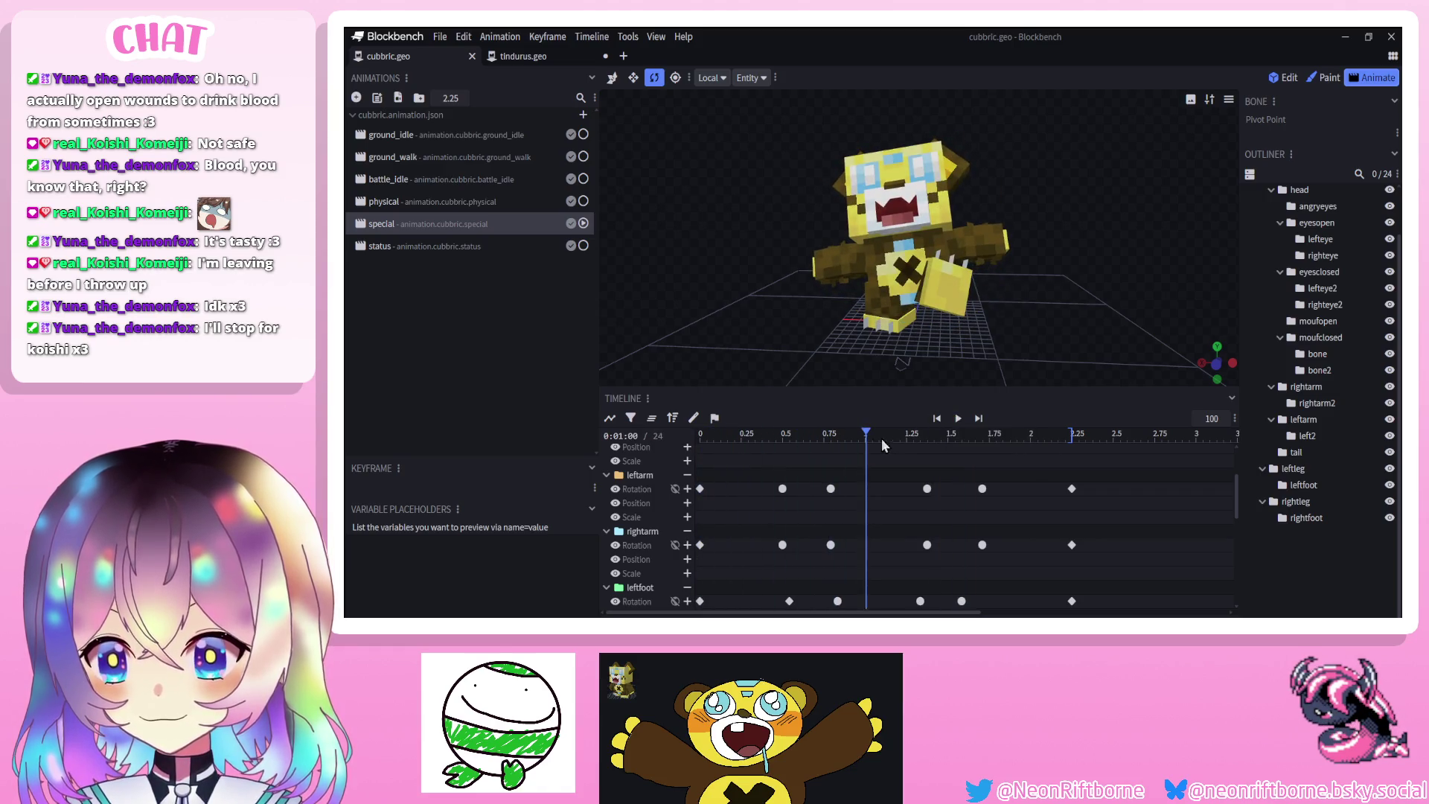
pyautogui.moveTo(865, 437); pyautogui.dragTo(849, 438)
pyautogui.click(958, 241)
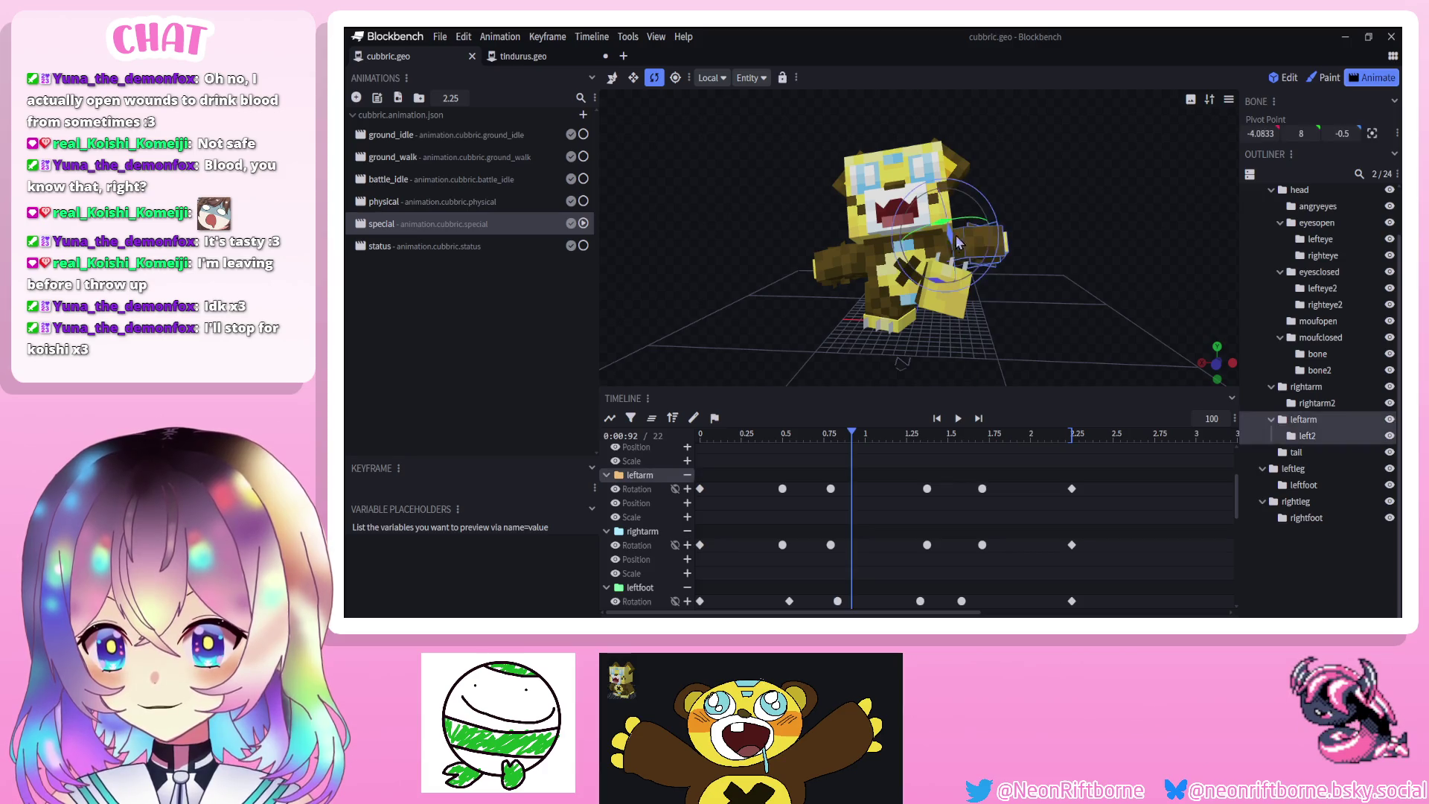
pyautogui.moveTo(944, 289); pyautogui.dragTo(918, 280)
pyautogui.click(839, 264)
# Copy the arm keyframes at 0.75 and 0.92 s, paste them at 1.04 s, and replay
pyautogui.moveTo(810, 478); pyautogui.dragTo(865, 569)
pyautogui.hotkey('ctrl', 'c')
pyautogui.click(873, 433)
pyautogui.hotkey('ctrl', 'v')
pyautogui.click(937, 419)
pyautogui.click(957, 419)
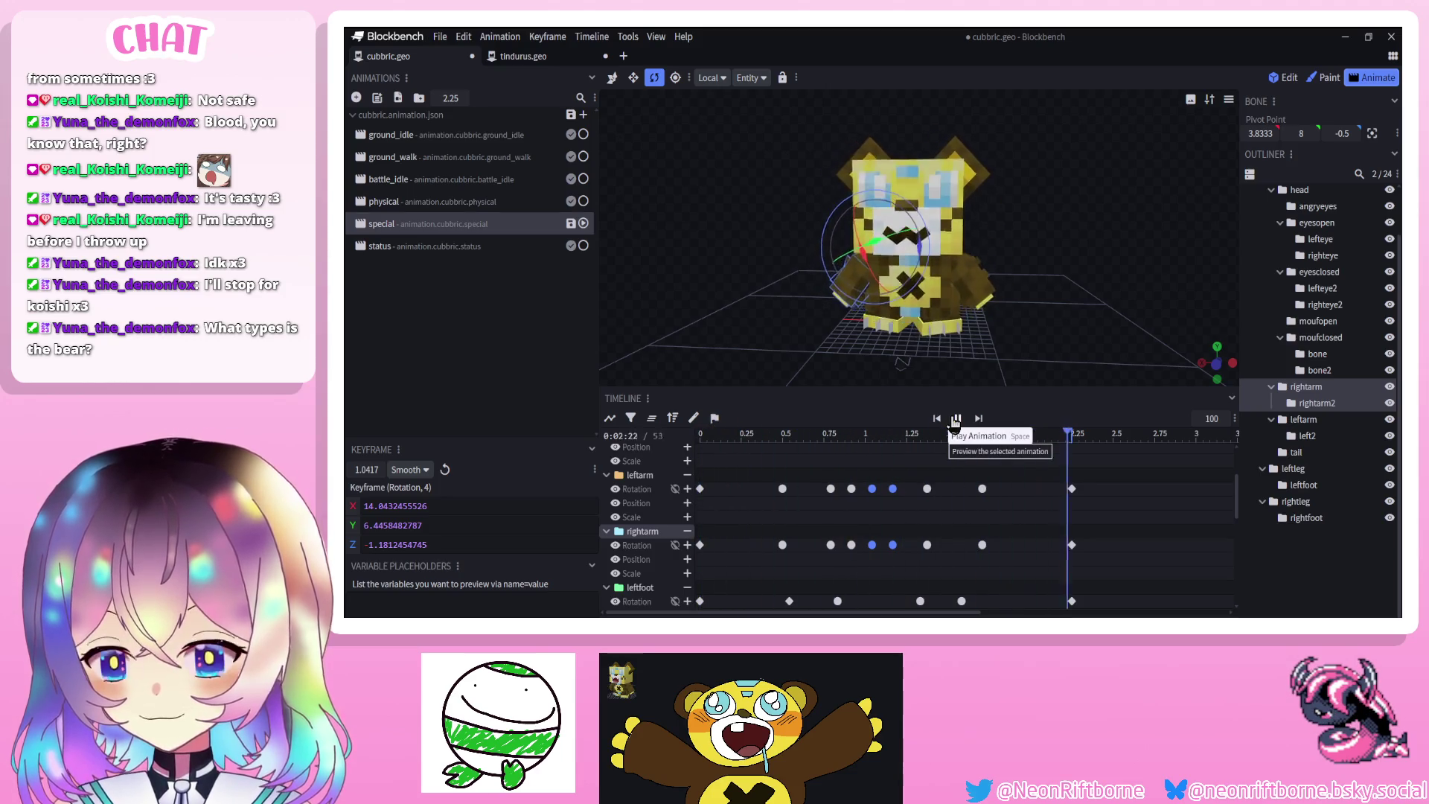
pyautogui.moveTo(909, 478); pyautogui.dragTo(841, 551)
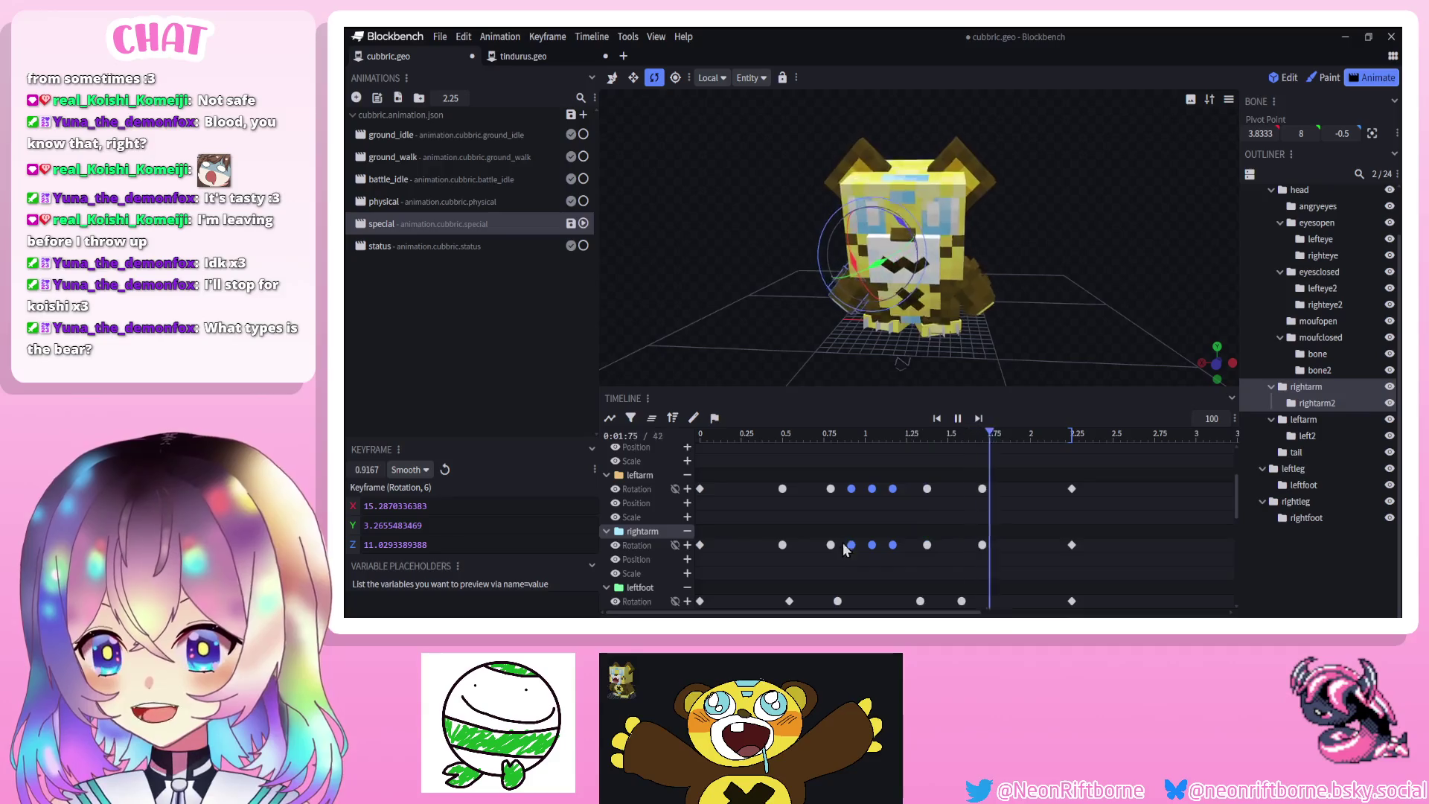
pyautogui.click(1346, 564)
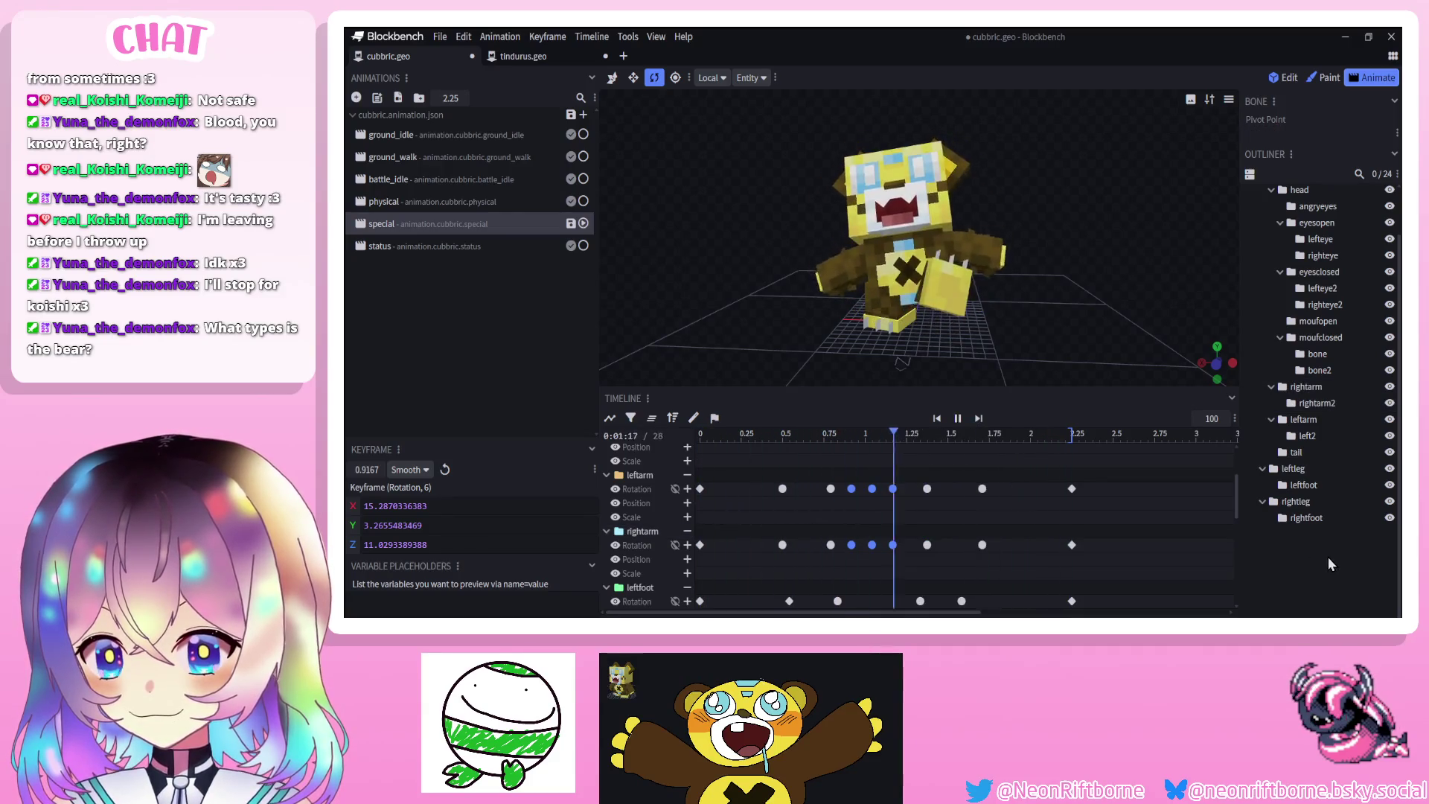
# Adjust the left and right arm rotations at 0.79 s and replay the animation
pyautogui.click(830, 434)
pyautogui.click(937, 280)
pyautogui.moveTo(935, 280); pyautogui.dragTo(936, 283)
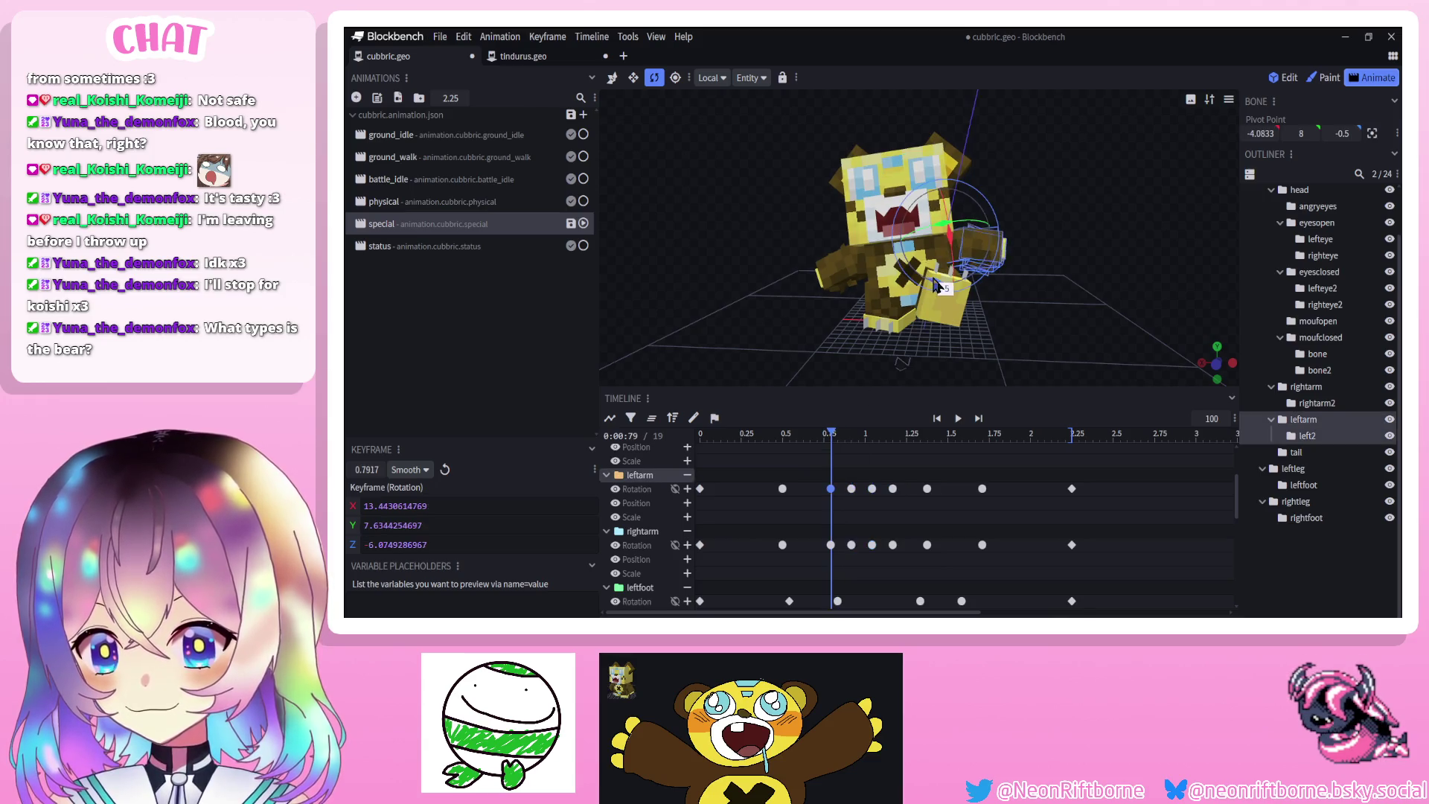
pyautogui.click(864, 271)
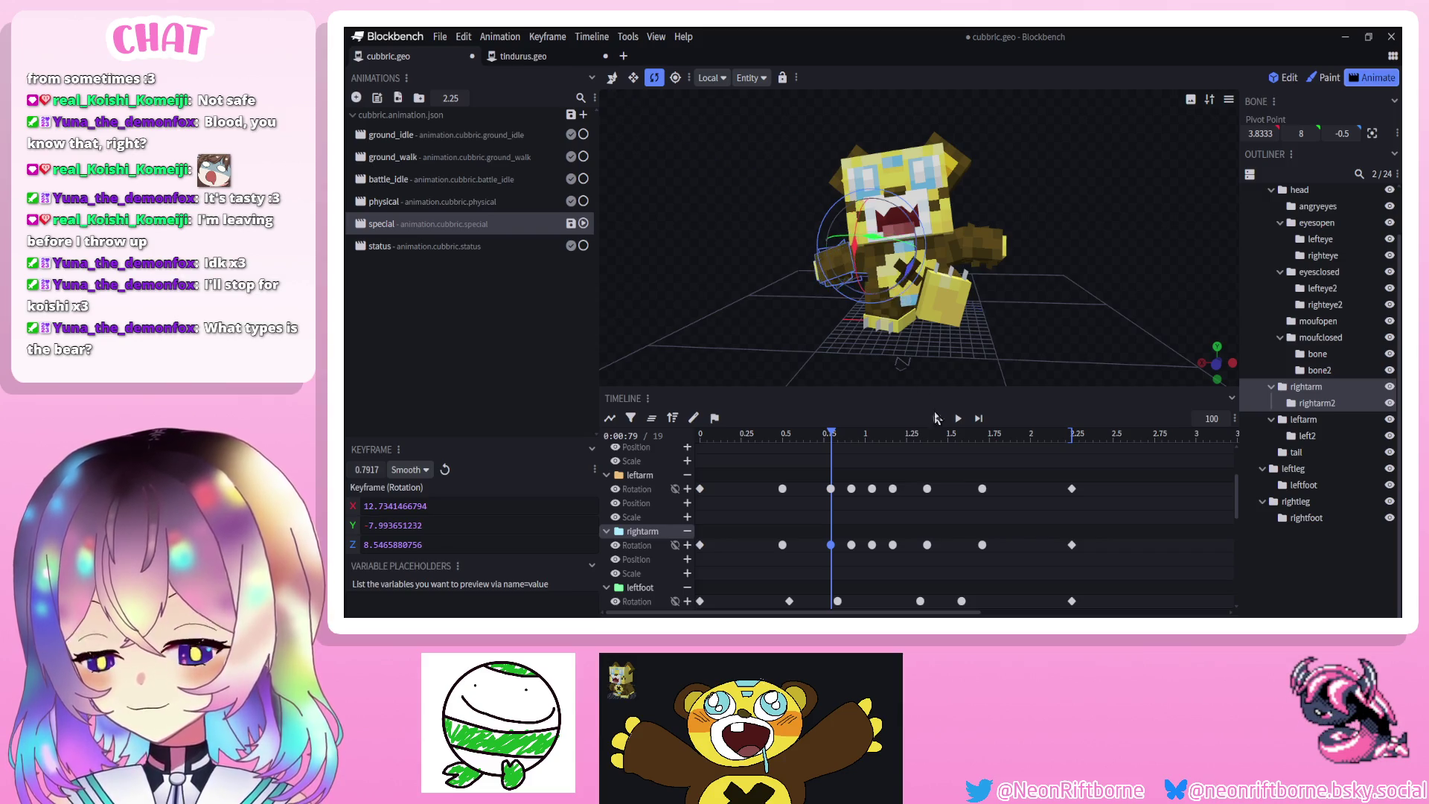
pyautogui.click(958, 418)
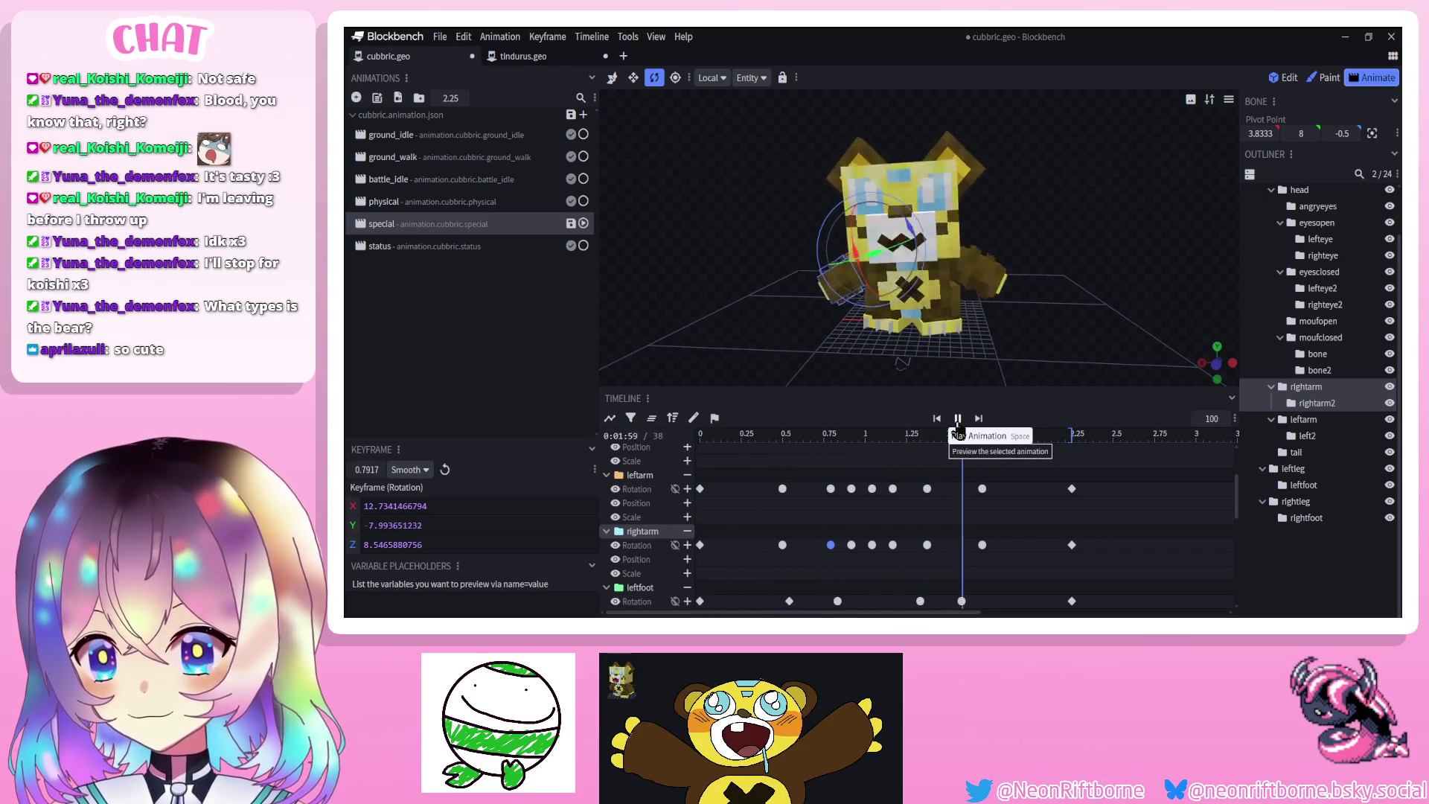
# Retime the arm keyframes between 1.04 and 1.375 s, moving the right arm key to about 1.17 s
pyautogui.keyDown('shift'); pyautogui.click(831, 488); pyautogui.keyUp('shift')
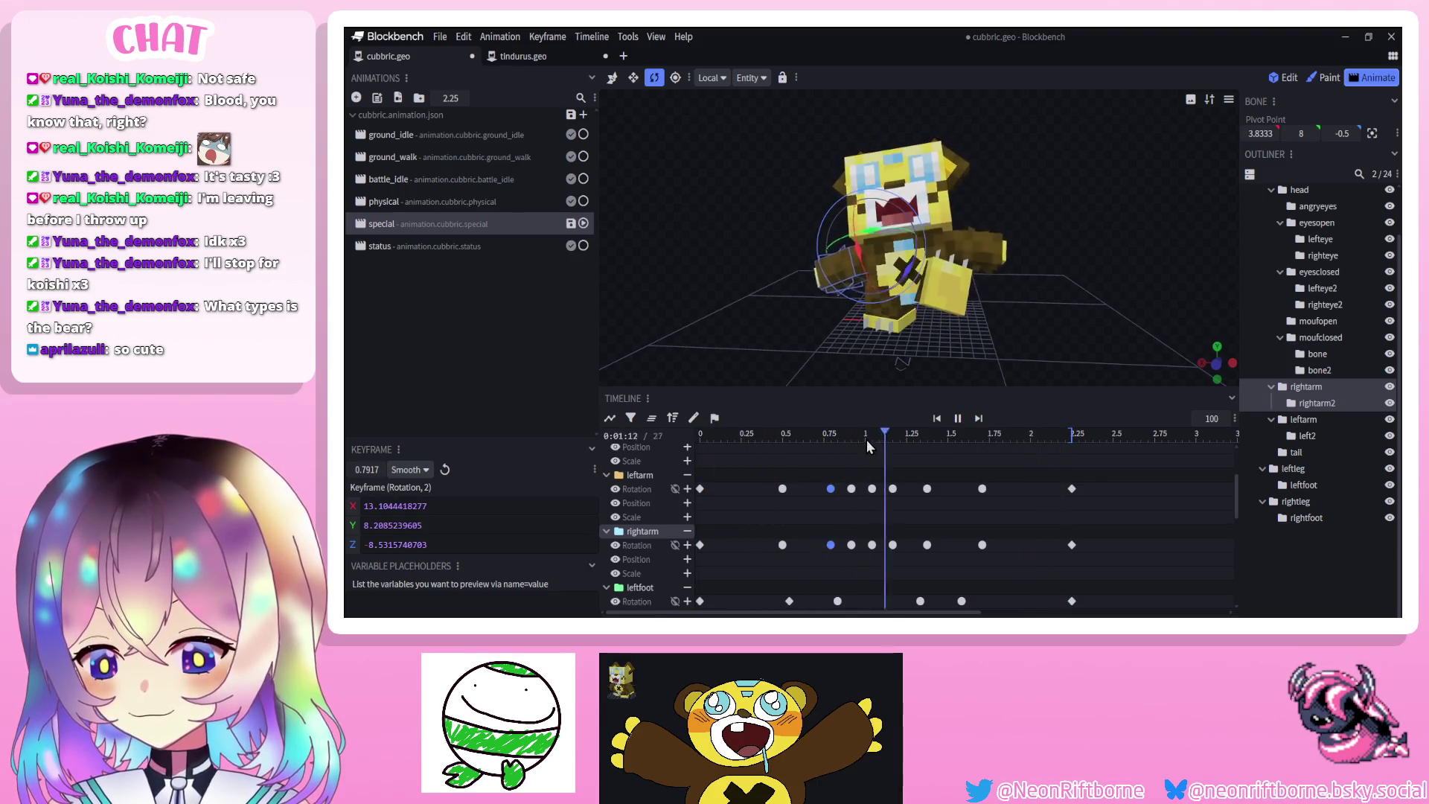
pyautogui.click(926, 488)
pyautogui.keyDown('shift'); pyautogui.click(926, 545); pyautogui.keyUp('shift')
pyautogui.click(957, 418)
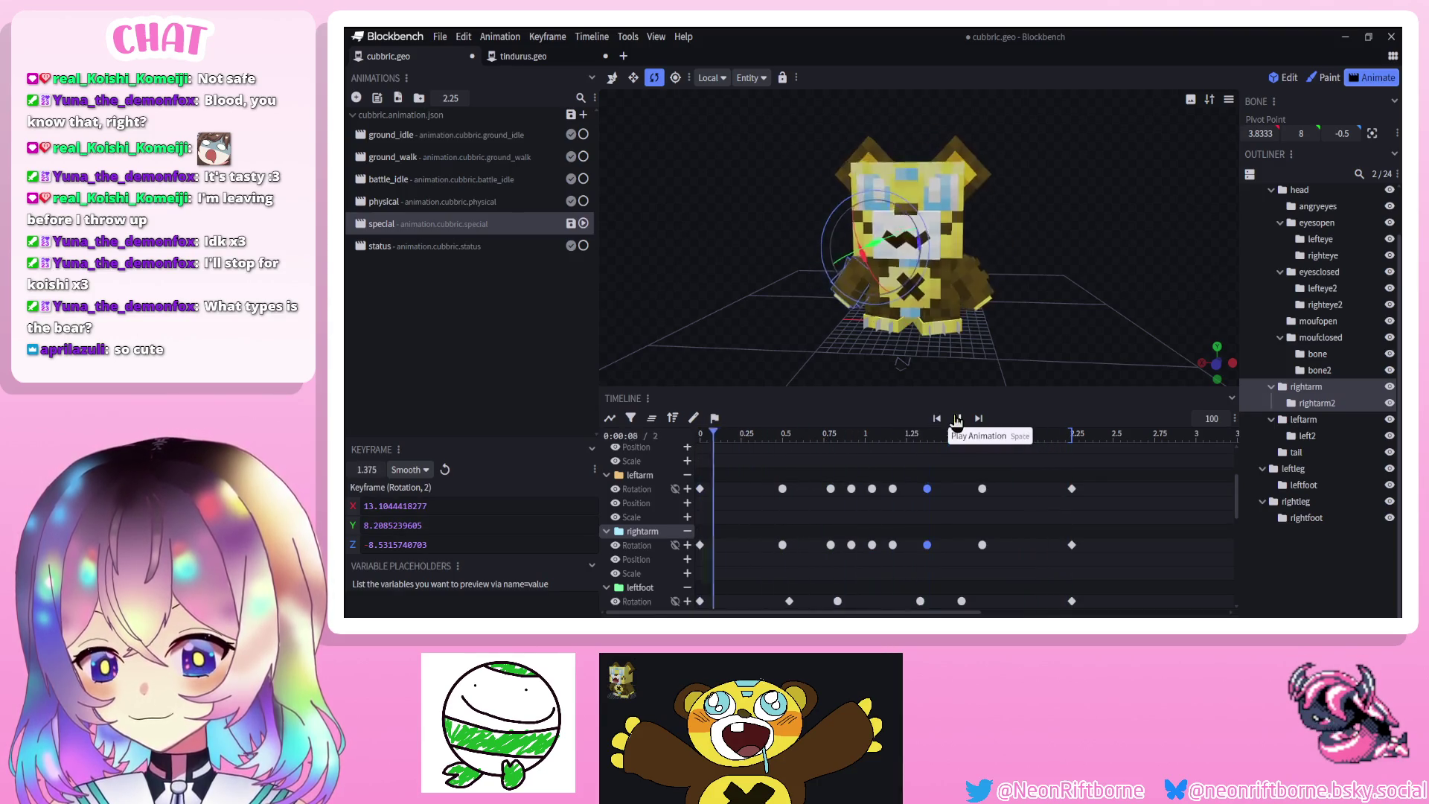
pyautogui.click(958, 418)
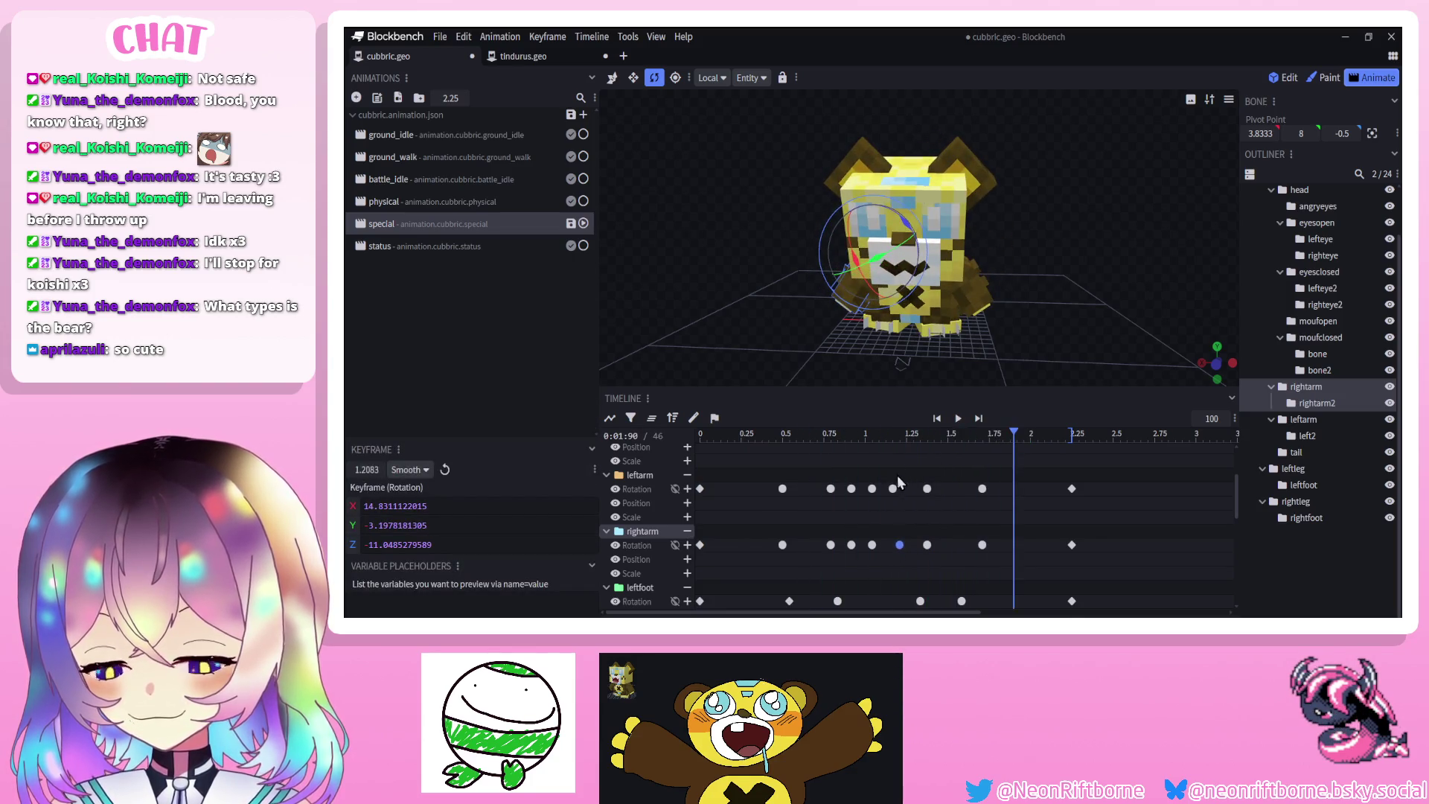
pyautogui.moveTo(900, 479); pyautogui.dragTo(896, 492)
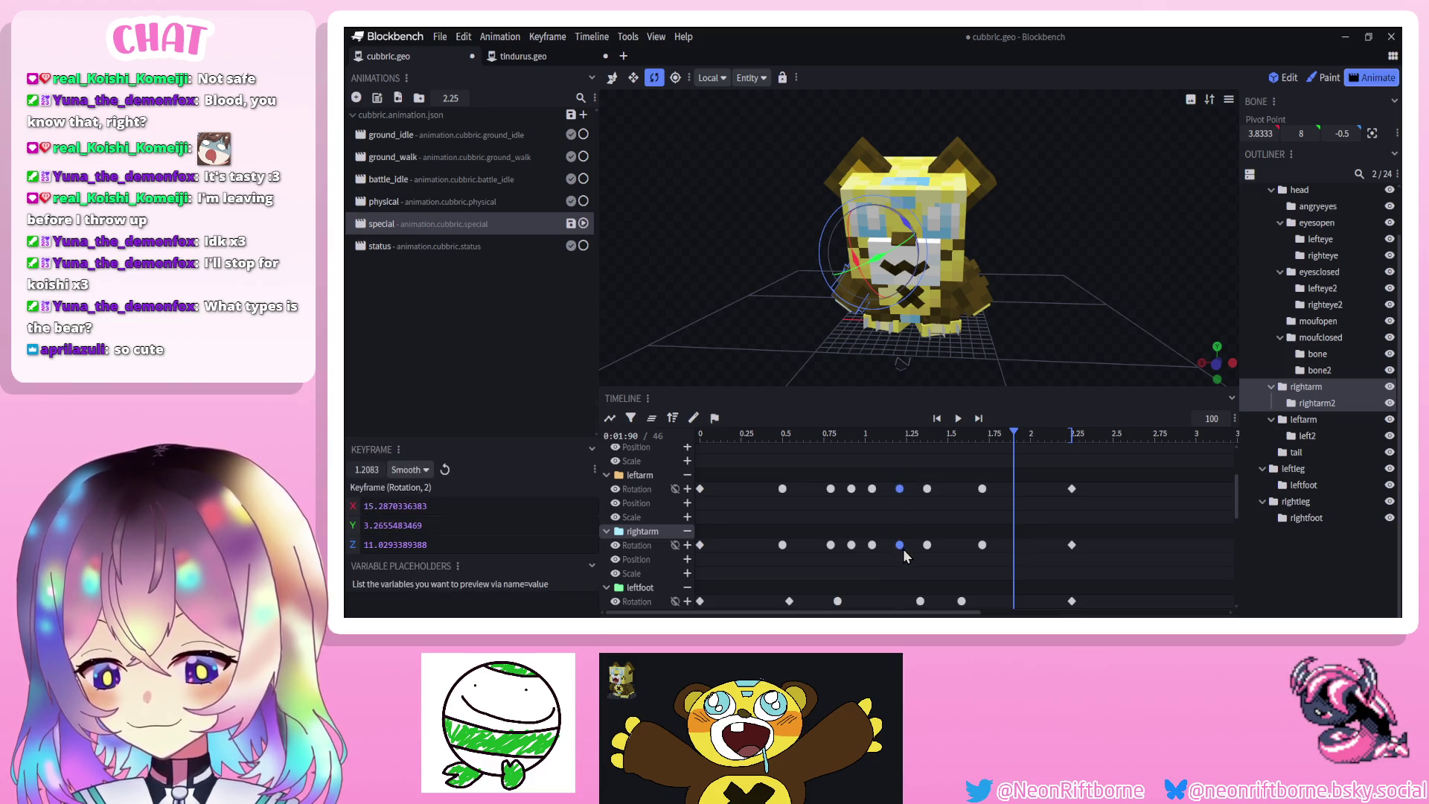
pyautogui.click(873, 488)
pyautogui.click(894, 547)
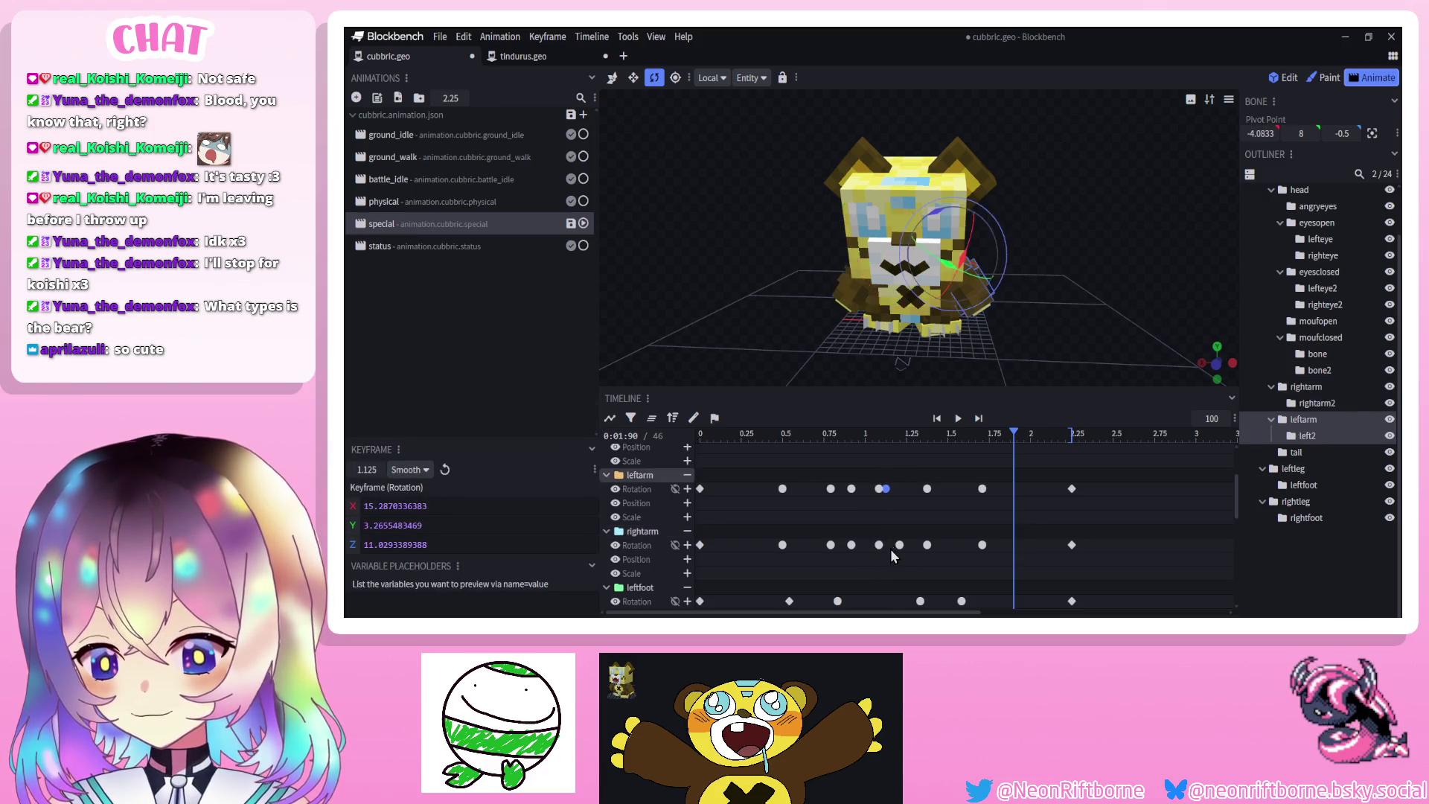
pyautogui.moveTo(899, 551); pyautogui.dragTo(908, 549)
pyautogui.click(903, 551)
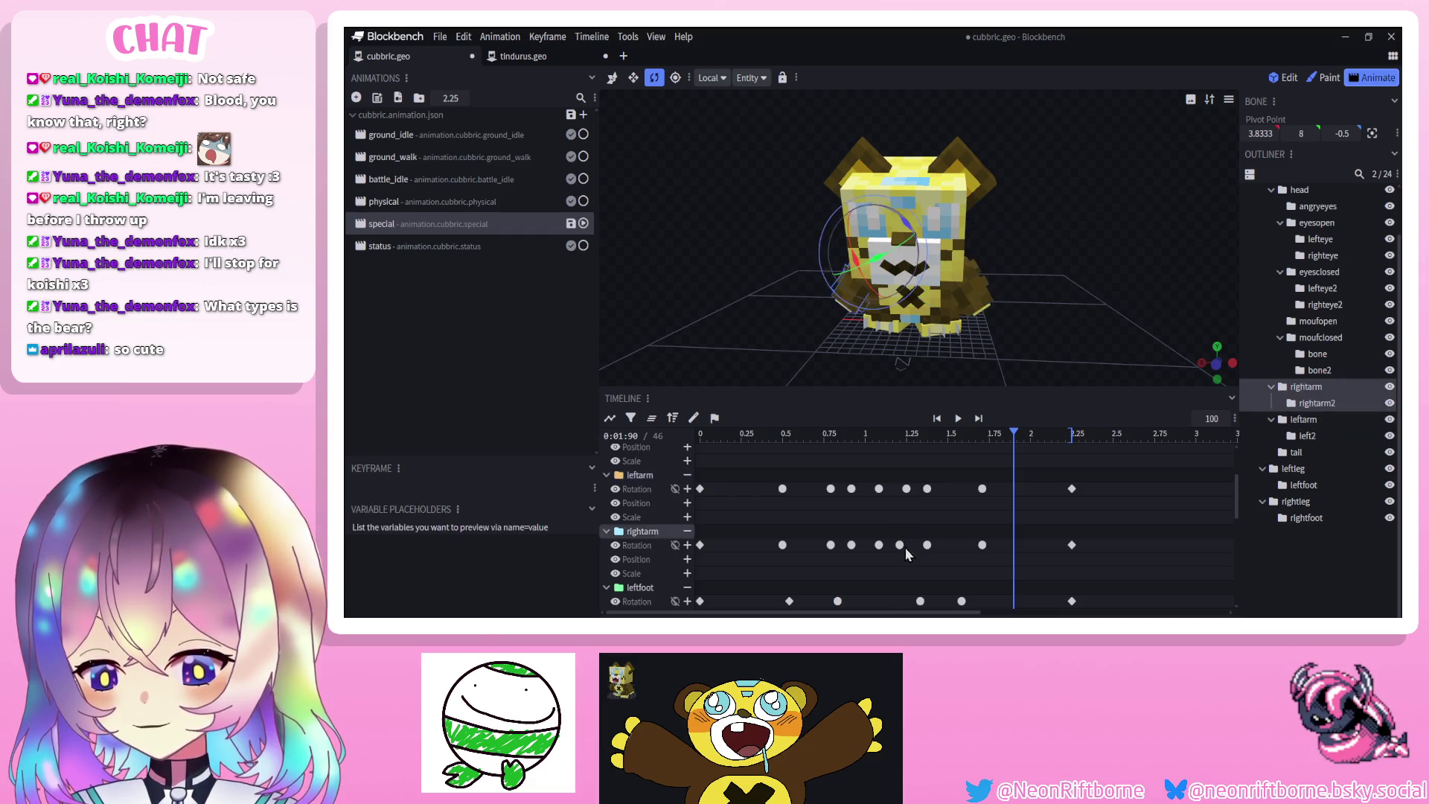
pyautogui.click(906, 545)
pyautogui.click(959, 419)
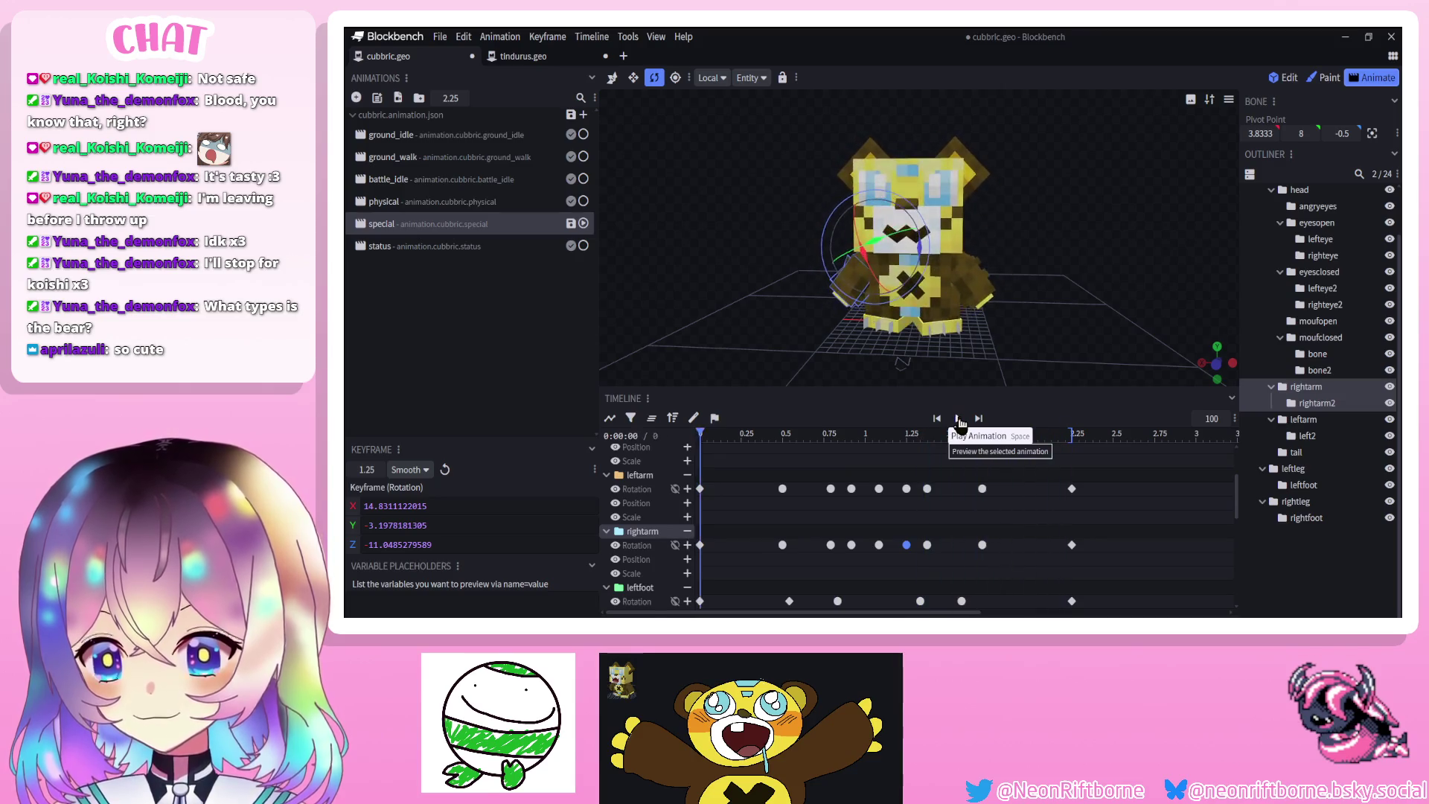
# Save the model and preview the arm-swing animation
pyautogui.hotkey('ctrl', 's')
pyautogui.click(1164, 376)
pyautogui.scroll(-3, 1010, 310)
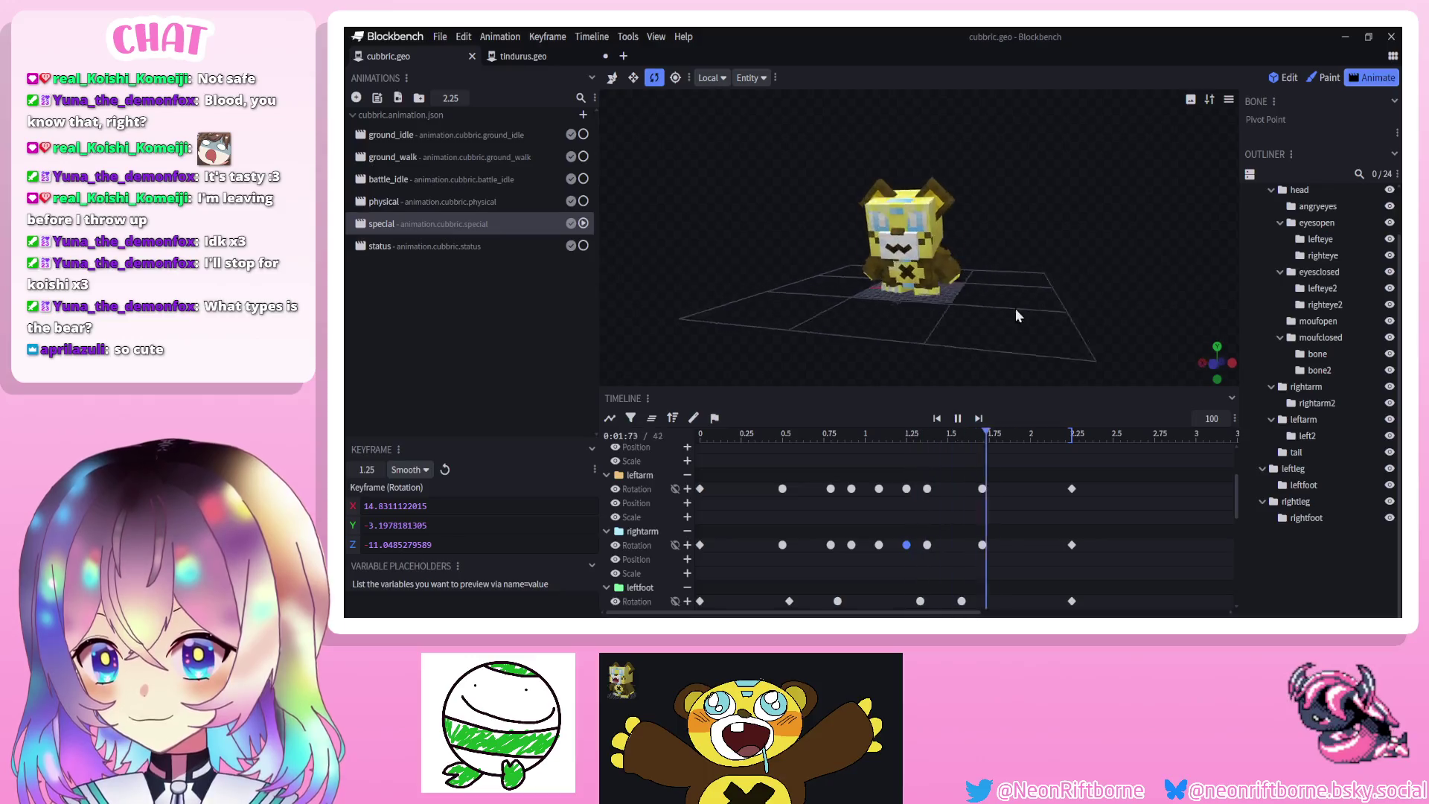
# Key new rotations on the left2 and rightarm2 forearms at about 1.0 s
pyautogui.click(958, 418)
pyautogui.scroll(1, 889, 479)
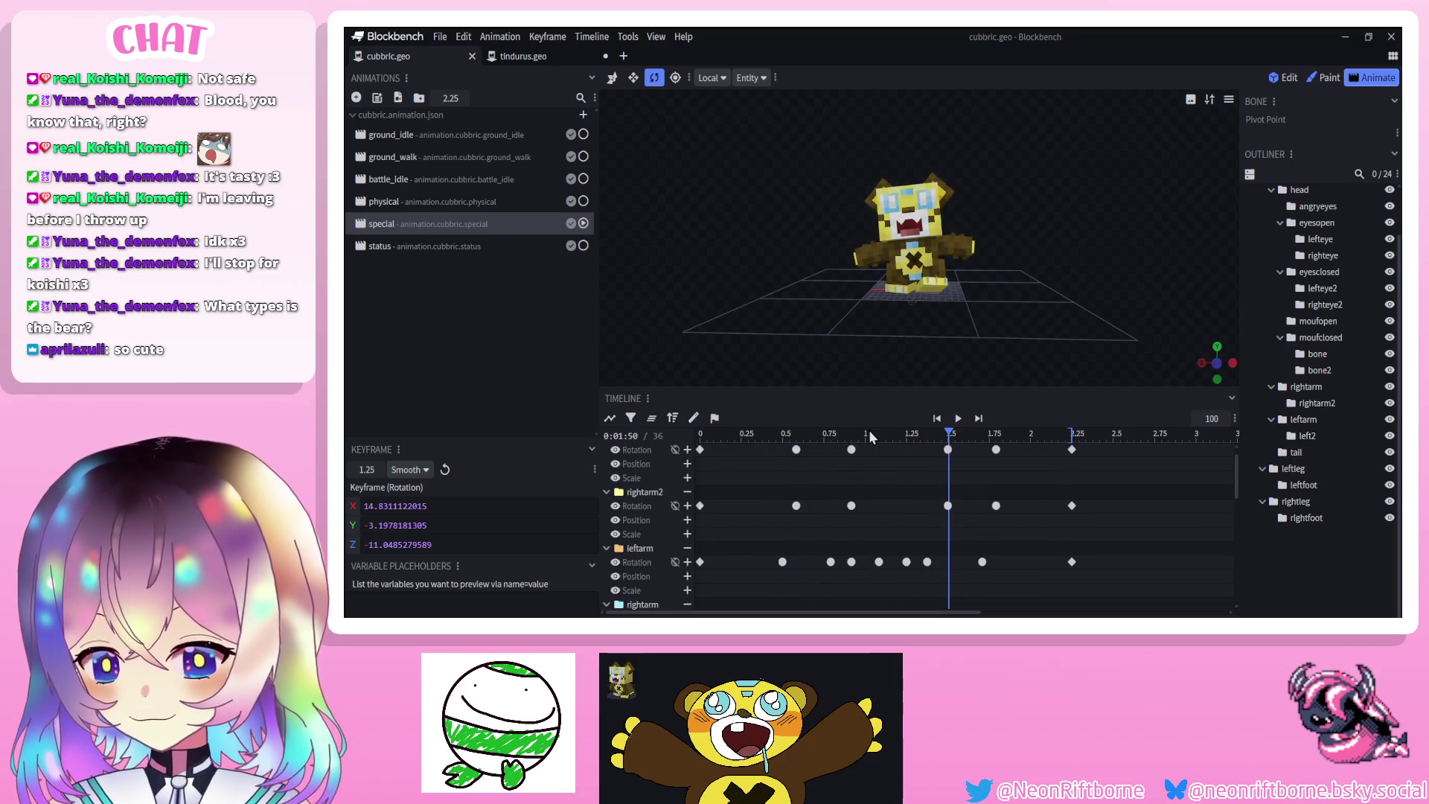
pyautogui.click(870, 433)
pyautogui.click(868, 434)
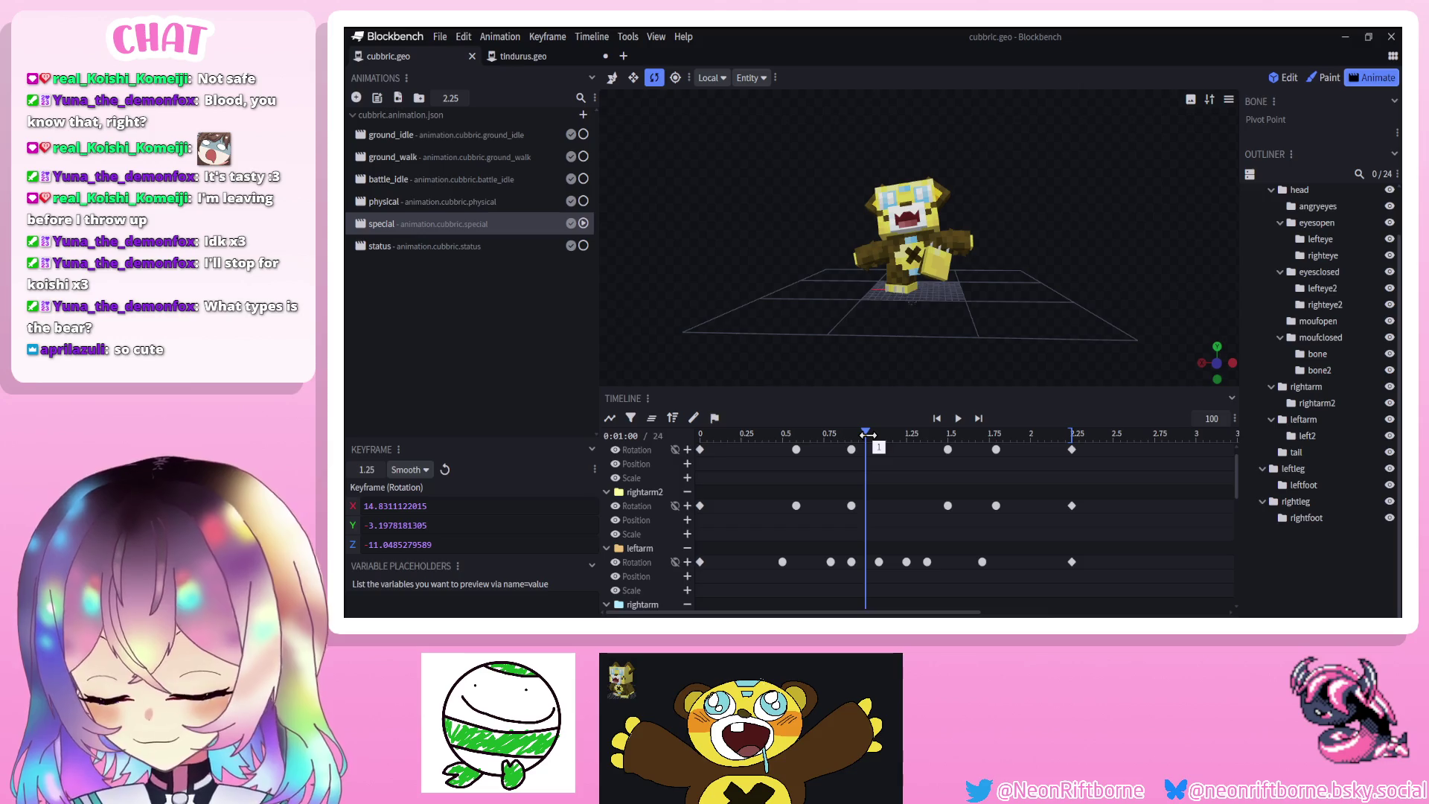
pyautogui.moveTo(867, 434); pyautogui.dragTo(873, 434)
pyautogui.scroll(5, 966, 274)
pyautogui.click(984, 239)
pyautogui.moveTo(980, 285); pyautogui.dragTo(956, 285)
pyautogui.click(825, 280)
pyautogui.moveTo(868, 295); pyautogui.dragTo(881, 291)
# Copy the forearm keyframes to 1.2083 s, then undo the paste
pyautogui.moveTo(826, 458)
pyautogui.mouseDown()
pyautogui.moveTo(884, 538)
pyautogui.moveTo(928, 521)
pyautogui.mouseUp()
pyautogui.hotkey('ctrl', 'c')
pyautogui.click(900, 466)
pyautogui.hotkey('ctrl', 'v')
pyautogui.click(900, 465)
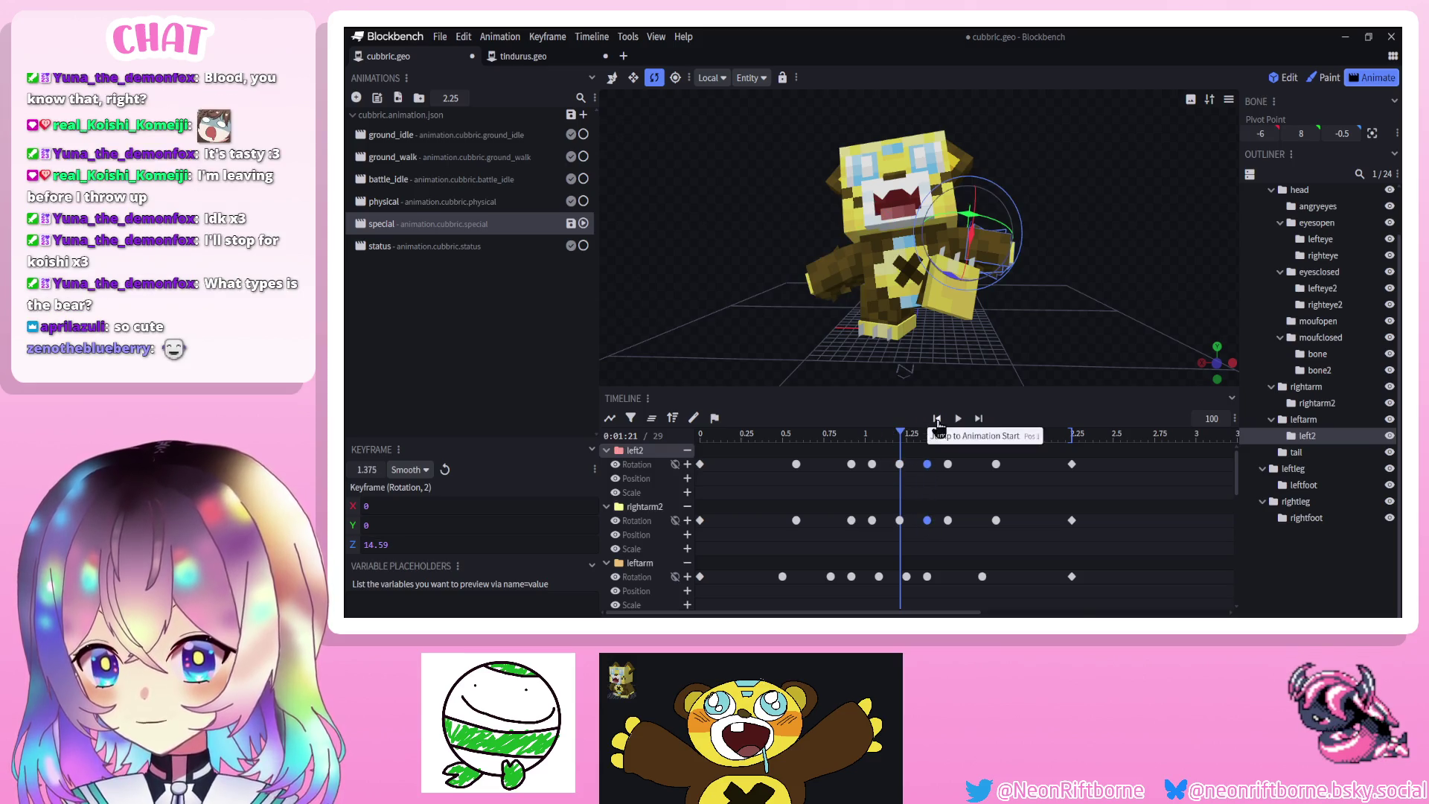
pyautogui.click(958, 418)
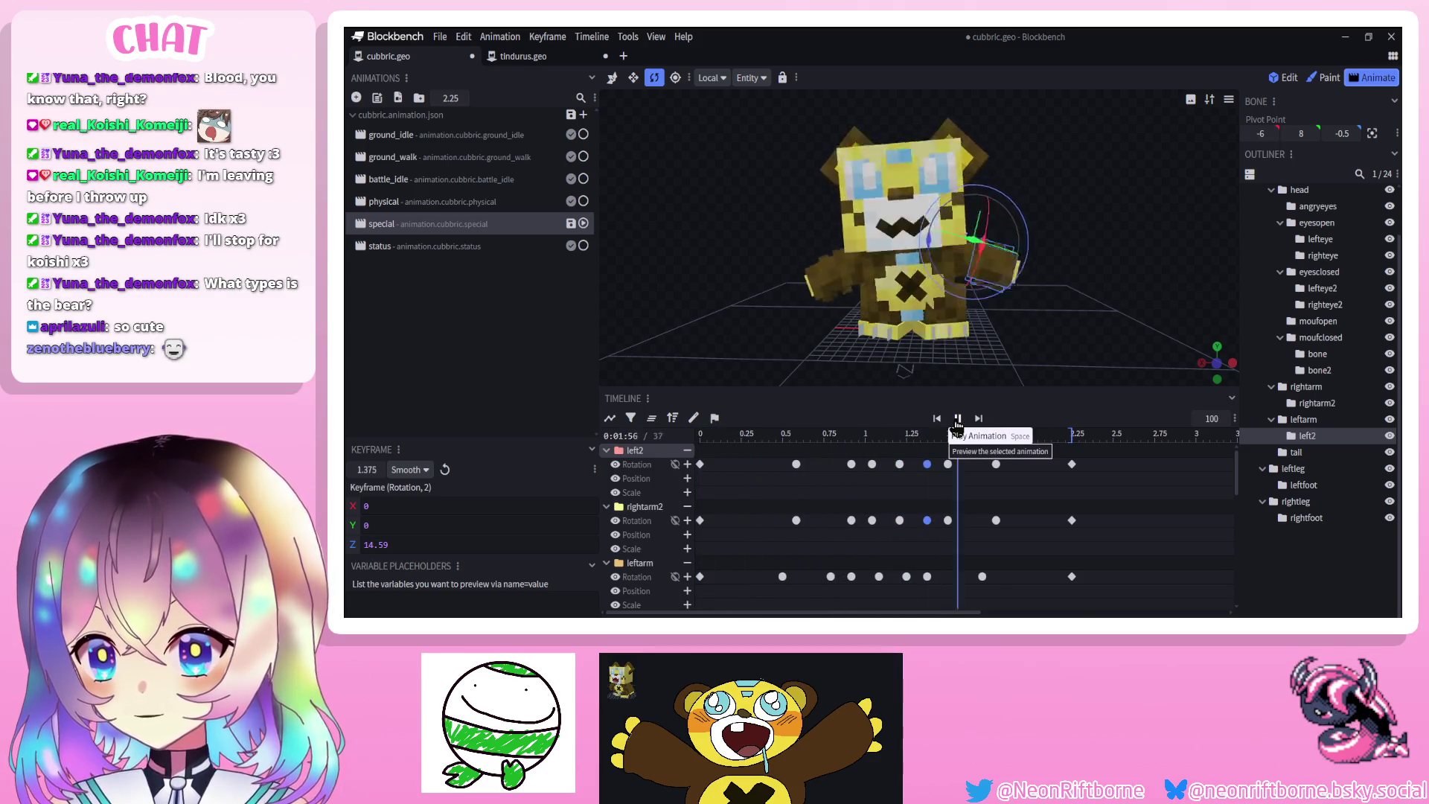
pyautogui.hotkey('ctrl', 'z')
pyautogui.hotkey('ctrl', 'z')
pyautogui.hotkey('ctrl', 'z')
pyautogui.hotkey('ctrl', 'z')
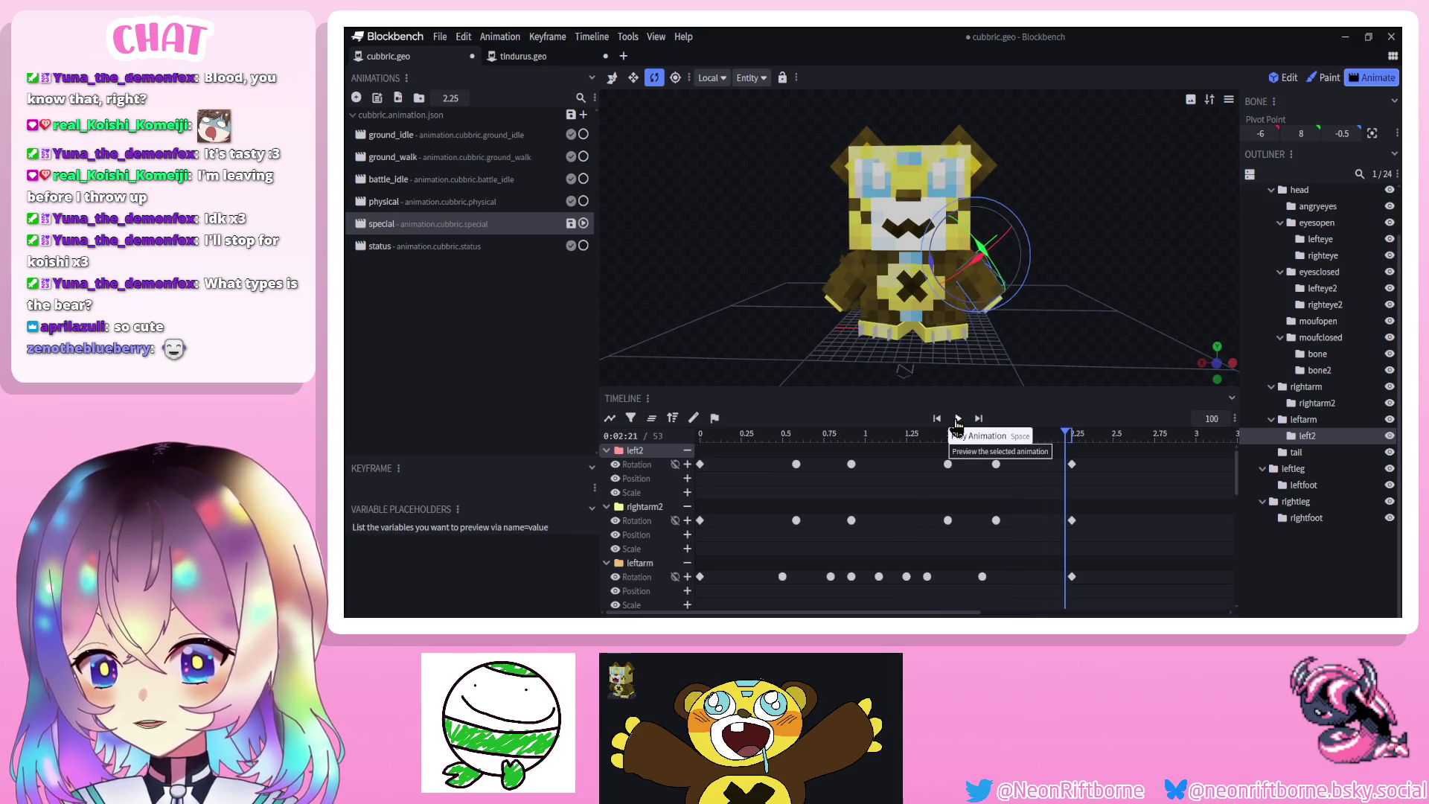
pyautogui.click(958, 418)
pyautogui.click(1280, 569)
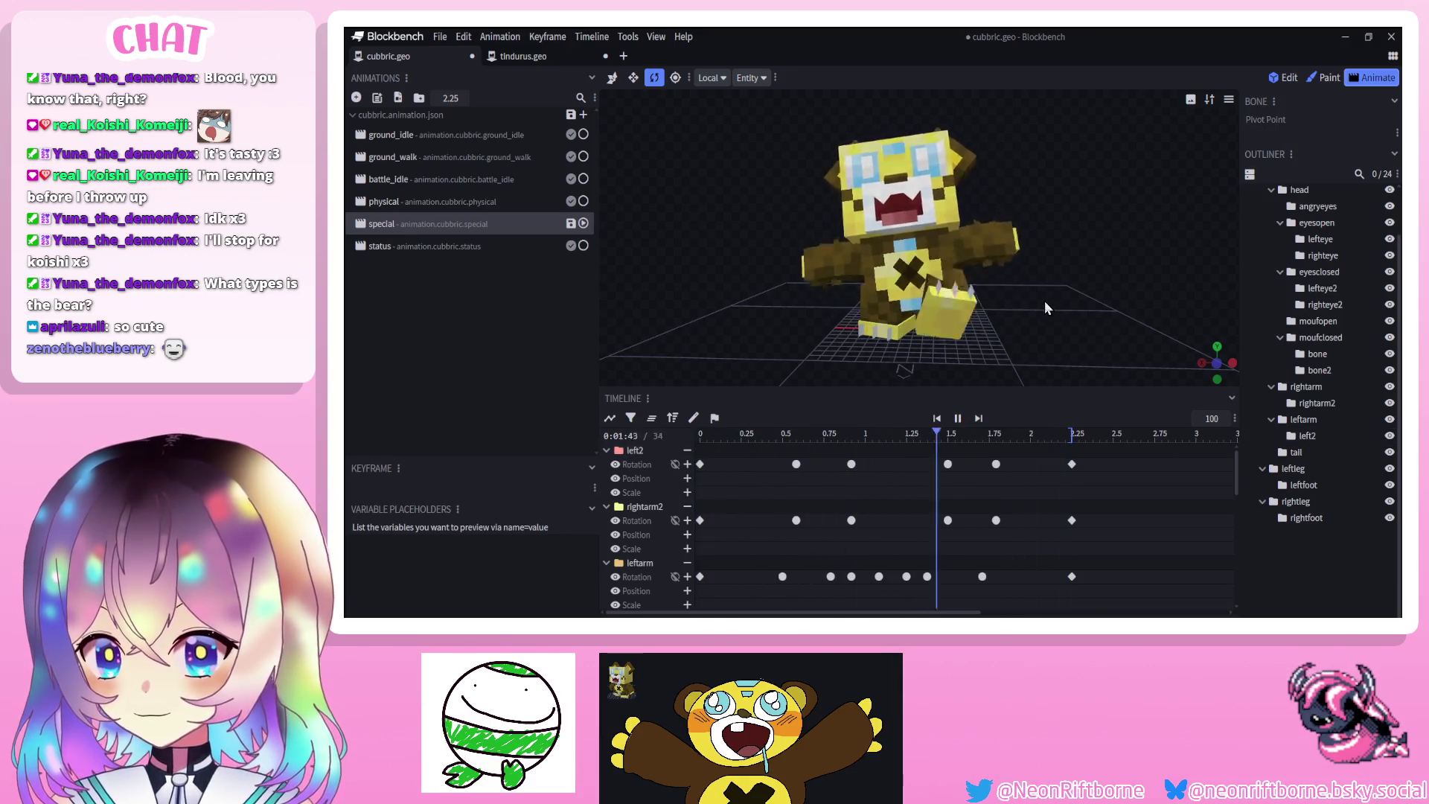
# At 0.92 s, reduce rightarm2 Z to about 3.06 and left2 Z to -0.56, then preview
pyautogui.click(851, 439)
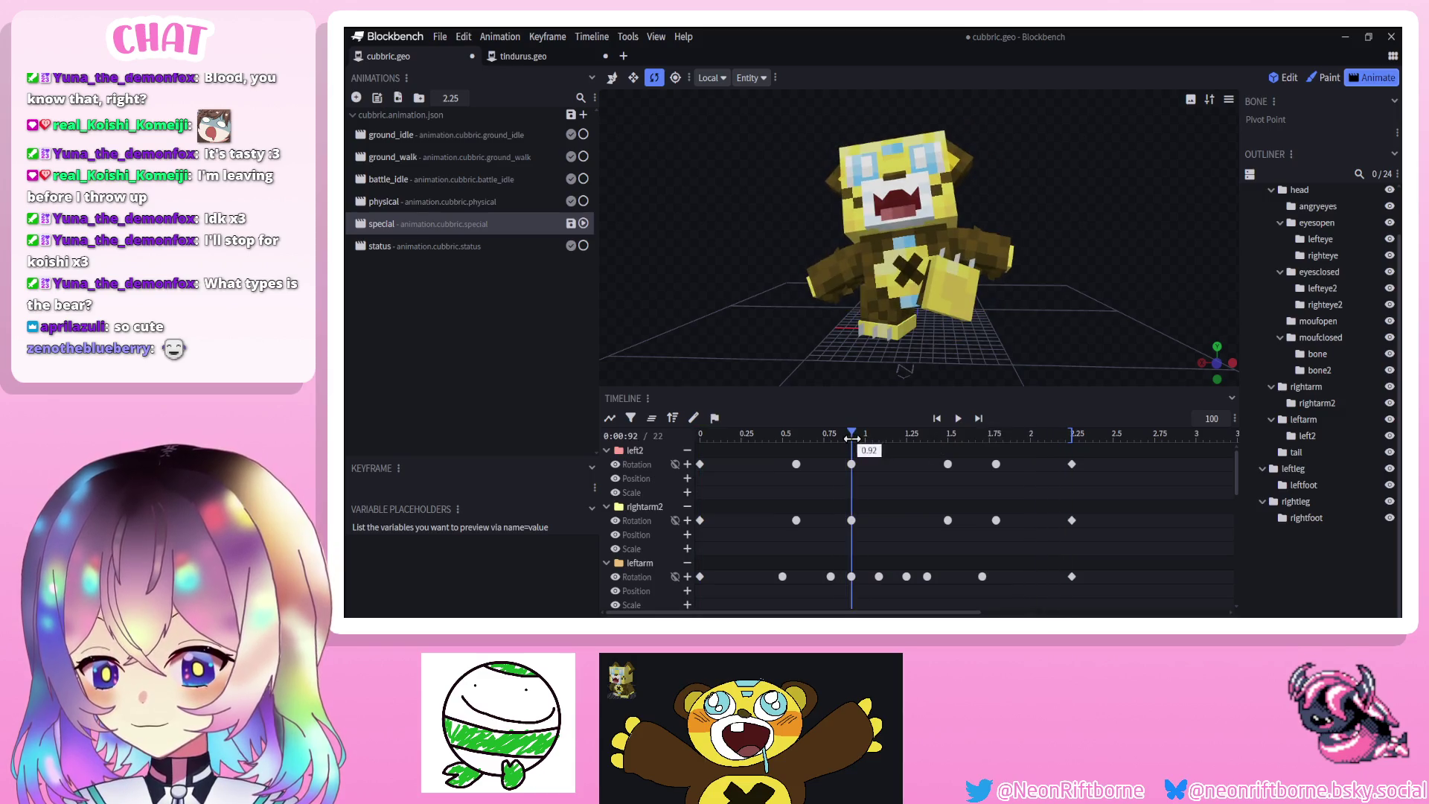
pyautogui.click(816, 265)
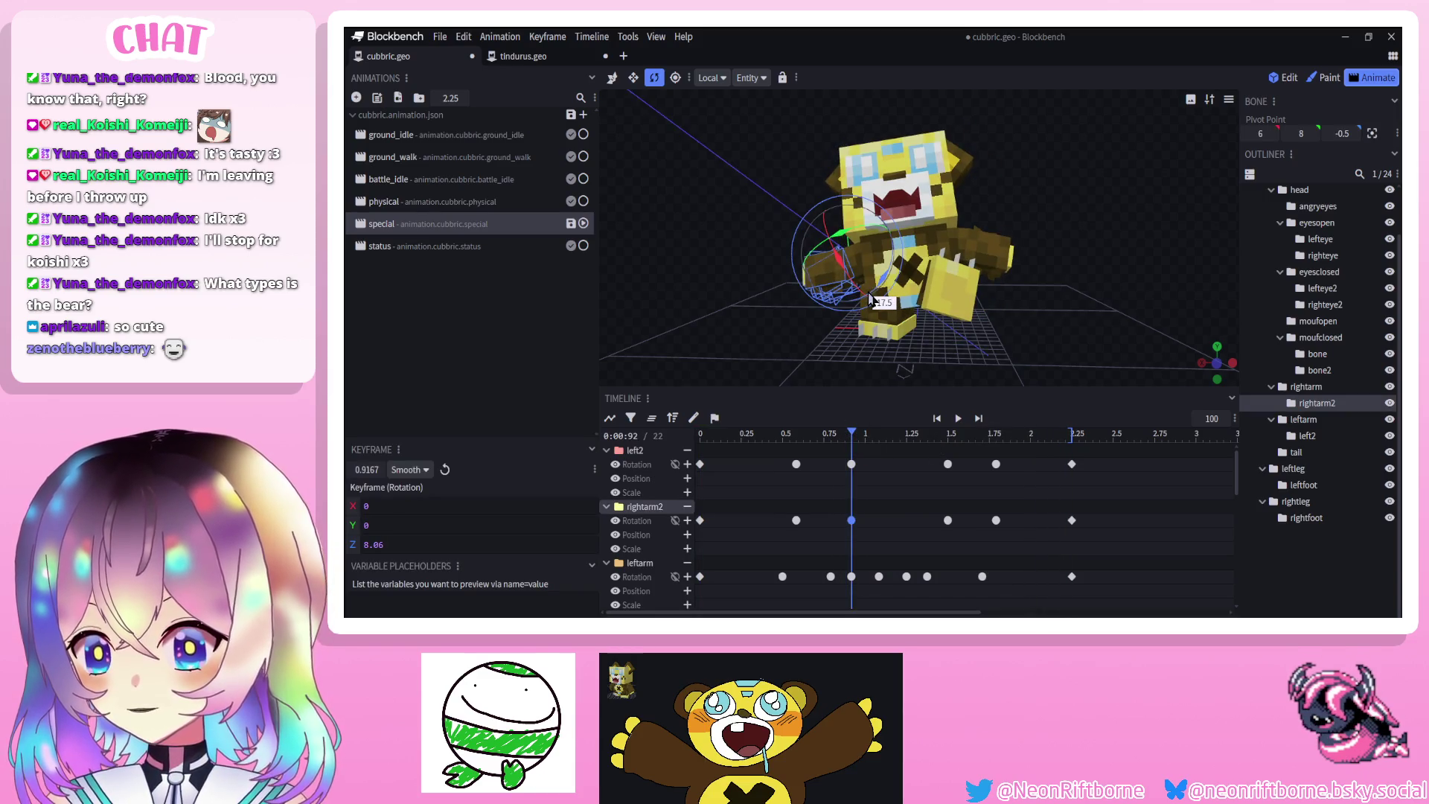
pyautogui.moveTo(873, 297); pyautogui.dragTo(800, 377)
pyautogui.scroll(5, 807, 364)
pyautogui.click(977, 288)
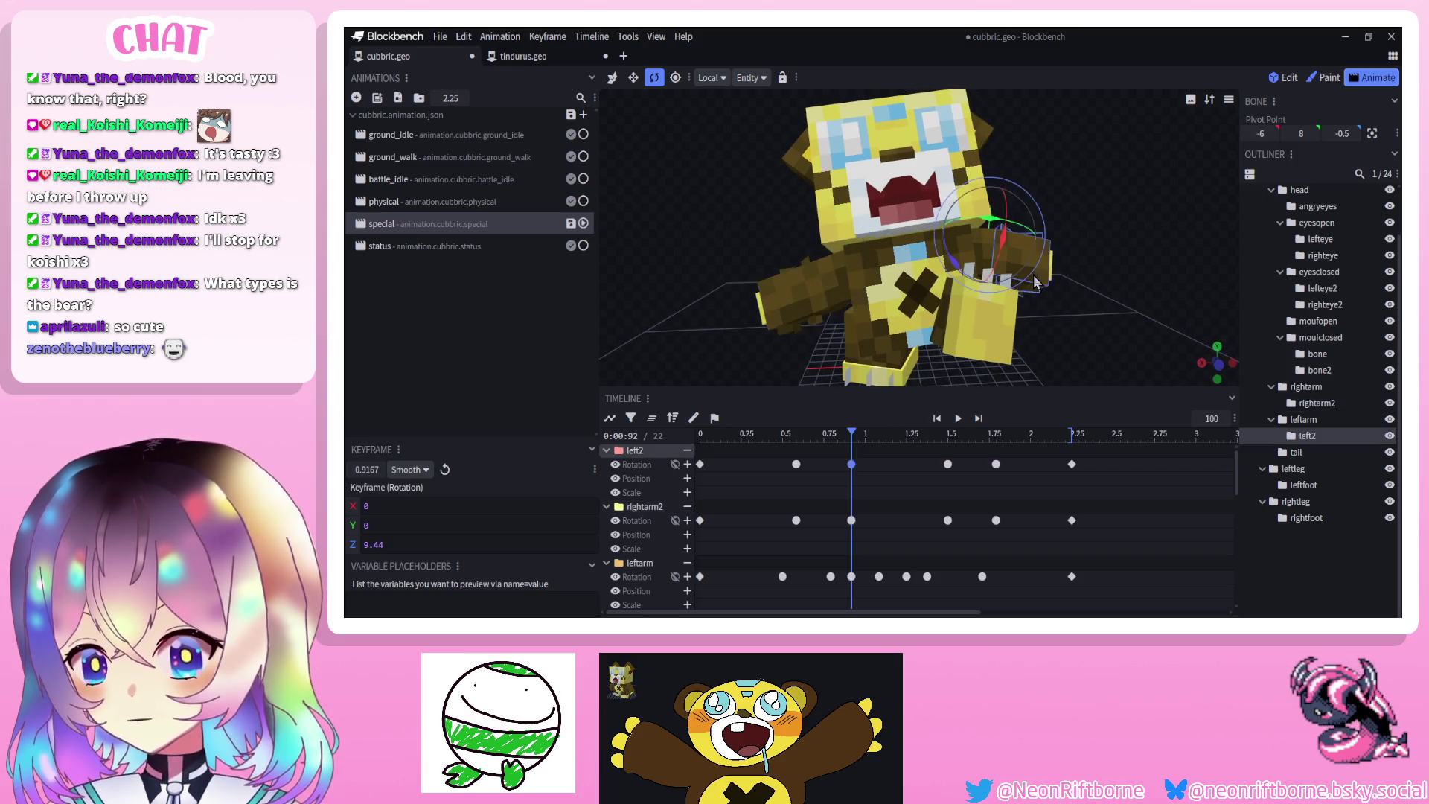
pyautogui.moveTo(977, 289); pyautogui.dragTo(978, 285)
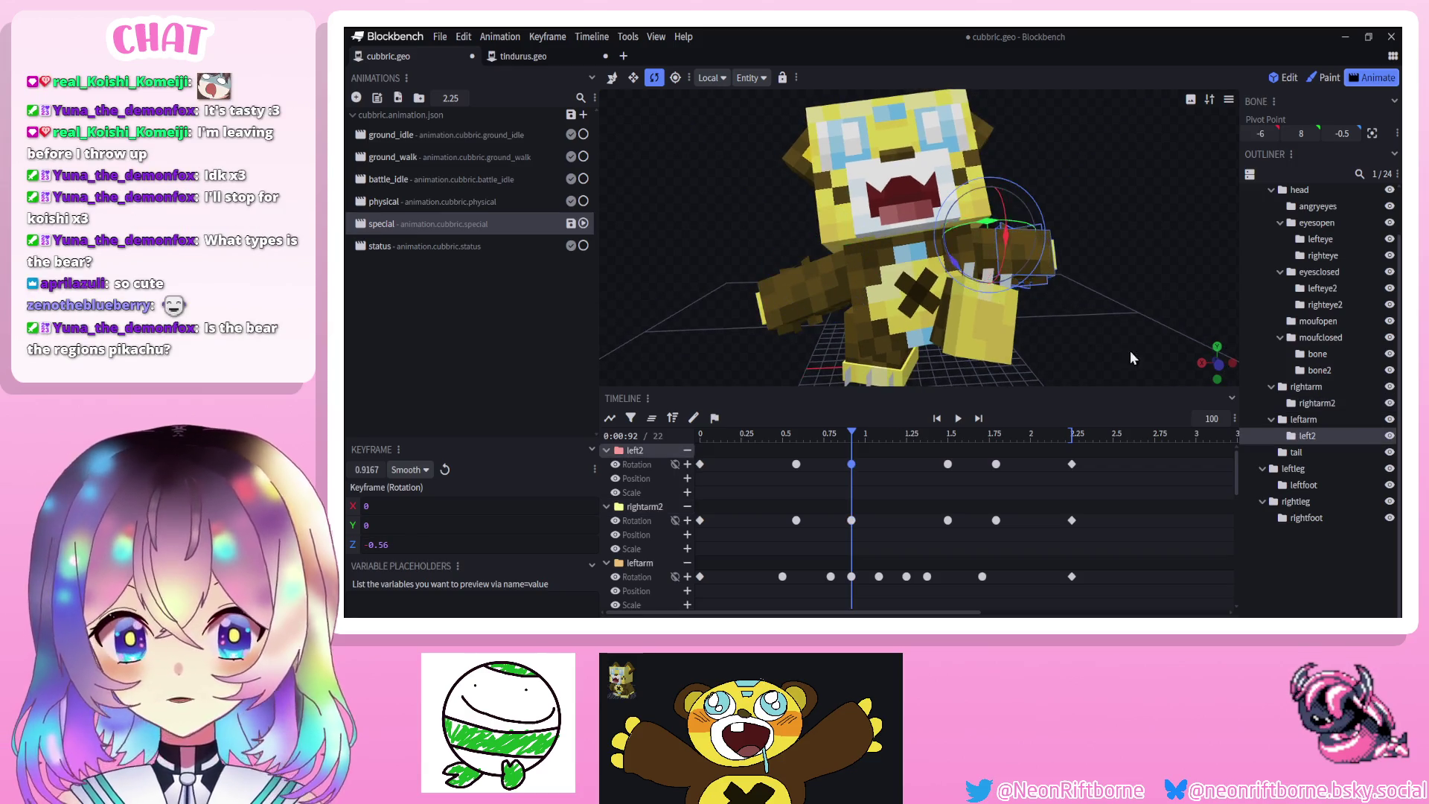
pyautogui.click(1352, 564)
pyautogui.scroll(-5, 1141, 327)
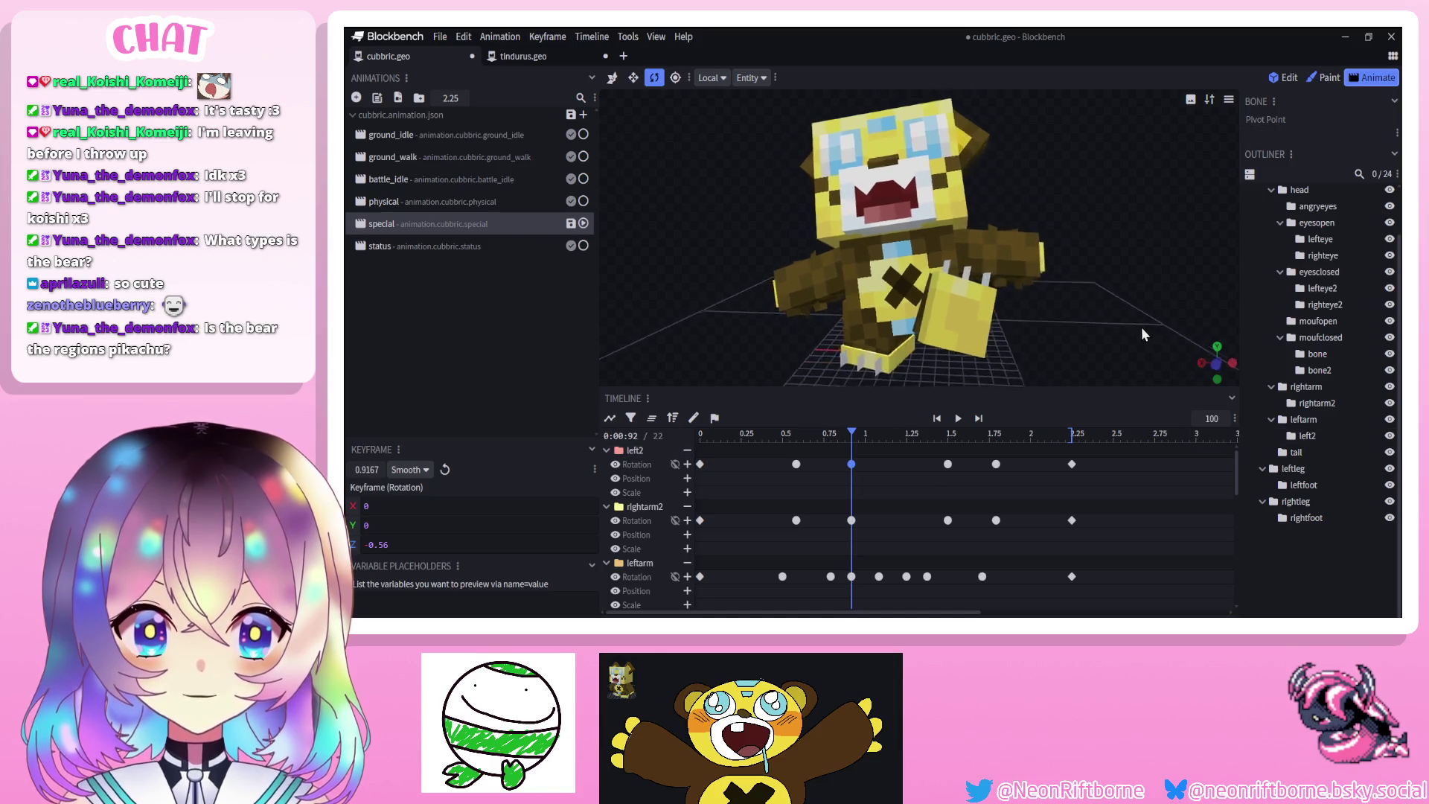
pyautogui.click(957, 419)
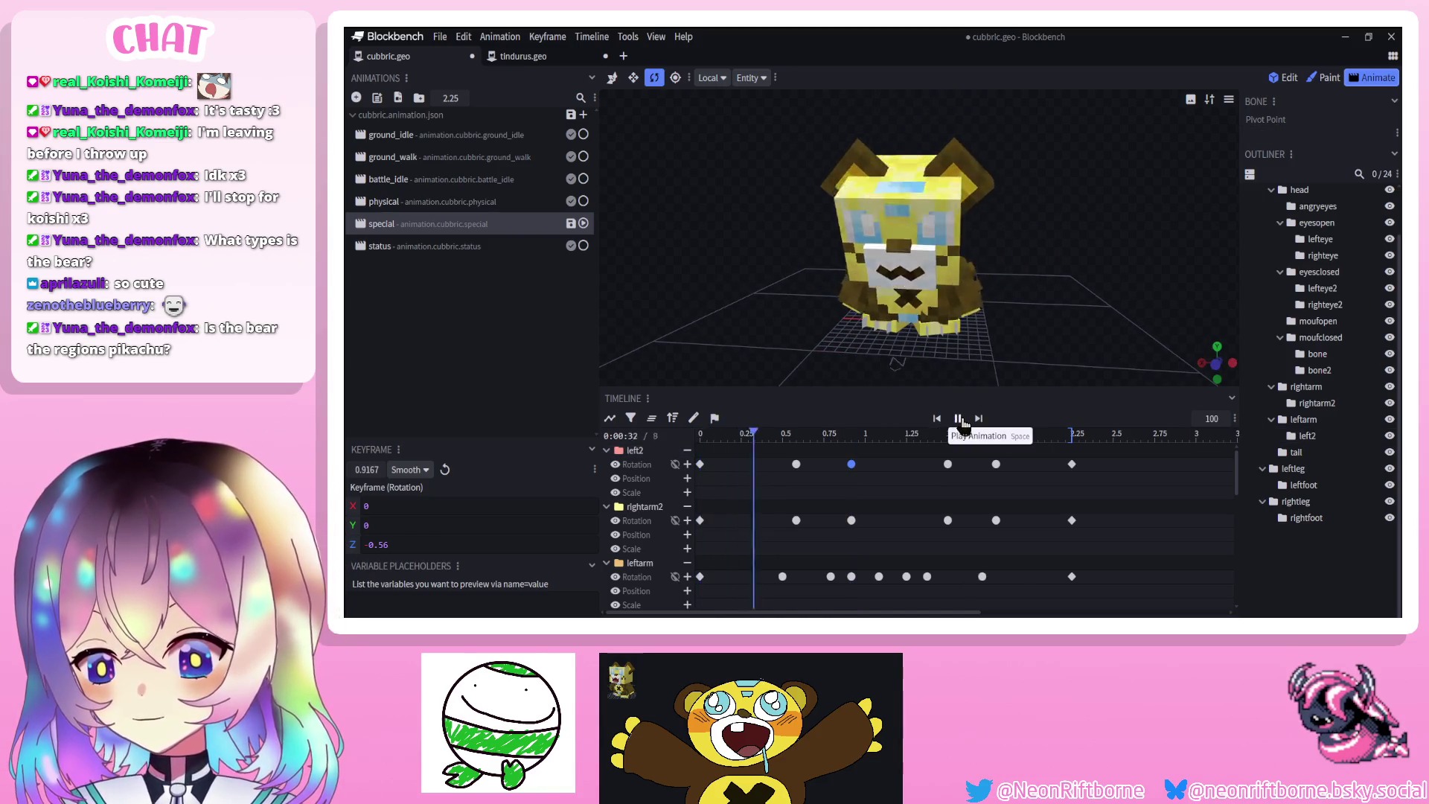
# Replay the animation from the start to review the forearm motion, then save the model
pyautogui.click(959, 419)
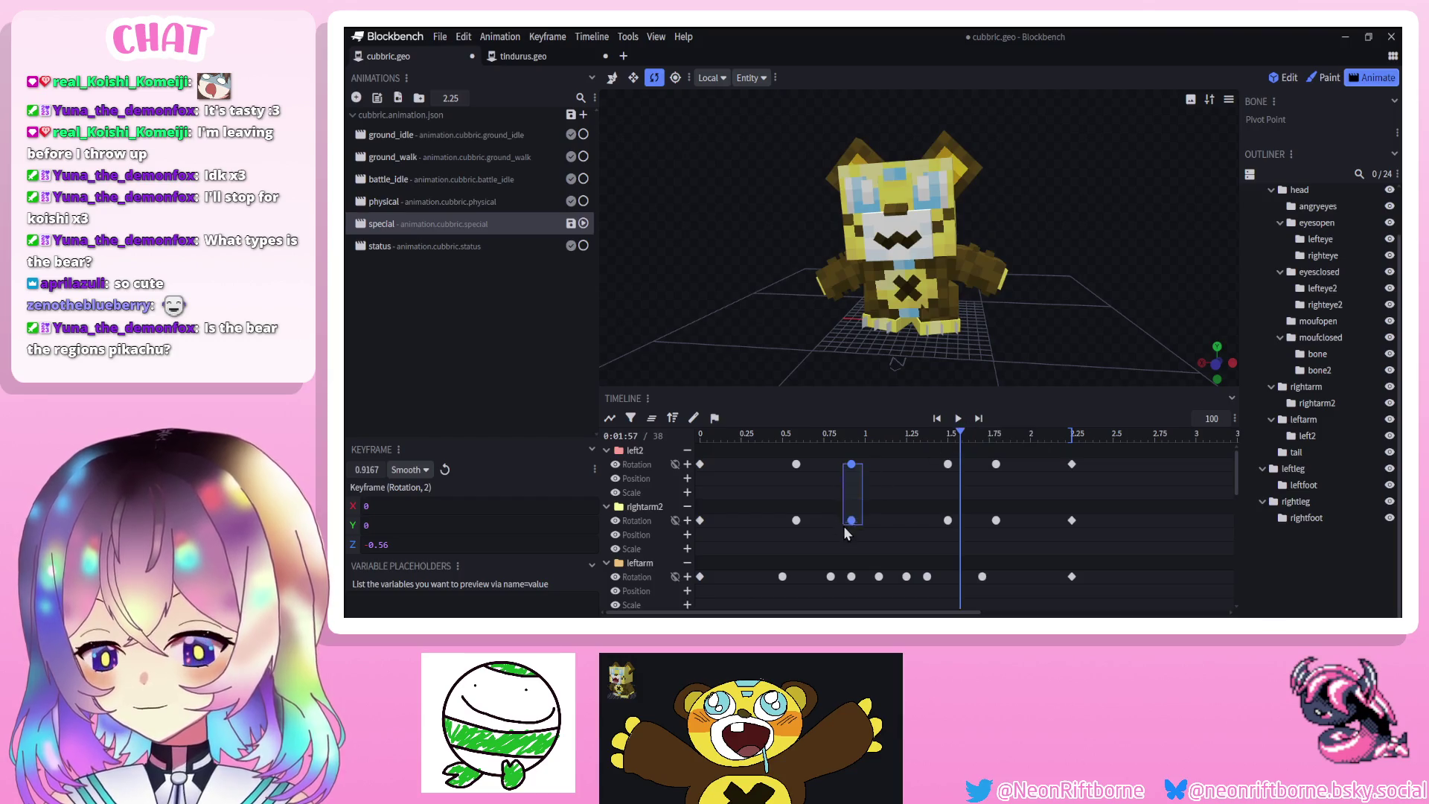
pyautogui.moveTo(958, 531); pyautogui.dragTo(944, 434)
pyautogui.click(958, 419)
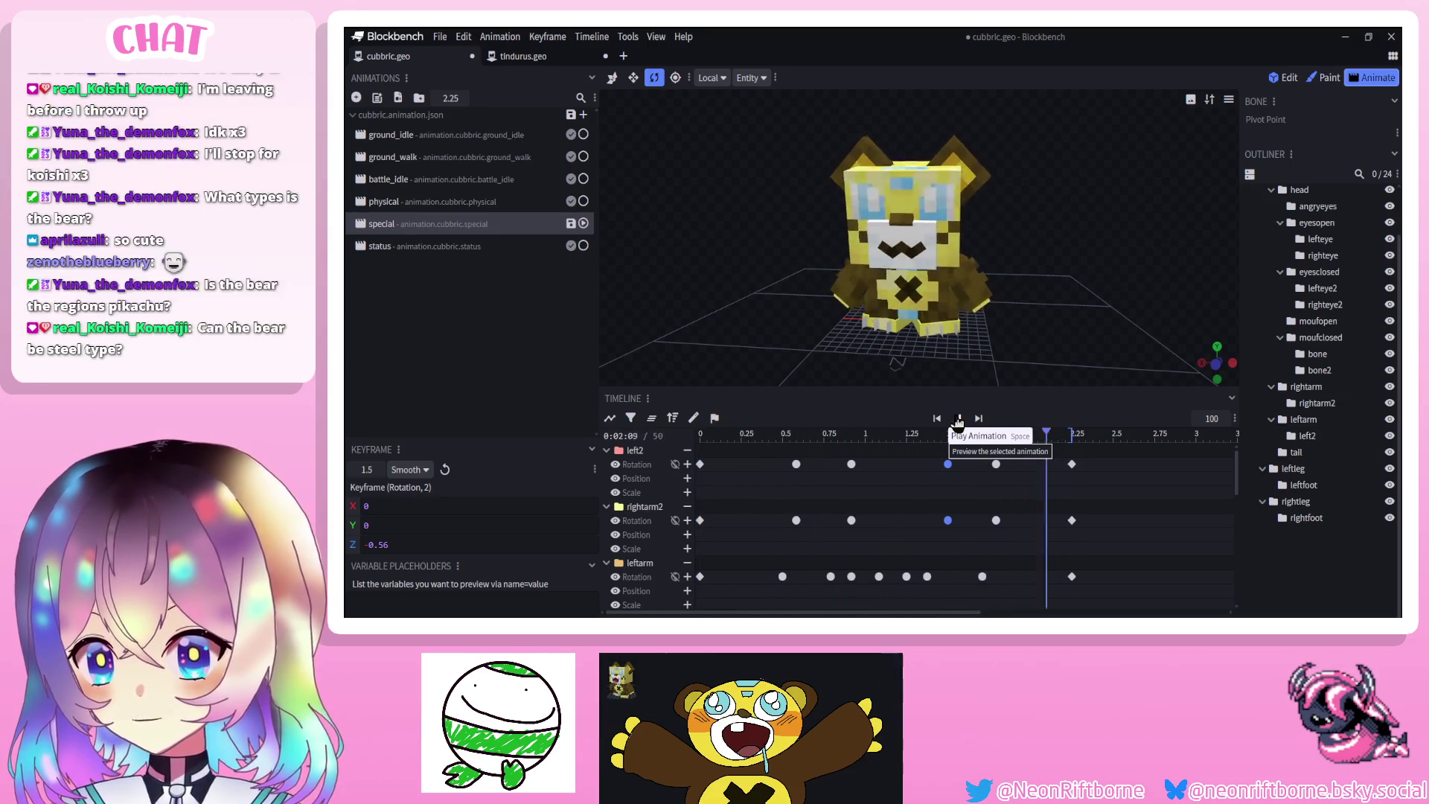
pyautogui.click(958, 419)
pyautogui.scroll(-3, 1131, 346)
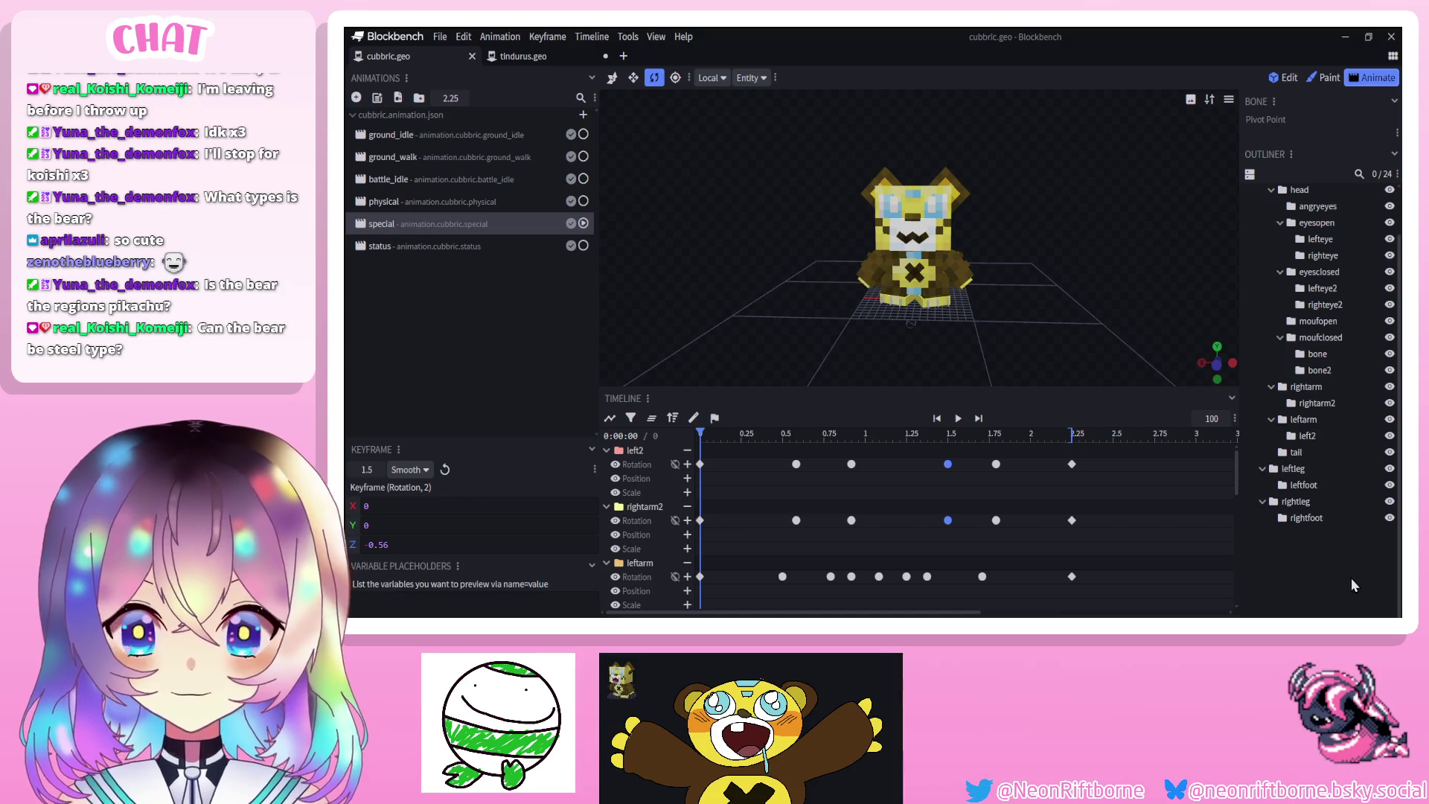
pyautogui.click(957, 419)
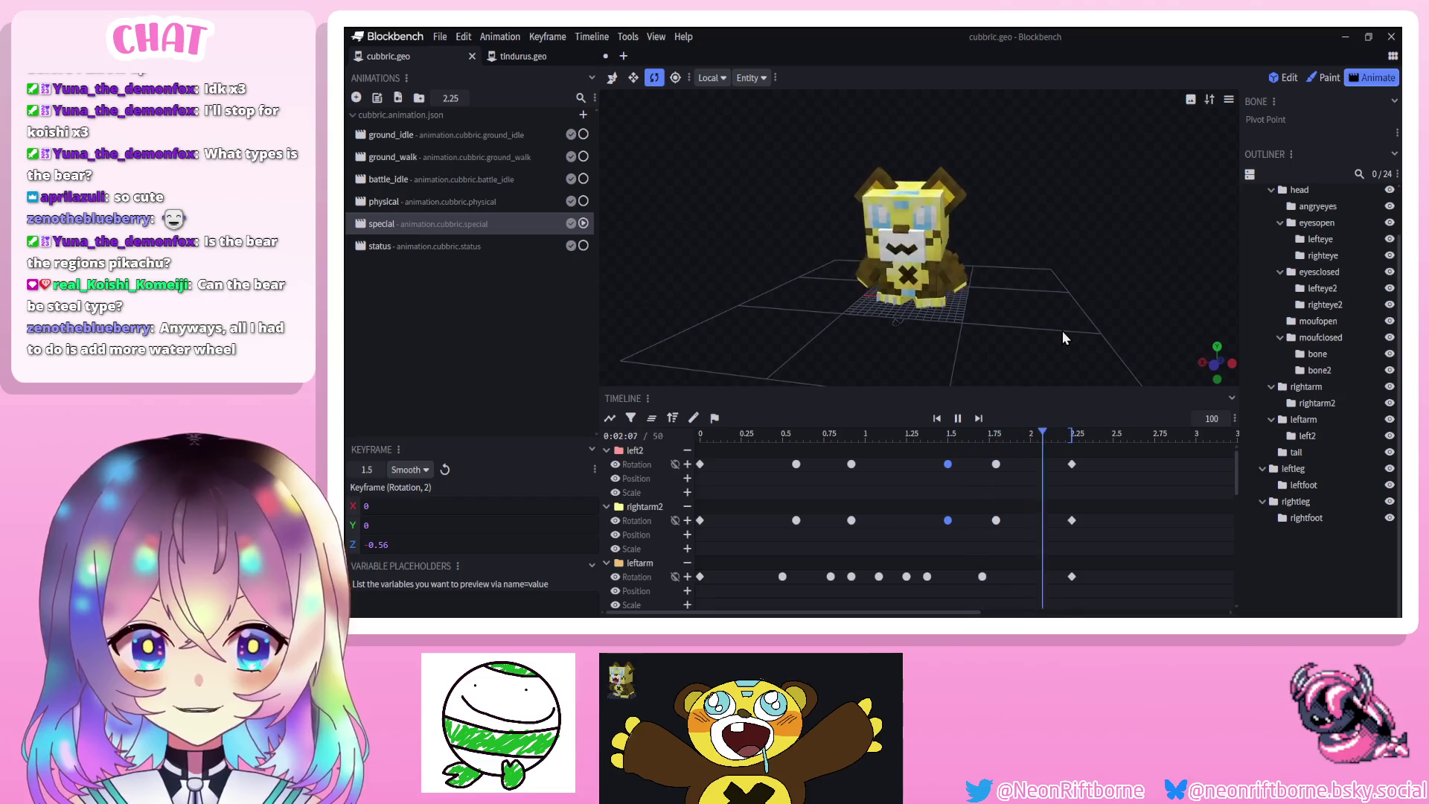
pyautogui.press('space')
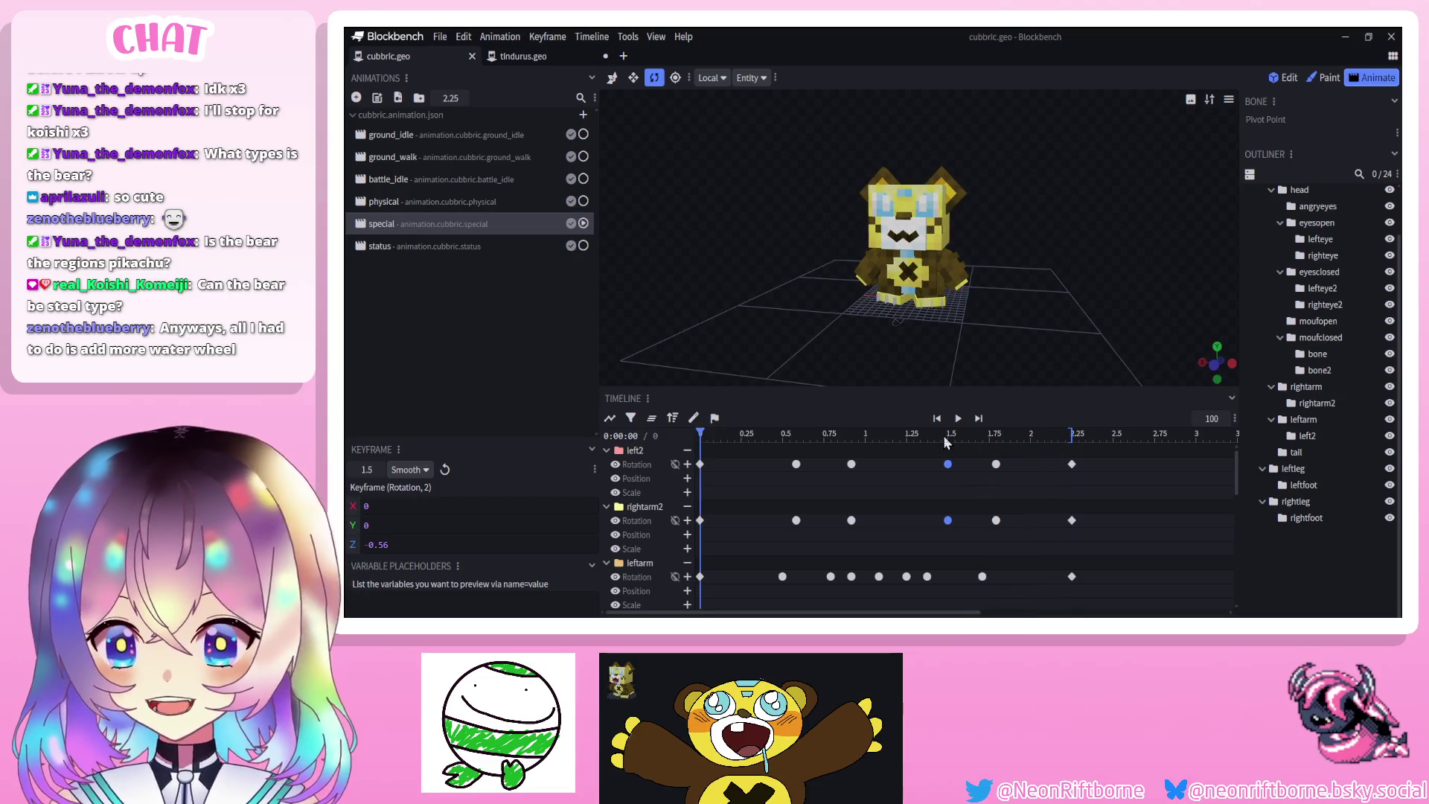
pyautogui.click(958, 418)
pyautogui.hotkey('ctrl', 's')
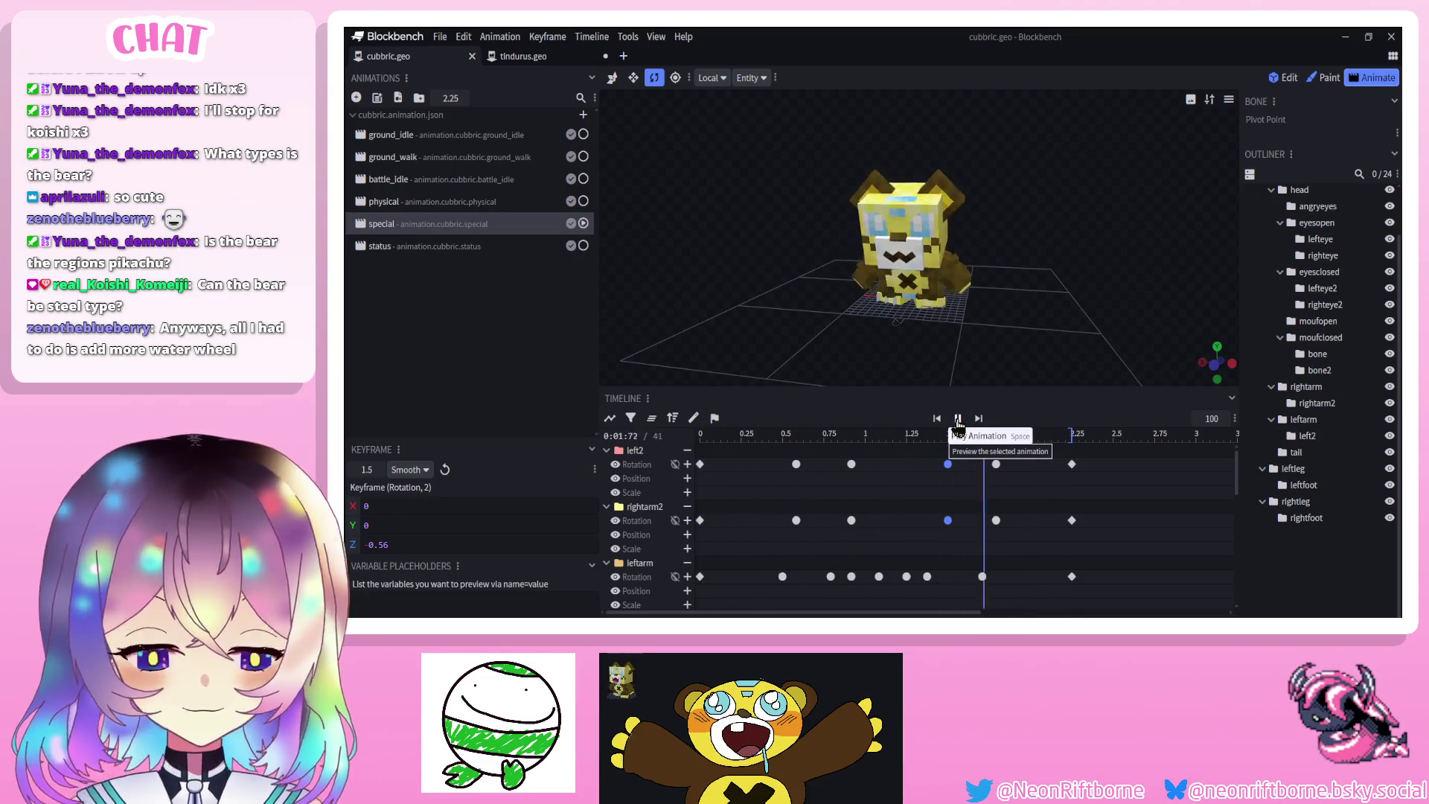
# At 0.92 s, tilt forearm left2 slightly less and rotate rightarm2 a little further
pyautogui.moveTo(846, 434); pyautogui.dragTo(851, 433)
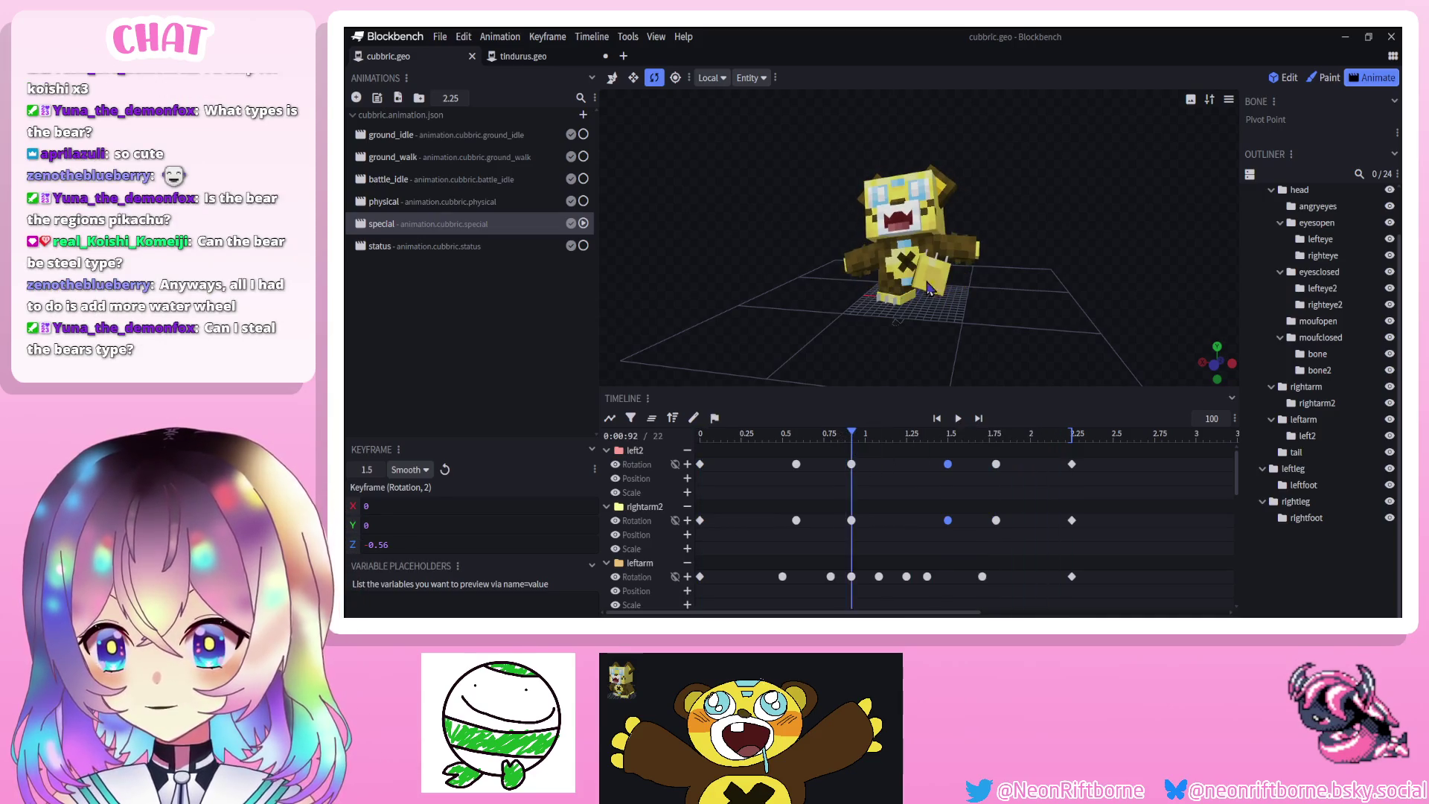
pyautogui.click(959, 249)
pyautogui.scroll(5, 1074, 333)
pyautogui.moveTo(1149, 329); pyautogui.dragTo(1094, 328)
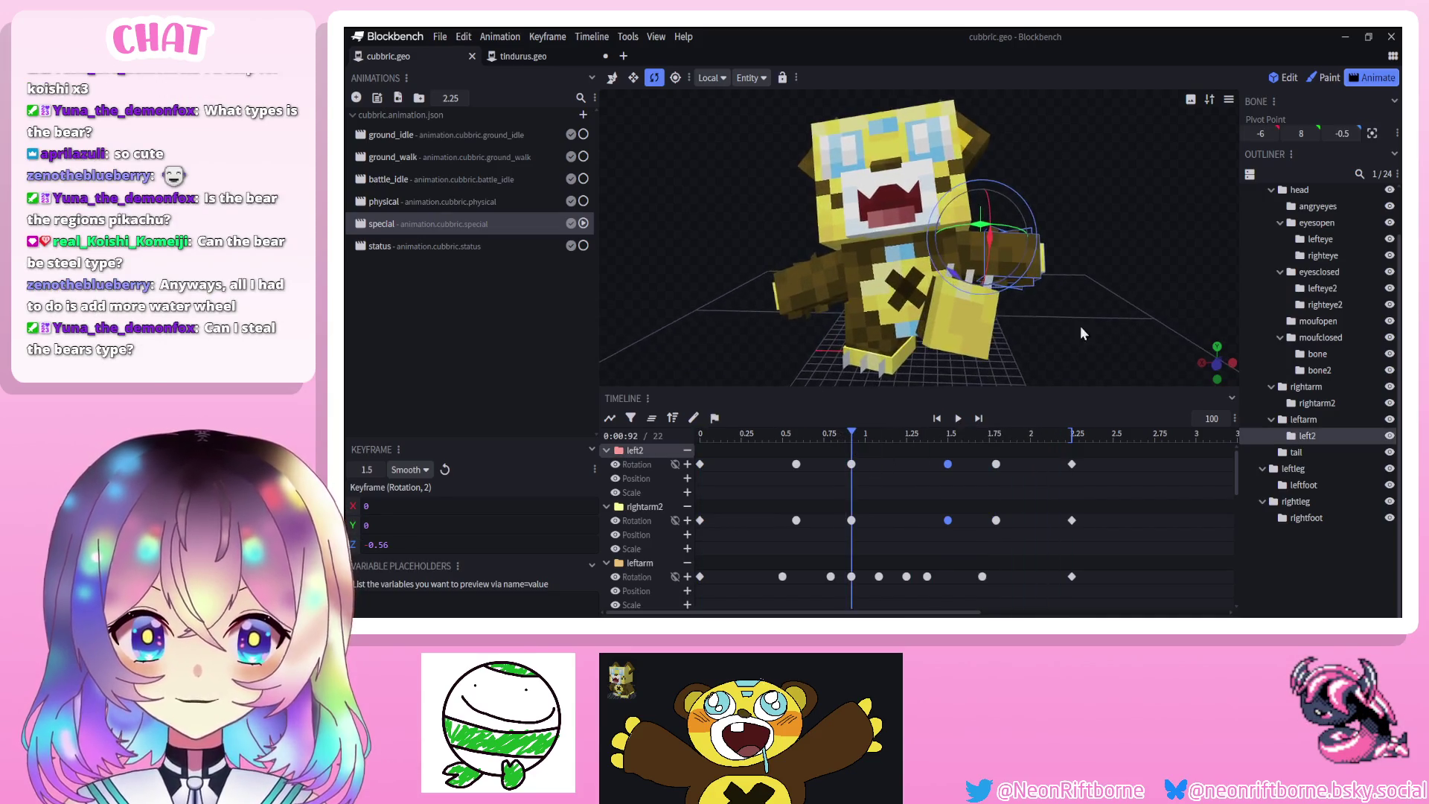
pyautogui.moveTo(990, 297); pyautogui.dragTo(980, 316)
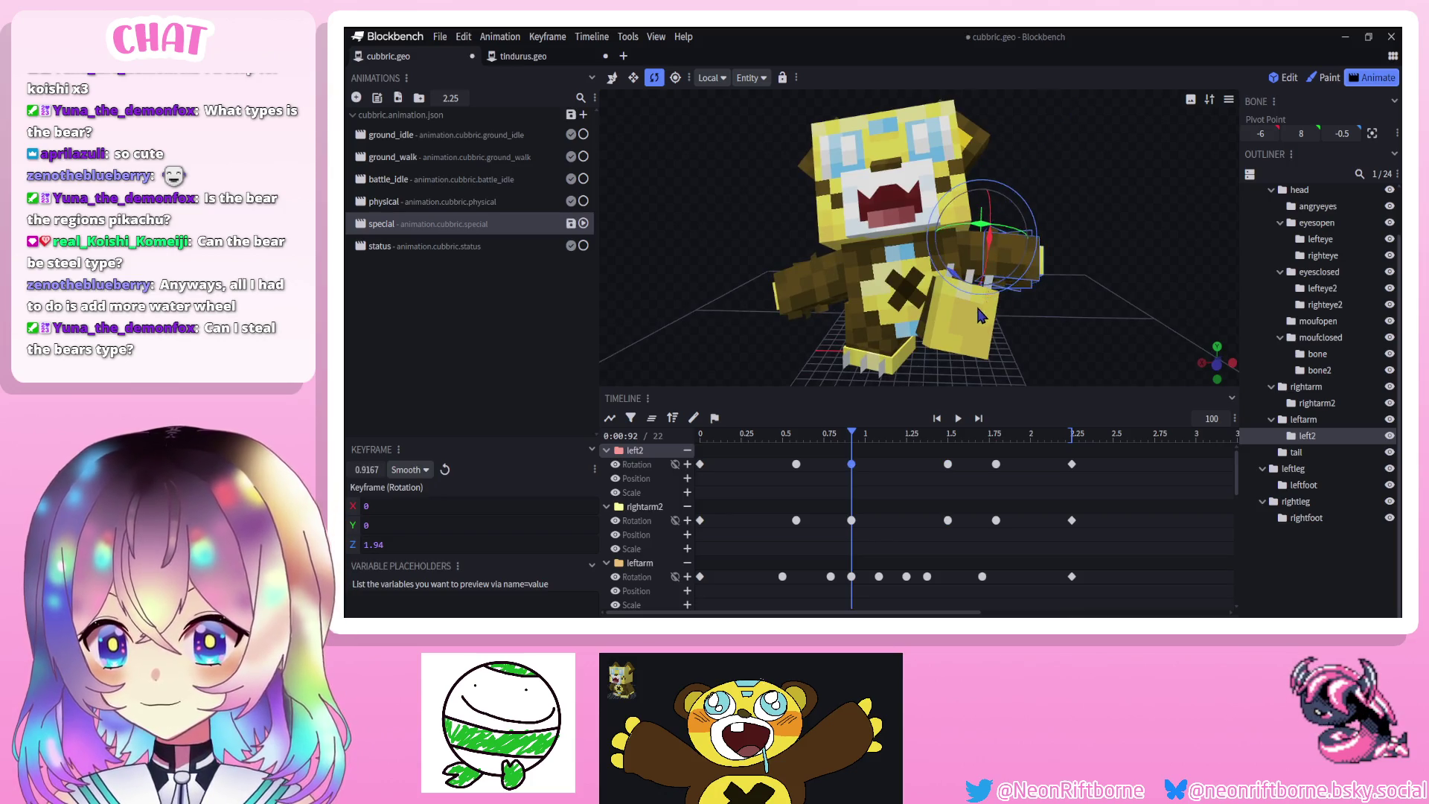
pyautogui.click(947, 449)
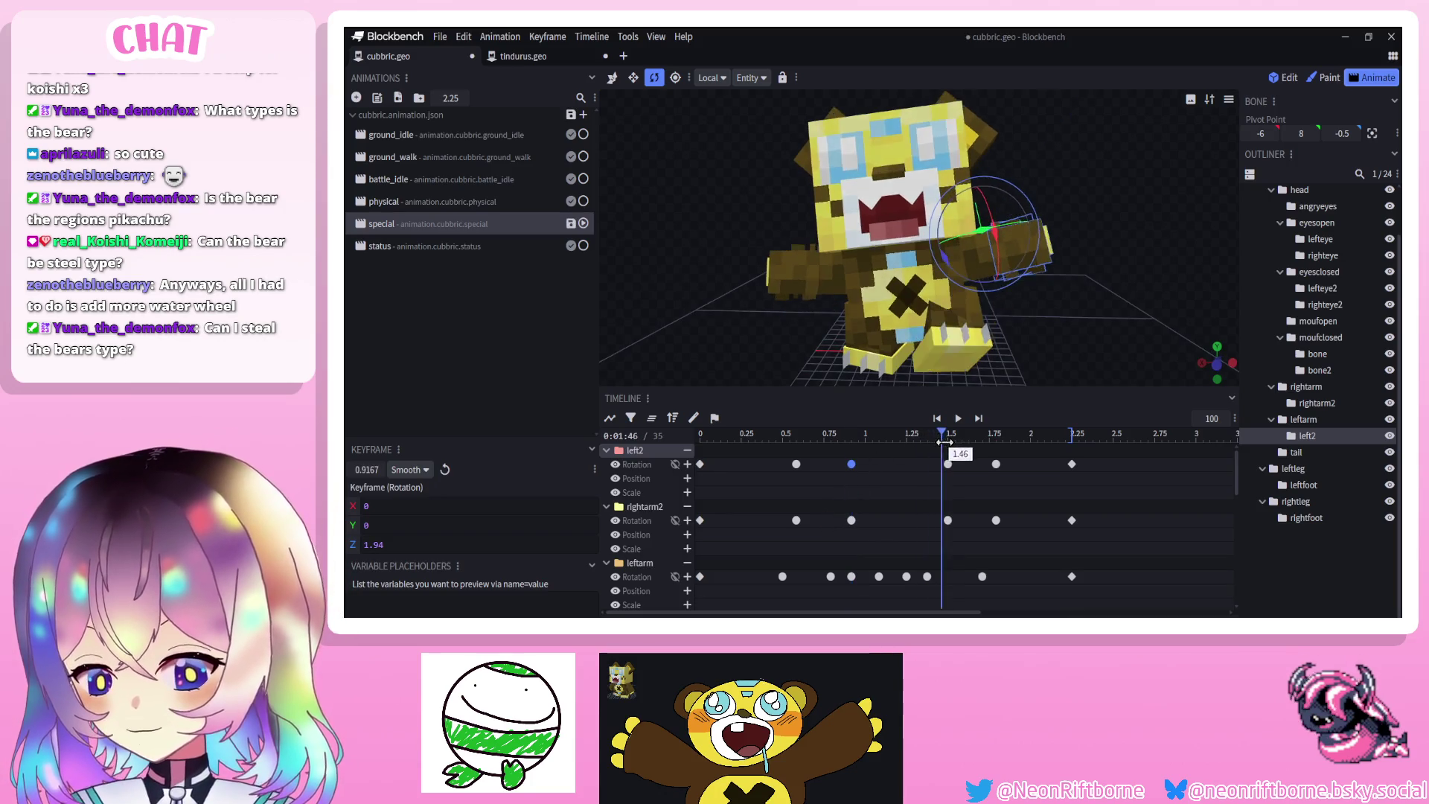
pyautogui.click(852, 520)
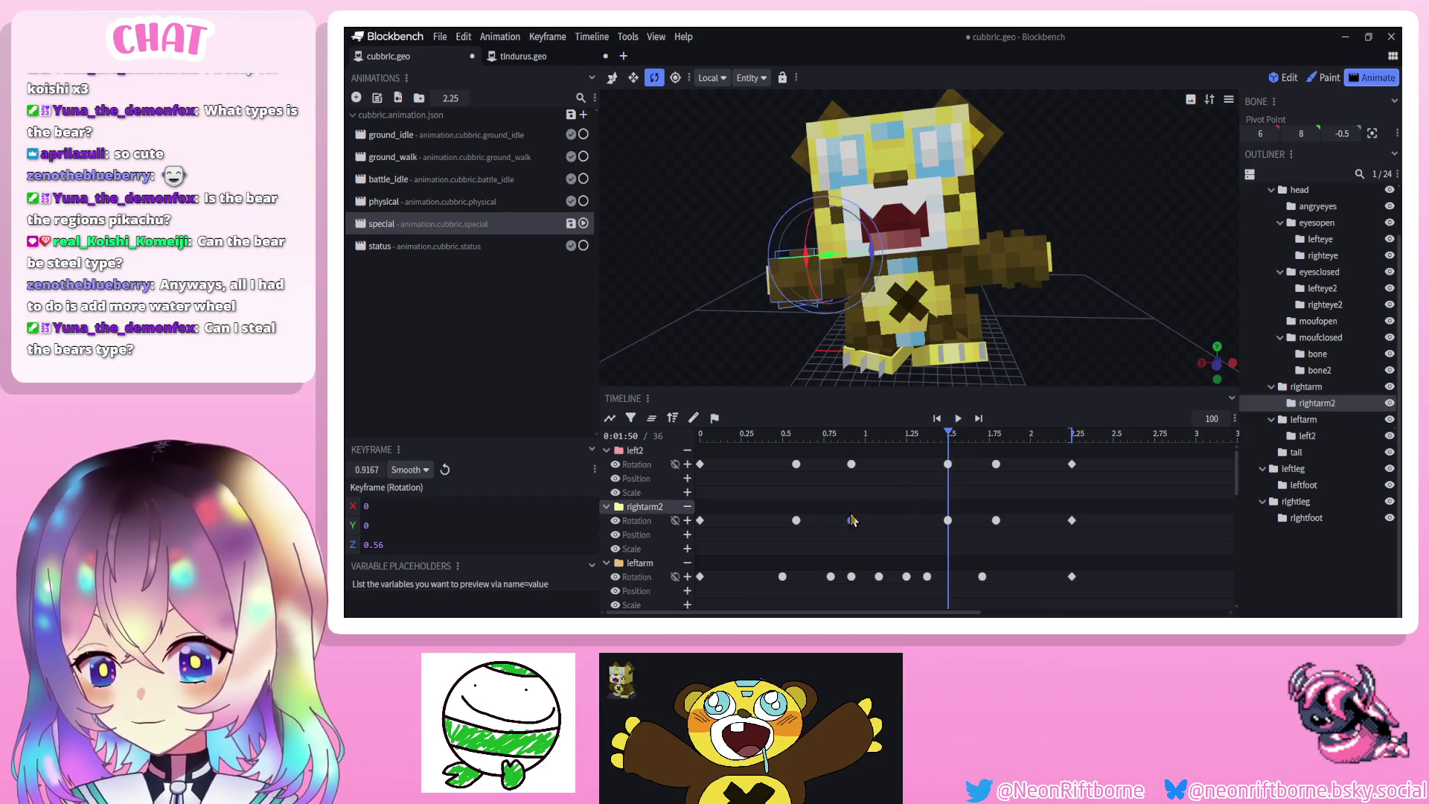
pyautogui.moveTo(872, 289); pyautogui.dragTo(878, 291)
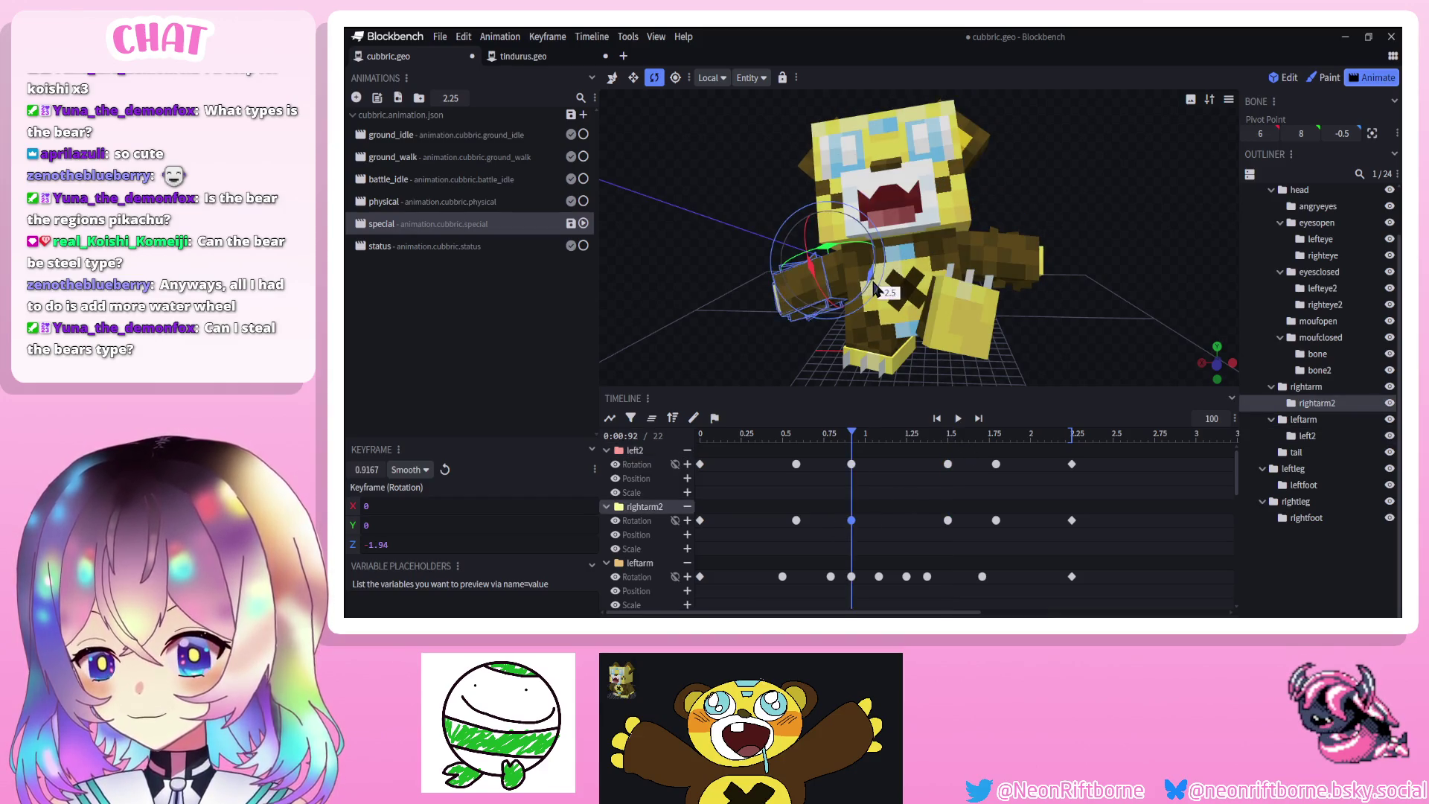
pyautogui.click(948, 520)
# Preview the adjusted animation, save the model again, and replay it
pyautogui.click(958, 419)
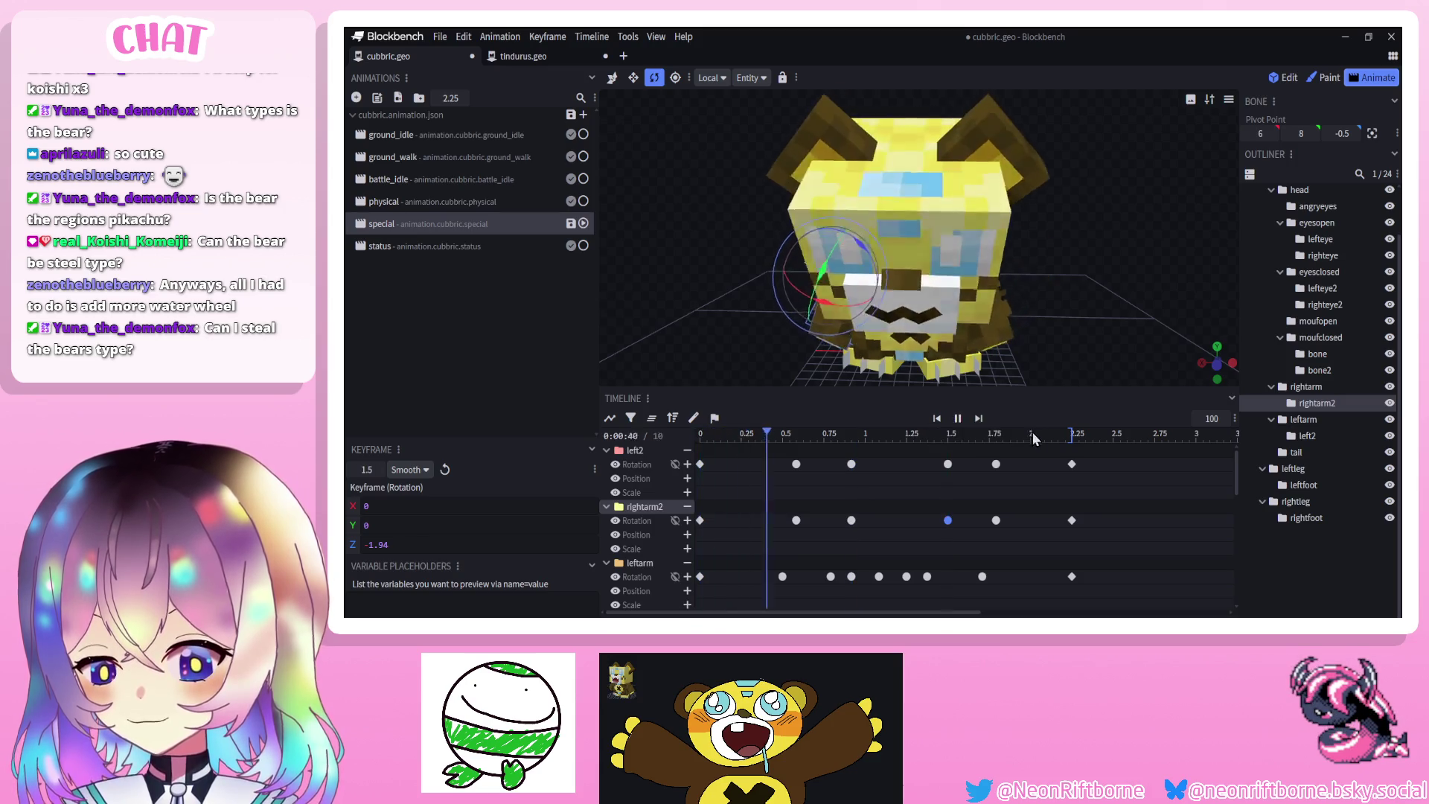
pyautogui.click(1260, 551)
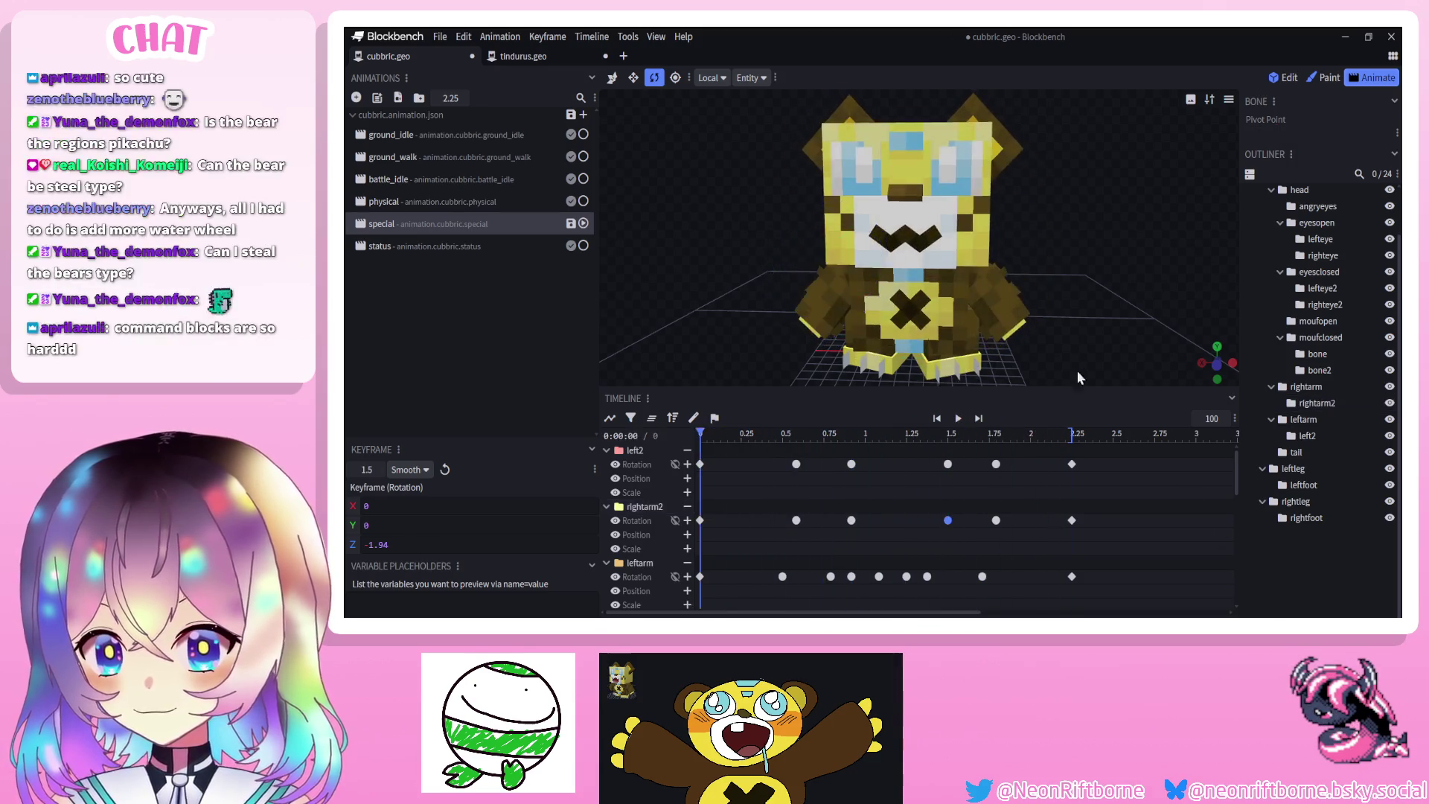
pyautogui.hotkey('ctrl', 's')
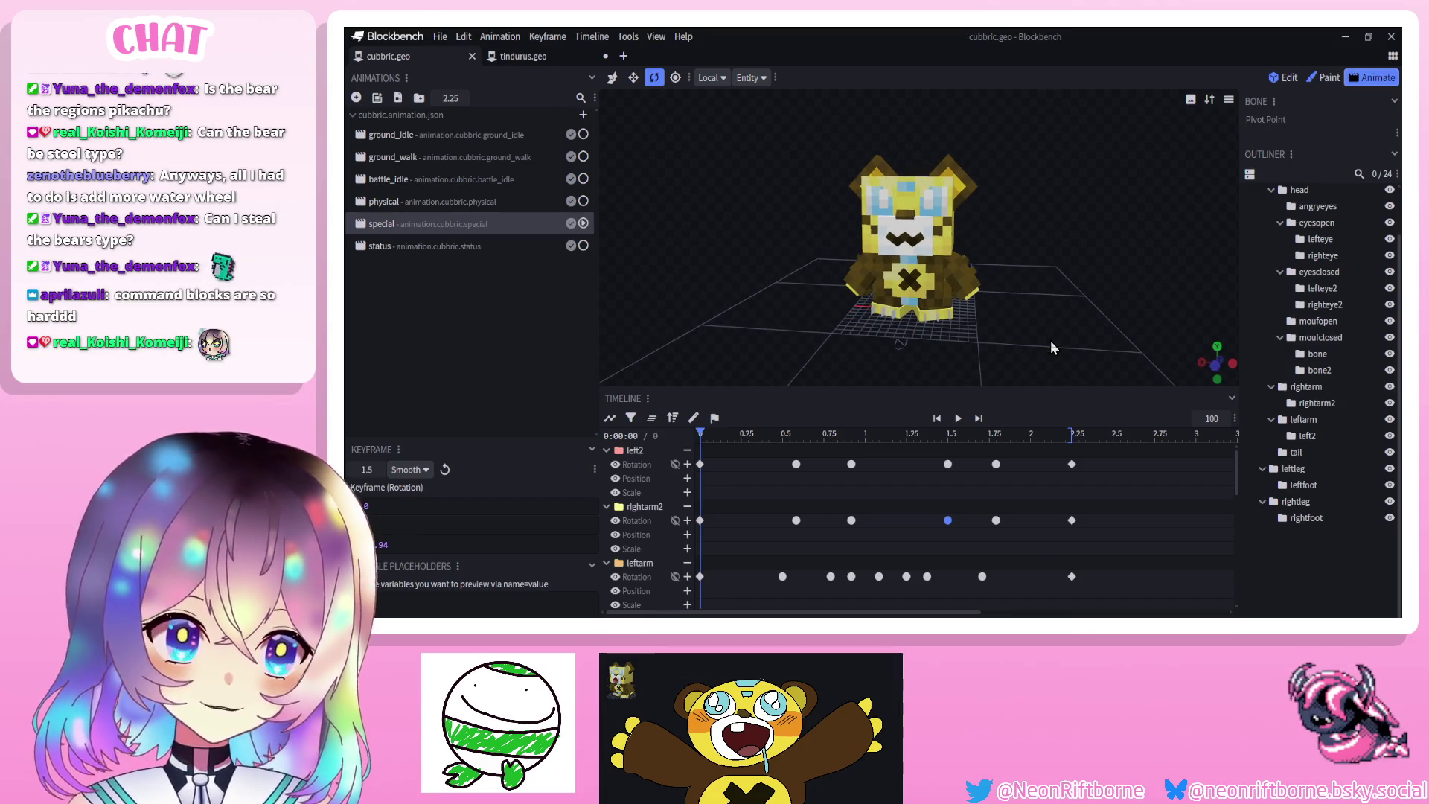
pyautogui.click(965, 421)
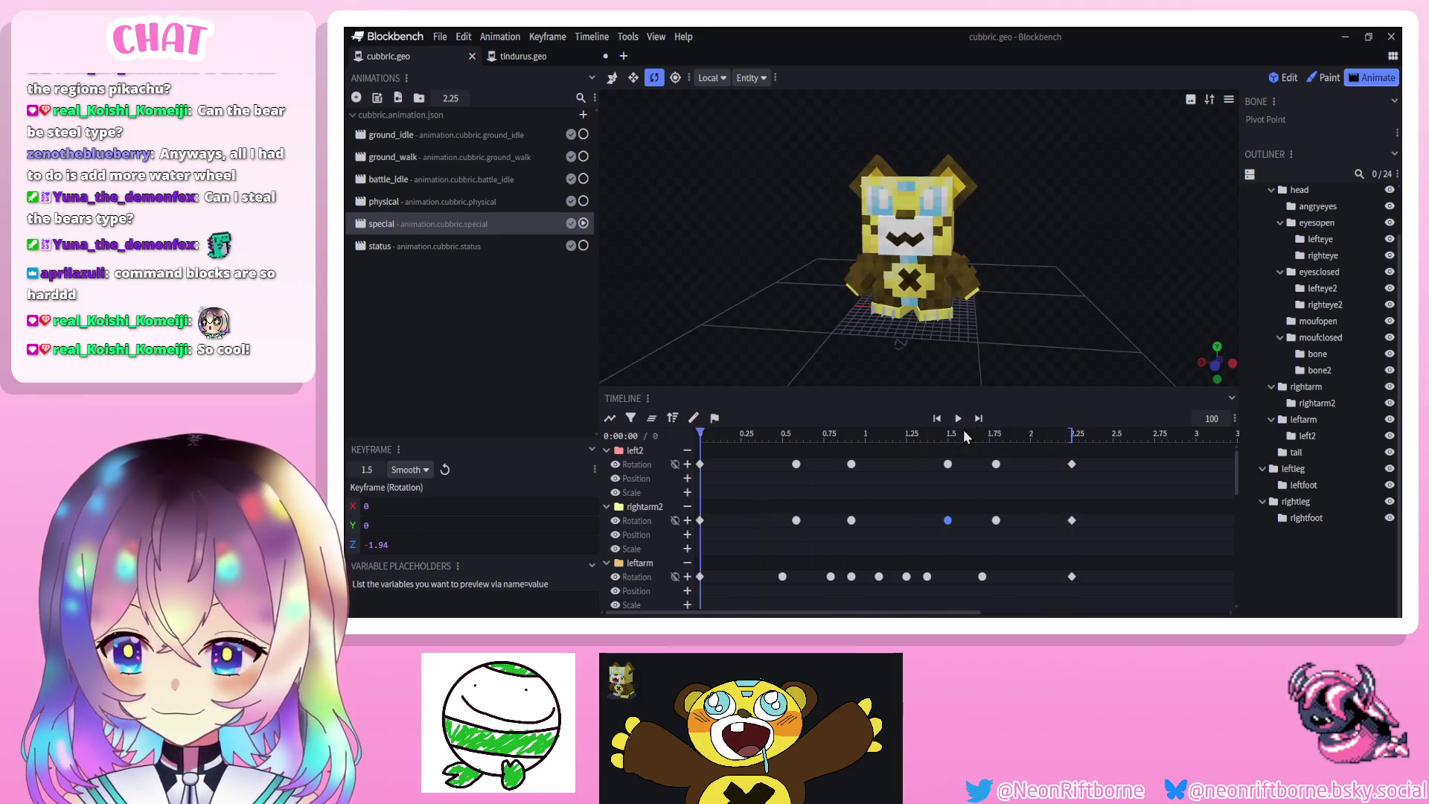
# Play the special animation while zooming out and orbiting around the bear to watch it
pyautogui.click(956, 424)
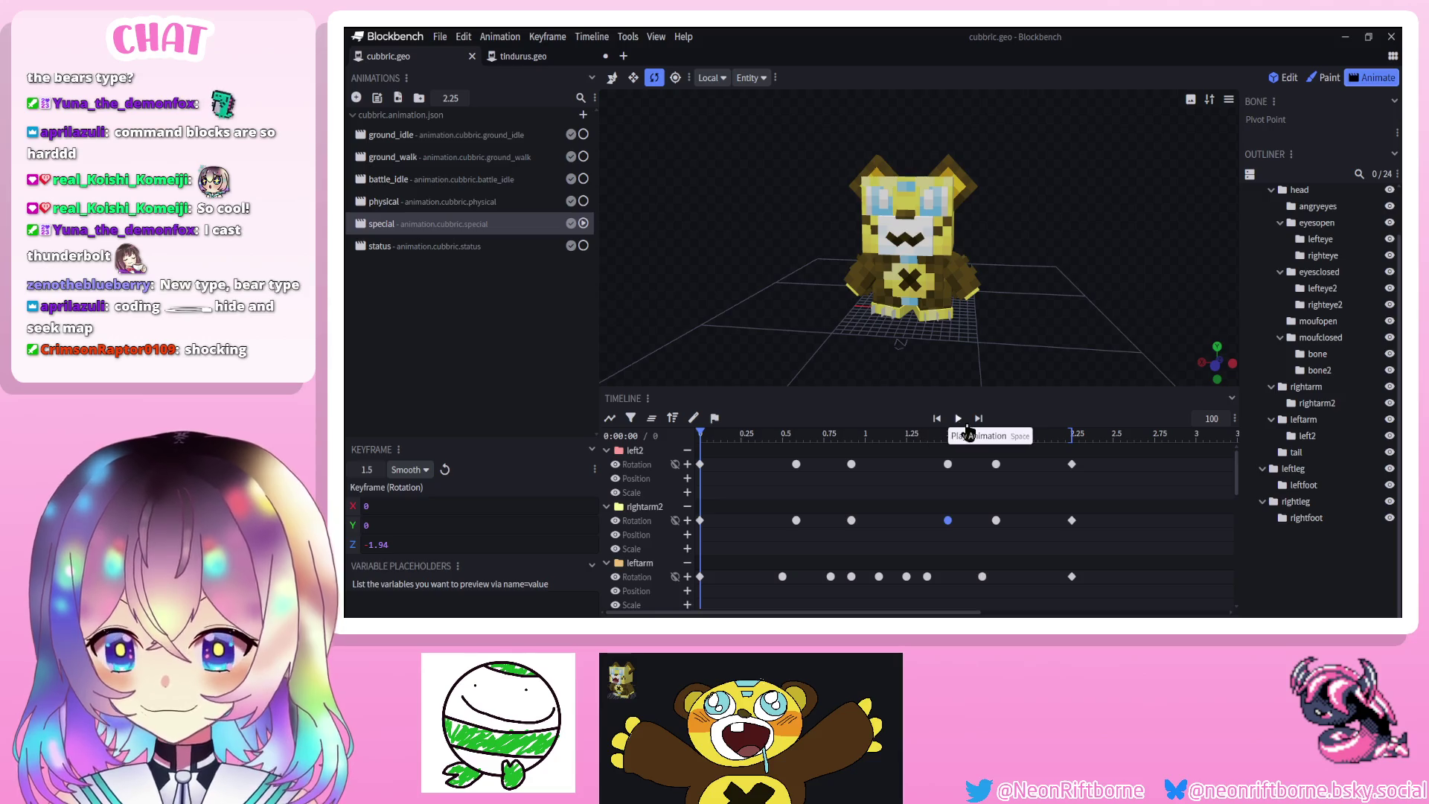
pyautogui.click(964, 426)
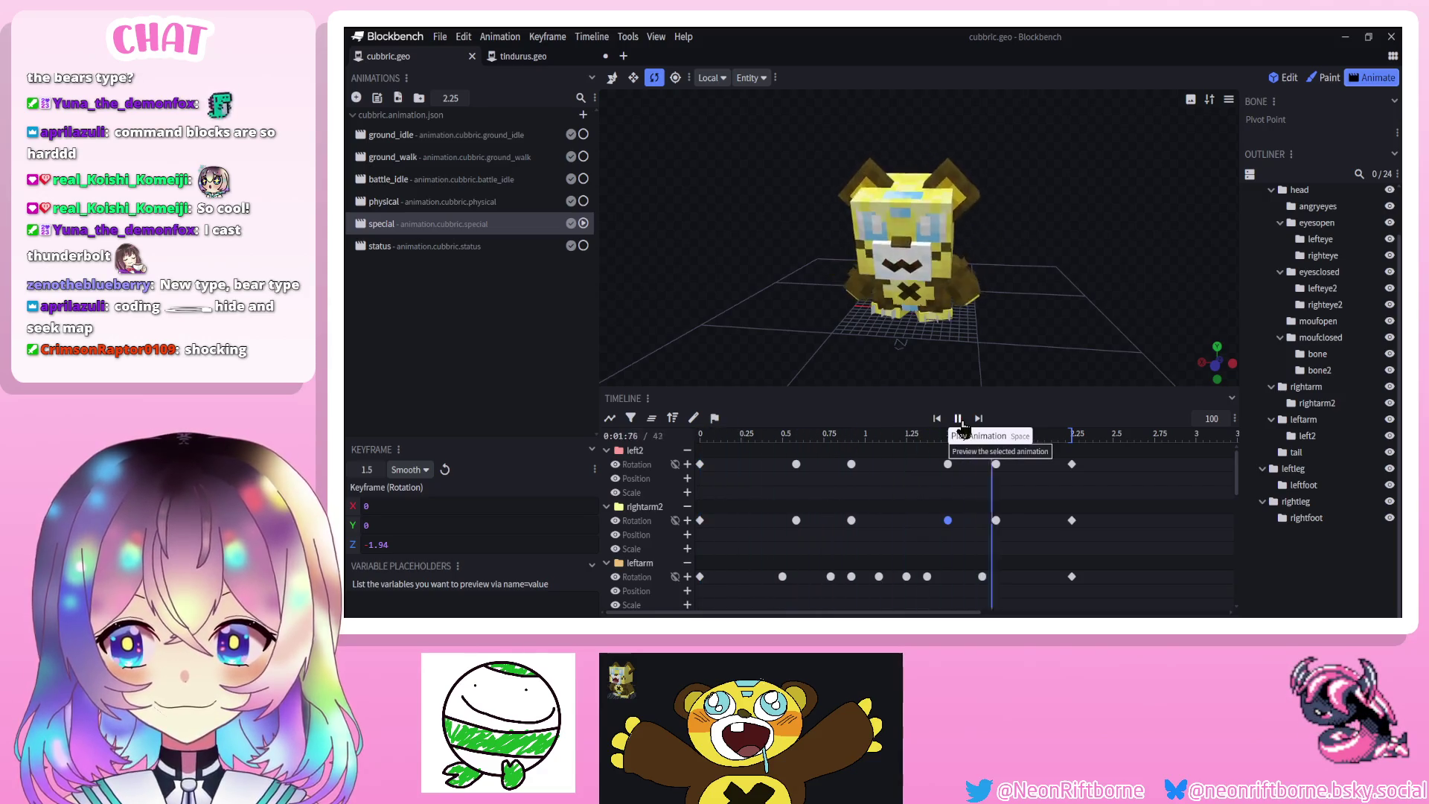
pyautogui.scroll(-3, 1012, 372)
pyautogui.moveTo(1012, 372); pyautogui.dragTo(1110, 317)
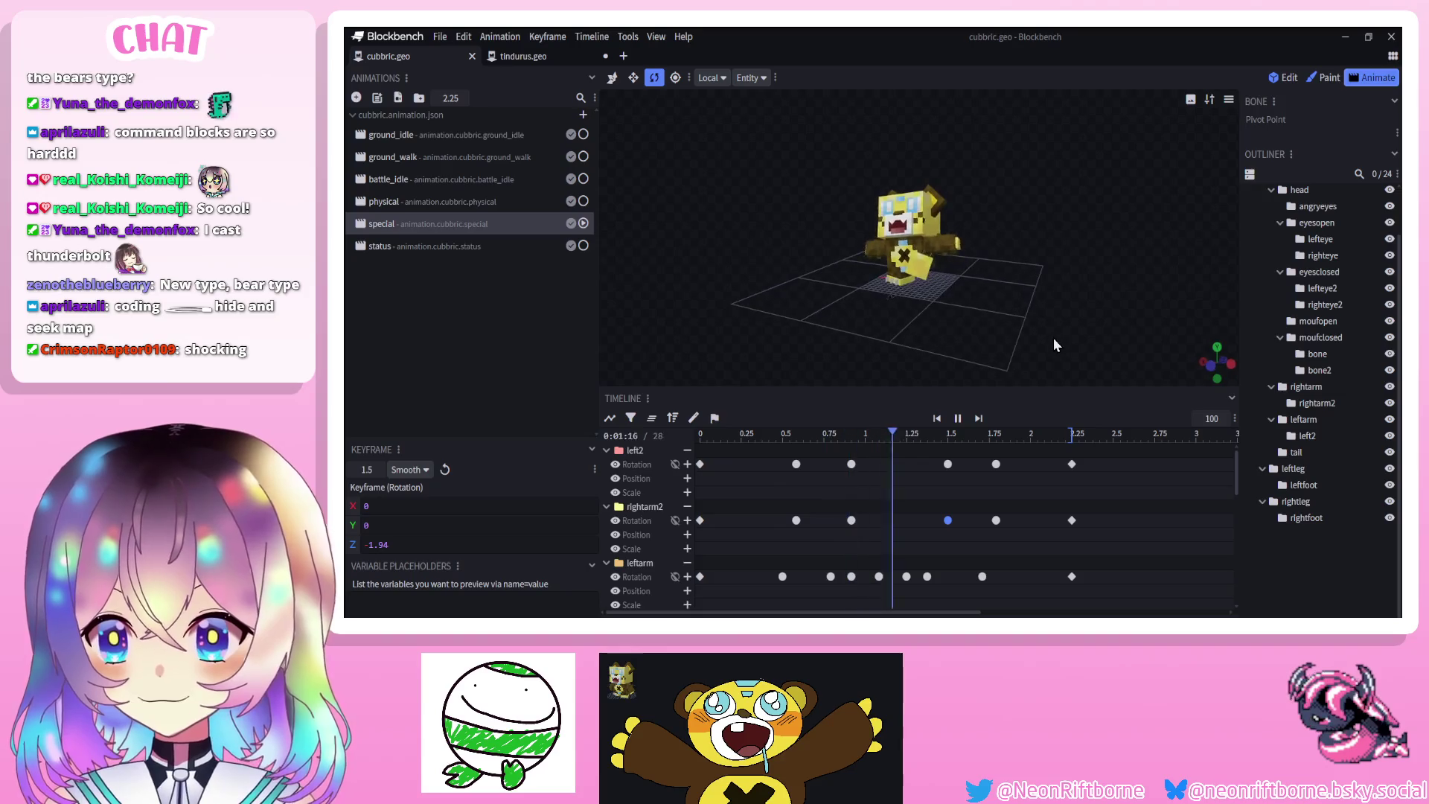
pyautogui.moveTo(1025, 352); pyautogui.dragTo(1011, 378)
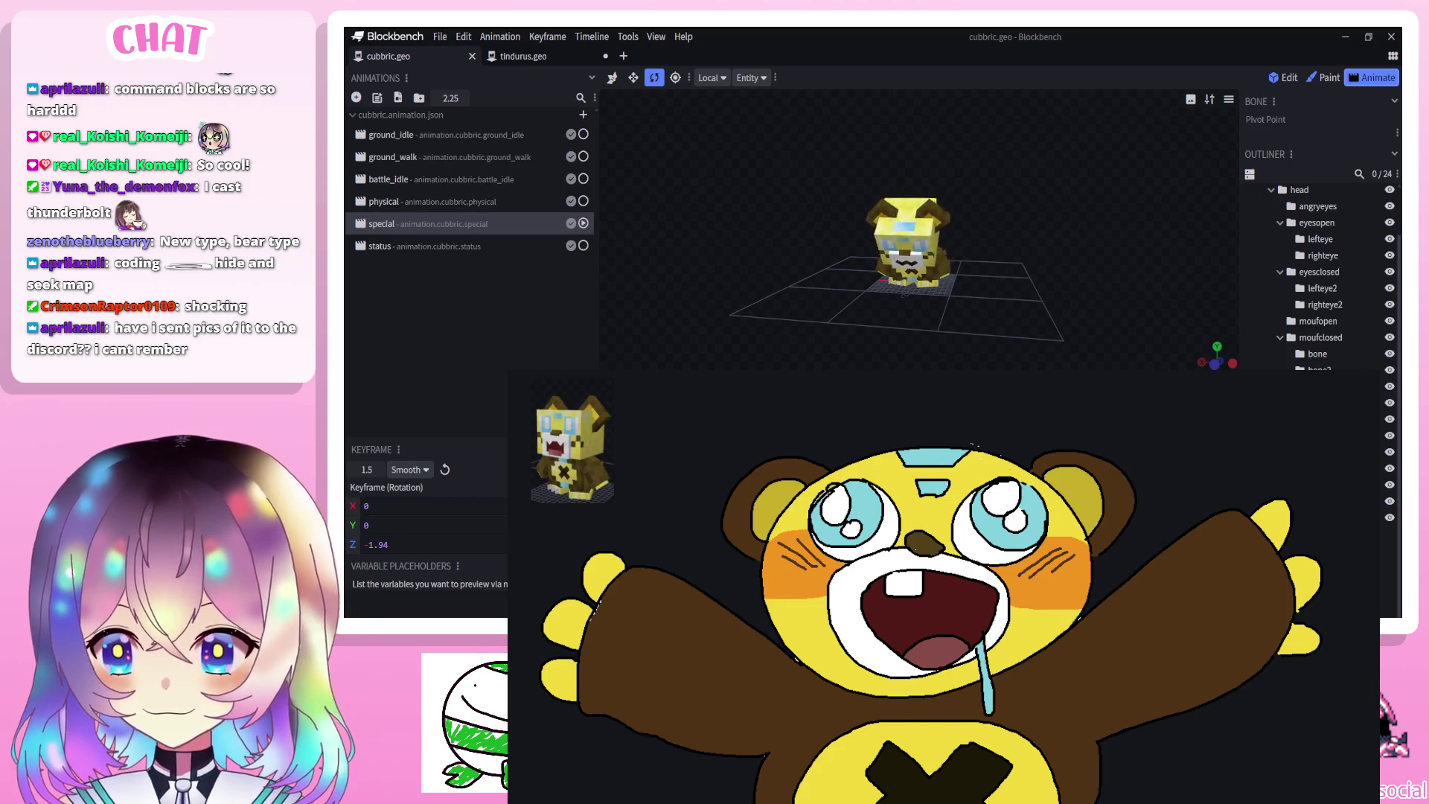
pyautogui.scroll(3, 847, 313)
pyautogui.scroll(2, 845, 322)
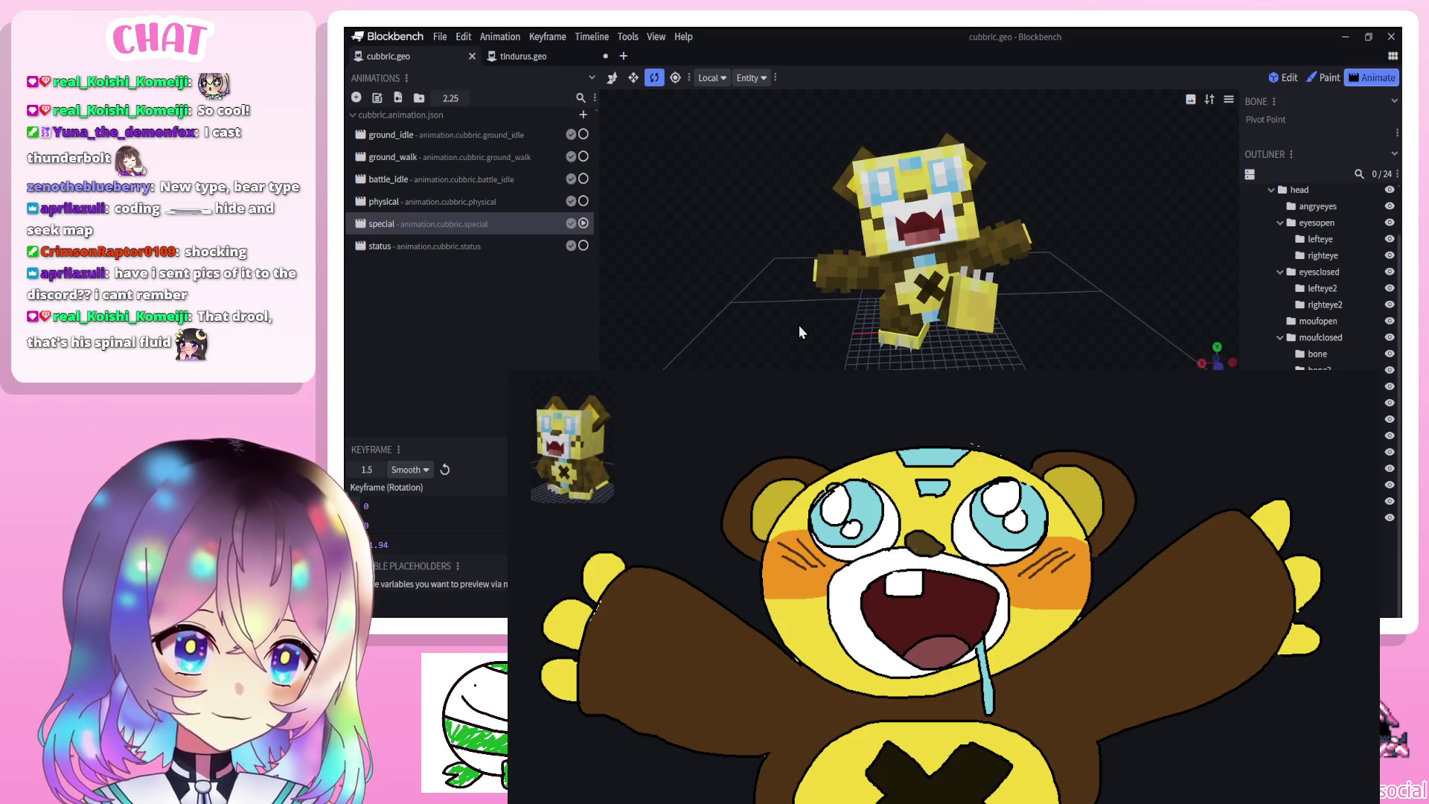
pyautogui.scroll(1, 798, 324)
pyautogui.scroll(1, 803, 319)
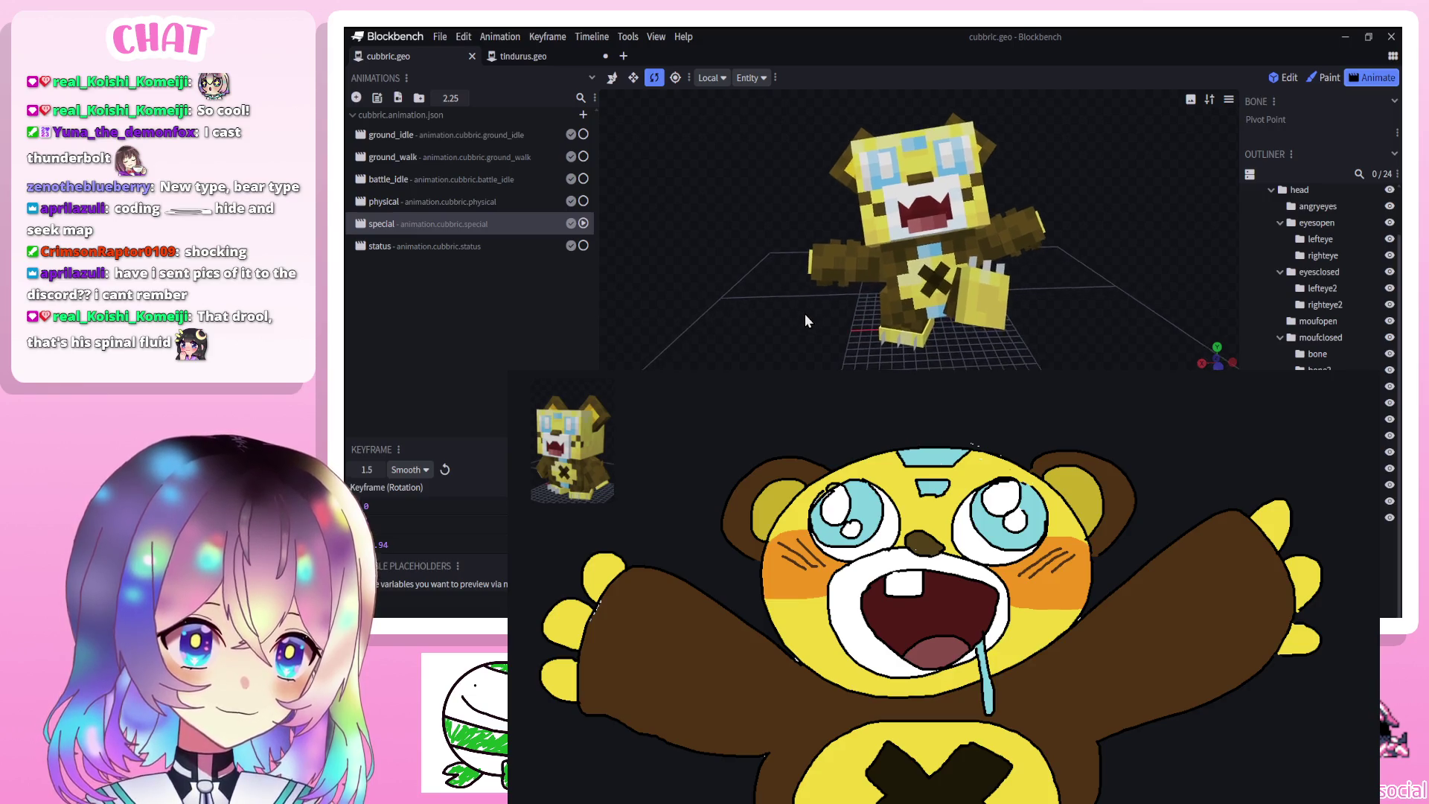
pyautogui.scroll(1, 802, 310)
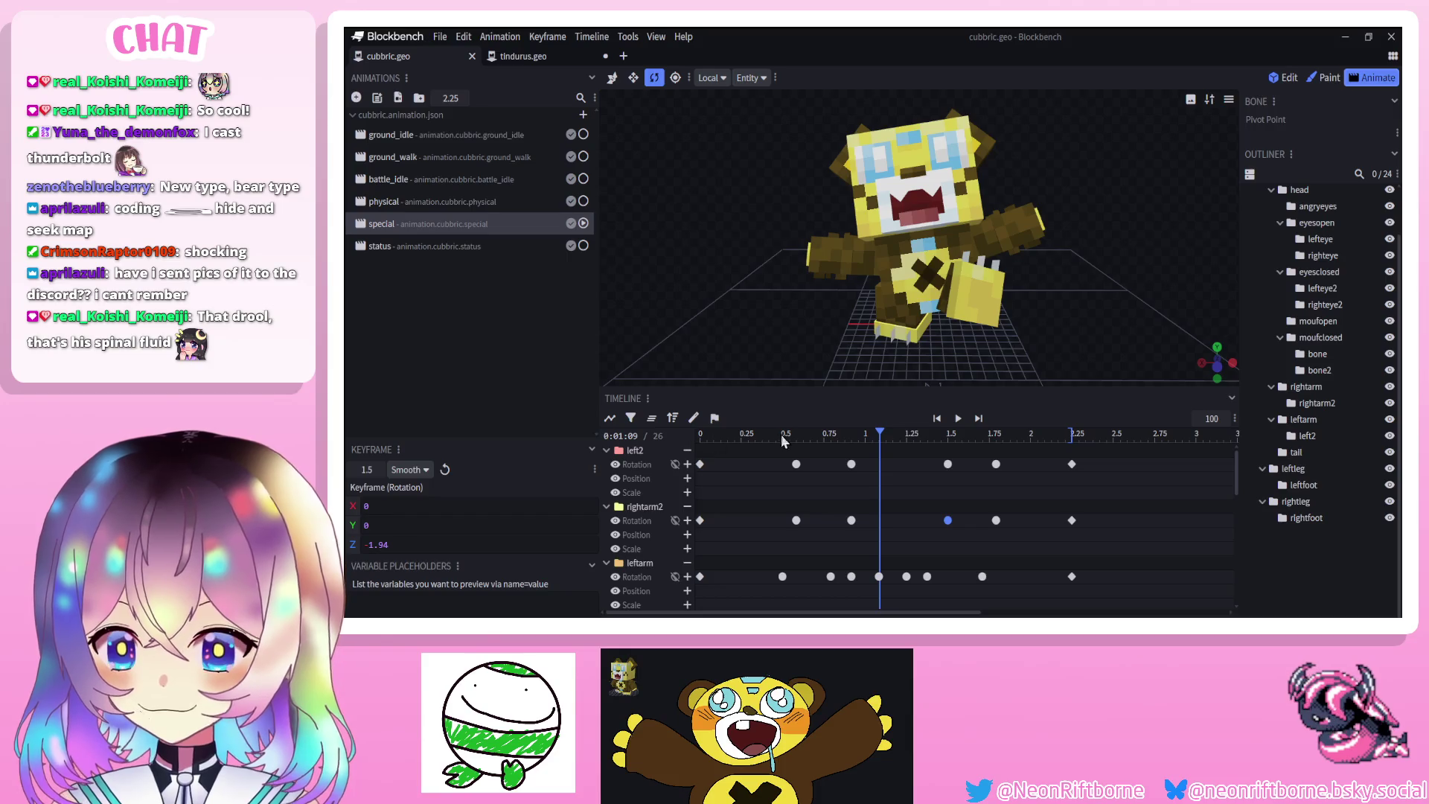
# Orbit to a frontal view of Cubbric, then open the status animation
pyautogui.moveTo(690, 311)
pyautogui.mouseDown()
pyautogui.moveTo(743, 253)
pyautogui.moveTo(695, 250)
pyautogui.mouseUp()
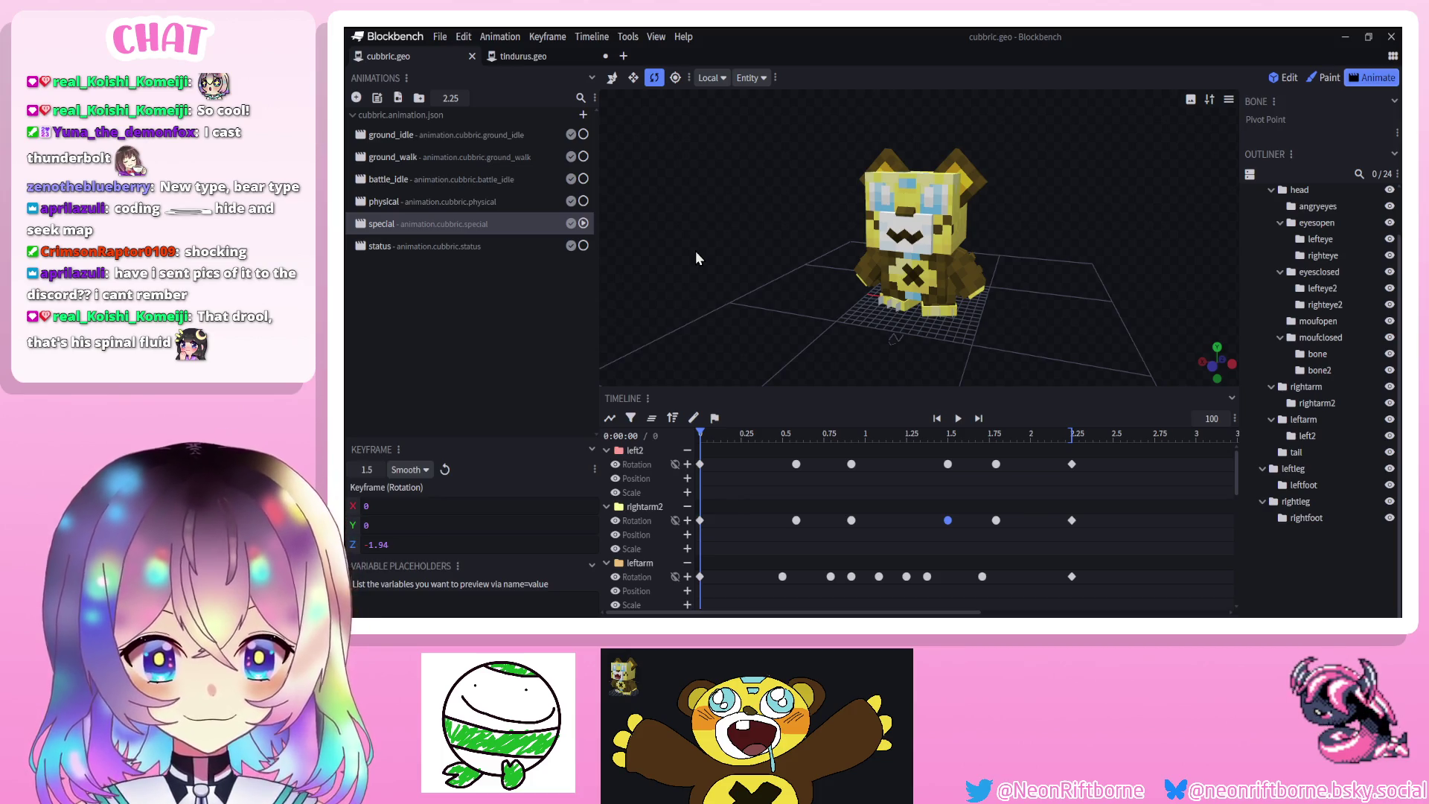
pyautogui.moveTo(803, 252); pyautogui.dragTo(779, 248)
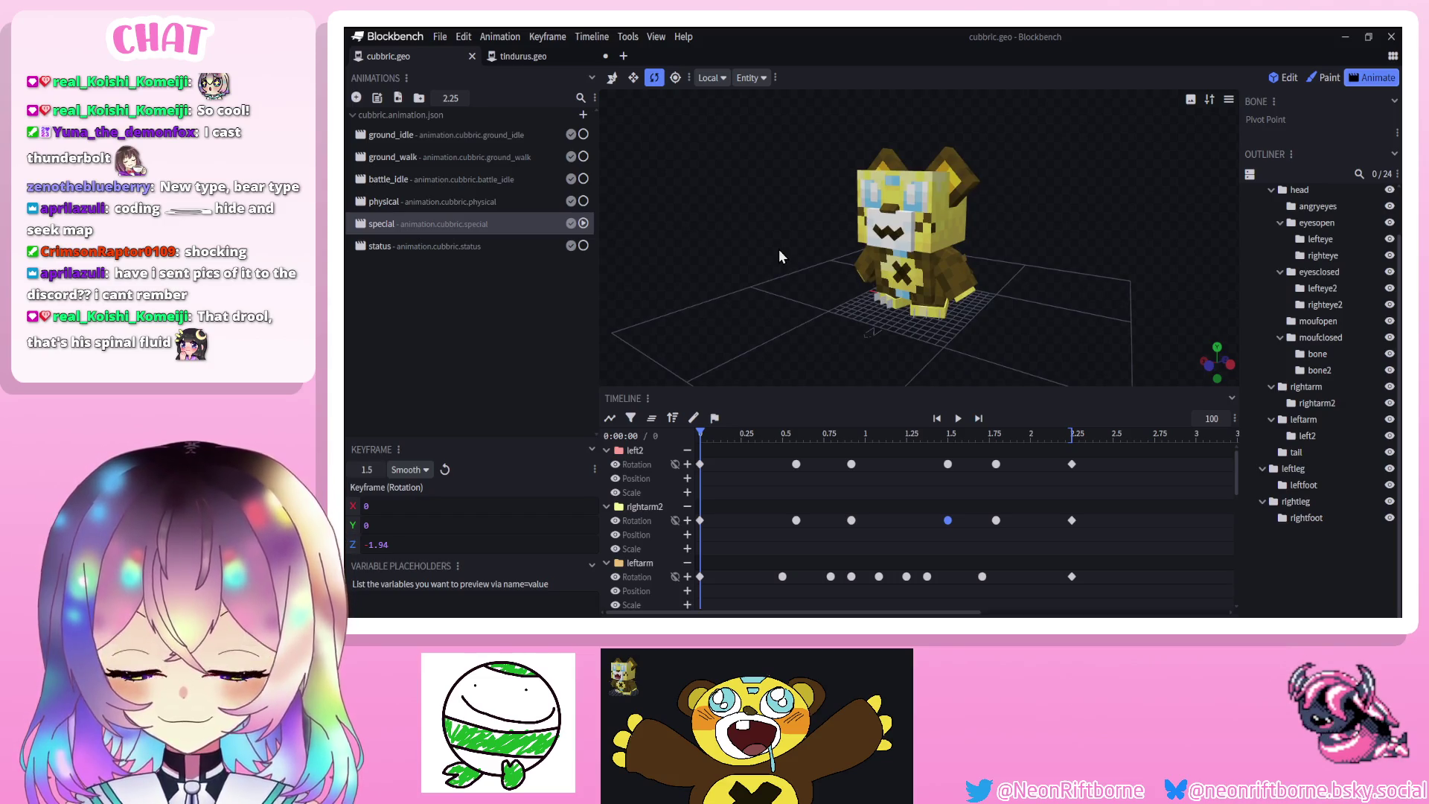
pyautogui.moveTo(778, 248); pyautogui.dragTo(790, 239)
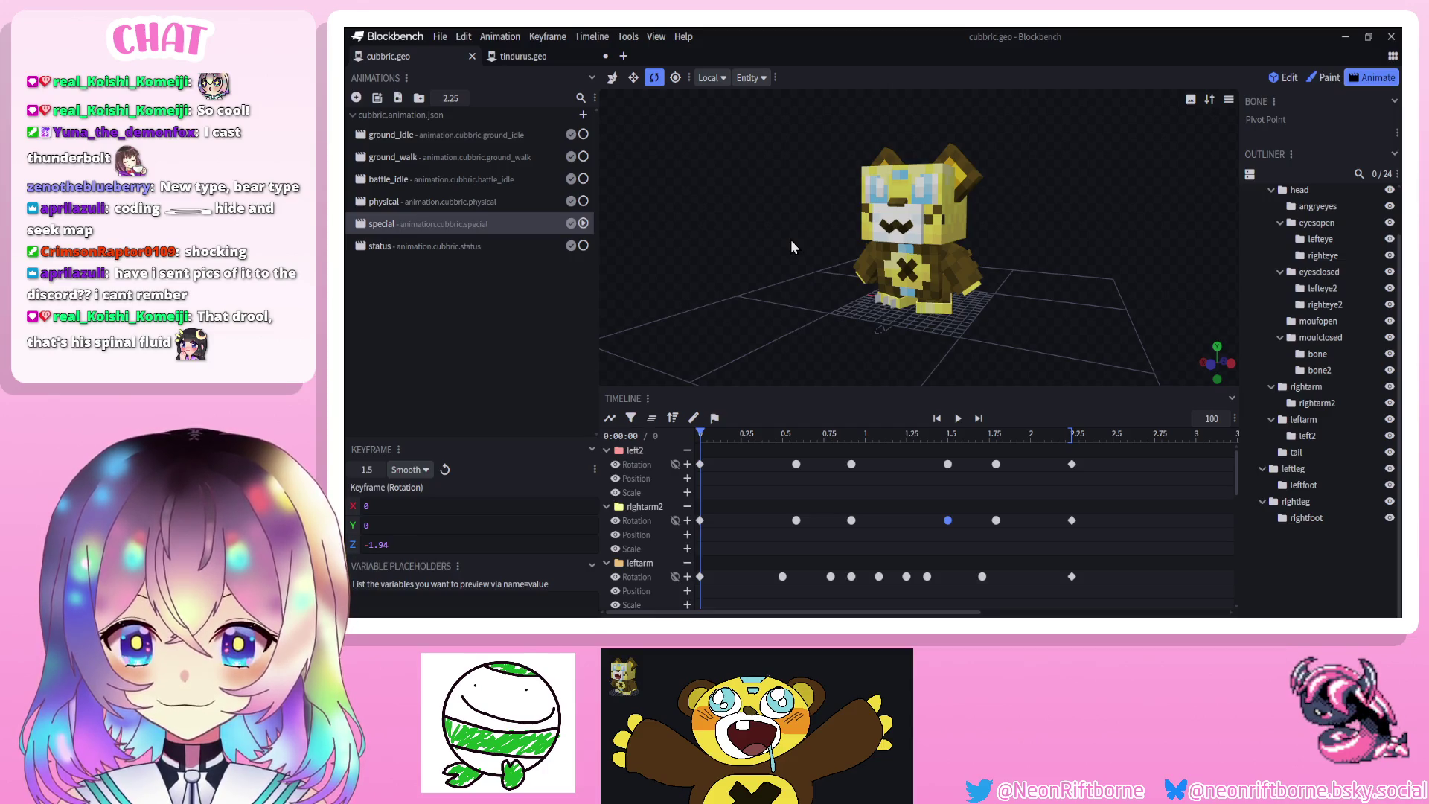
pyautogui.click(459, 247)
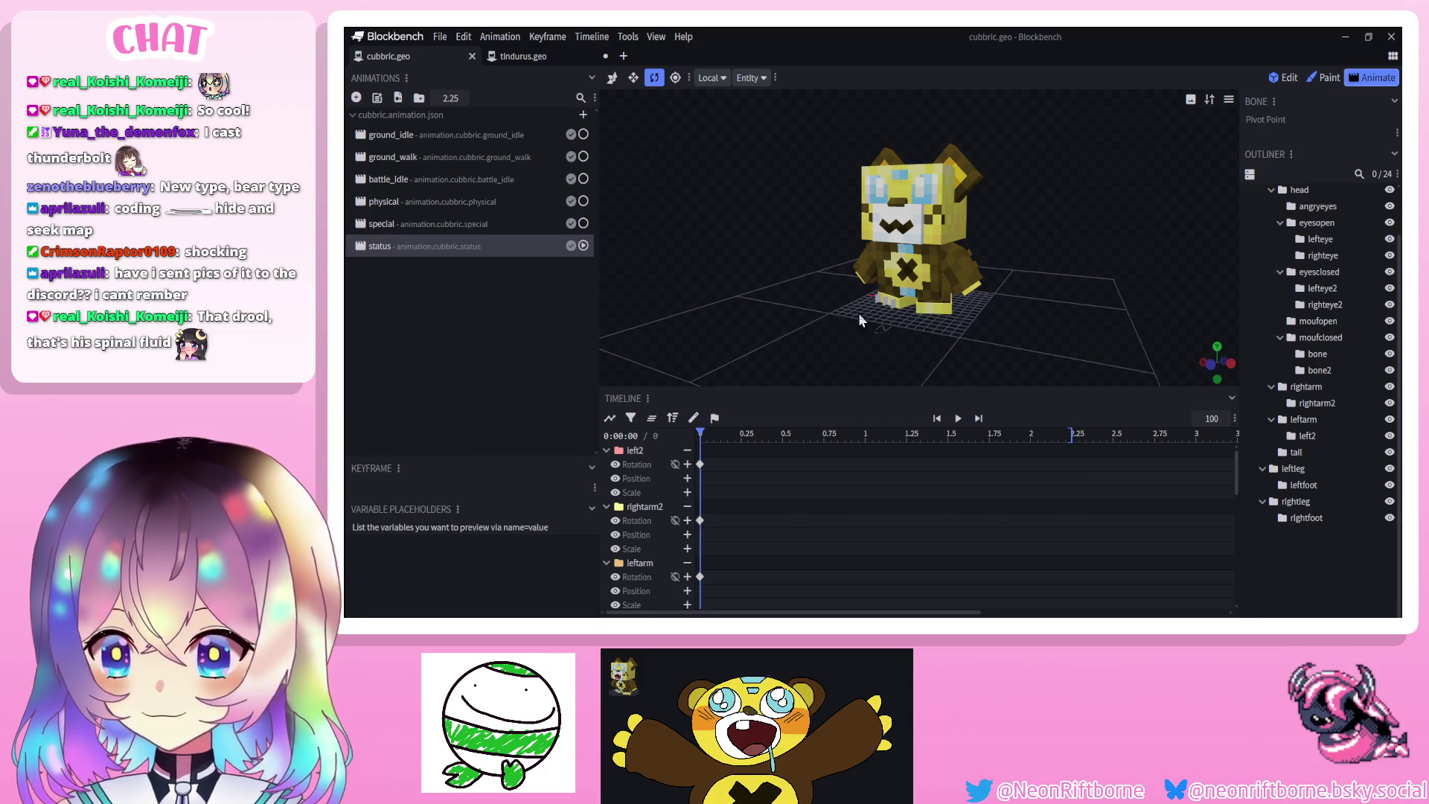
# Tilt the head bone at 0 s to a rotation of X 7.5, undoing the overshoot
pyautogui.moveTo(793, 305); pyautogui.dragTo(805, 310)
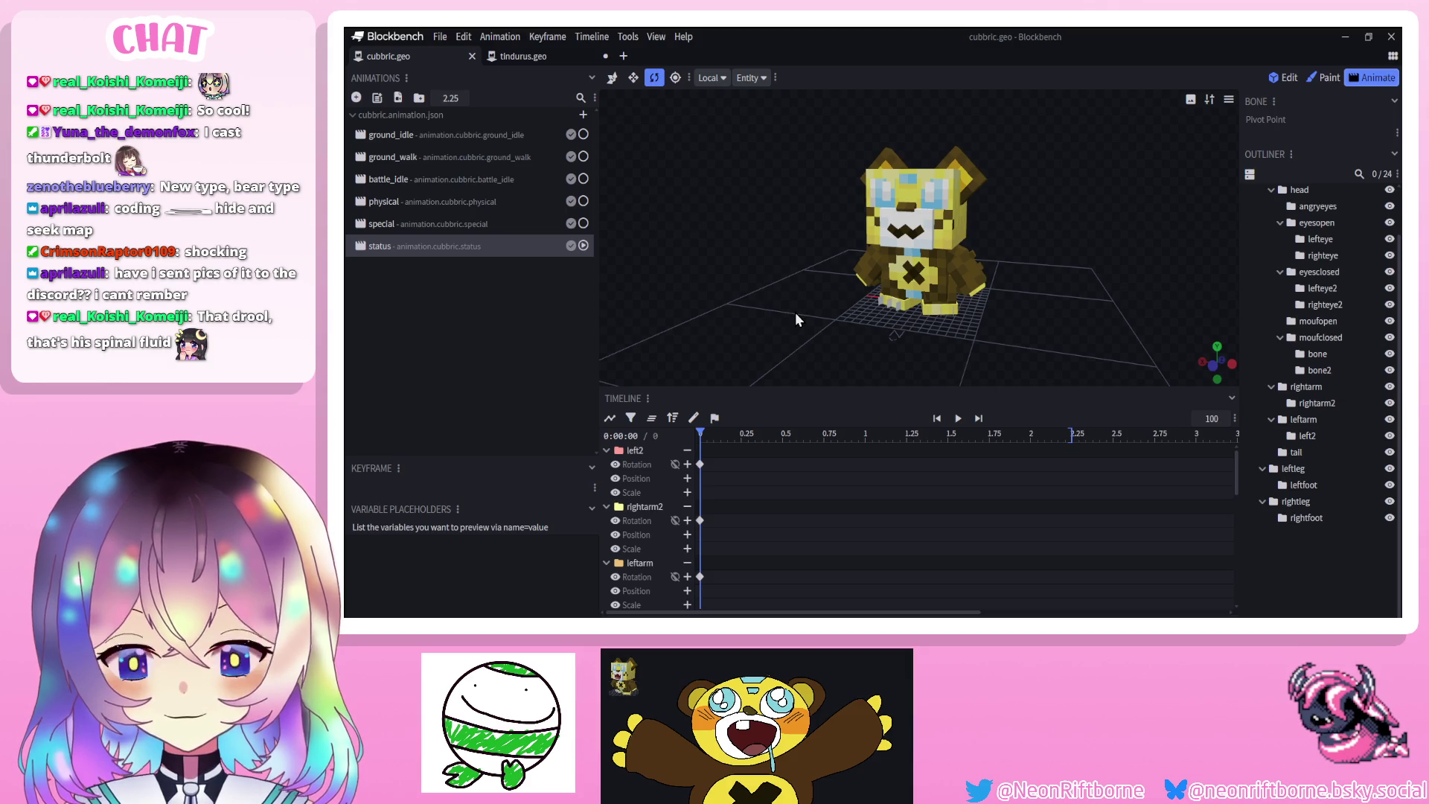
pyautogui.moveTo(795, 311); pyautogui.dragTo(820, 302)
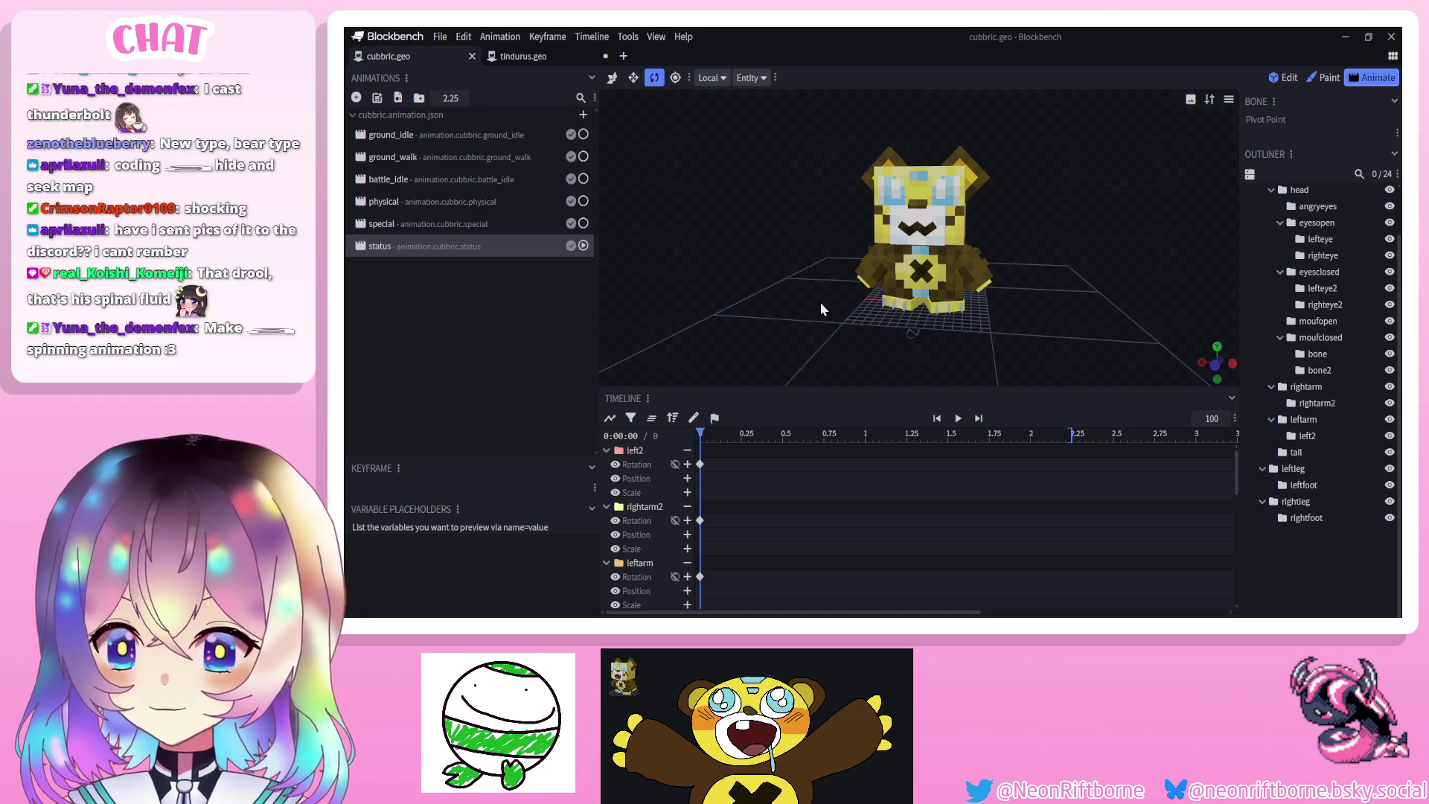
pyautogui.moveTo(820, 302); pyautogui.dragTo(824, 306)
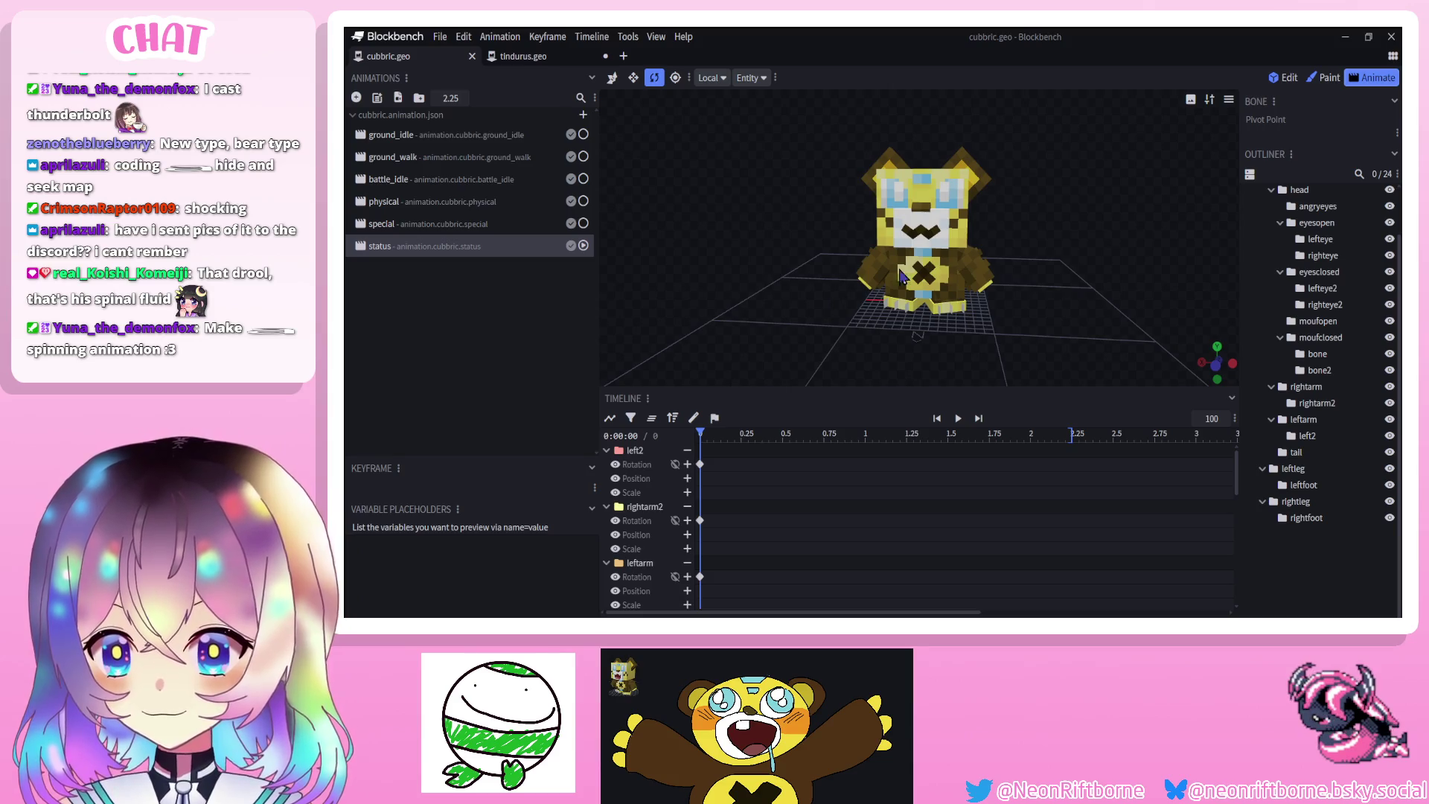
pyautogui.click(914, 235)
pyautogui.moveTo(914, 235)
pyautogui.mouseDown()
pyautogui.moveTo(943, 309)
pyautogui.moveTo(855, 271)
pyautogui.moveTo(858, 149)
pyautogui.moveTo(960, 268)
pyautogui.moveTo(1034, 278)
pyautogui.moveTo(1002, 295)
pyautogui.moveTo(856, 305)
pyautogui.moveTo(863, 186)
pyautogui.moveTo(960, 194)
pyautogui.moveTo(978, 266)
pyautogui.moveTo(893, 301)
pyautogui.moveTo(855, 171)
pyautogui.moveTo(1016, 160)
pyautogui.moveTo(1036, 298)
pyautogui.moveTo(759, 150)
pyautogui.moveTo(1062, 131)
pyautogui.moveTo(1113, 239)
pyautogui.moveTo(765, 330)
pyautogui.moveTo(711, 301)
pyautogui.moveTo(746, 295)
pyautogui.moveTo(696, 290)
pyautogui.mouseUp()
pyautogui.hotkey('ctrl', 'z')
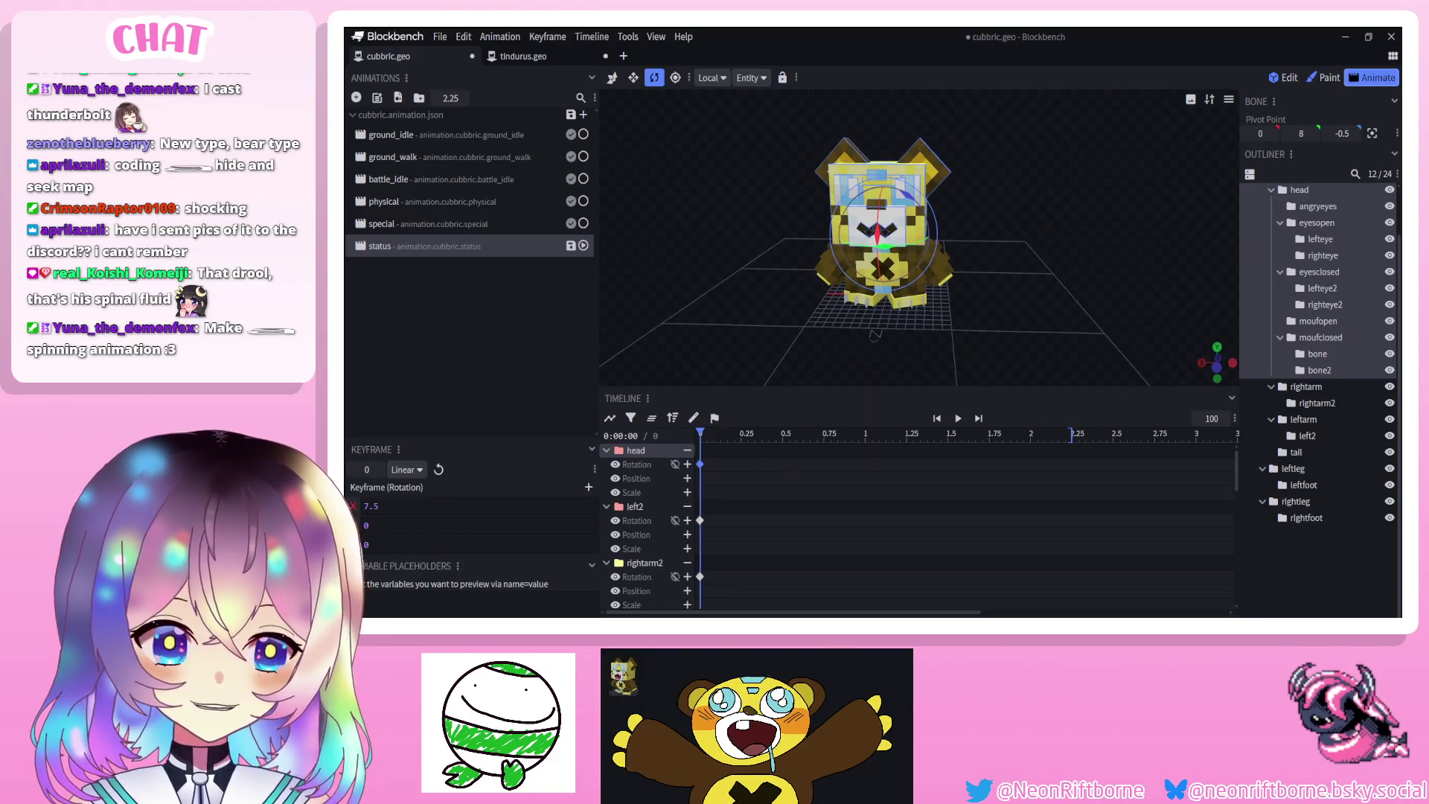
# Try raising the head upward with the move tool, redoing it slightly smaller
pyautogui.press('v')
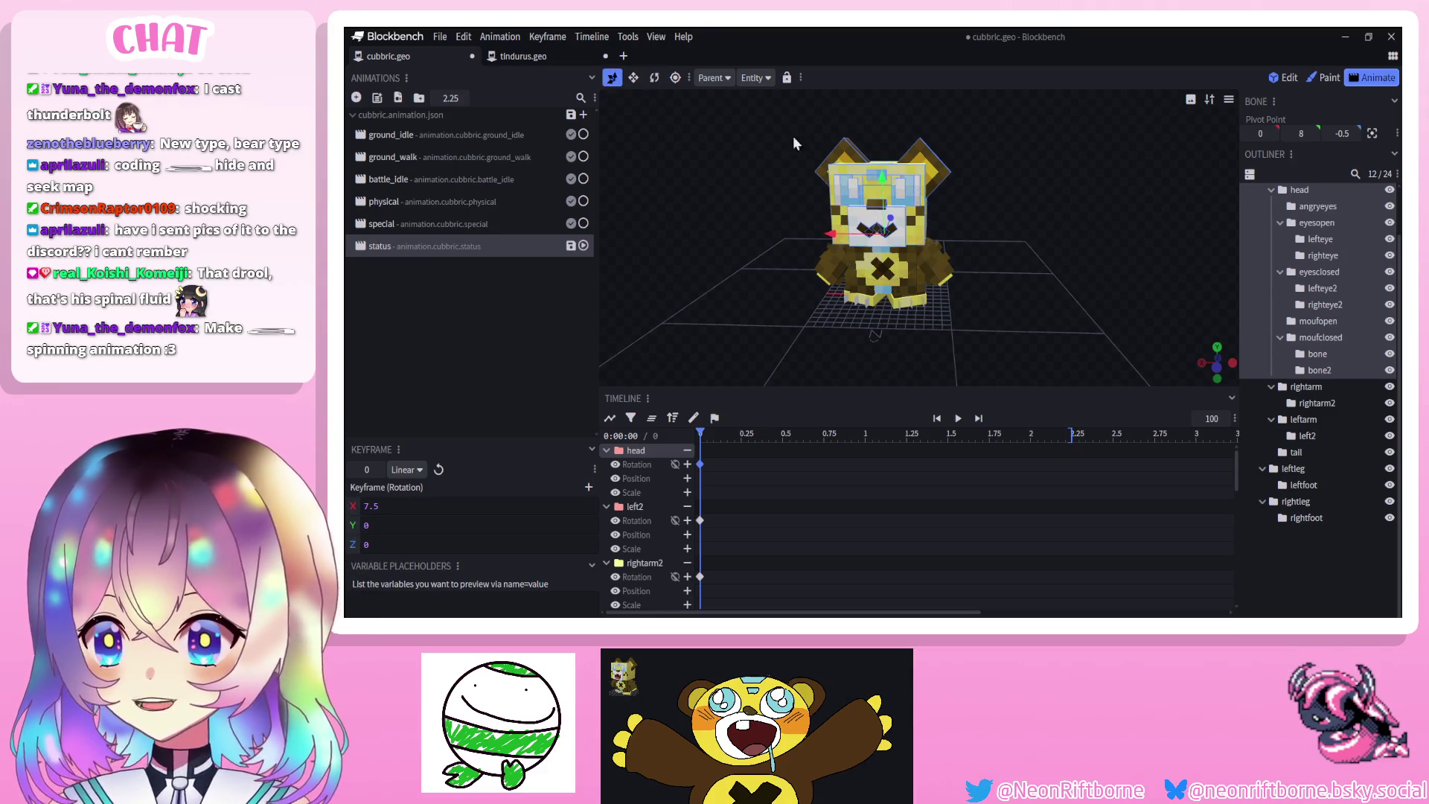
pyautogui.moveTo(897, 186); pyautogui.dragTo(892, 111)
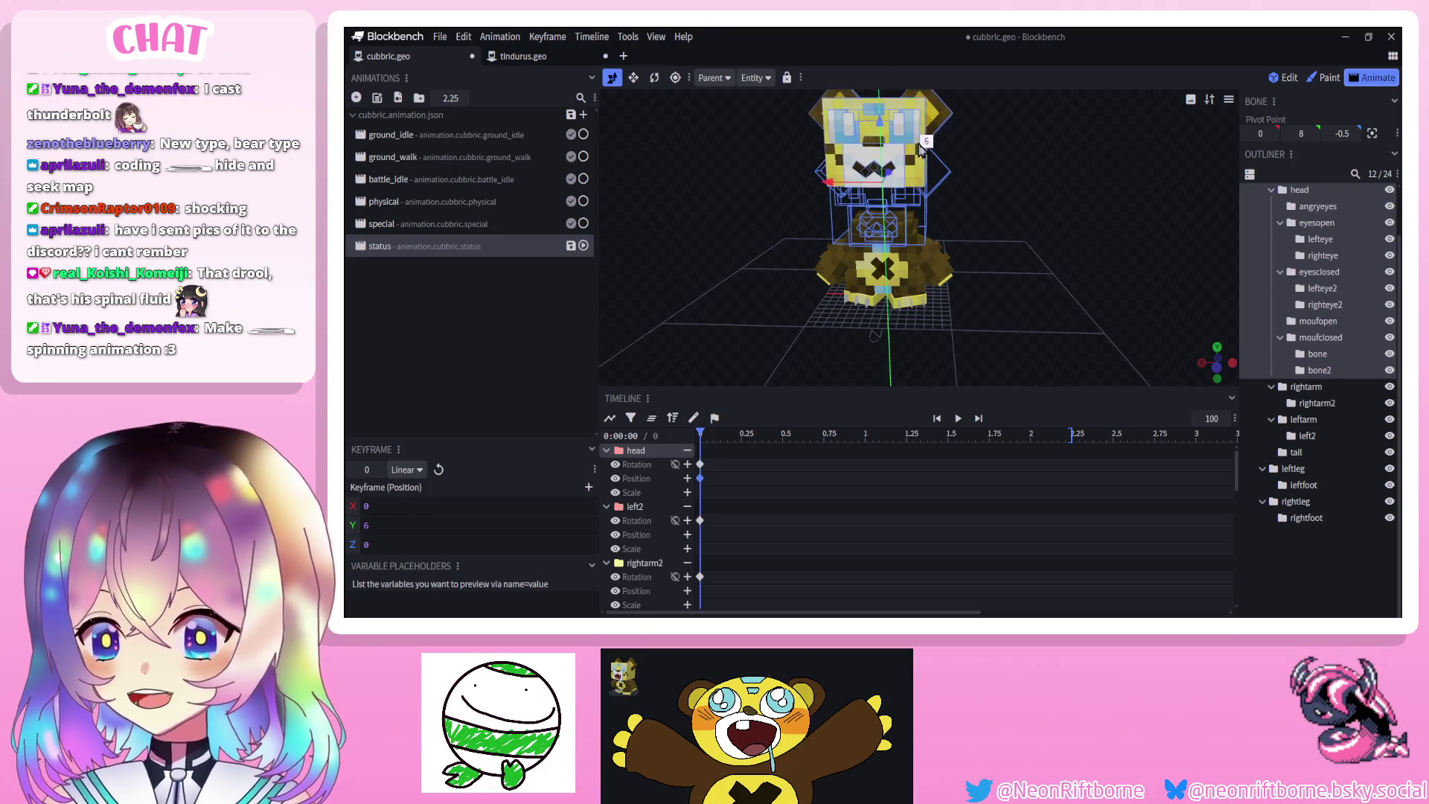
pyautogui.hotkey('ctrl', 'z')
pyautogui.moveTo(998, 212)
pyautogui.mouseDown()
pyautogui.moveTo(1075, 177)
pyautogui.moveTo(1114, 230)
pyautogui.moveTo(1079, 238)
pyautogui.mouseUp()
pyautogui.moveTo(903, 216); pyautogui.dragTo(903, 148)
# Try stretching the torso taller with the scale tool, then undo and deselect it
pyautogui.click(897, 256)
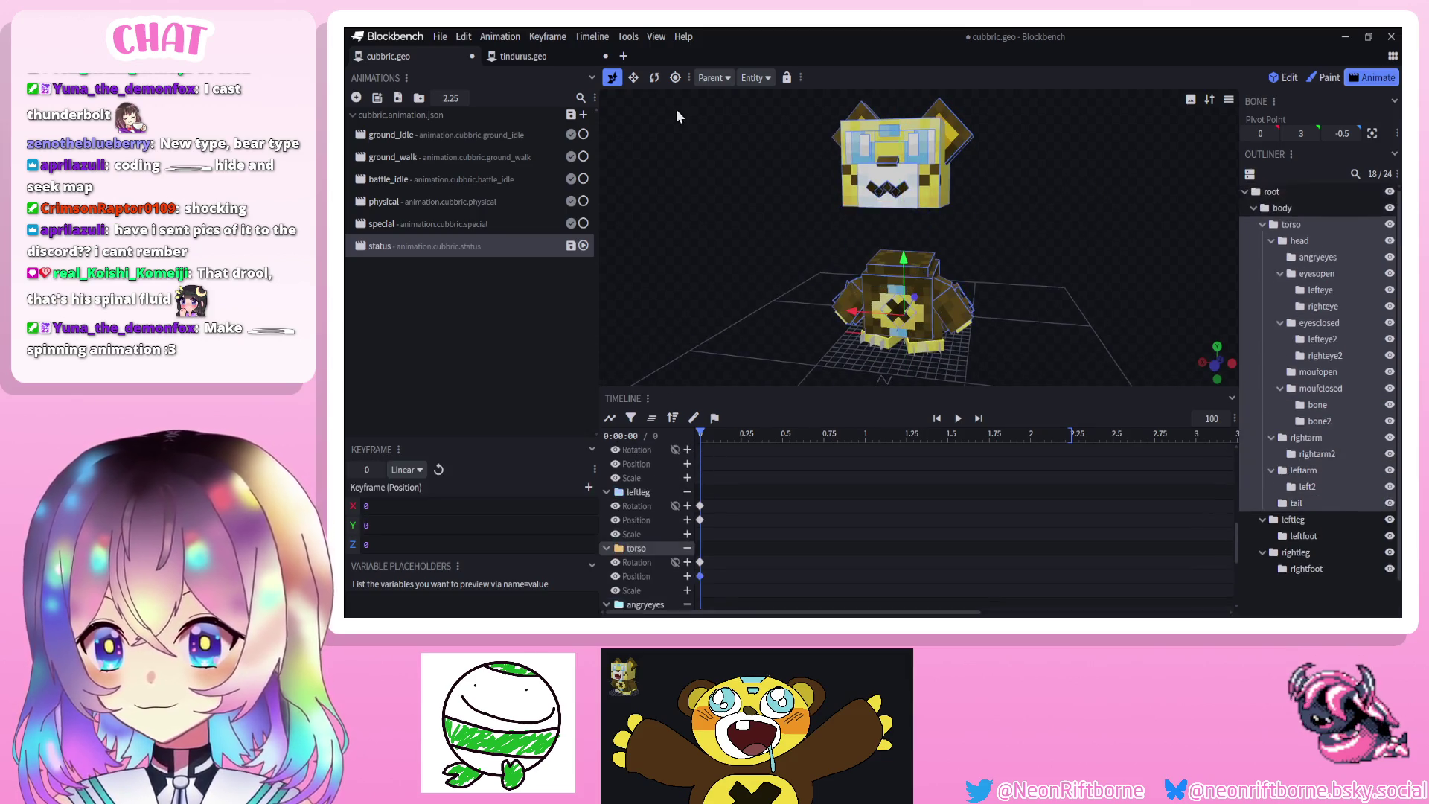
pyautogui.press('v')
pyautogui.click(1291, 224)
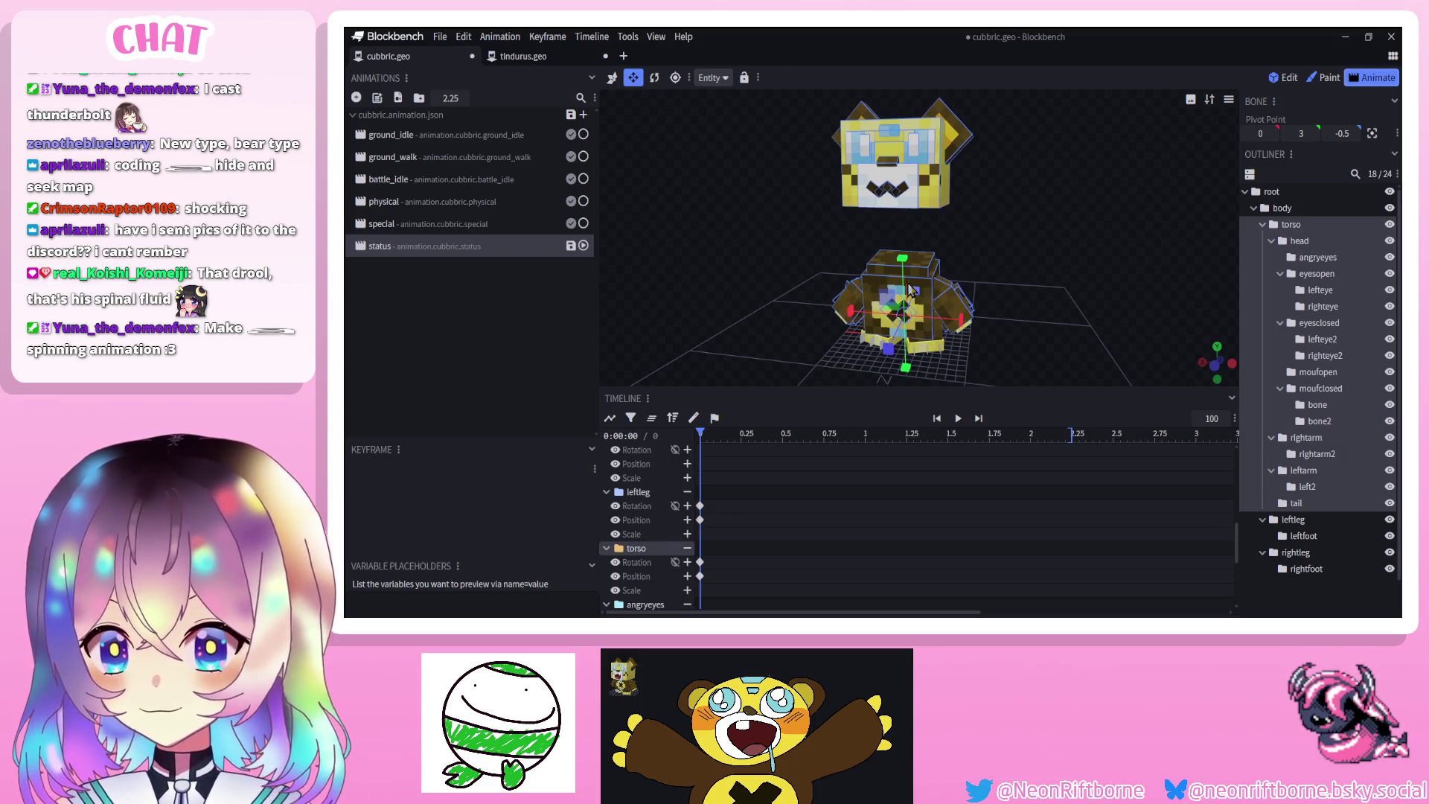
pyautogui.moveTo(902, 258)
pyautogui.mouseDown()
pyautogui.moveTo(998, 227)
pyautogui.moveTo(970, 235)
pyautogui.moveTo(914, 182)
pyautogui.moveTo(914, 93)
pyautogui.mouseUp()
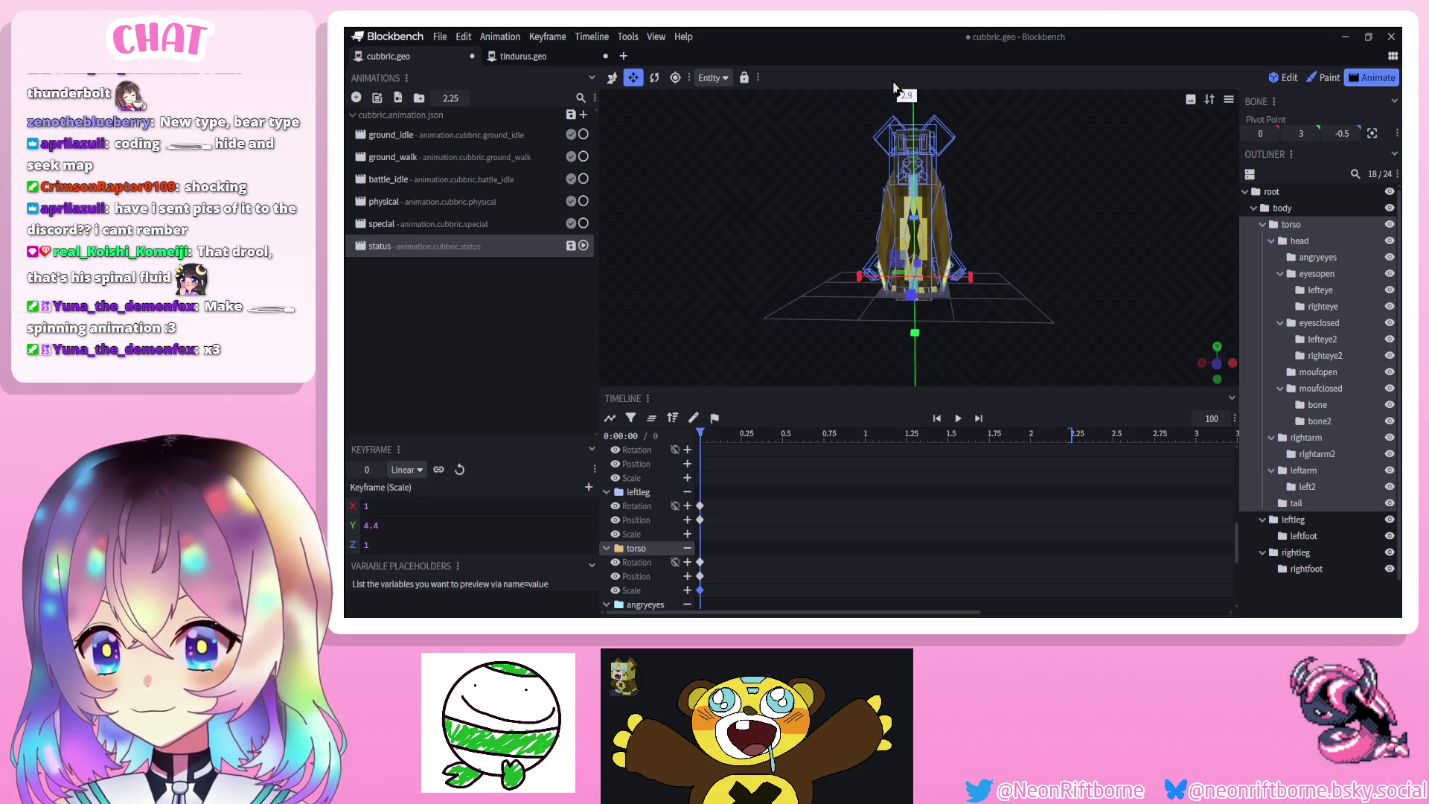
pyautogui.moveTo(796, 307)
pyautogui.mouseDown()
pyautogui.moveTo(766, 368)
pyautogui.moveTo(848, 288)
pyautogui.moveTo(829, 316)
pyautogui.moveTo(843, 288)
pyautogui.moveTo(830, 268)
pyautogui.mouseUp()
pyautogui.hotkey('ctrl', 'z')
pyautogui.hotkey('ctrl', 'z')
pyautogui.hotkey('ctrl', 'z')
pyautogui.scroll(3, 836, 301)
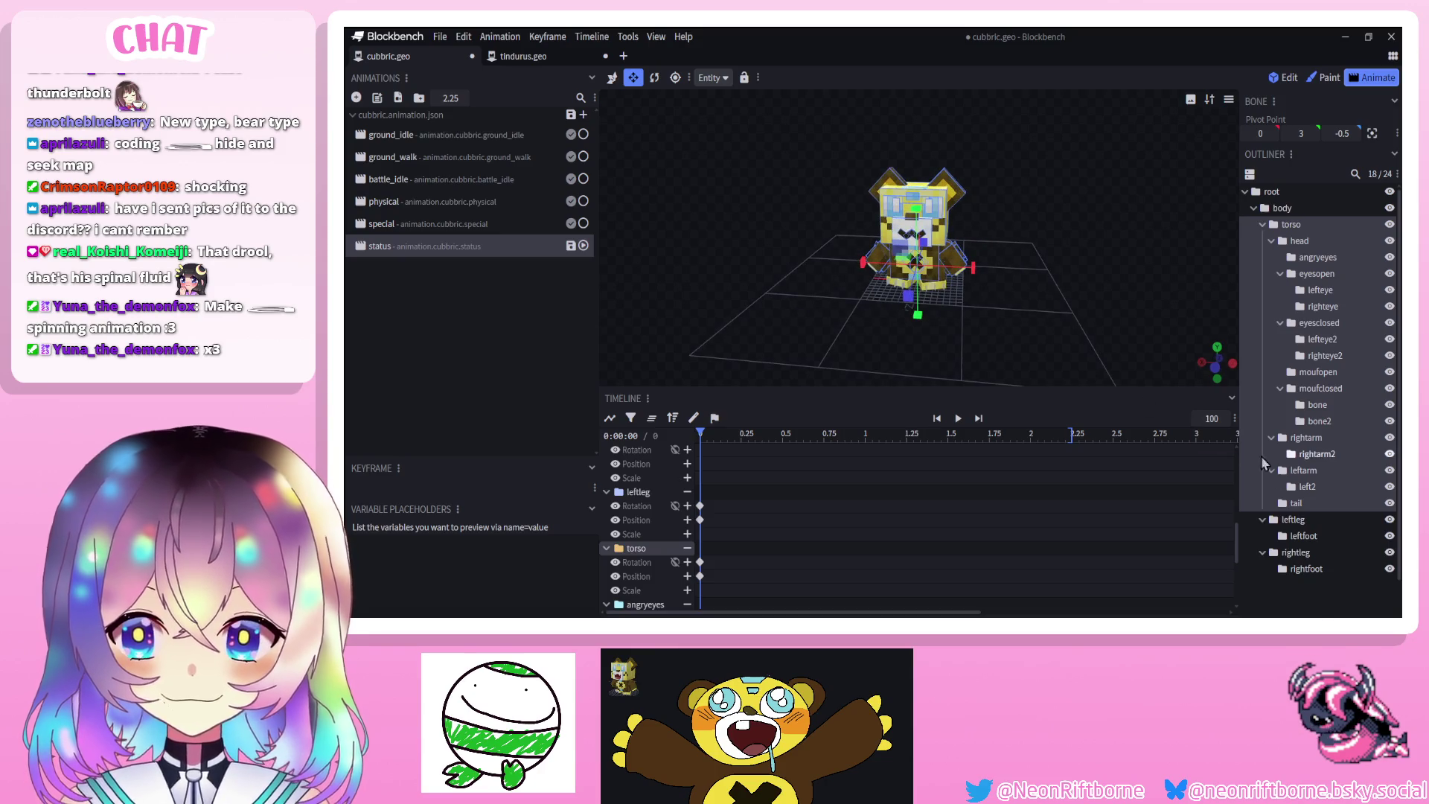
pyautogui.click(1297, 582)
# Experiment with scaling the head taller and to 0.6 width, then delete the head scale keyframe
pyautogui.moveTo(1027, 291); pyautogui.dragTo(948, 300)
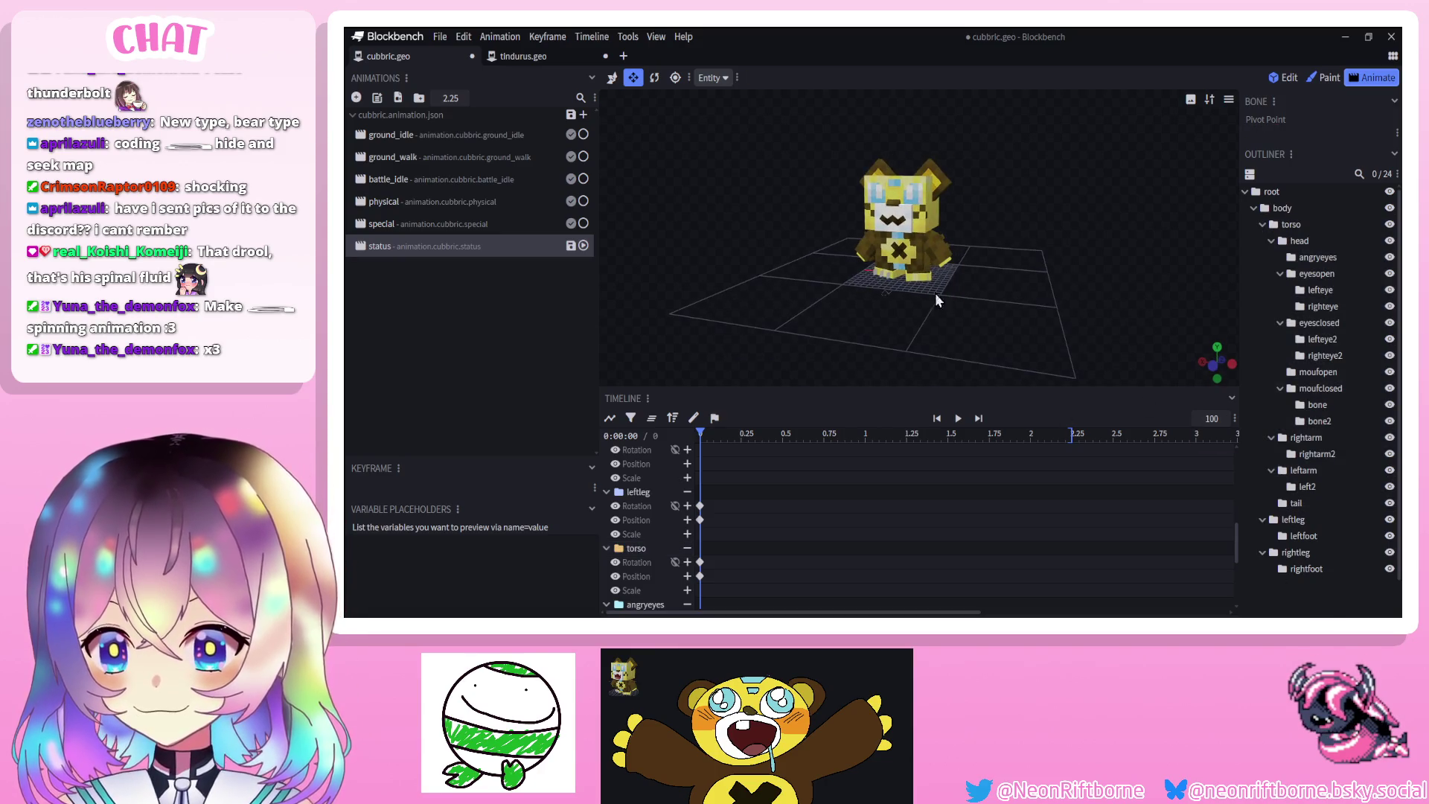
pyautogui.click(929, 219)
pyautogui.moveTo(909, 186); pyautogui.dragTo(908, 99)
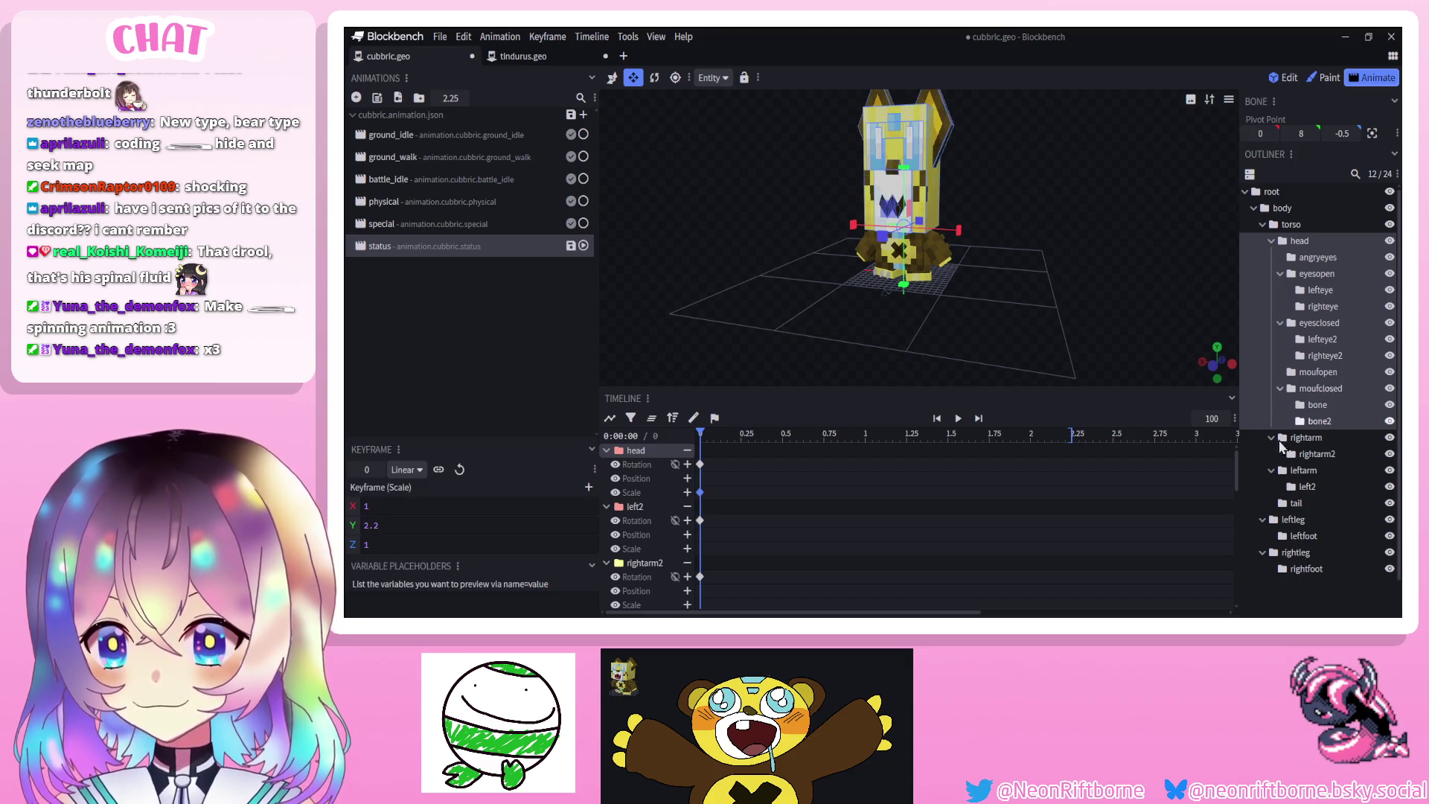
pyautogui.scroll(-1, 1293, 520)
pyautogui.moveTo(851, 233); pyautogui.dragTo(878, 230)
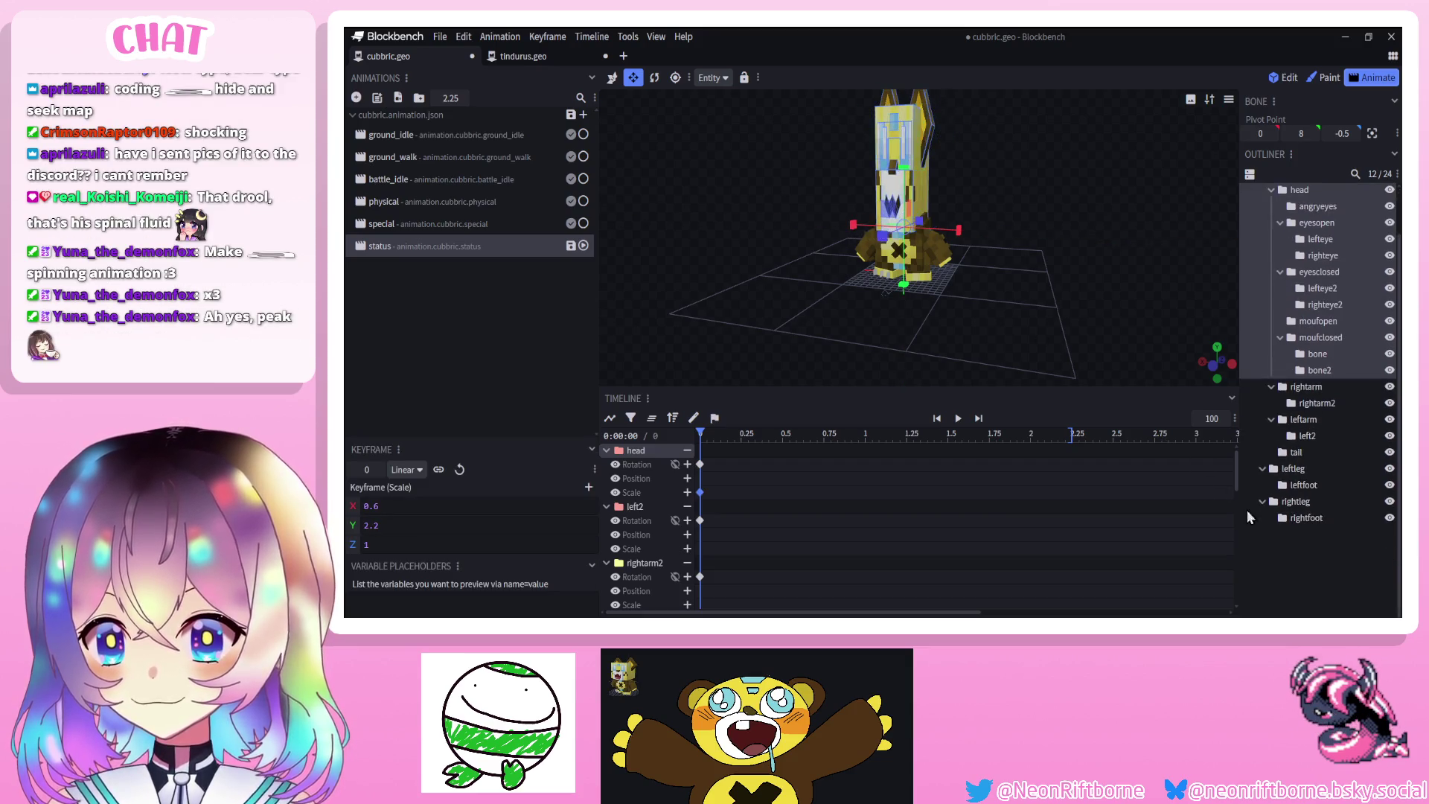
pyautogui.click(1054, 289)
pyautogui.moveTo(1053, 289)
pyautogui.mouseDown()
pyautogui.moveTo(1078, 266)
pyautogui.moveTo(1039, 269)
pyautogui.moveTo(1025, 292)
pyautogui.moveTo(865, 271)
pyautogui.moveTo(1068, 281)
pyautogui.moveTo(971, 340)
pyautogui.moveTo(1038, 352)
pyautogui.mouseUp()
pyautogui.scroll(2, 957, 283)
pyautogui.hotkey('ctrl', 'z')
pyautogui.click(893, 216)
pyautogui.click(1021, 355)
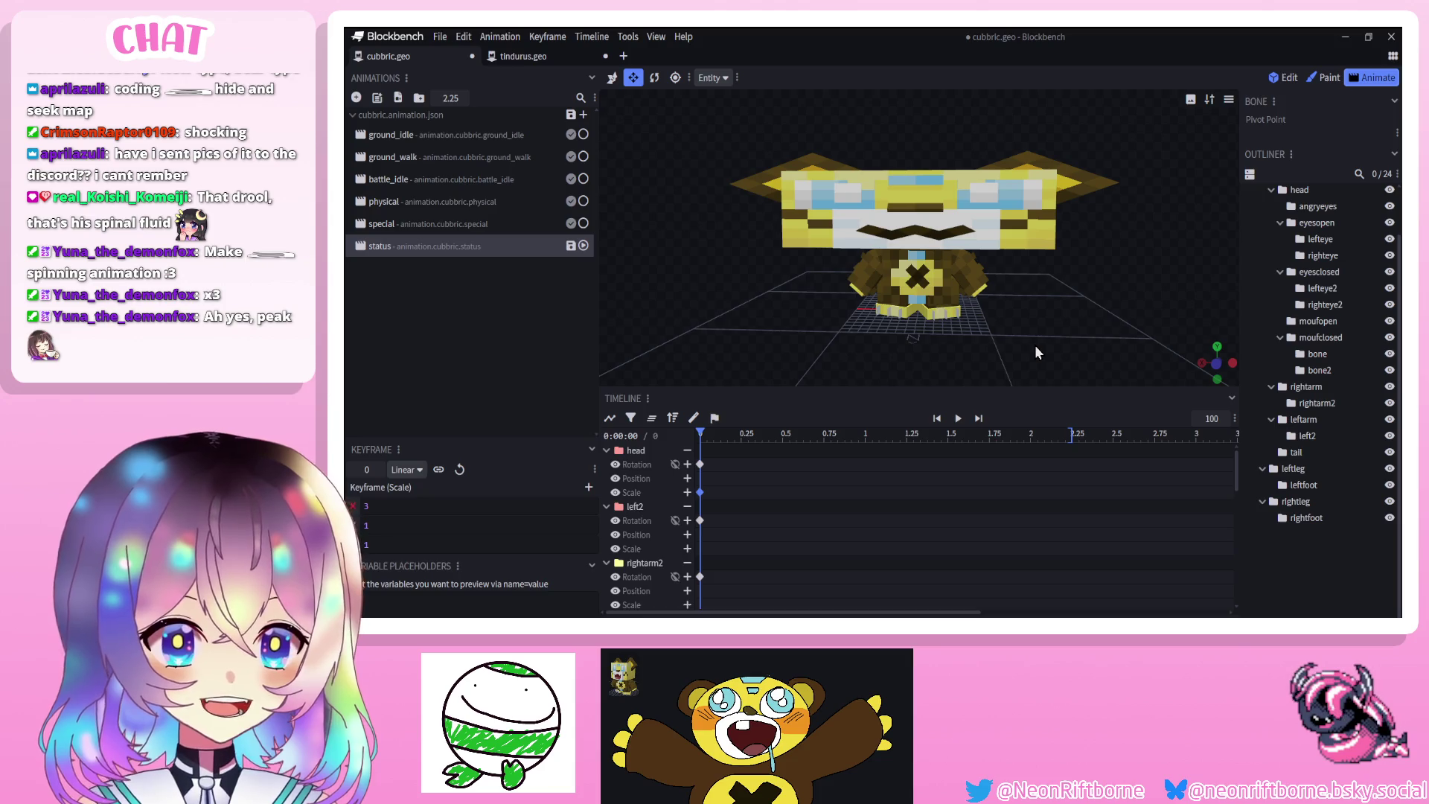
pyautogui.press('Delete')
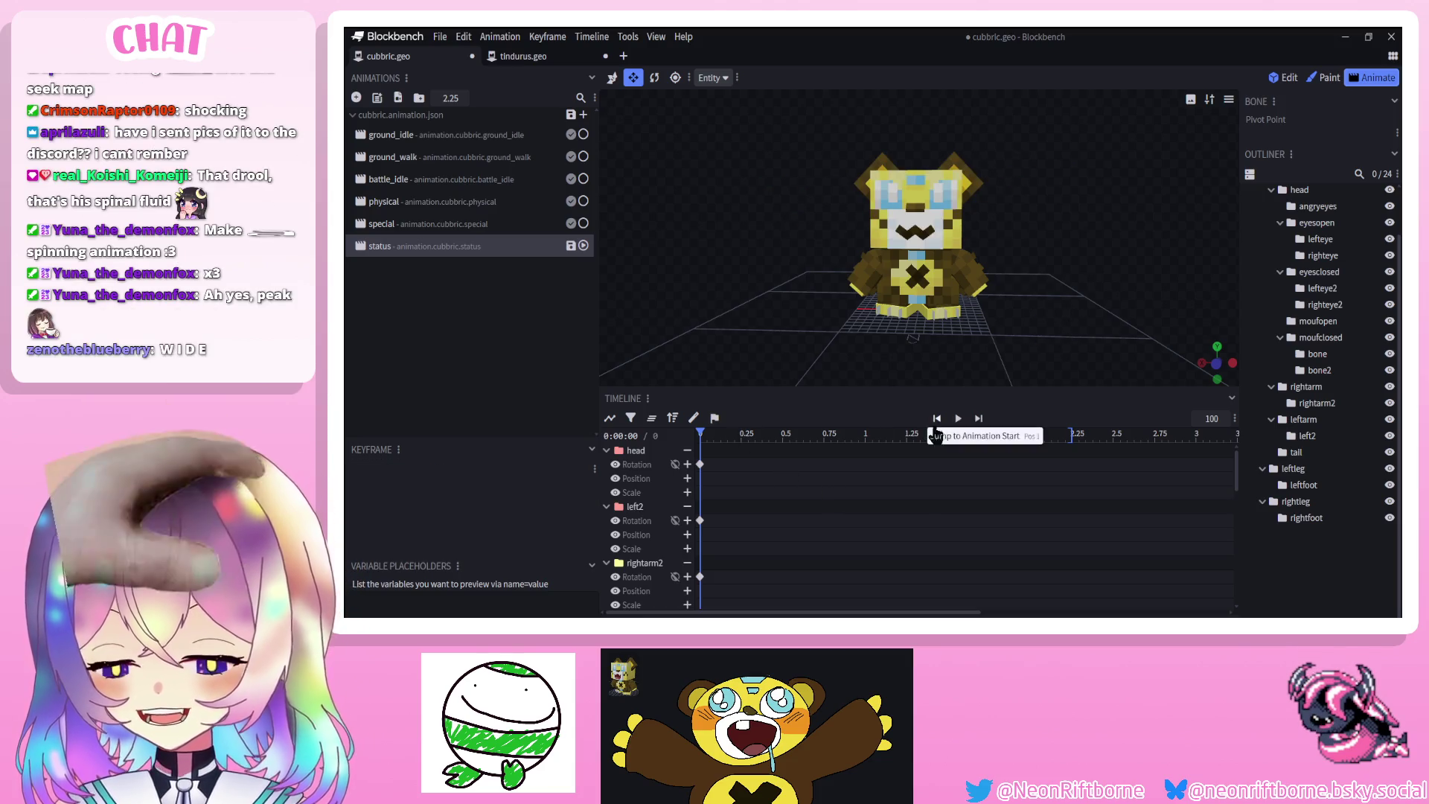
# Preview, then try flattening and widening the head at 1.1667 s, undoing the wide scaling
pyautogui.click(958, 419)
pyautogui.click(960, 421)
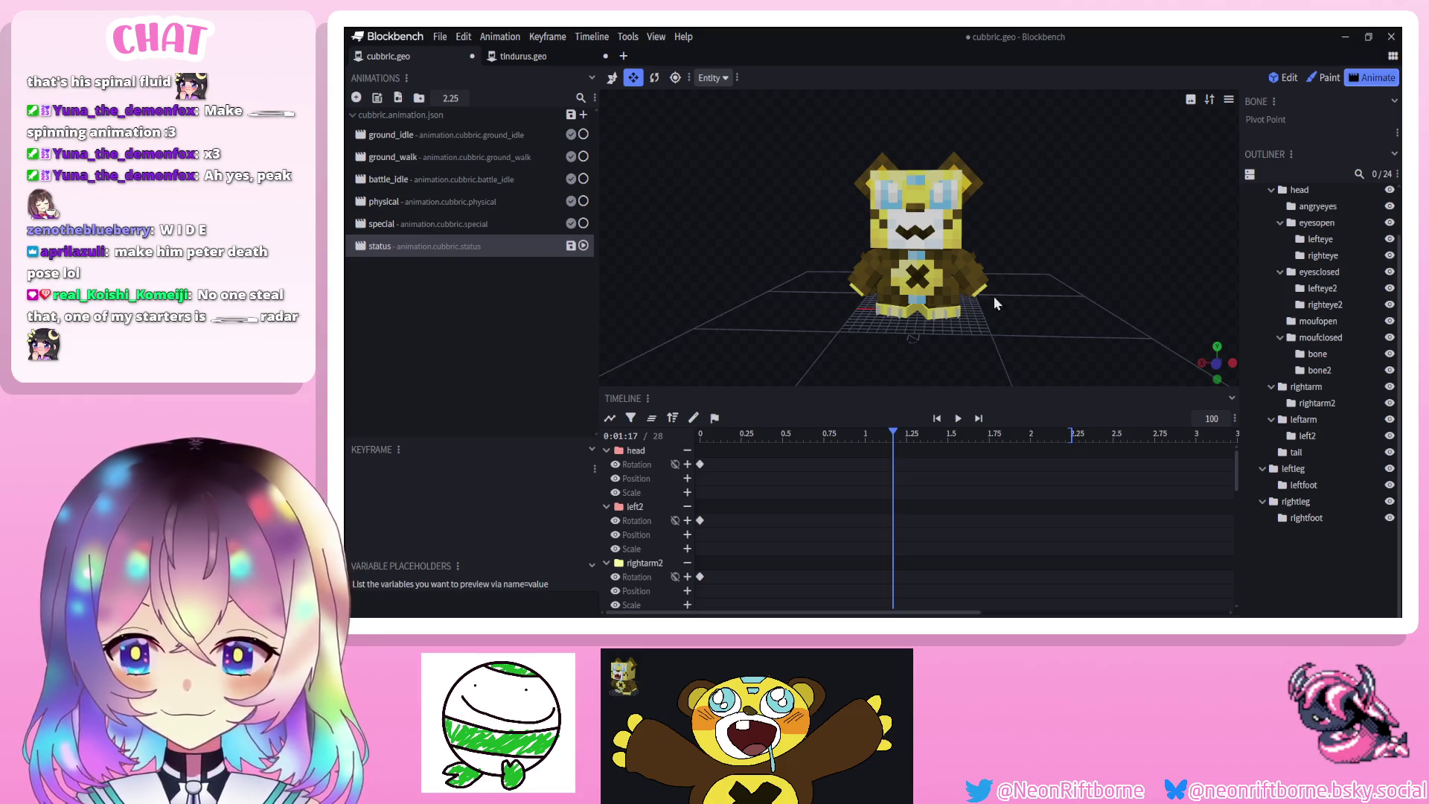
pyautogui.click(926, 196)
pyautogui.moveTo(926, 196)
pyautogui.mouseDown()
pyautogui.moveTo(930, 223)
pyautogui.moveTo(968, 253)
pyautogui.moveTo(1163, 274)
pyautogui.mouseUp()
pyautogui.moveTo(981, 255)
pyautogui.mouseDown()
pyautogui.moveTo(1045, 297)
pyautogui.moveTo(1094, 305)
pyautogui.mouseUp()
pyautogui.moveTo(800, 252)
pyautogui.mouseDown()
pyautogui.moveTo(631, 279)
pyautogui.moveTo(685, 332)
pyautogui.moveTo(802, 317)
pyautogui.moveTo(823, 336)
pyautogui.moveTo(793, 343)
pyautogui.mouseUp()
pyautogui.hotkey('ctrl', 'z')
pyautogui.hotkey('ctrl', 'z')
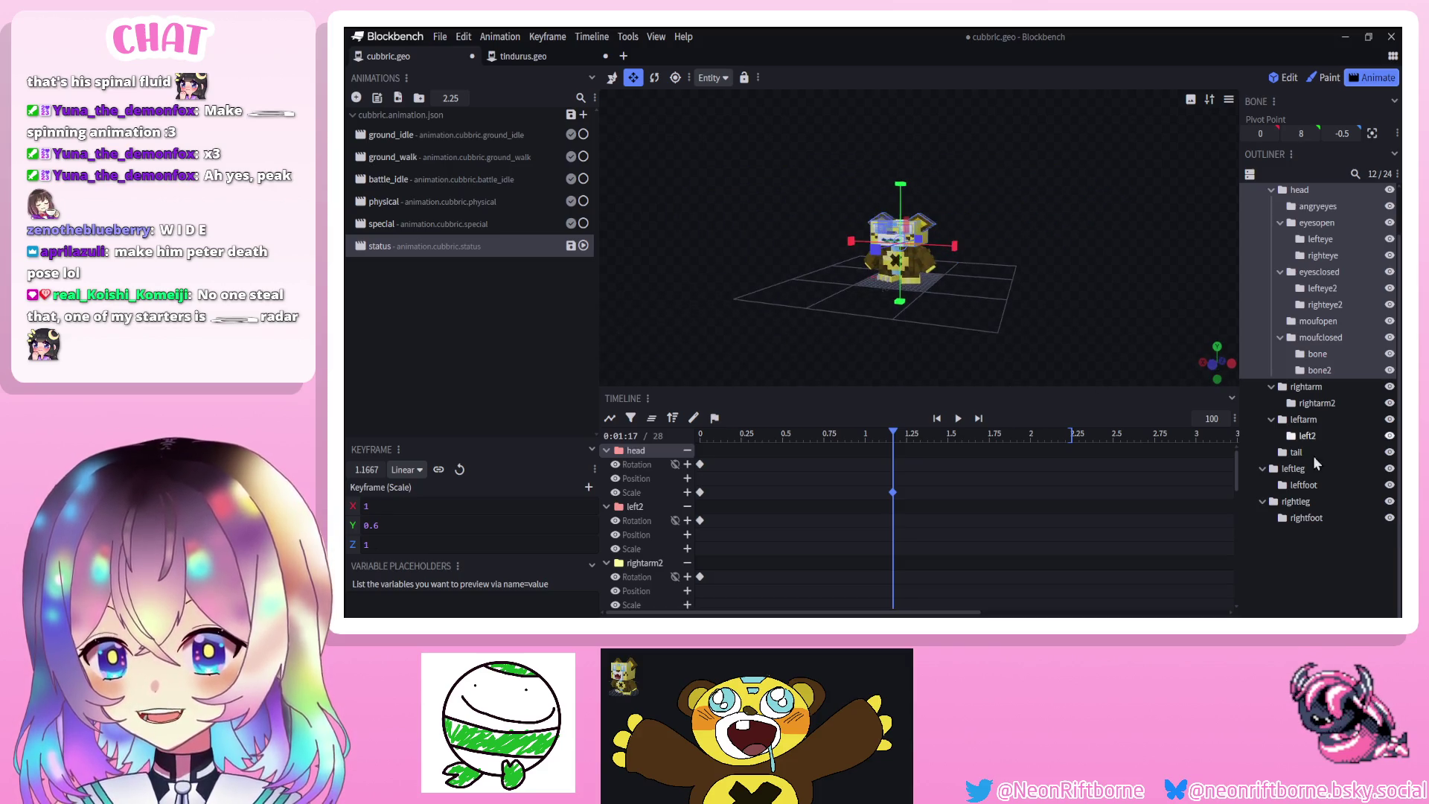
pyautogui.click(1357, 557)
# Switch to pivot-point editing, open the physical animation, and save as cubbric.geo.json
pyautogui.moveTo(949, 319); pyautogui.dragTo(954, 317)
pyautogui.scroll(2, 953, 317)
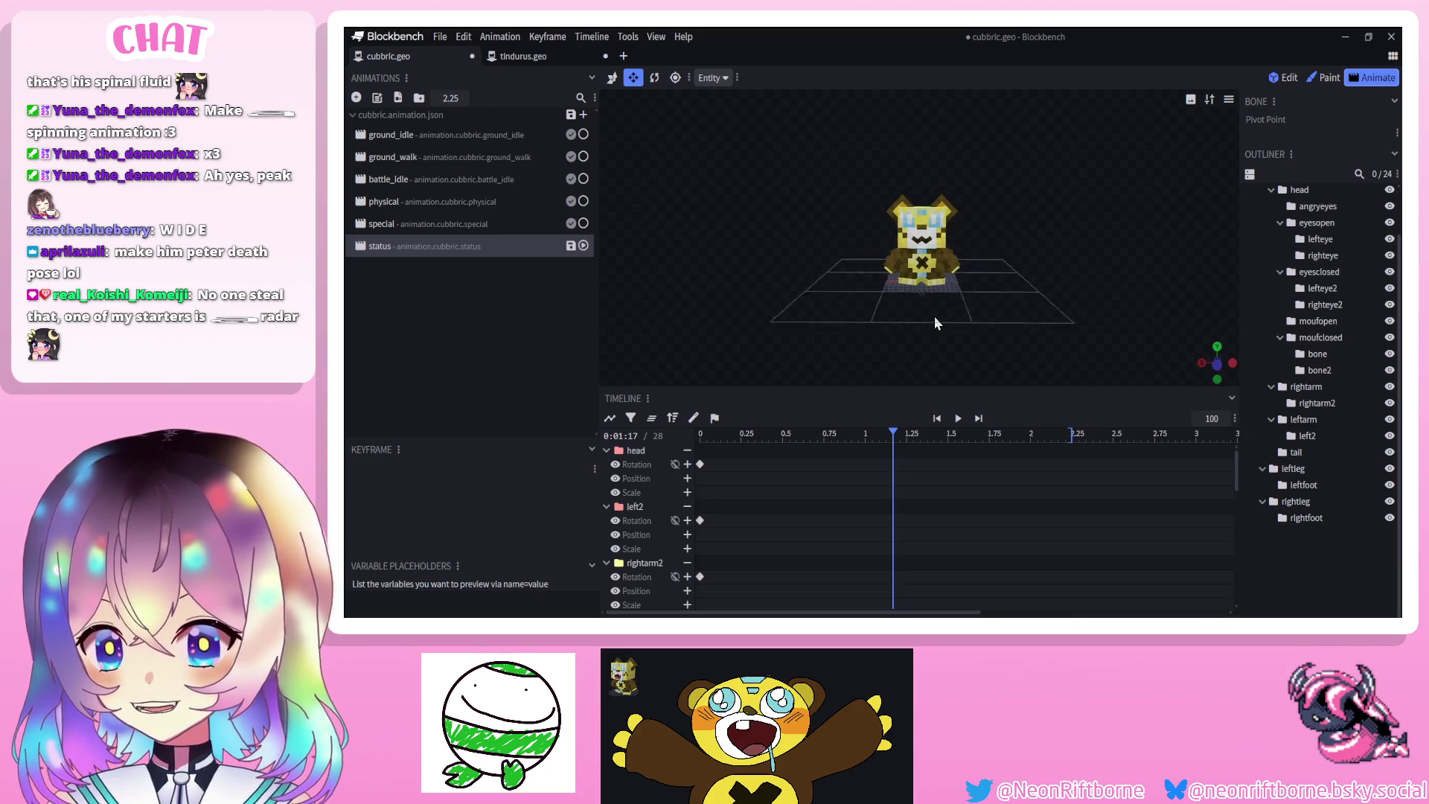
pyautogui.scroll(3, 937, 318)
pyautogui.click(612, 79)
pyautogui.moveTo(663, 159); pyautogui.dragTo(685, 175)
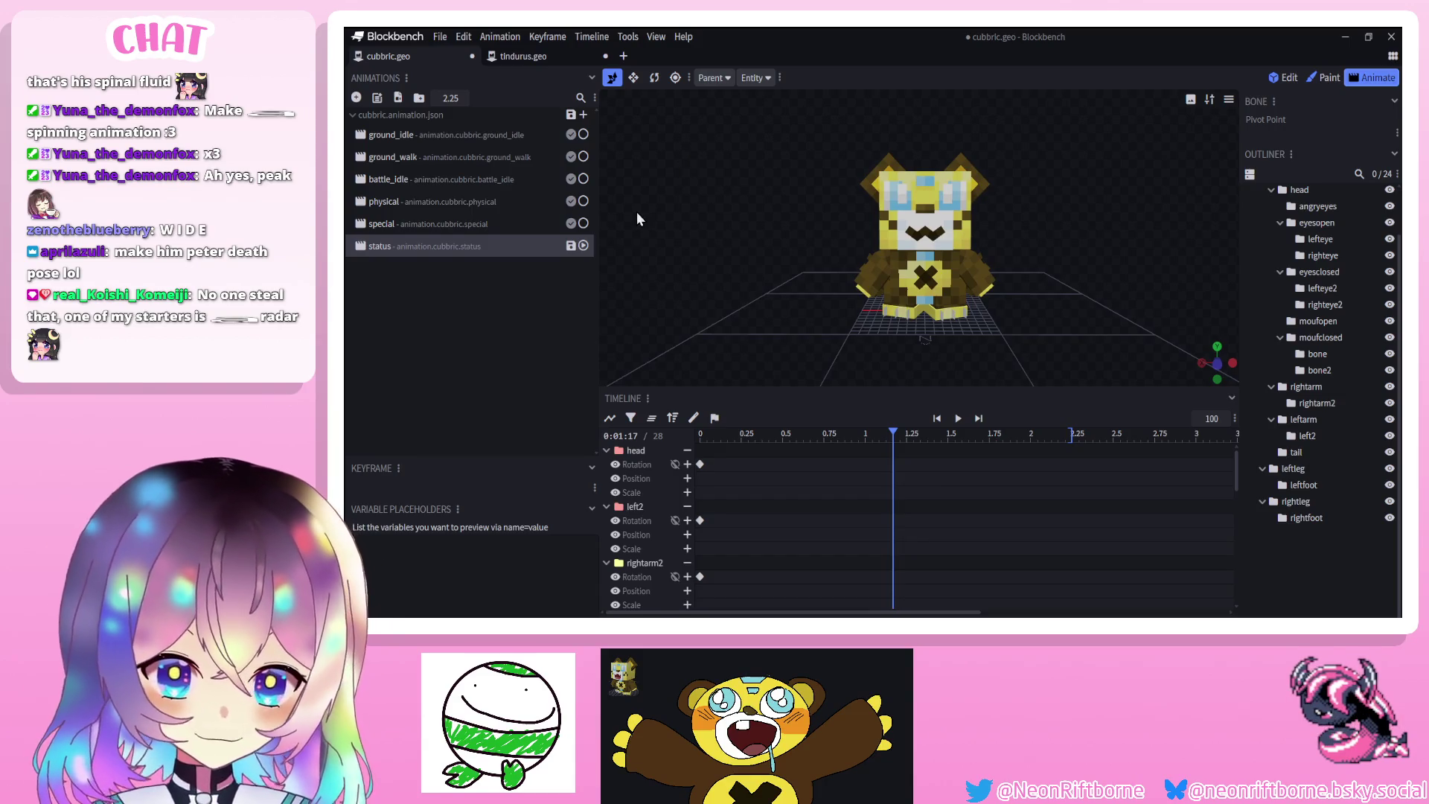
pyautogui.moveTo(749, 250); pyautogui.dragTo(742, 254)
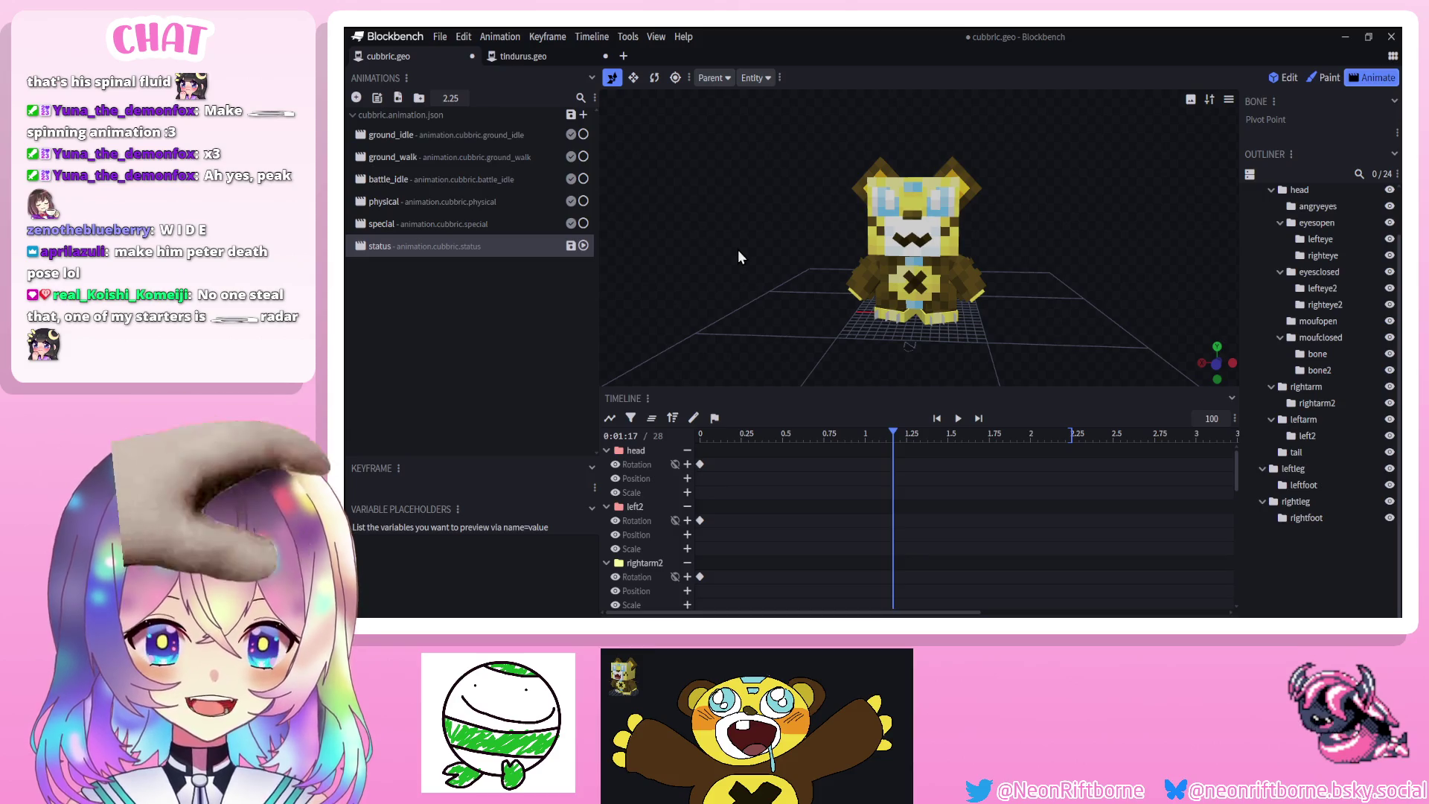
pyautogui.click(463, 201)
pyautogui.hotkey('ctrl', 's')
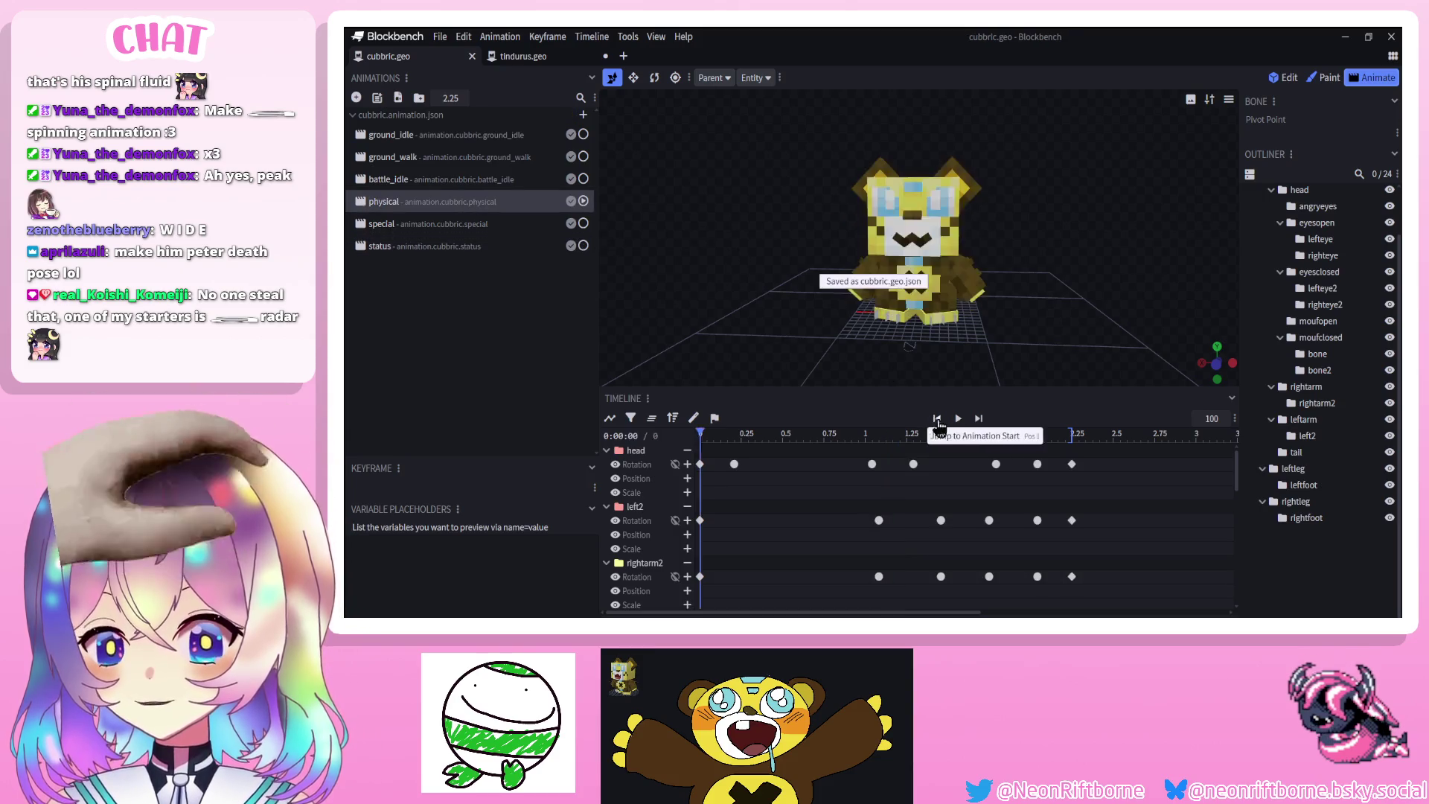
# Play the physical animation, look at special, then return to status and select the torso
pyautogui.click(957, 419)
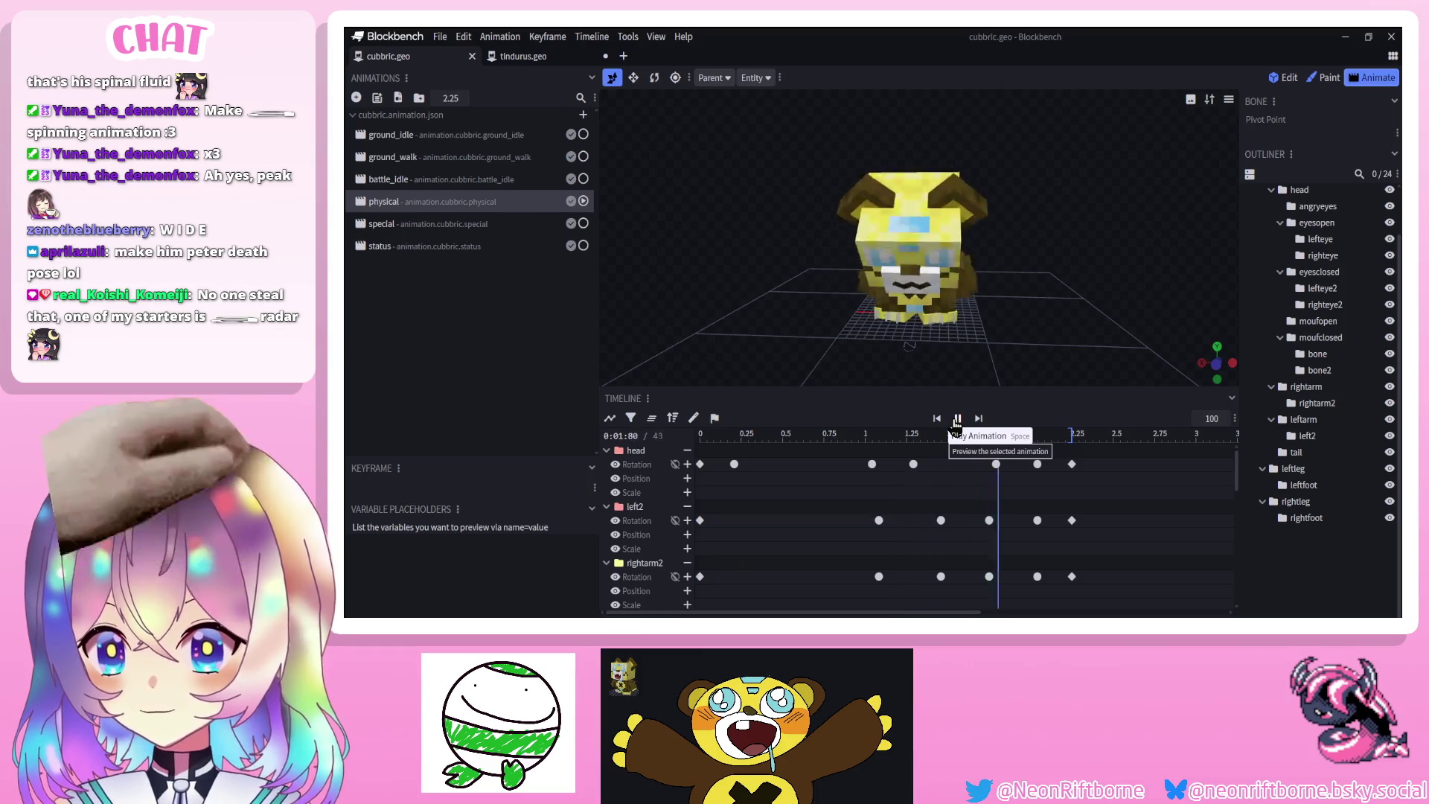
pyautogui.click(499, 225)
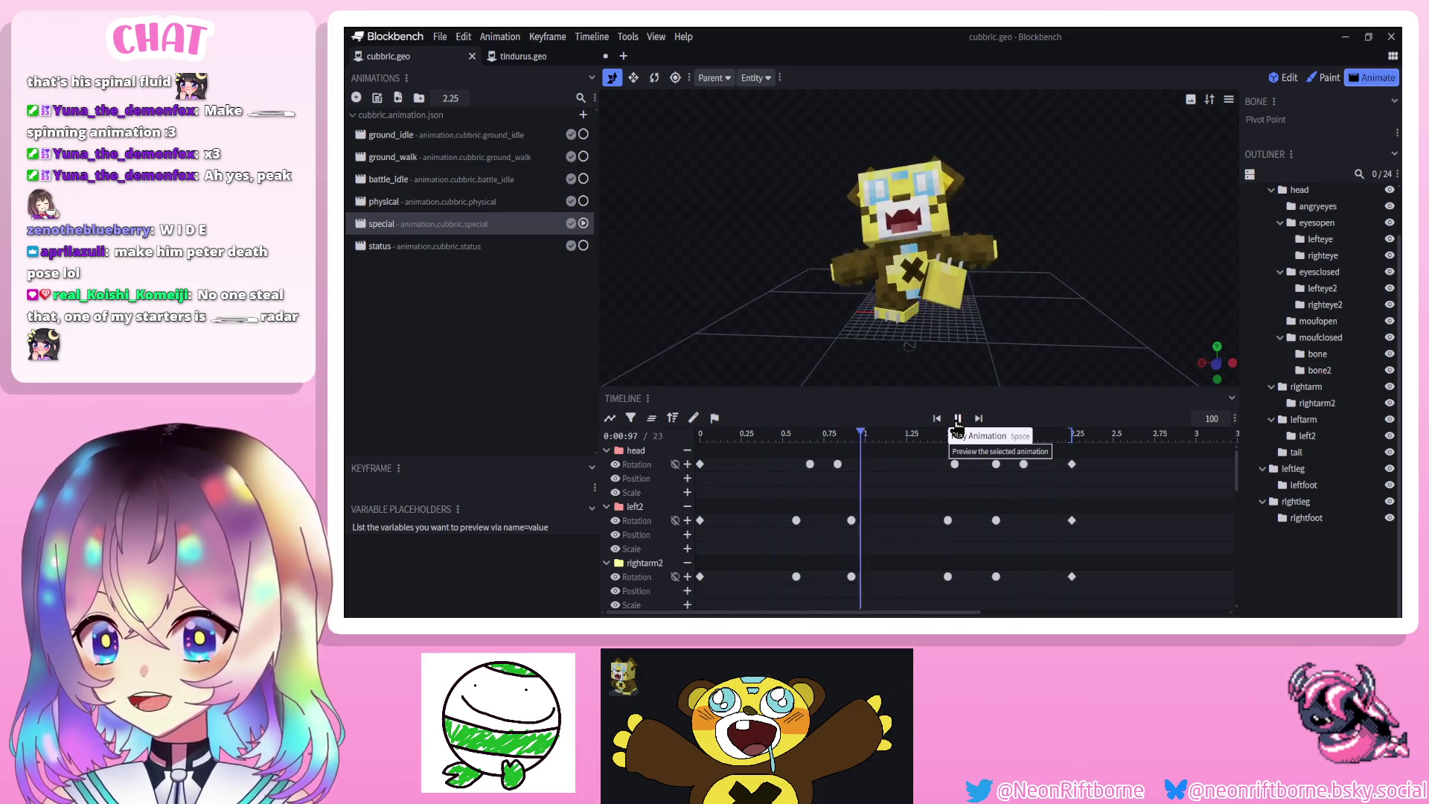
pyautogui.click(503, 249)
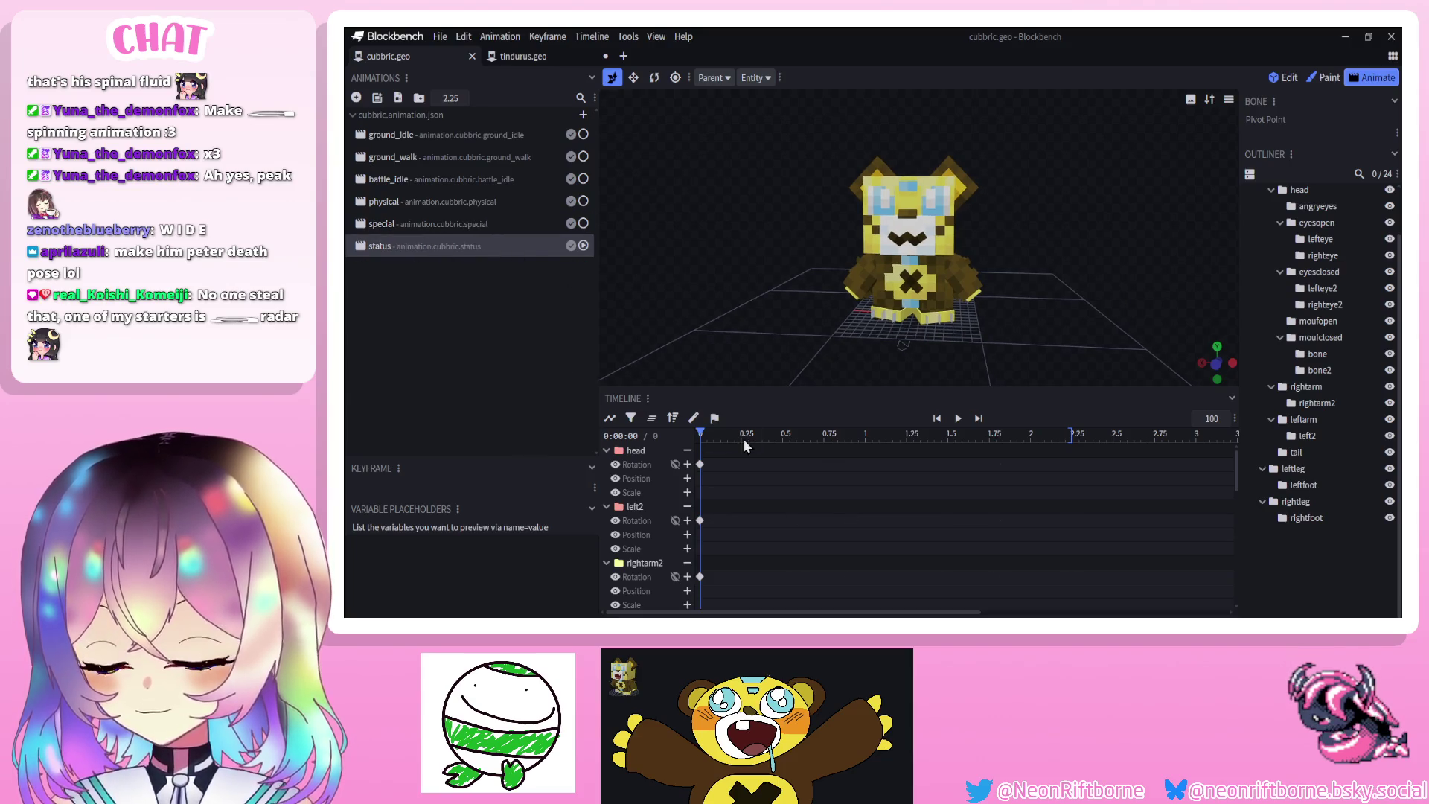
pyautogui.scroll(5, 716, 359)
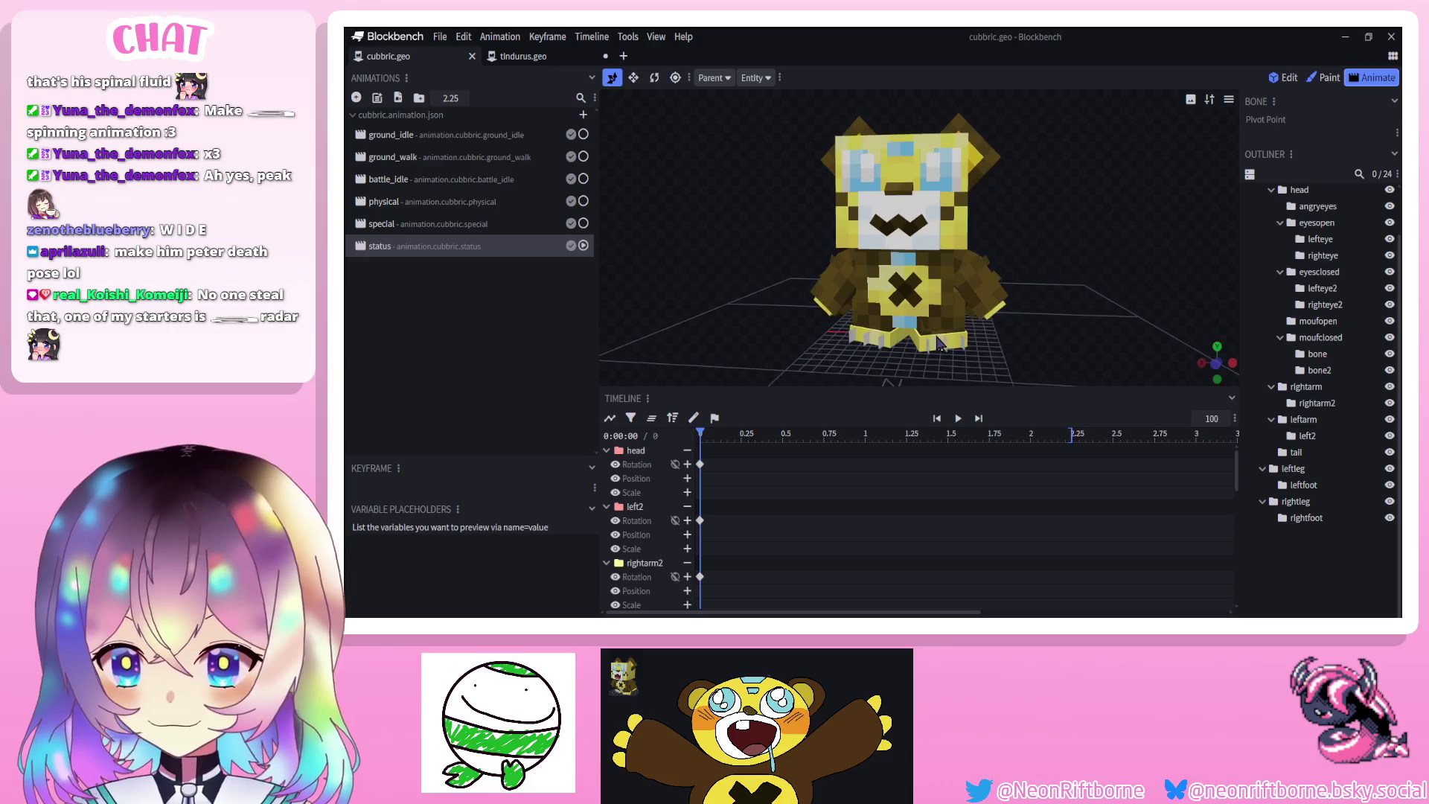
pyautogui.click(953, 292)
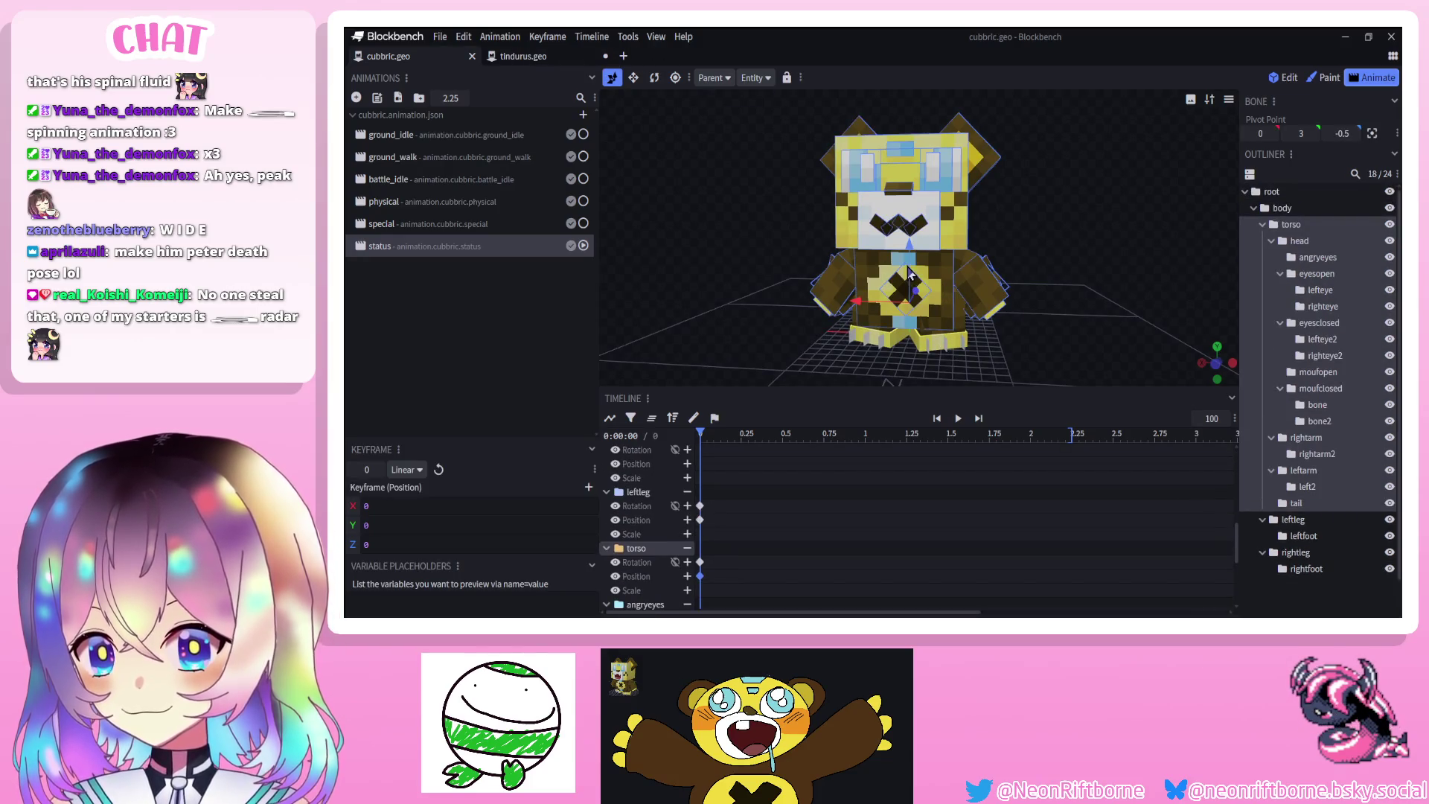
# Key the torso up to 0.5 at 0.5 s, back to 0 at 0.75 s, and copy its rotation key to 0.5 s
pyautogui.moveTo(749, 434); pyautogui.dragTo(780, 436)
pyautogui.moveTo(908, 285); pyautogui.dragTo(910, 276)
pyautogui.moveTo(783, 435); pyautogui.dragTo(824, 436)
pyautogui.moveTo(908, 259); pyautogui.dragTo(914, 281)
pyautogui.press('r')
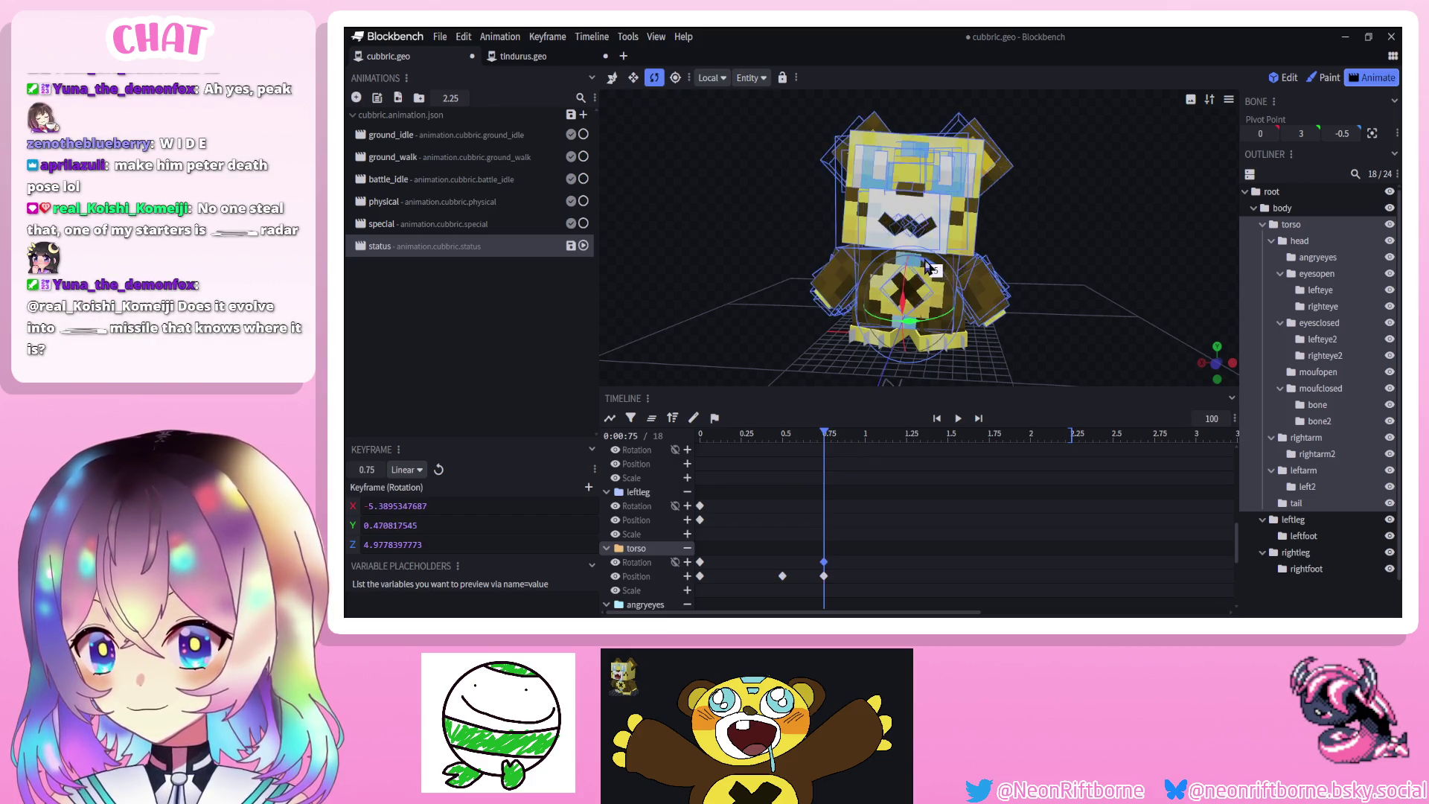
pyautogui.click(782, 576)
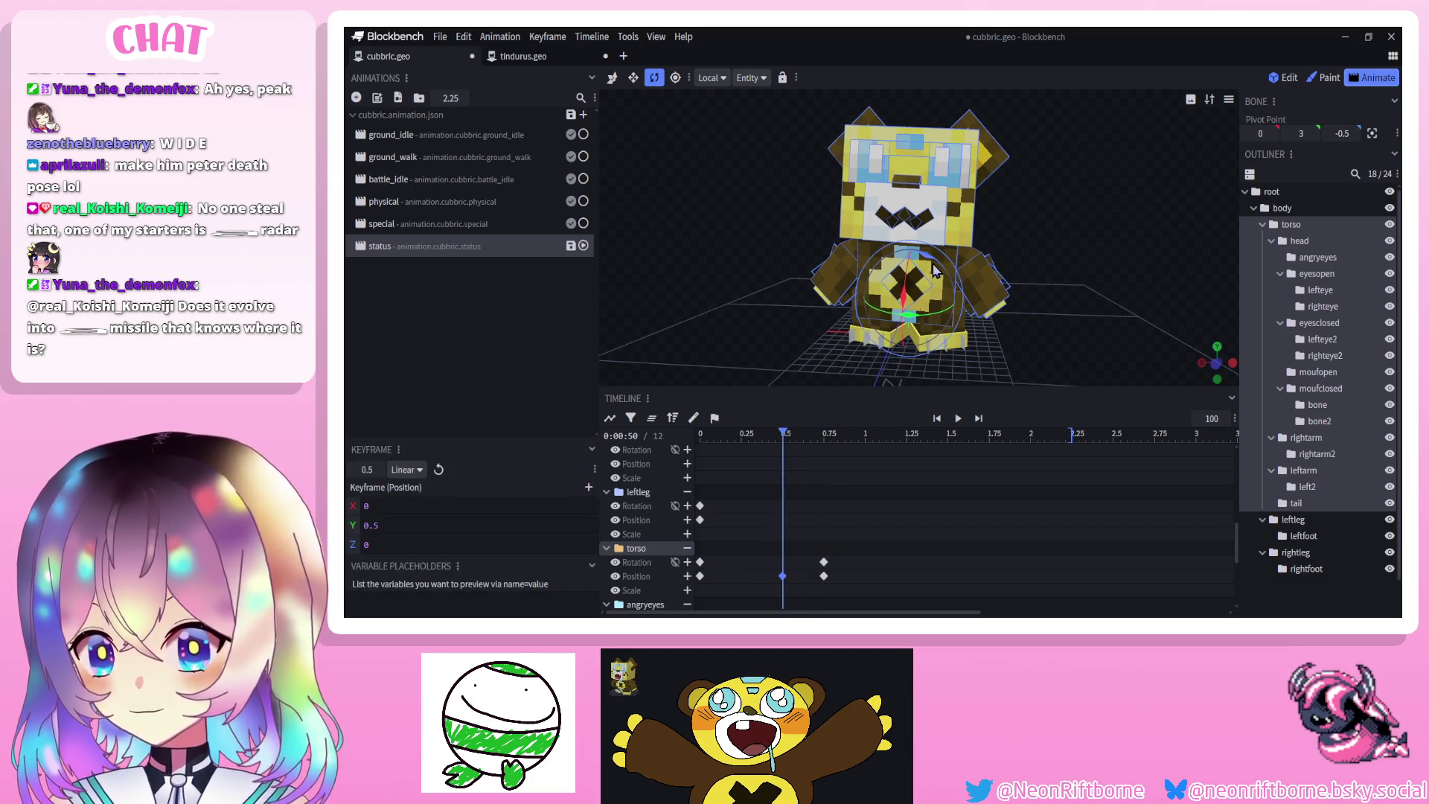
pyautogui.click(700, 562)
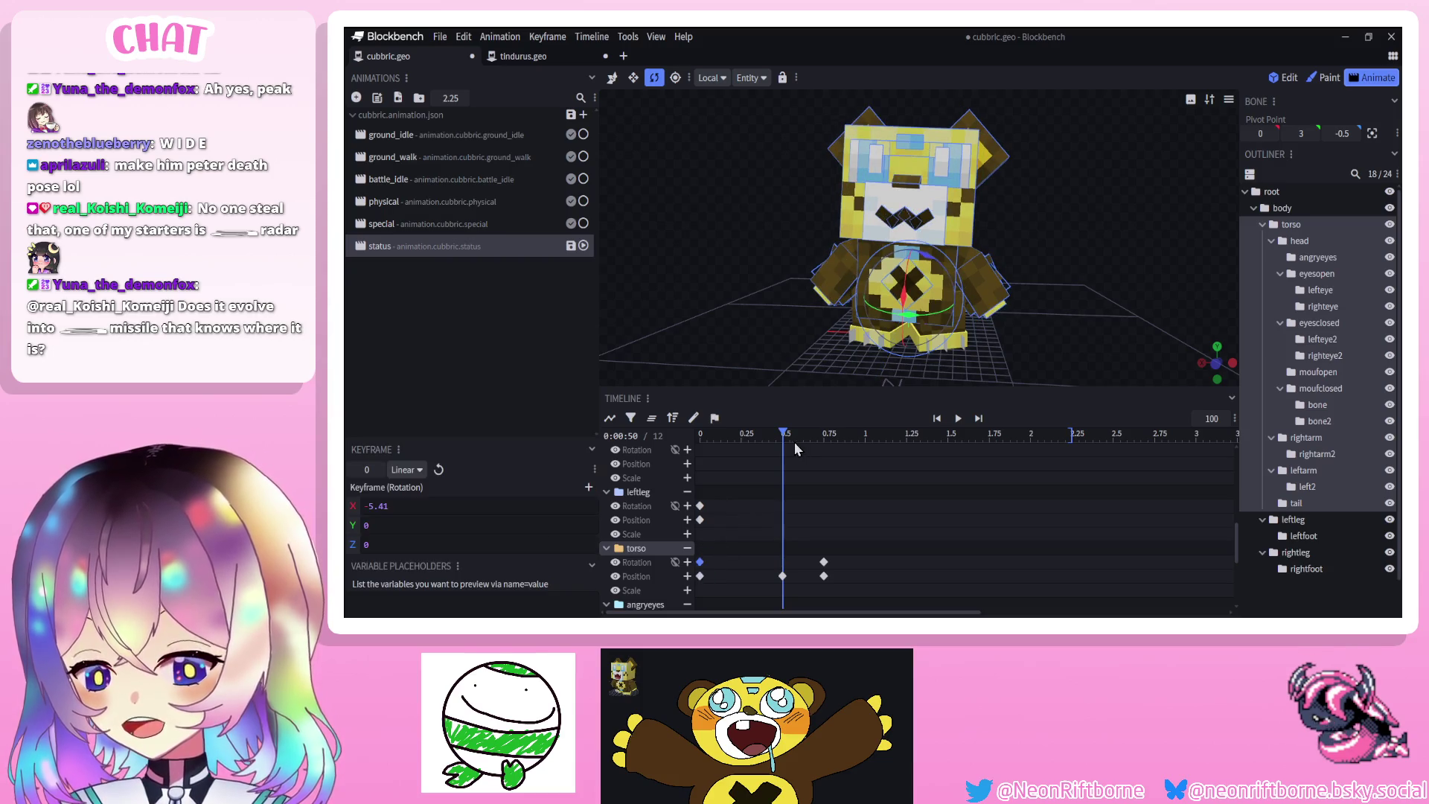
pyautogui.hotkey('ctrl', 'c')
pyautogui.hotkey('ctrl', 'v')
# Paste the torso keys at 1.0 and 1.25 s, tilting the torso the other way at 1.25 s
pyautogui.moveTo(757, 531); pyautogui.dragTo(829, 595)
pyautogui.moveTo(762, 535); pyautogui.dragTo(800, 588)
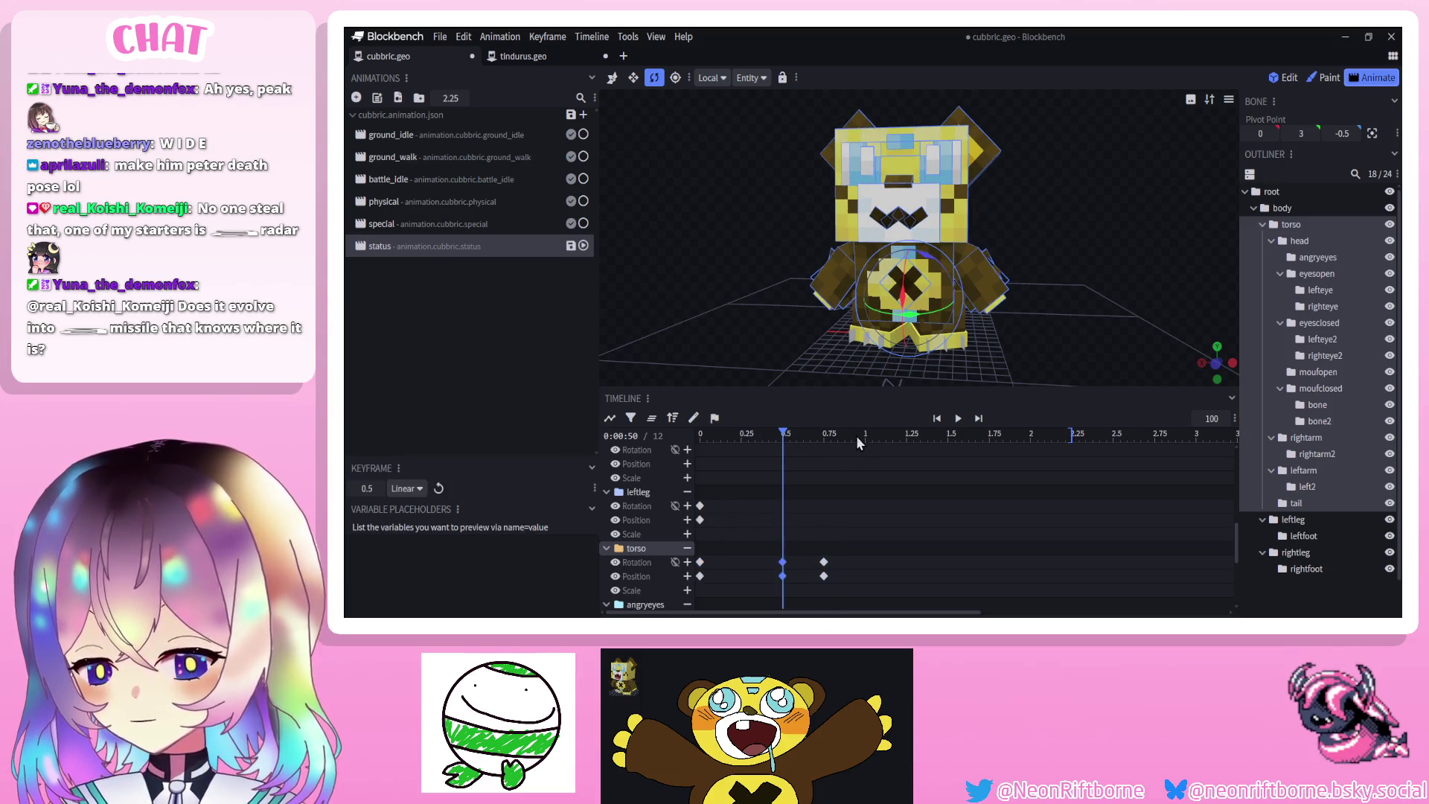
pyautogui.click(868, 434)
pyautogui.hotkey('ctrl', 'v')
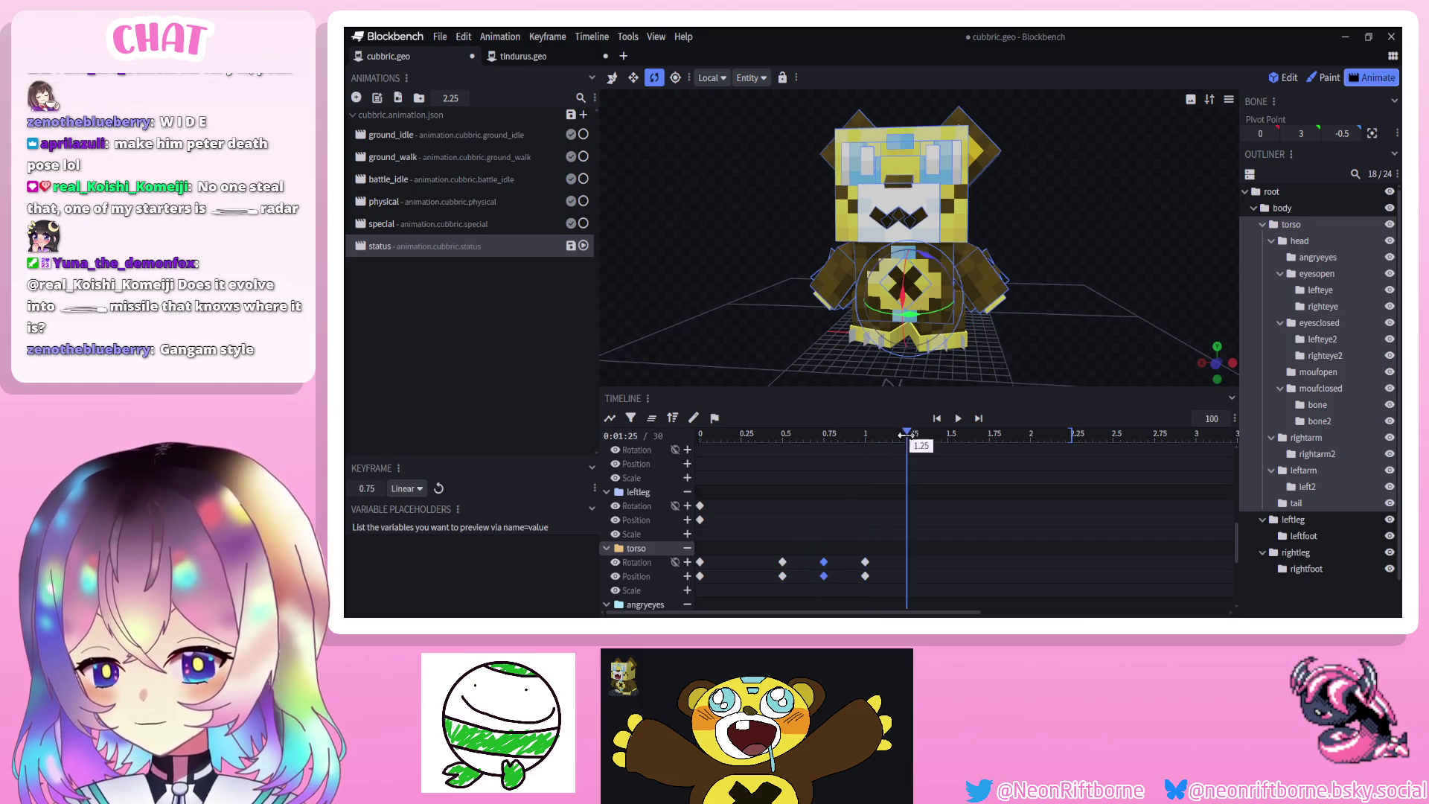
pyautogui.click(906, 434)
pyautogui.hotkey('ctrl', 'v')
pyautogui.moveTo(940, 273); pyautogui.dragTo(928, 295)
# Copy the torso keys onward to 1.5 s and 2.0 s
pyautogui.moveTo(831, 547); pyautogui.dragTo(911, 587)
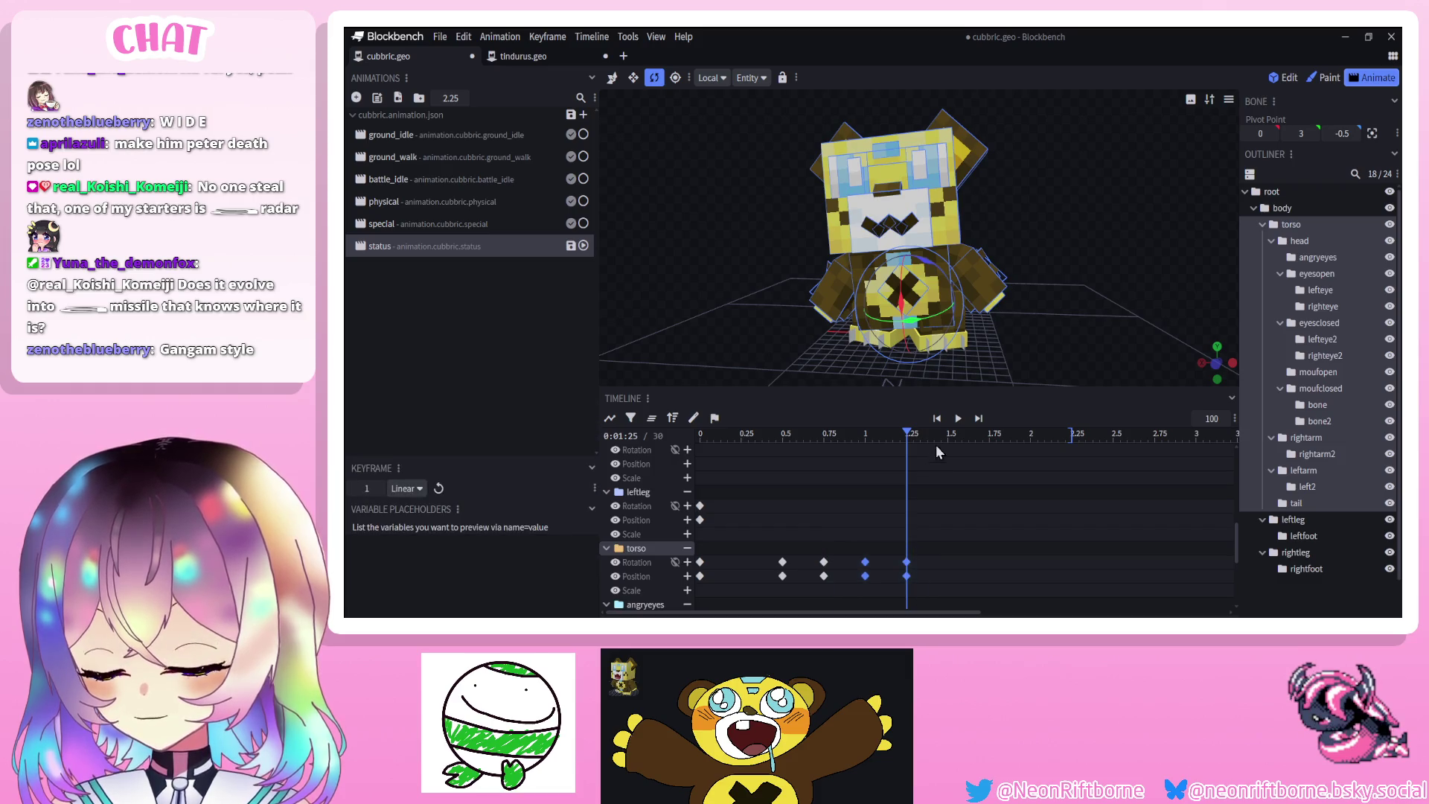
pyautogui.click(948, 434)
pyautogui.hotkey('ctrl', 'v')
pyautogui.moveTo(735, 546)
pyautogui.mouseDown()
pyautogui.moveTo(714, 581)
pyautogui.moveTo(693, 583)
pyautogui.mouseUp()
pyautogui.hotkey('ctrl', 'c')
pyautogui.click(1031, 435)
pyautogui.hotkey('ctrl', 'v')
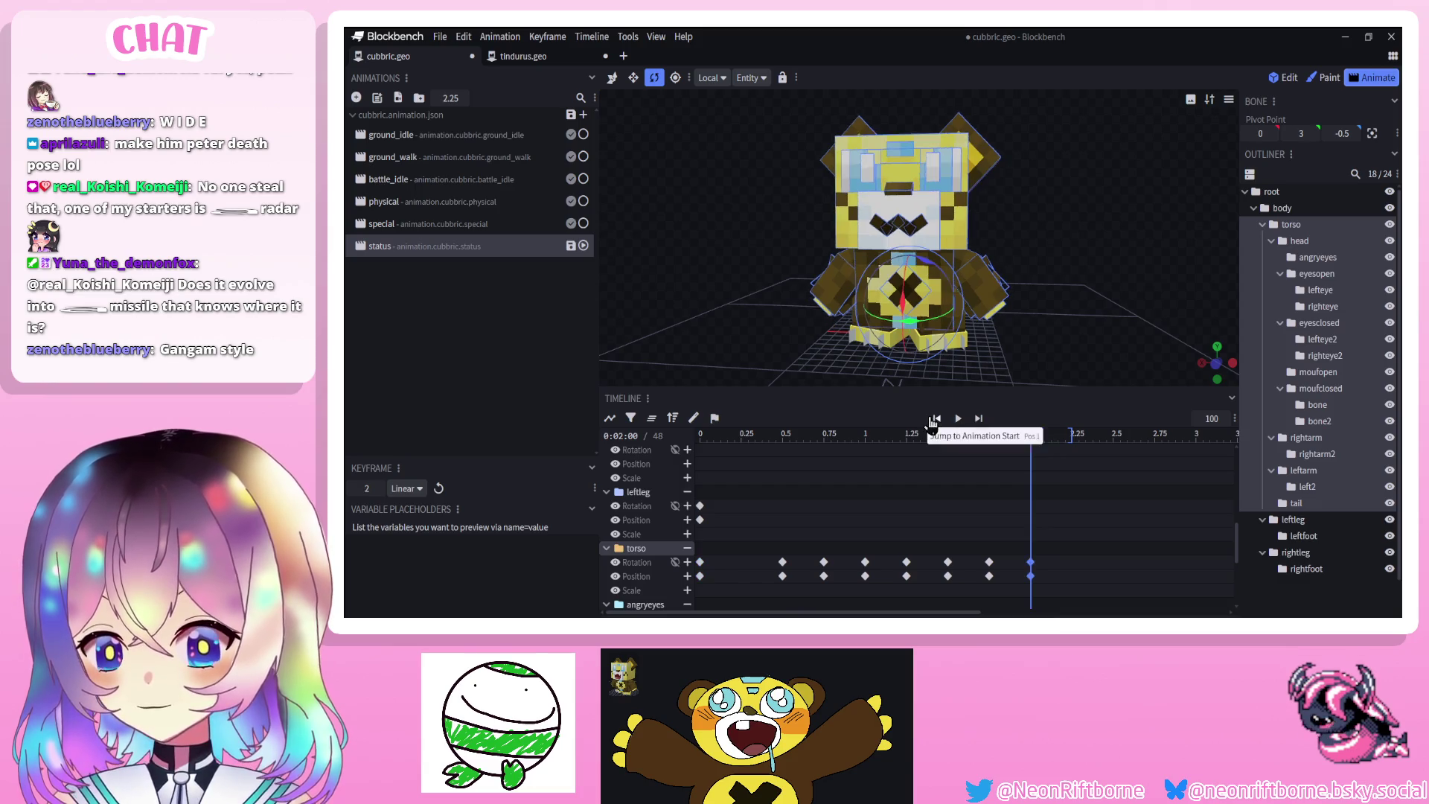
# Set the torso keys from 0.75 s onward to Smooth interpolation
pyautogui.moveTo(755, 542); pyautogui.dragTo(989, 578)
pyautogui.rightClick(990, 578)
pyautogui.moveTo(1050, 460)
pyautogui.click(1131, 477)
pyautogui.moveTo(1038, 533)
pyautogui.mouseDown()
pyautogui.moveTo(1028, 586)
pyautogui.moveTo(1073, 578)
pyautogui.moveTo(1023, 584)
pyautogui.mouseUp()
# Preview the torso bounce and scrub through it around 1.58 s and 0.7 s
pyautogui.click(957, 418)
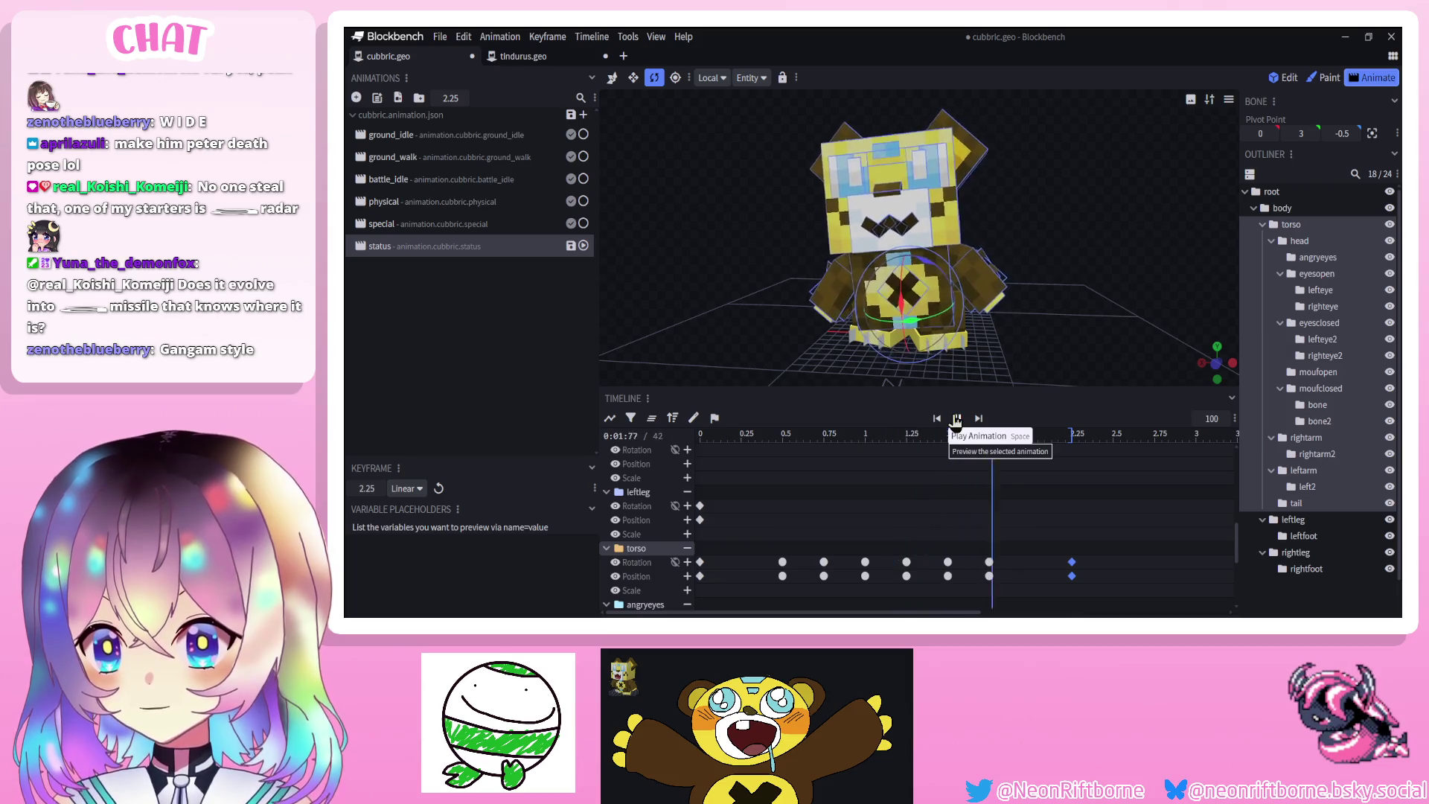
pyautogui.click(957, 419)
pyautogui.moveTo(949, 440); pyautogui.dragTo(1001, 462)
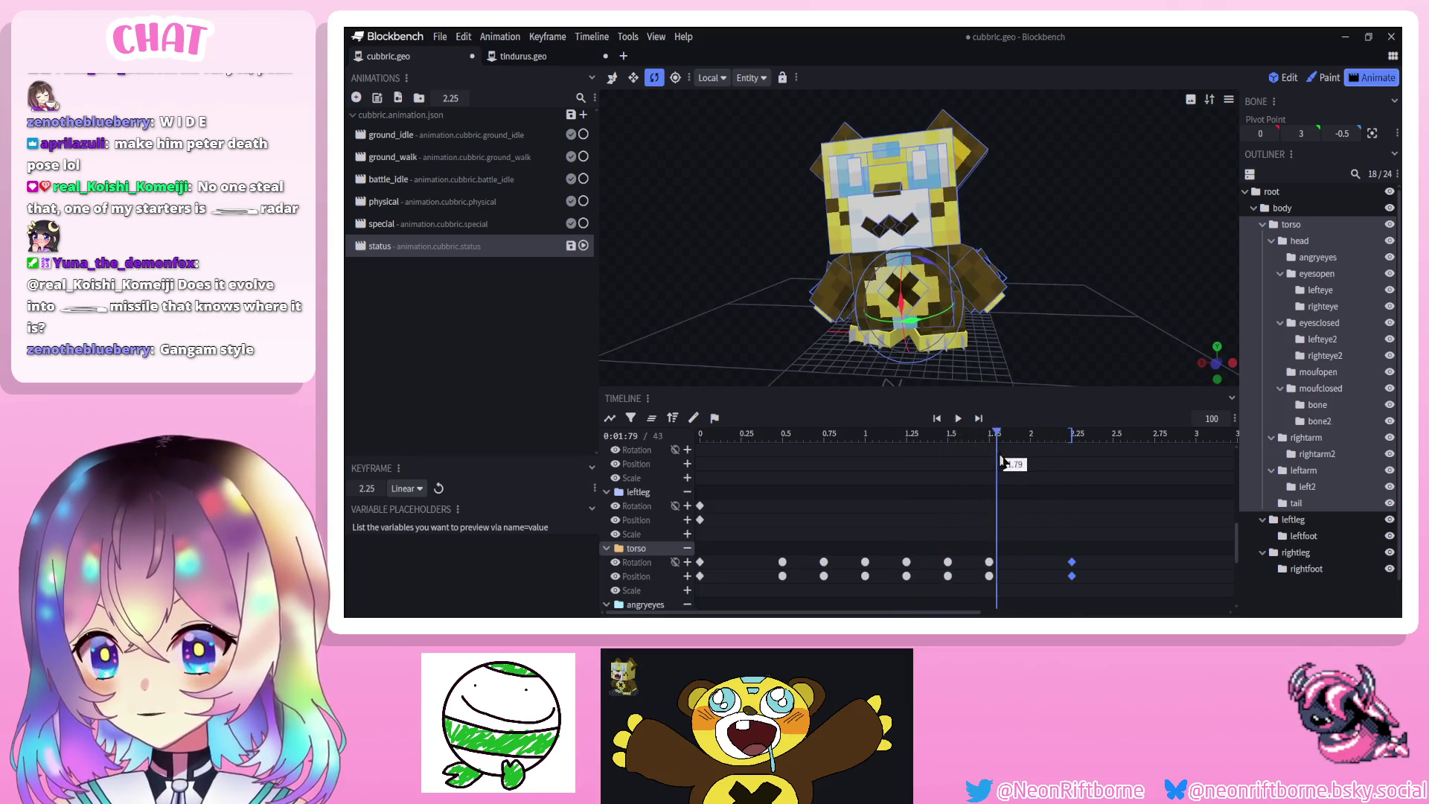
pyautogui.click(791, 461)
pyautogui.moveTo(788, 438); pyautogui.dragTo(897, 467)
pyautogui.moveTo(806, 478); pyautogui.dragTo(824, 477)
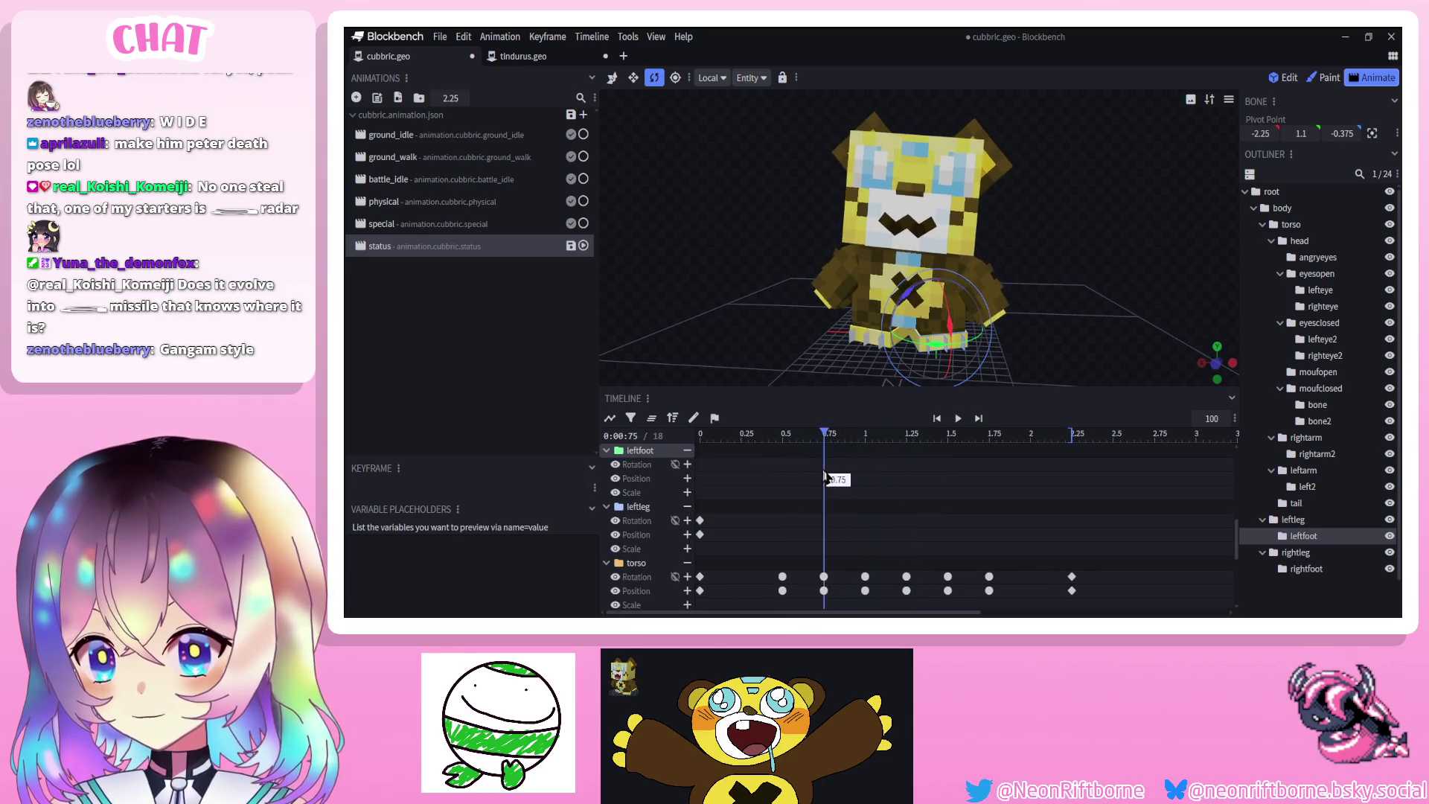
# Paste torso keys at 1.75 s, select all torso keys, and preview the bounce
pyautogui.moveTo(993, 433)
pyautogui.mouseDown()
pyautogui.moveTo(957, 442)
pyautogui.moveTo(982, 456)
pyautogui.mouseUp()
pyautogui.click(948, 577)
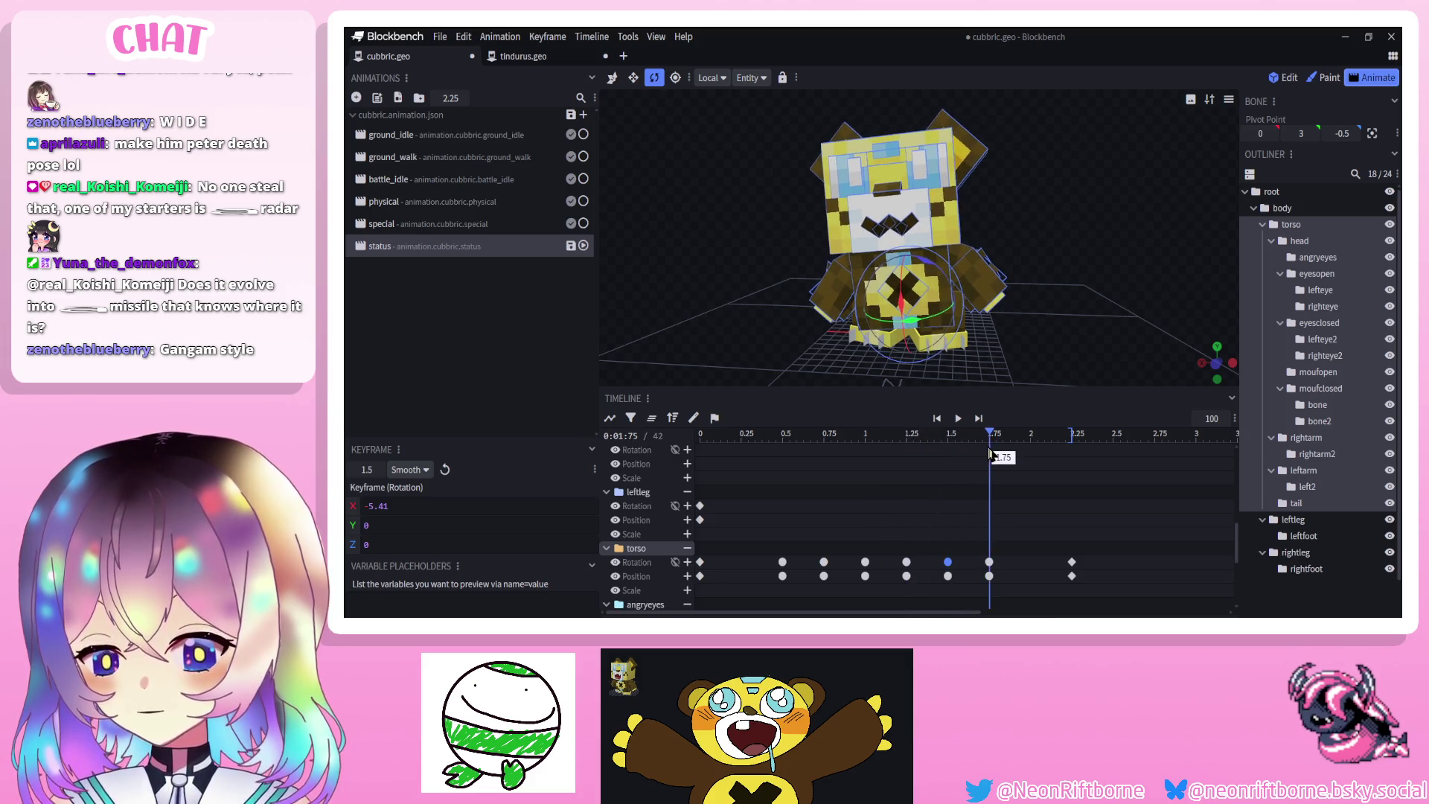
pyautogui.hotkey('ctrl', 'v')
pyautogui.click(955, 419)
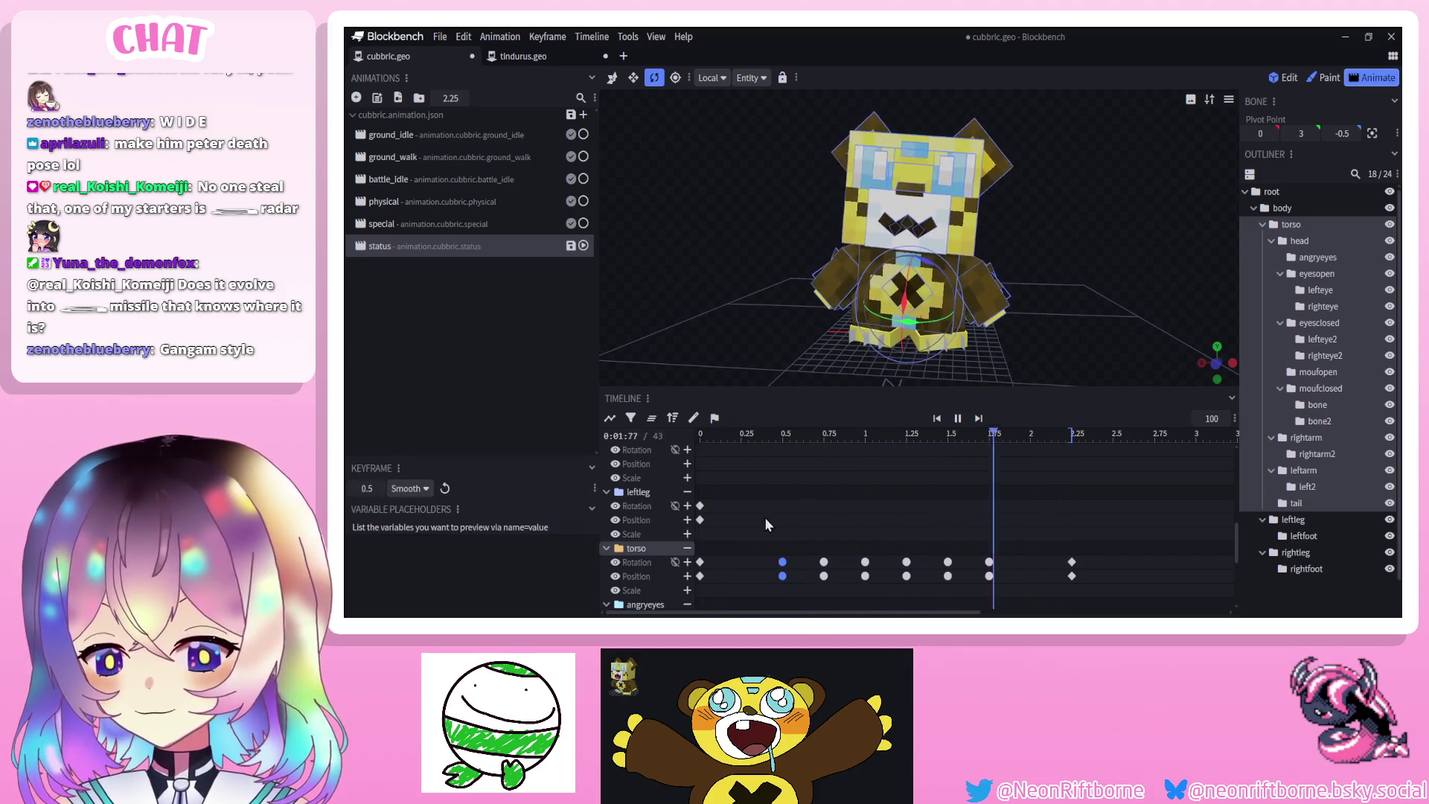
pyautogui.moveTo(742, 529); pyautogui.dragTo(858, 563)
pyautogui.moveTo(962, 577)
pyautogui.mouseDown()
pyautogui.moveTo(1097, 588)
pyautogui.moveTo(1030, 576)
pyautogui.mouseUp()
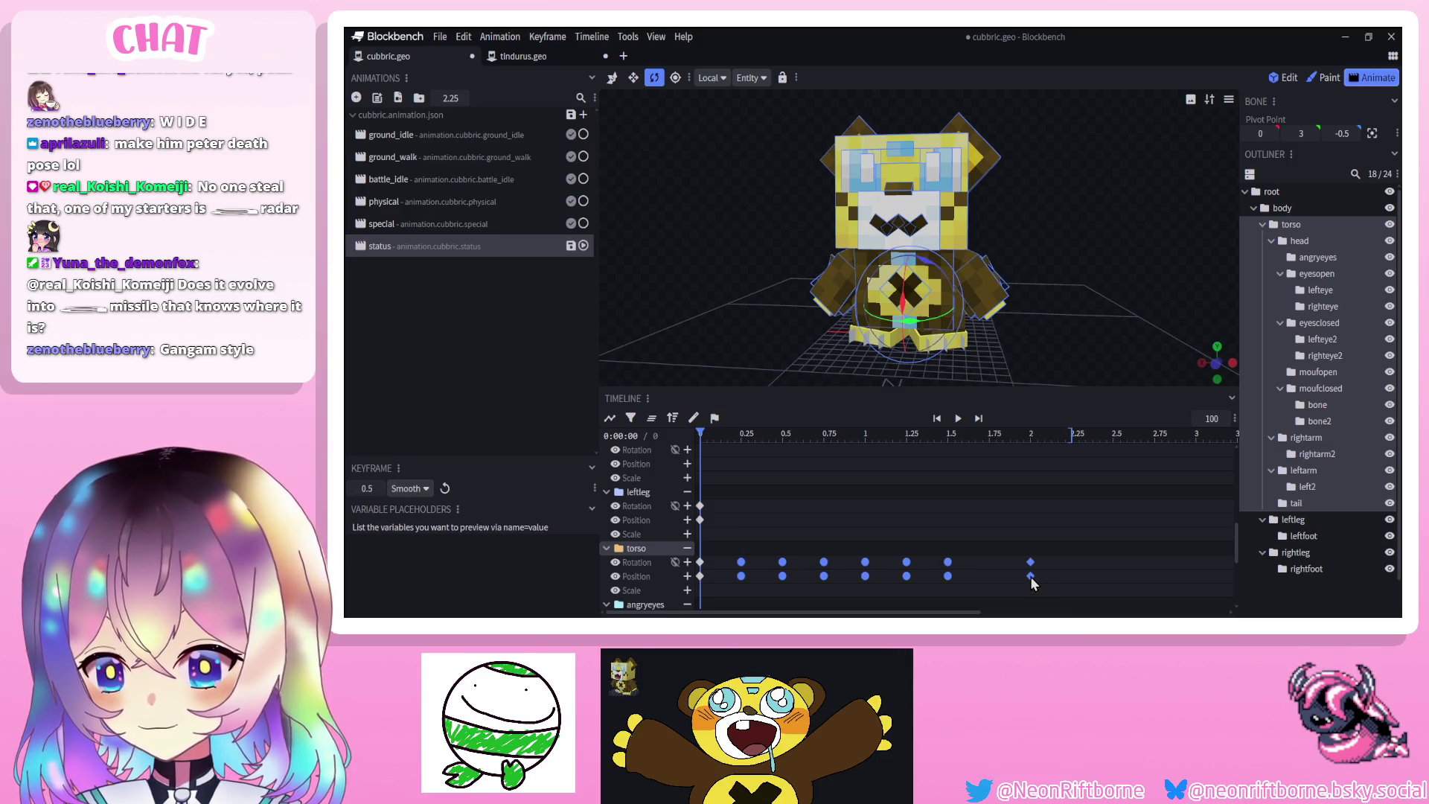
pyautogui.click(957, 419)
pyautogui.click(957, 419)
# Shift all torso keys one step later, paste keys at 2.0 s, and move the final keys to 2.5 s
pyautogui.moveTo(733, 570); pyautogui.dragTo(774, 570)
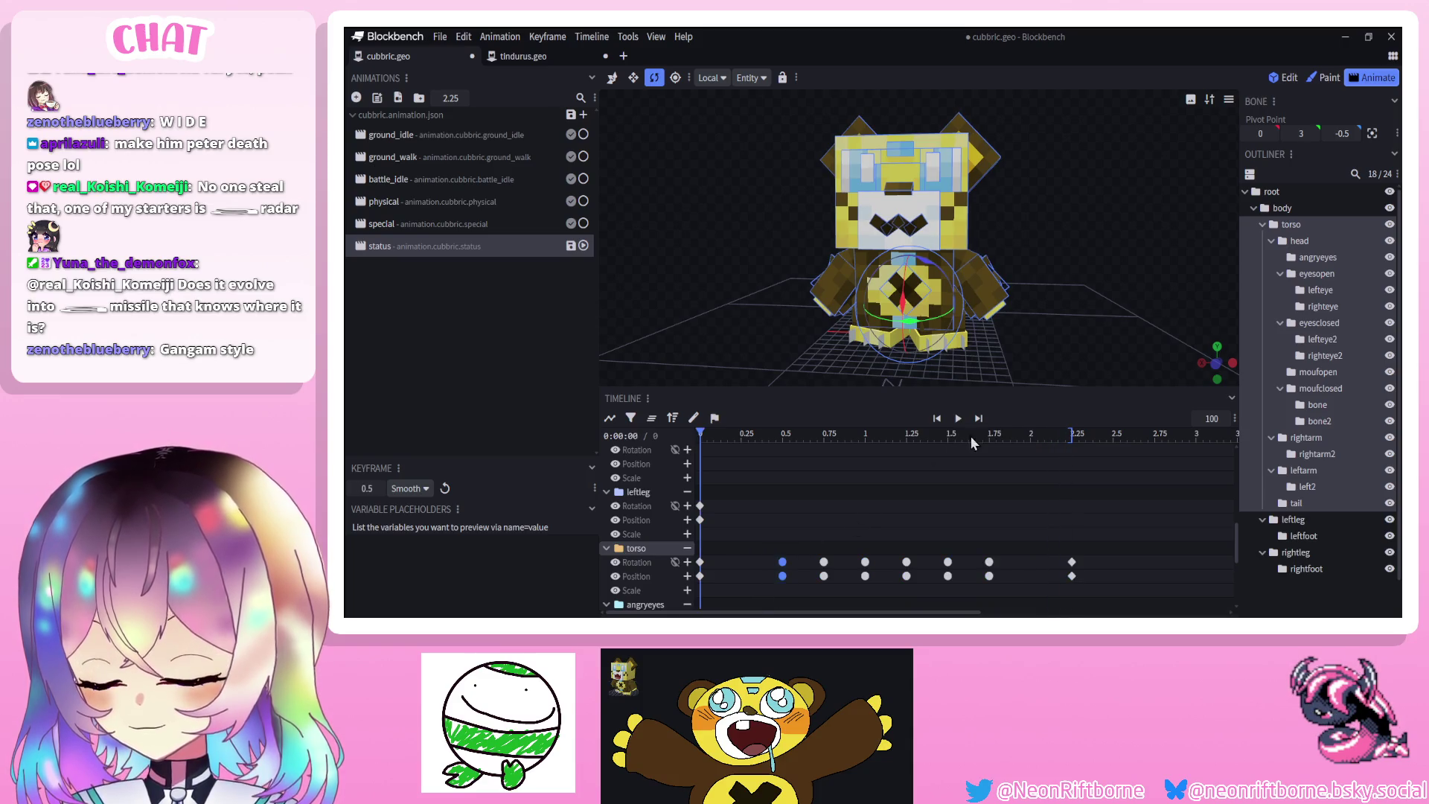
pyautogui.click(1030, 433)
pyautogui.hotkey('ctrl', 'c')
pyautogui.hotkey('ctrl', 'v')
pyautogui.click(1073, 577)
pyautogui.moveTo(1075, 582); pyautogui.dragTo(1115, 573)
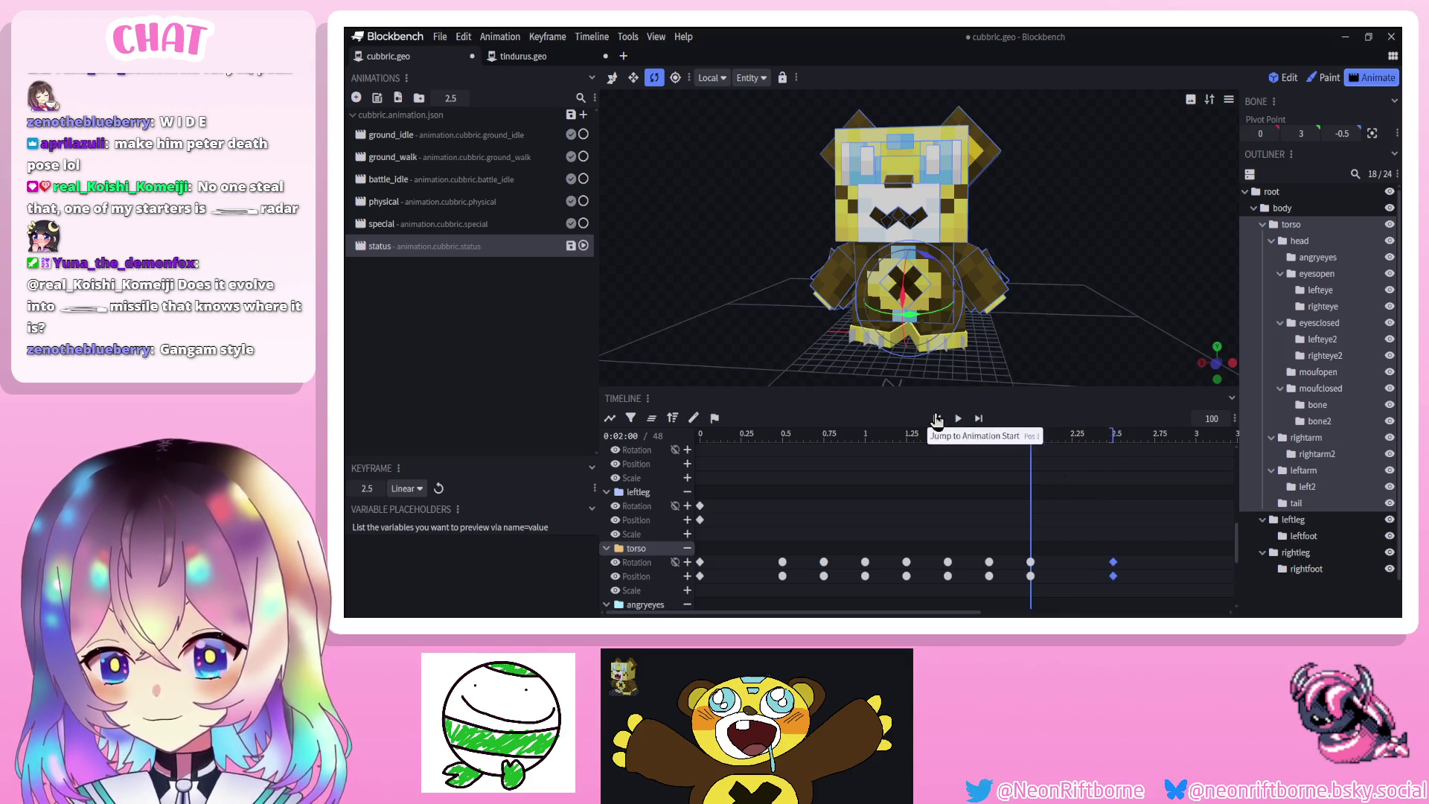
# Retime the torso bounce keys: early and 1.0 s keys later, the 2.04 s keys earlier
pyautogui.click(958, 418)
pyautogui.scroll(-2, 1304, 521)
pyautogui.click(1303, 596)
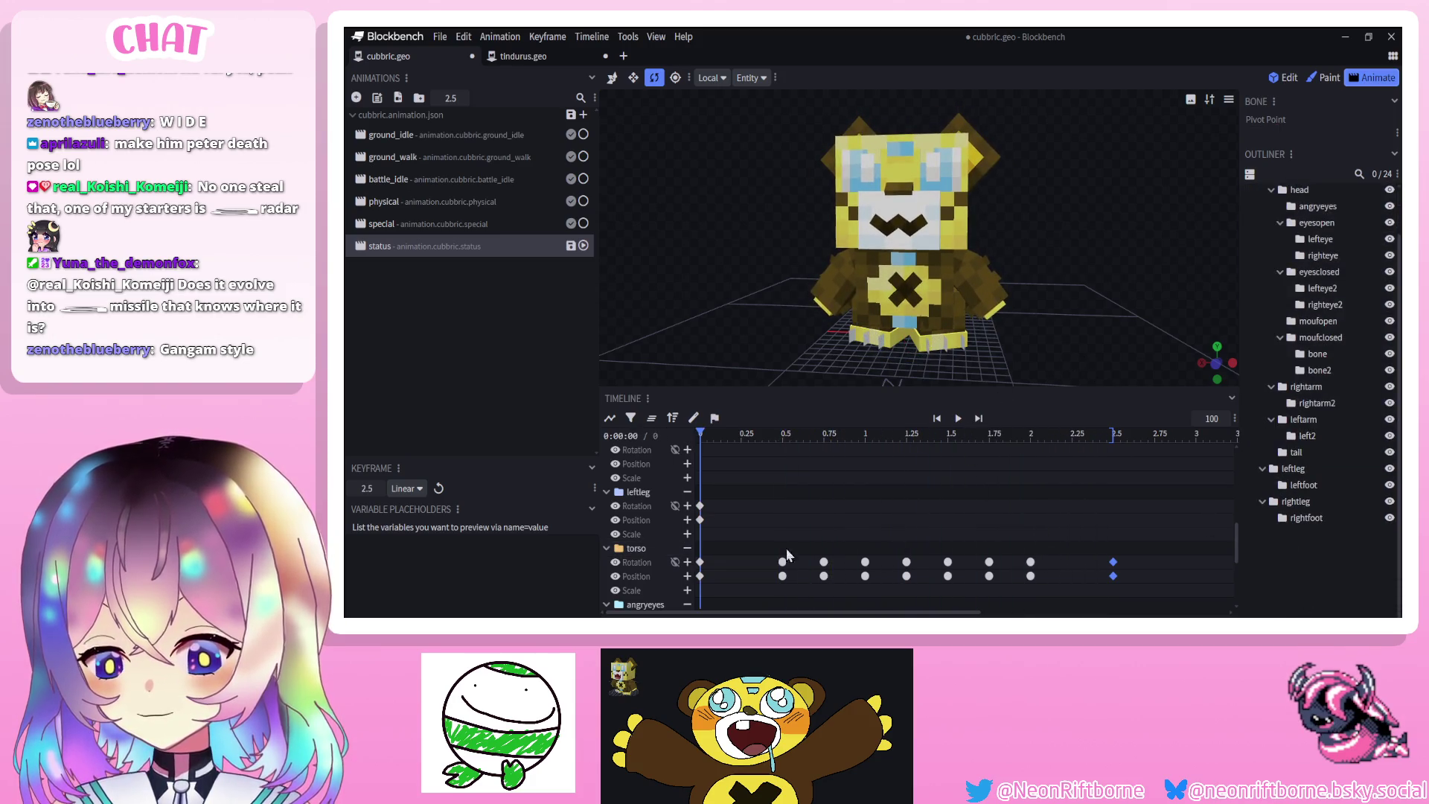
pyautogui.moveTo(783, 576)
pyautogui.mouseDown()
pyautogui.moveTo(1043, 582)
pyautogui.moveTo(967, 578)
pyautogui.moveTo(983, 577)
pyautogui.mouseUp()
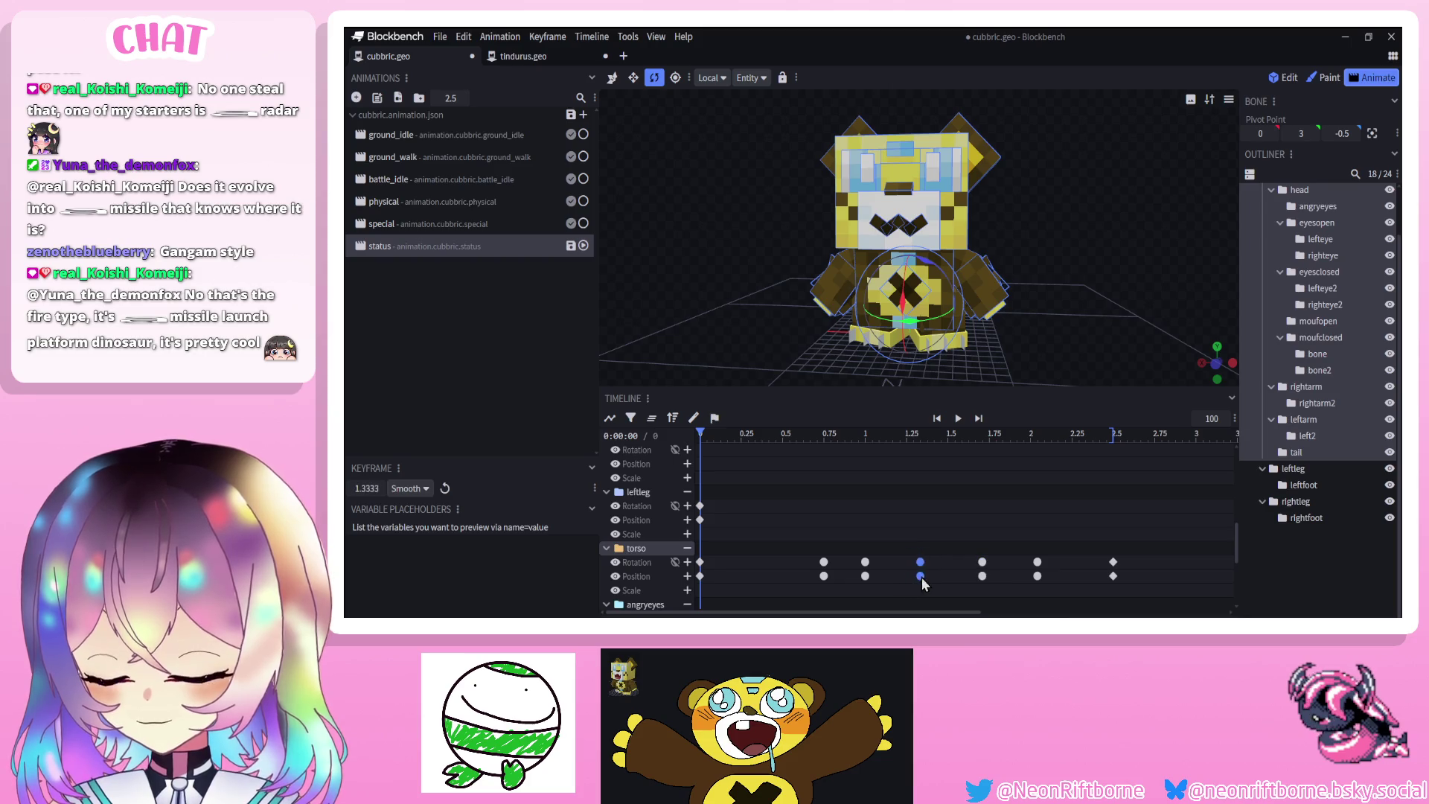
pyautogui.moveTo(860, 580)
pyautogui.mouseDown()
pyautogui.moveTo(818, 591)
pyautogui.moveTo(828, 582)
pyautogui.moveTo(807, 579)
pyautogui.mouseUp()
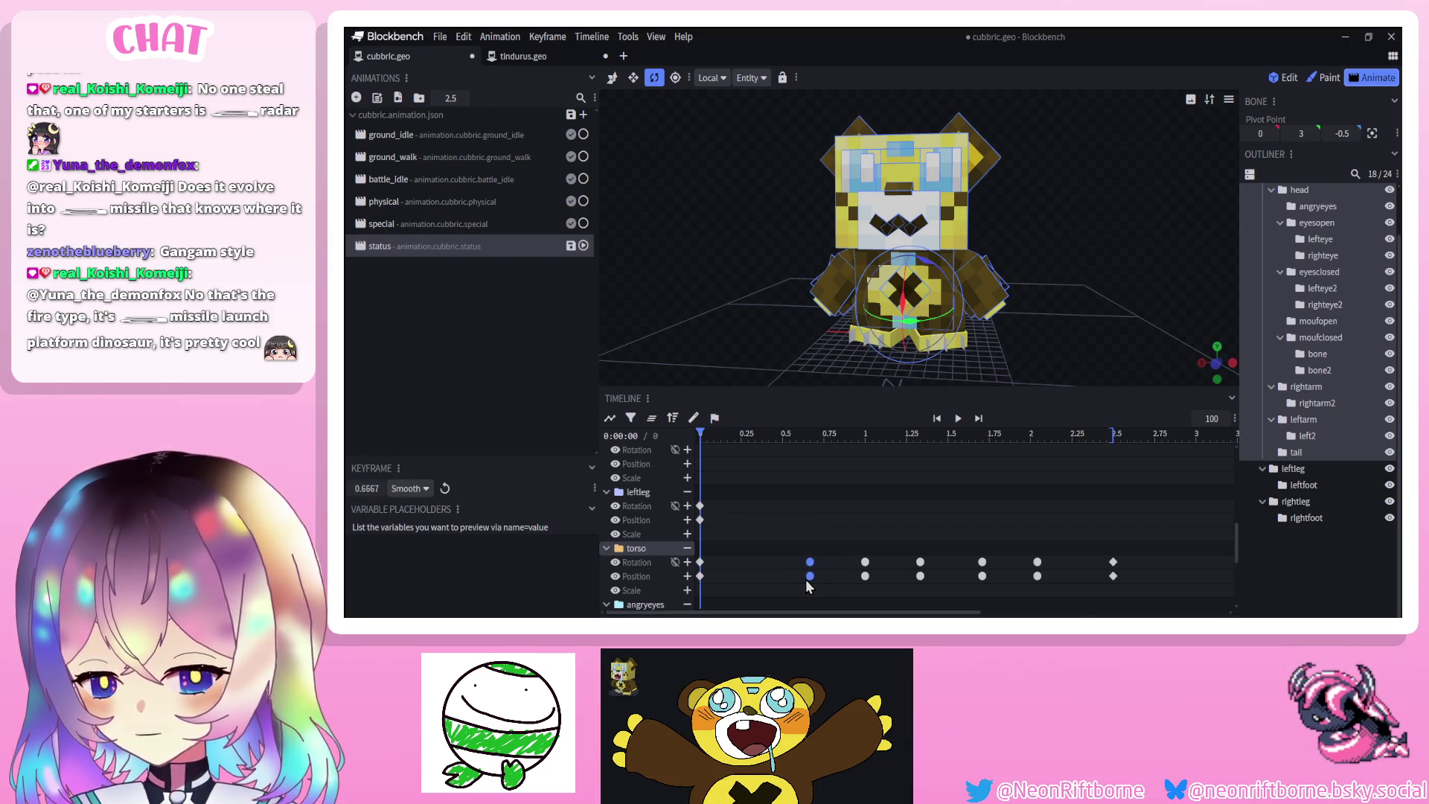
pyautogui.moveTo(845, 521)
pyautogui.mouseDown()
pyautogui.moveTo(869, 591)
pyautogui.moveTo(801, 593)
pyautogui.moveTo(797, 578)
pyautogui.mouseUp()
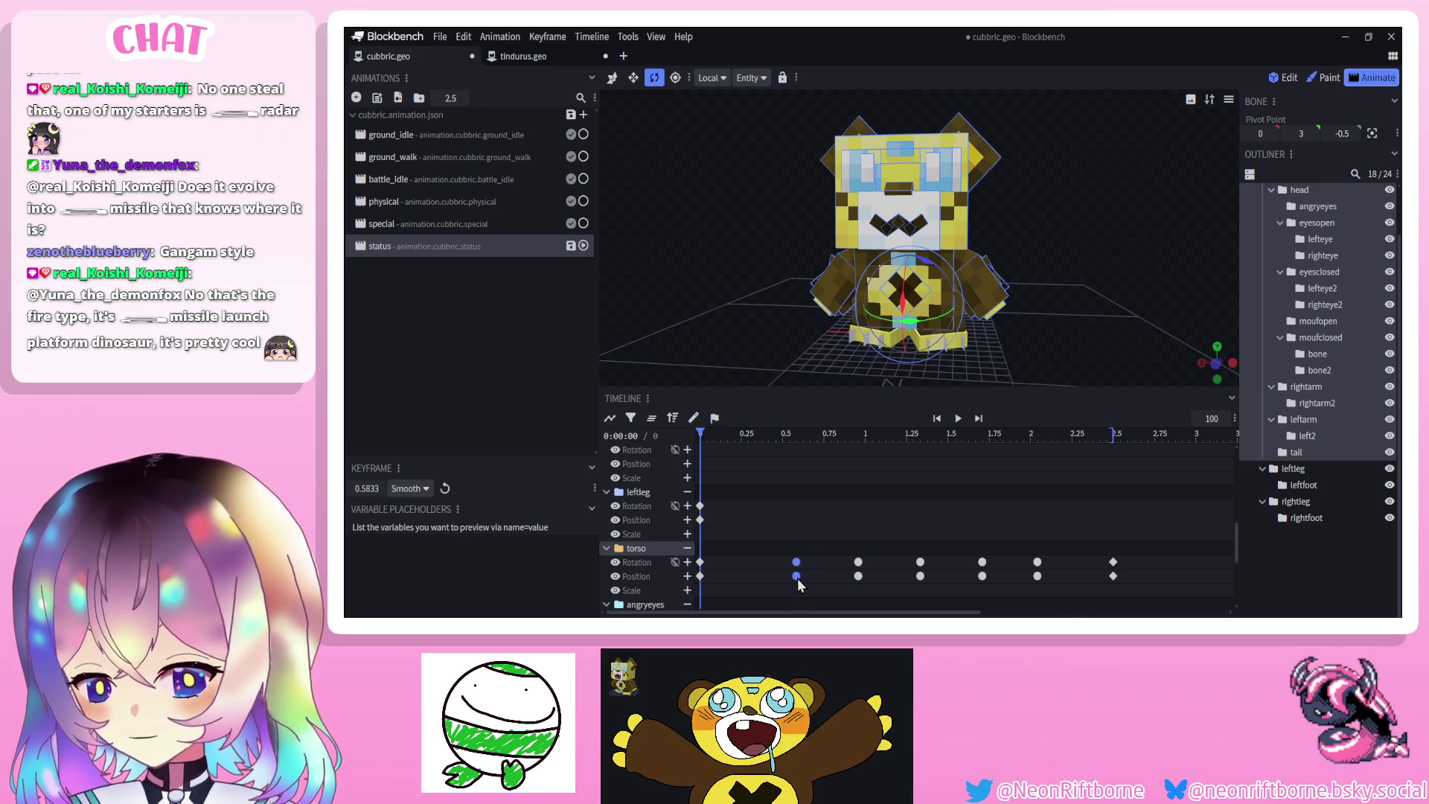
pyautogui.moveTo(1031, 535); pyautogui.dragTo(1038, 589)
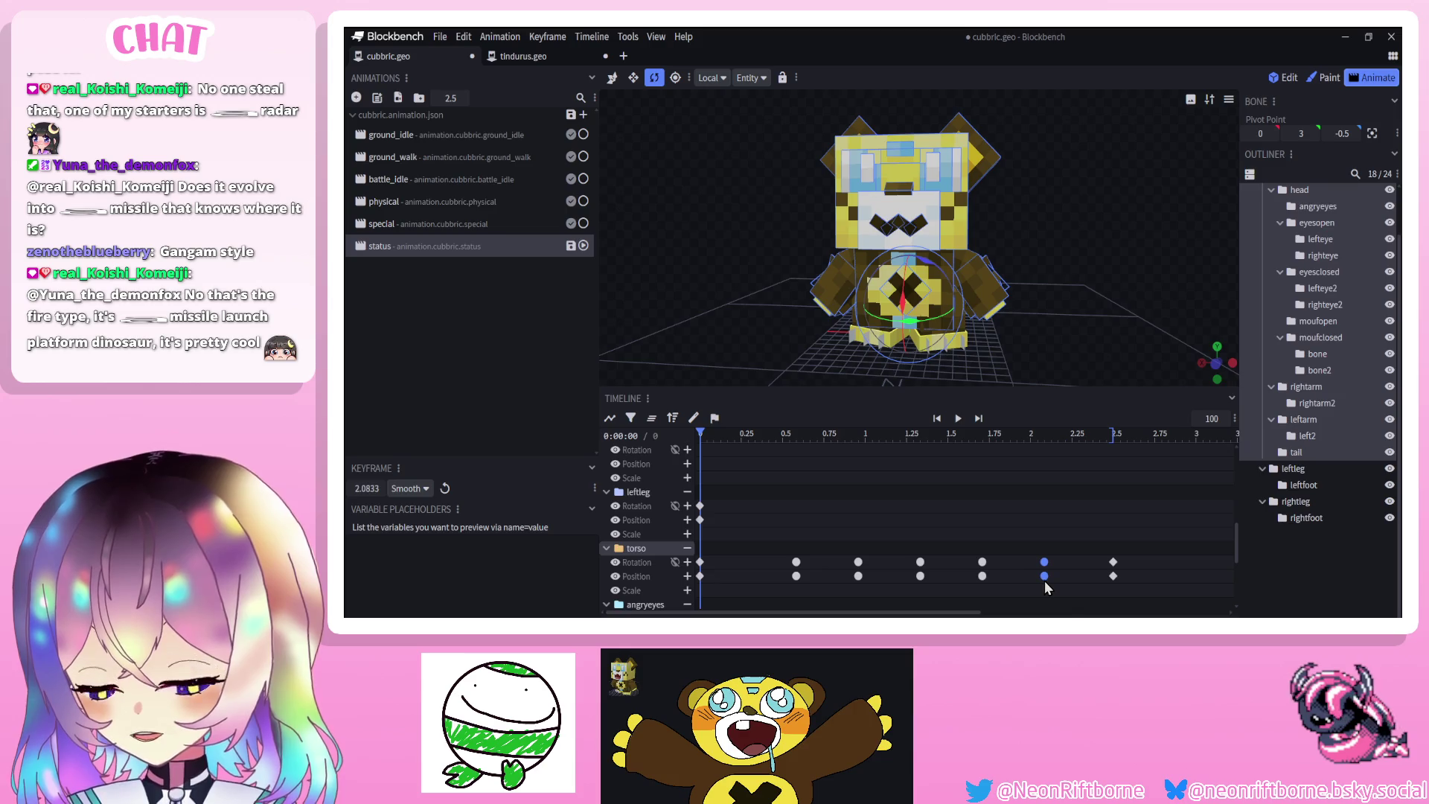
pyautogui.moveTo(1057, 537)
pyautogui.mouseDown()
pyautogui.moveTo(771, 578)
pyautogui.moveTo(785, 582)
pyautogui.mouseUp()
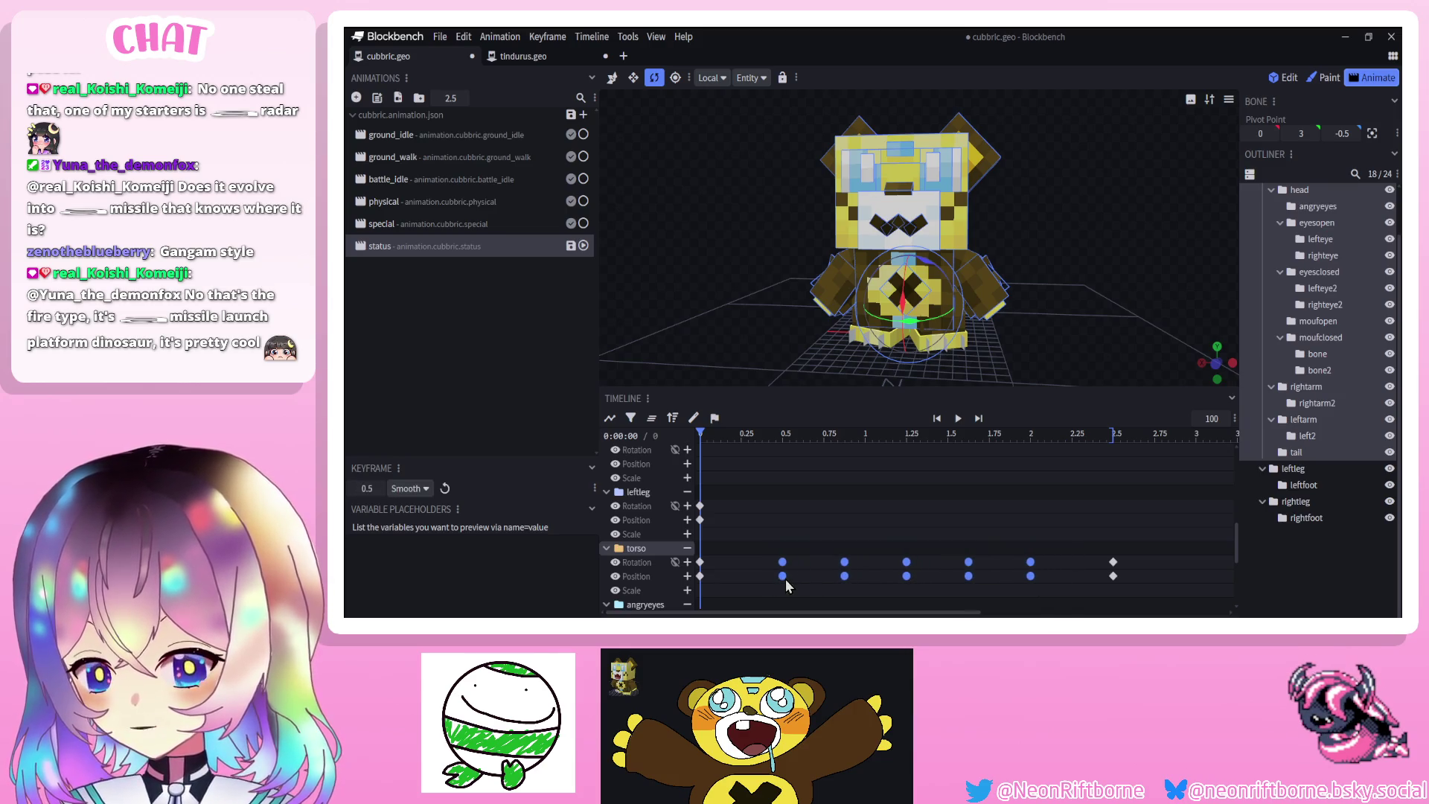
# Preview the motion, then key the torso raised to Y 0.47 at 0.25 seconds
pyautogui.click(959, 419)
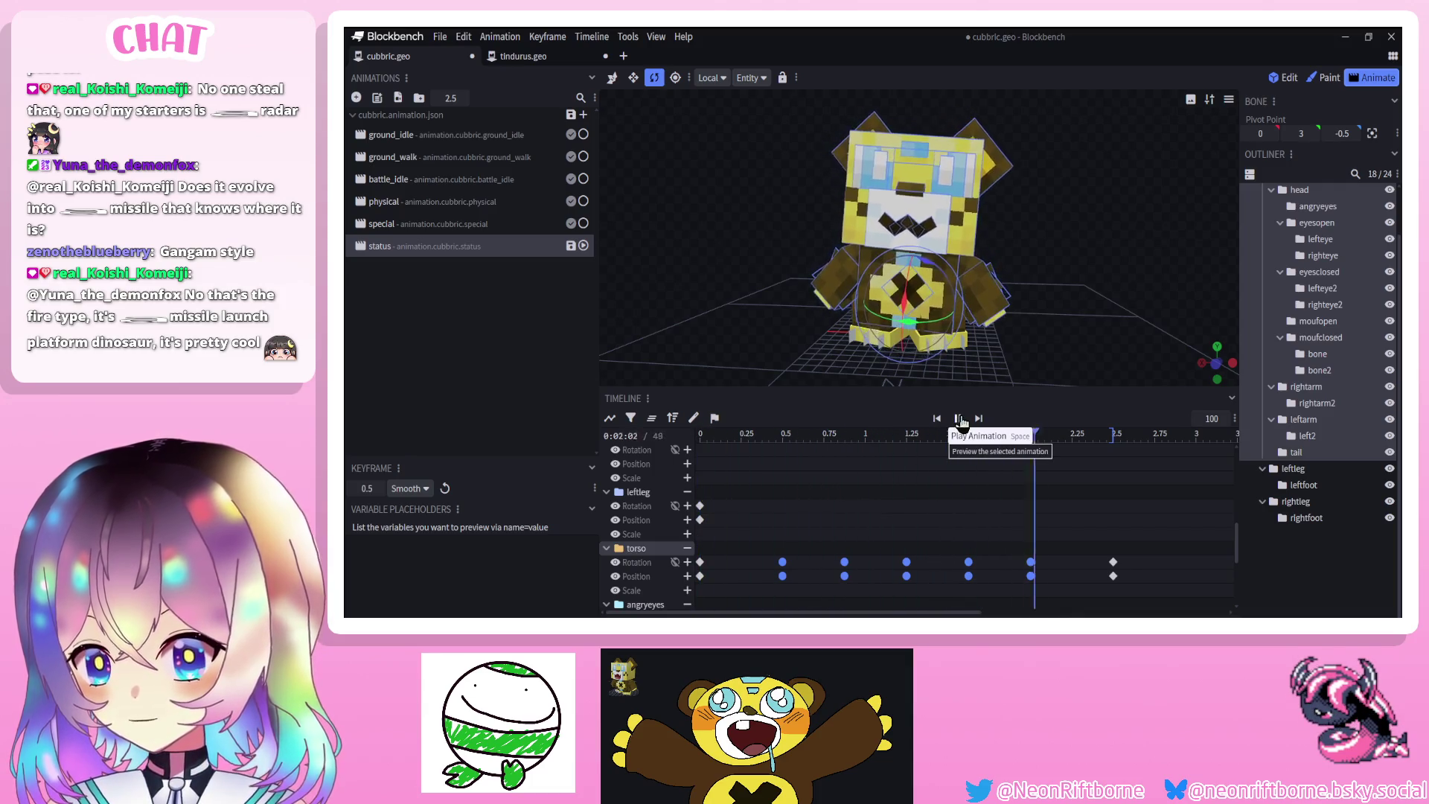
pyautogui.click(960, 422)
pyautogui.click(1283, 587)
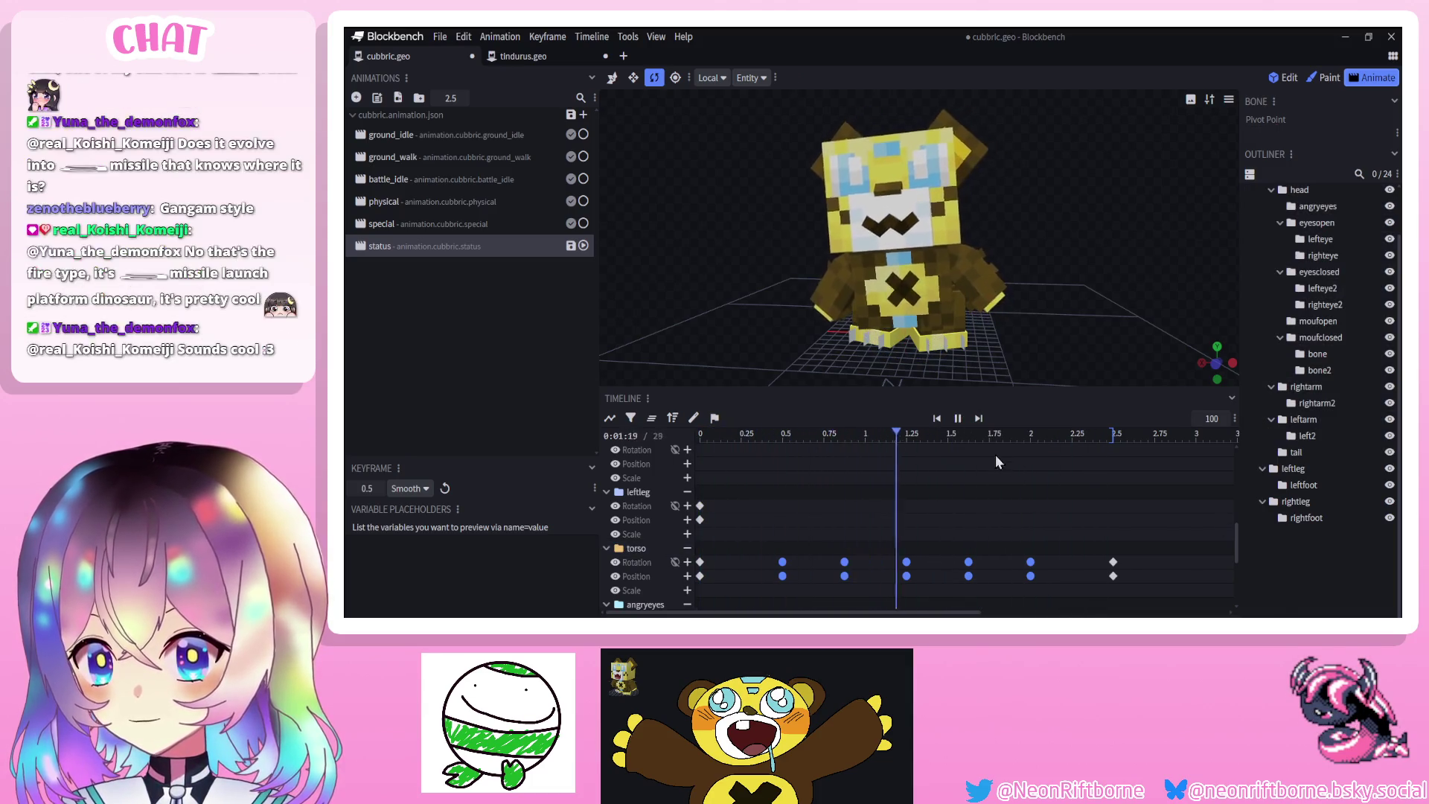
pyautogui.click(742, 435)
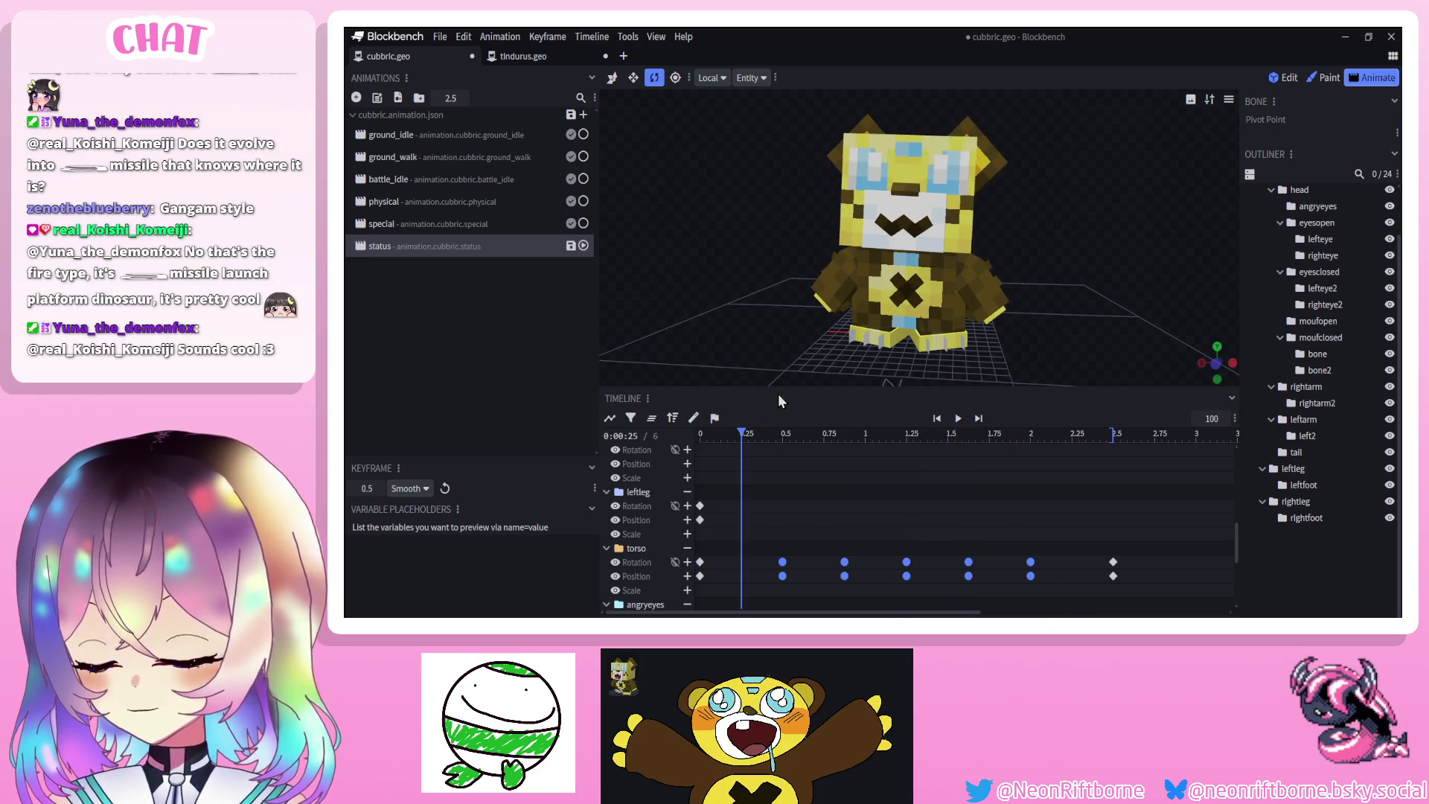
pyautogui.click(871, 279)
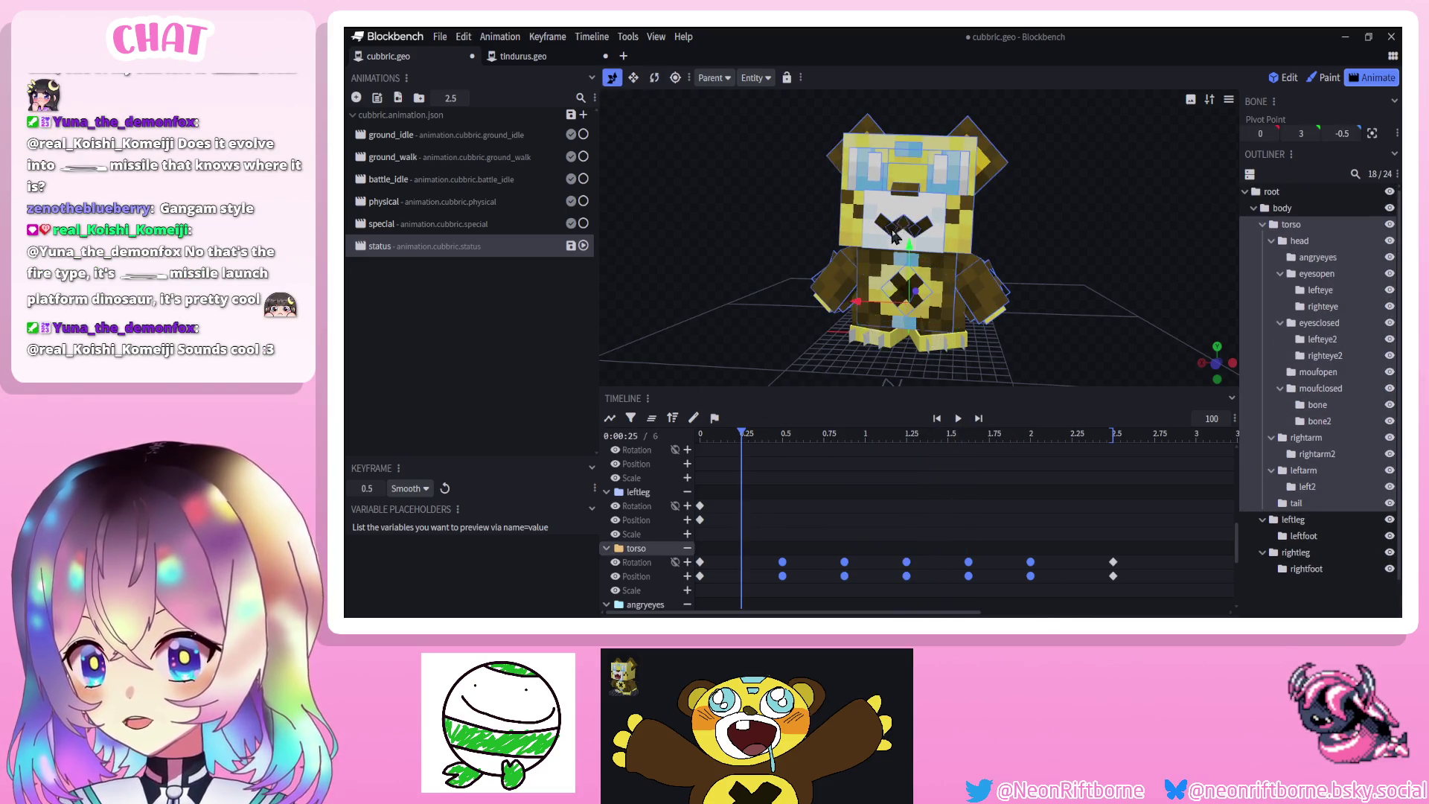
pyautogui.moveTo(910, 246); pyautogui.dragTo(909, 240)
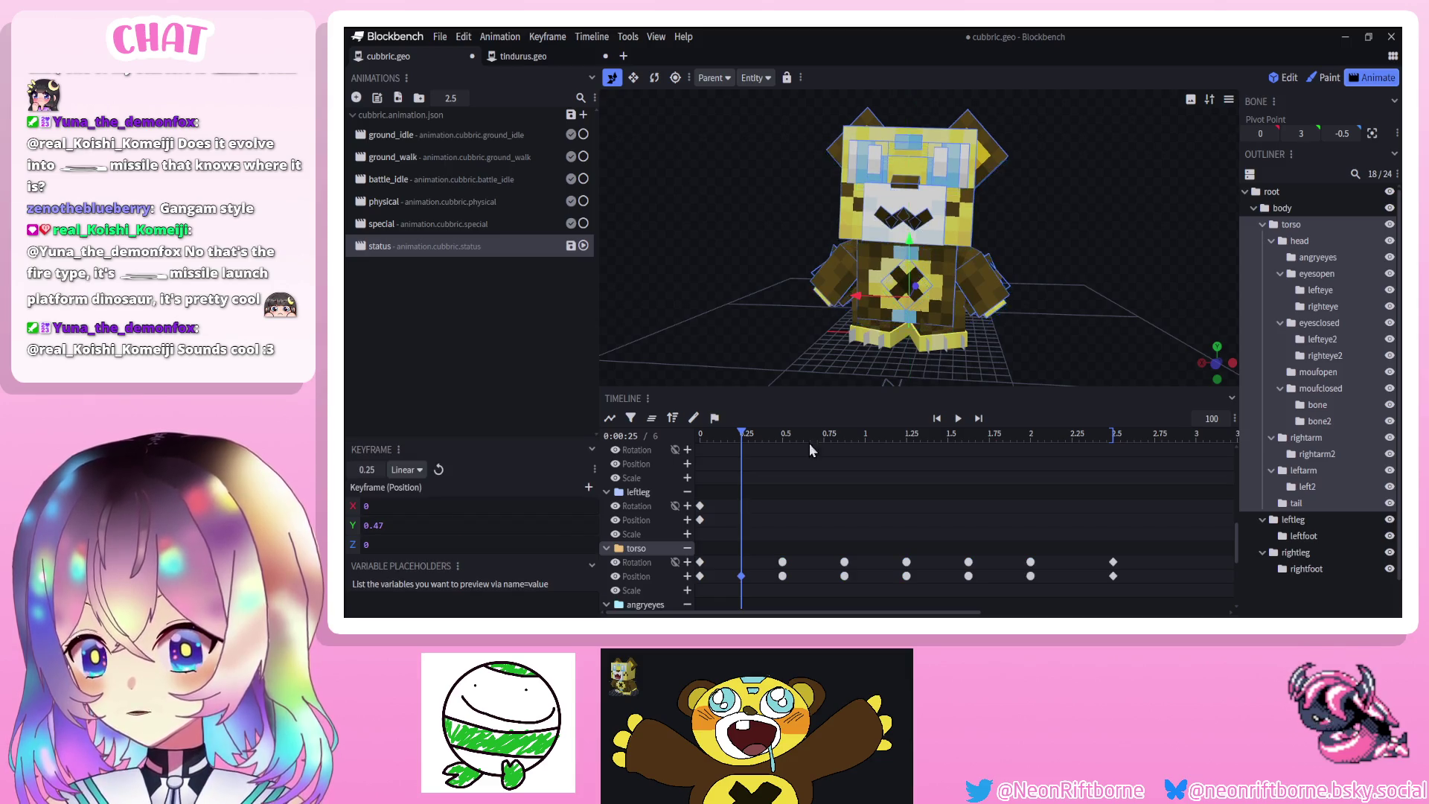
# Paste the torso position key at 2.25 seconds, ease it Smooth, and preview
pyautogui.click(1072, 434)
pyautogui.hotkey('ctrl', 'v')
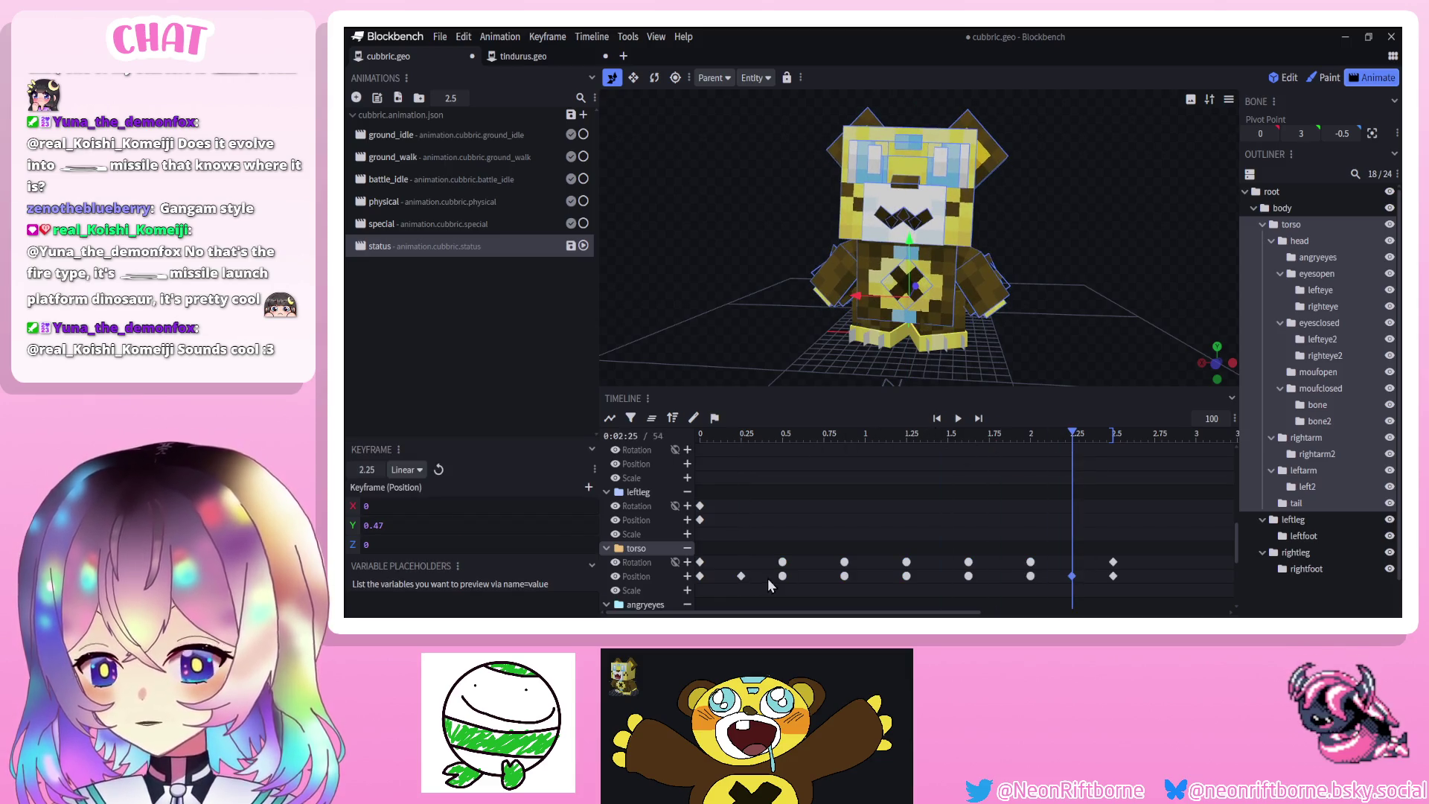
pyautogui.rightClick(745, 575)
pyautogui.moveTo(804, 469)
pyautogui.click(889, 484)
pyautogui.click(958, 419)
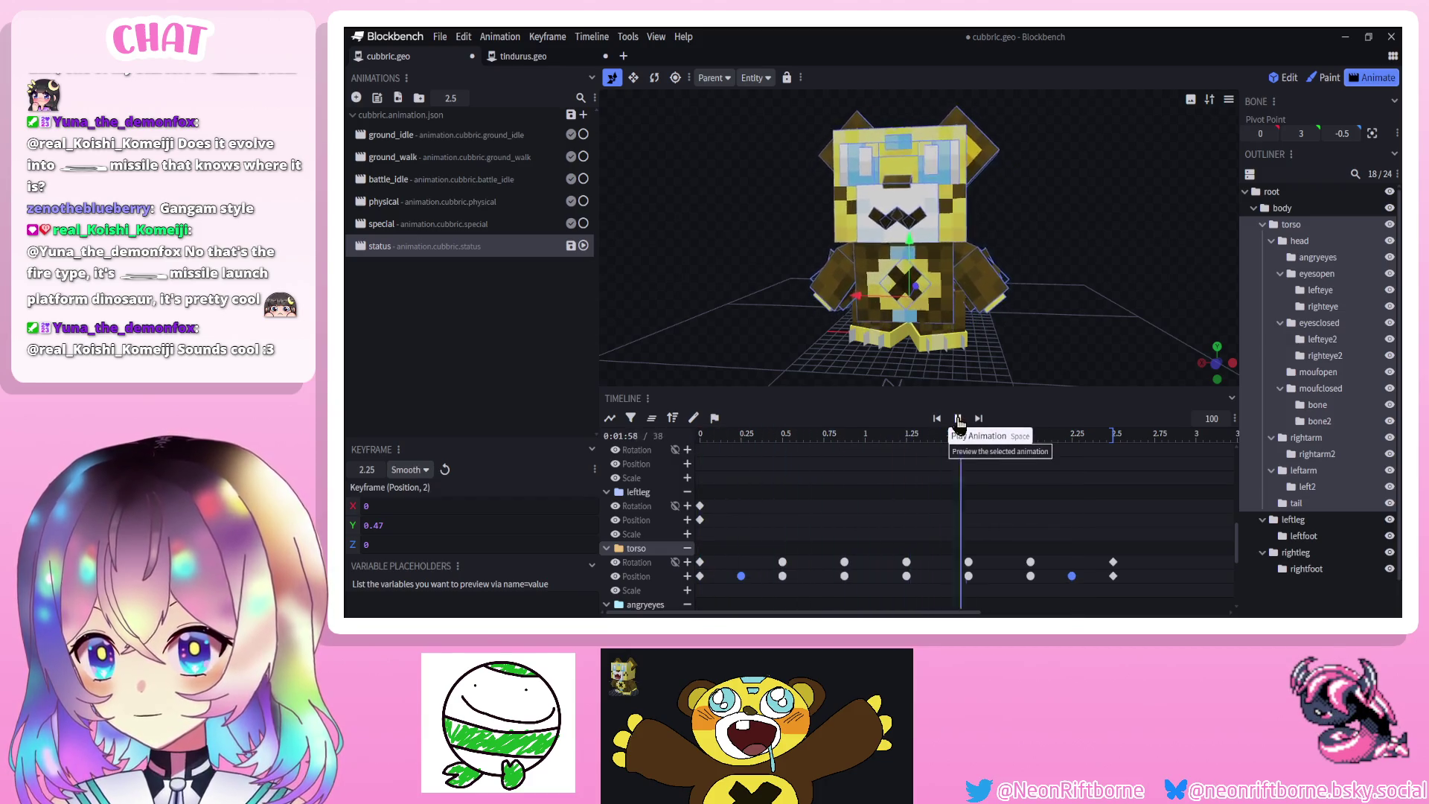
pyautogui.click(957, 419)
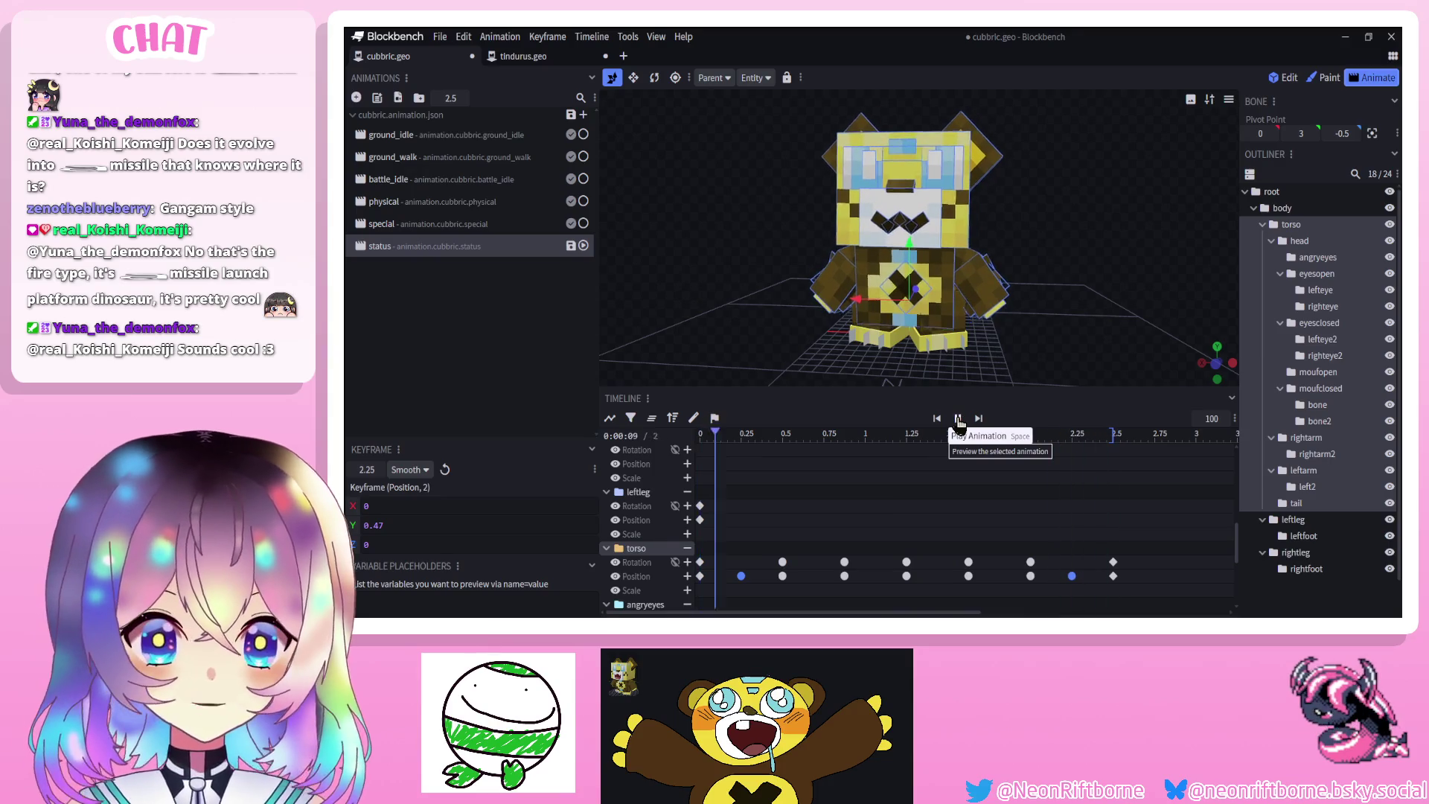
pyautogui.hotkey('ctrl', 's')
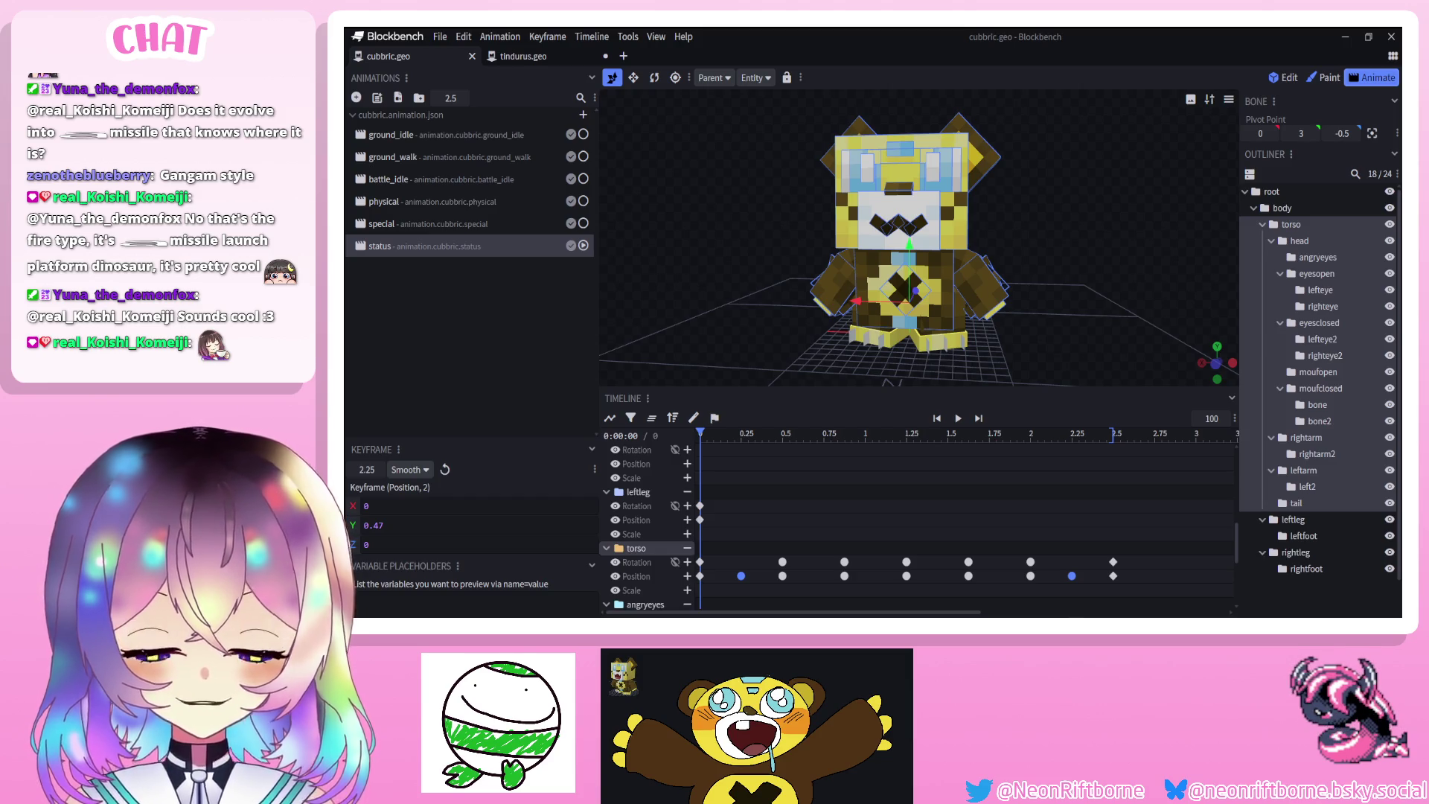
pyautogui.moveTo(746, 445); pyautogui.dragTo(816, 440)
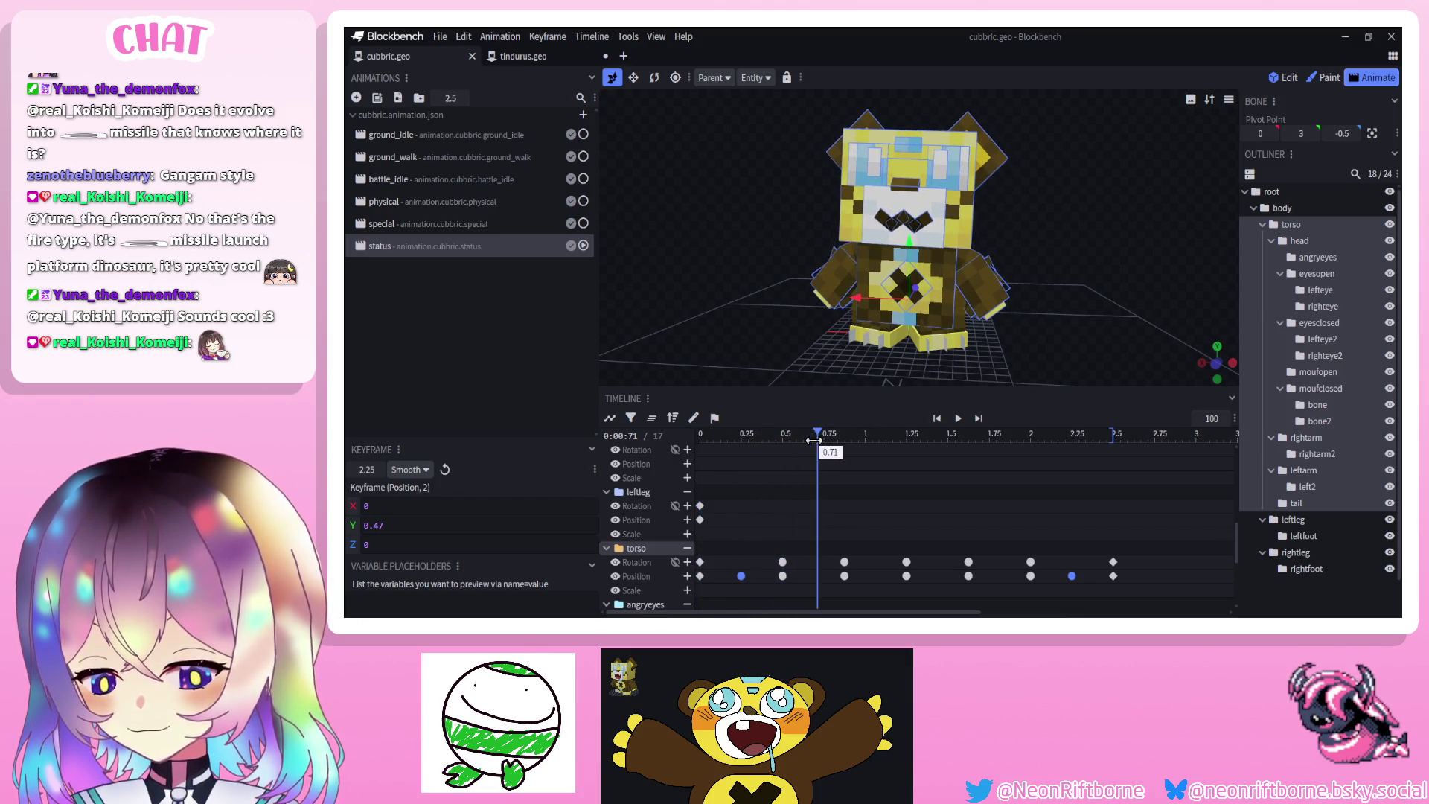
pyautogui.click(938, 280)
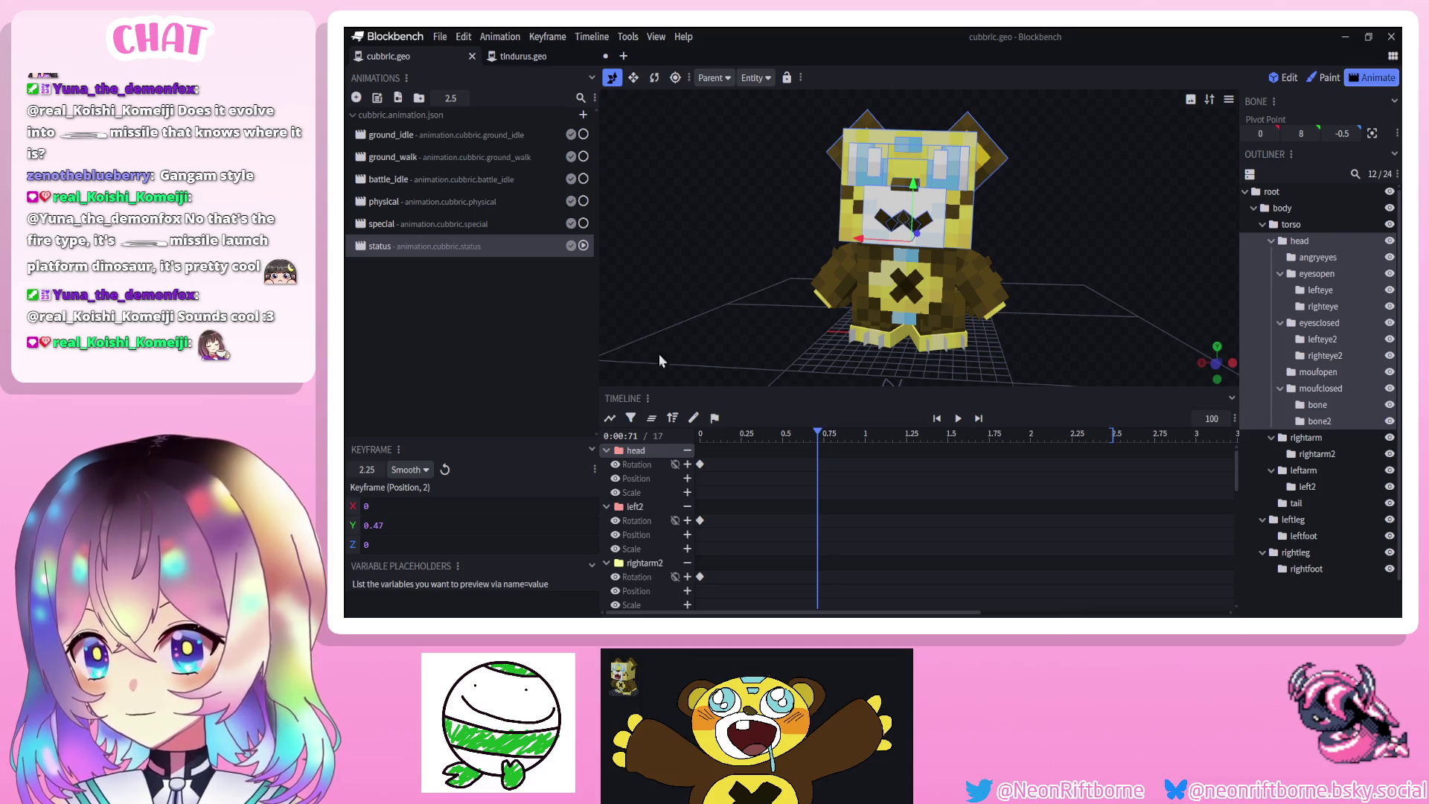
pyautogui.press('Escape')
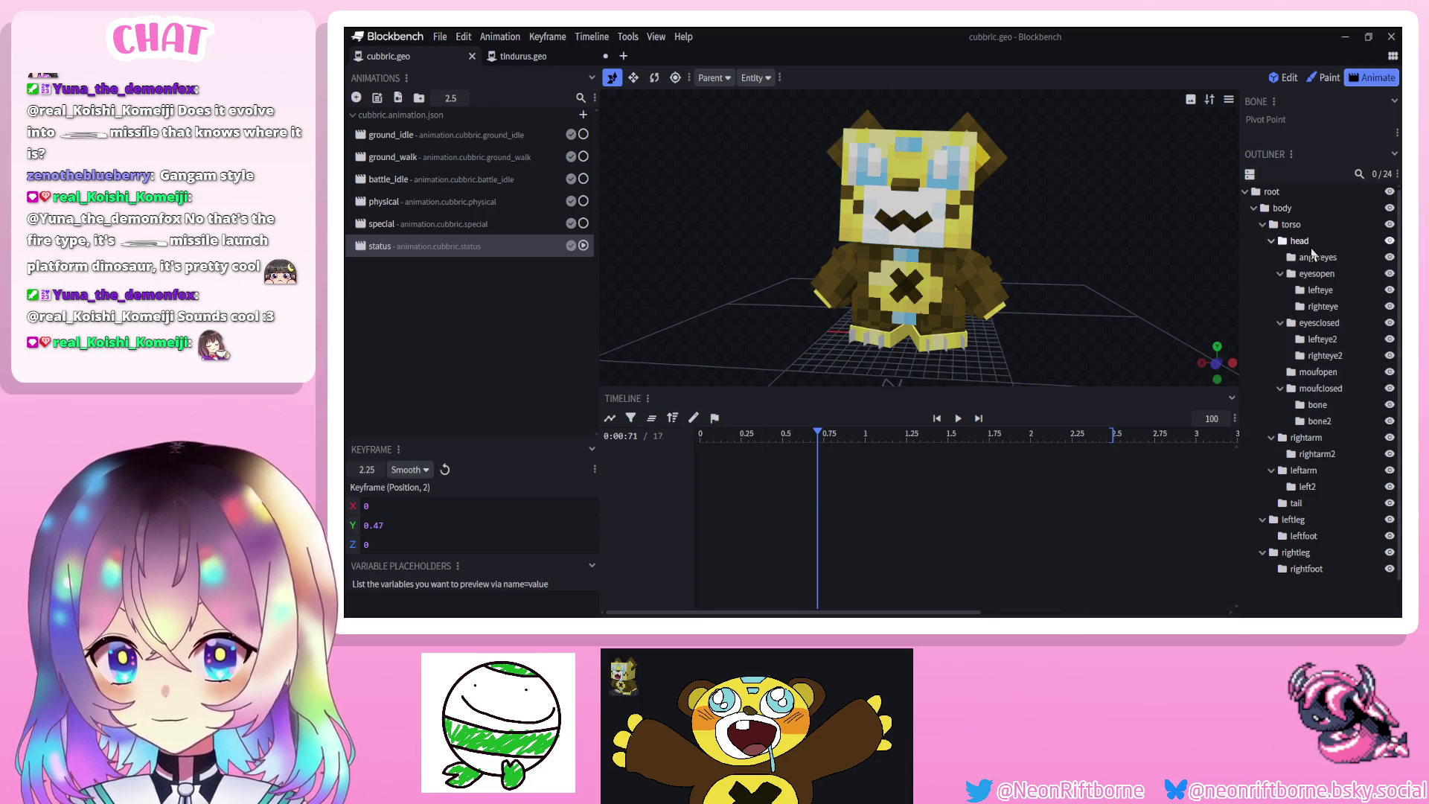
pyautogui.click(1300, 241)
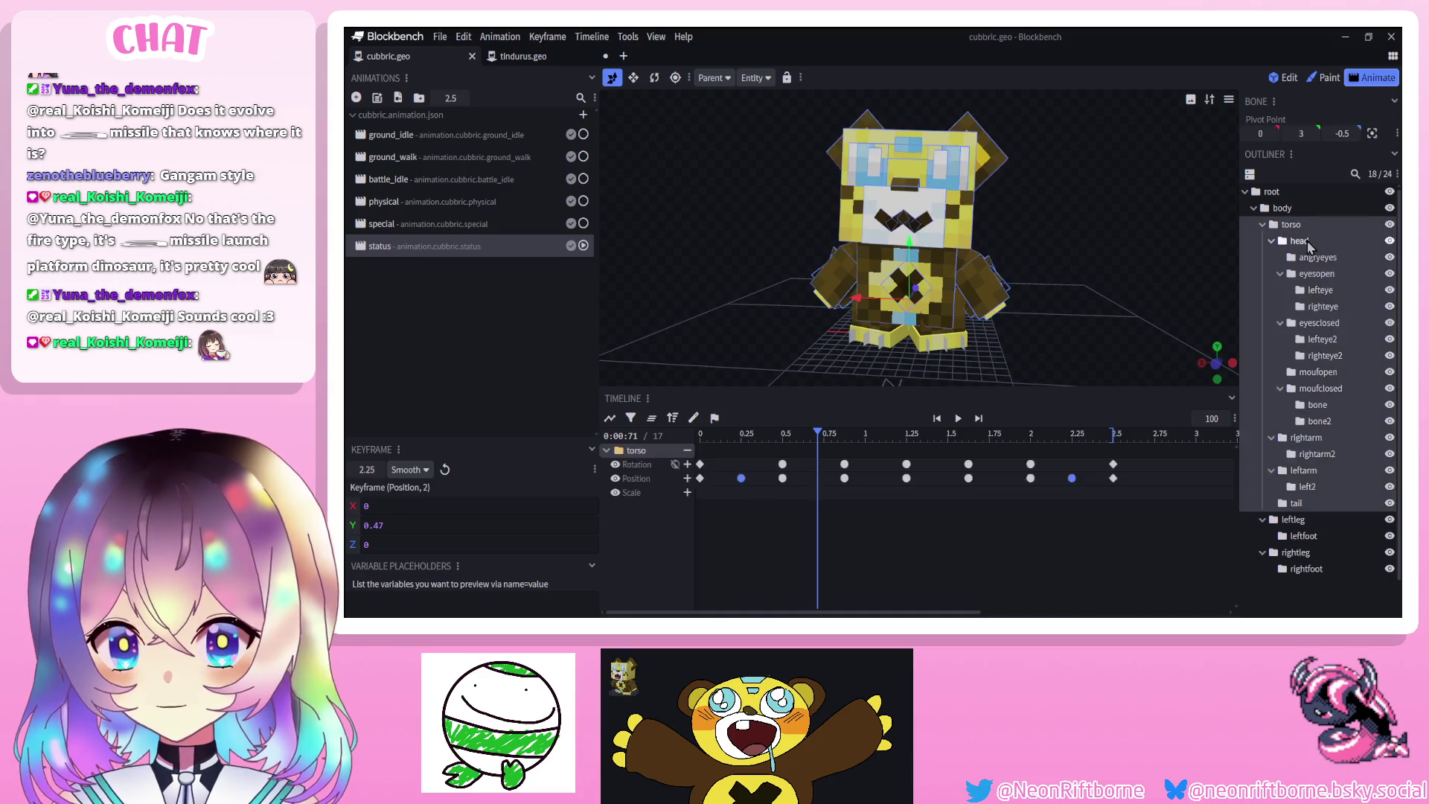
# Key opposite head tilts at 0.25 and 0.67 seconds with the Rotate tool
pyautogui.click(703, 438)
pyautogui.moveTo(701, 449)
pyautogui.mouseDown()
pyautogui.moveTo(816, 460)
pyautogui.moveTo(742, 460)
pyautogui.mouseUp()
pyautogui.click(655, 79)
pyautogui.moveTo(944, 220); pyautogui.dragTo(936, 225)
pyautogui.moveTo(804, 433); pyautogui.dragTo(811, 433)
pyautogui.moveTo(956, 223)
pyautogui.mouseDown()
pyautogui.moveTo(962, 248)
pyautogui.moveTo(938, 231)
pyautogui.mouseUp()
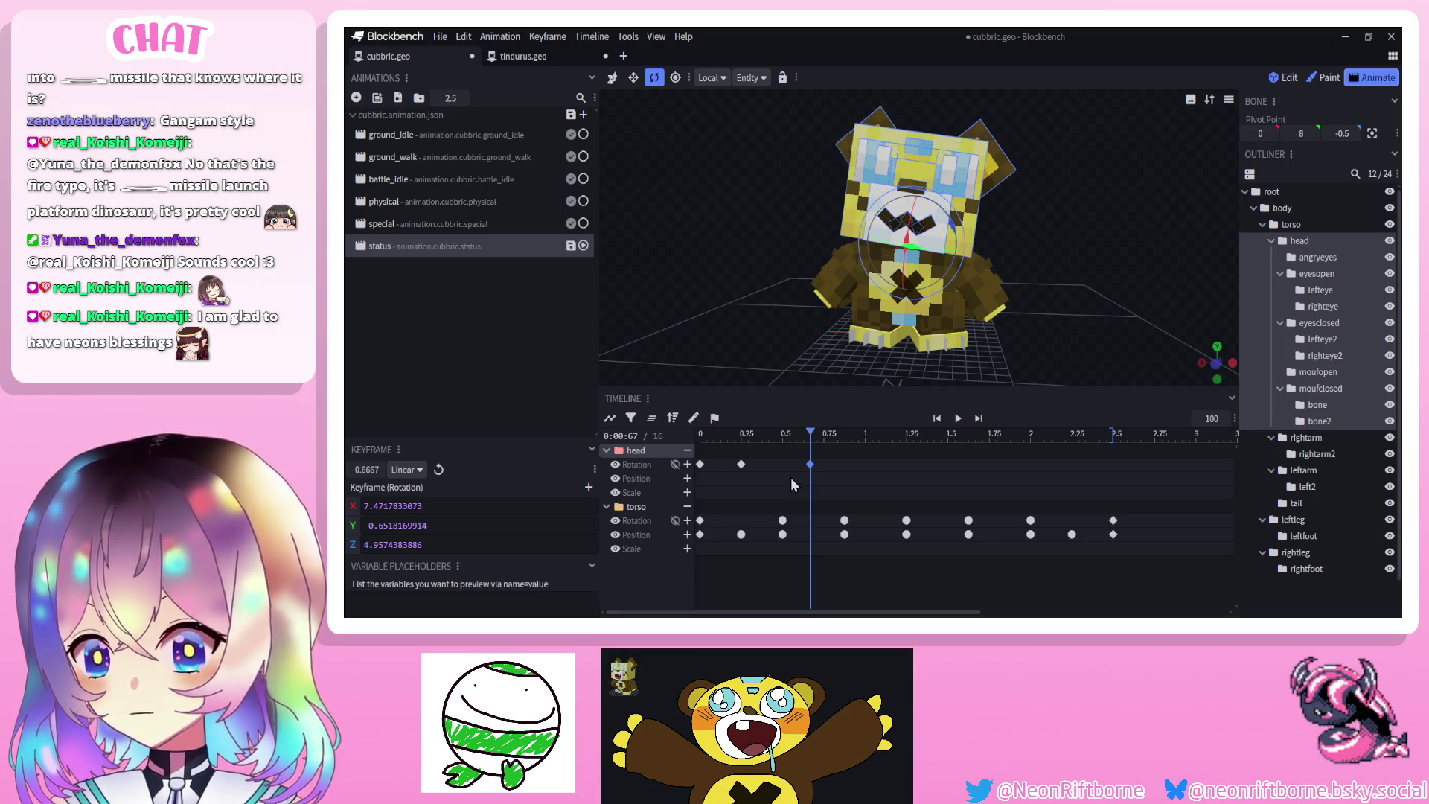
# Copy the two head tilts and repaste them so the later one sits at 1.4167 seconds
pyautogui.moveTo(723, 456)
pyautogui.mouseDown()
pyautogui.moveTo(856, 485)
pyautogui.moveTo(872, 439)
pyautogui.moveTo(1027, 442)
pyautogui.moveTo(744, 451)
pyautogui.moveTo(948, 462)
pyautogui.mouseUp()
pyautogui.hotkey('ctrl', 'c')
pyautogui.hotkey('ctrl', 'v')
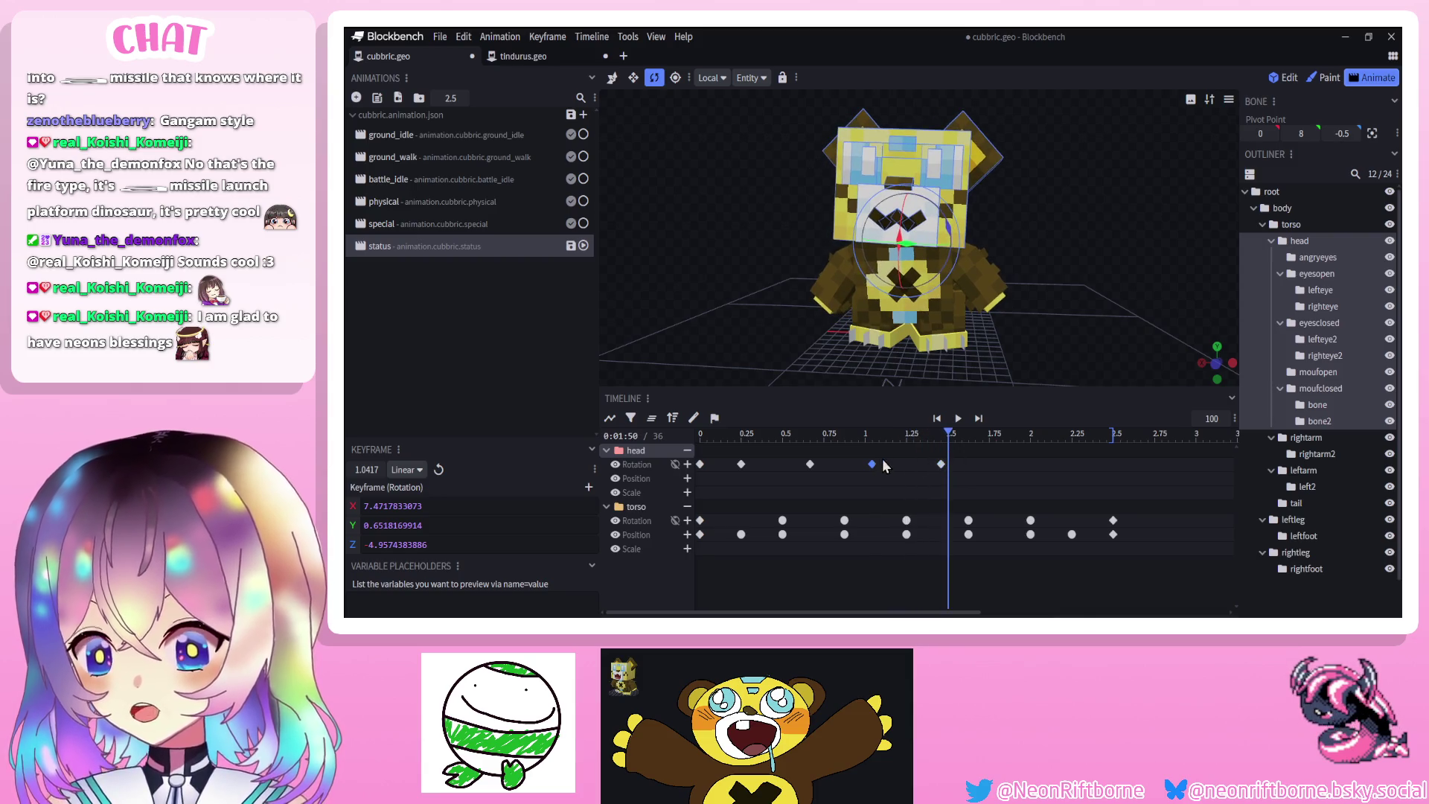
pyautogui.press('Delete')
pyautogui.click(810, 464)
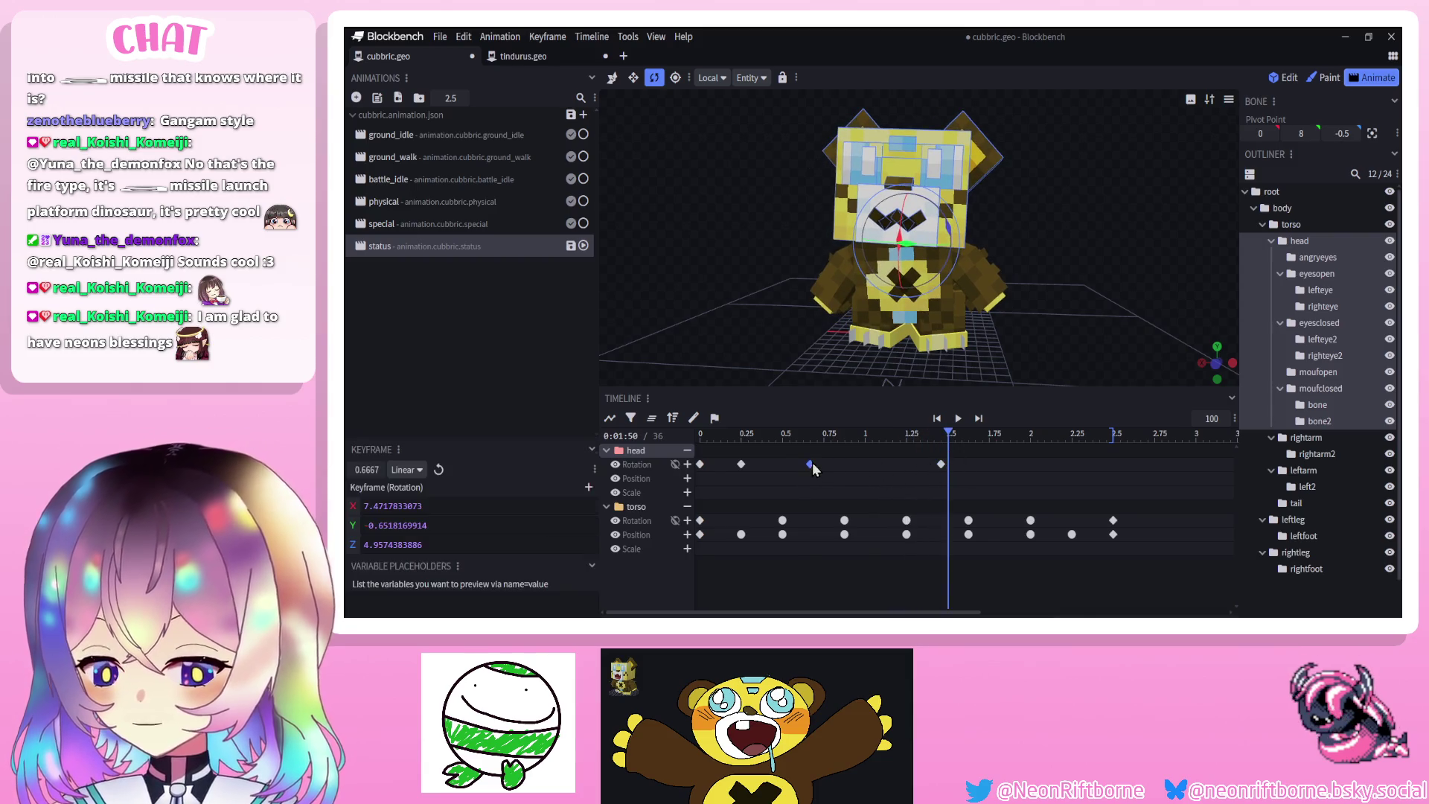
pyautogui.click(942, 465)
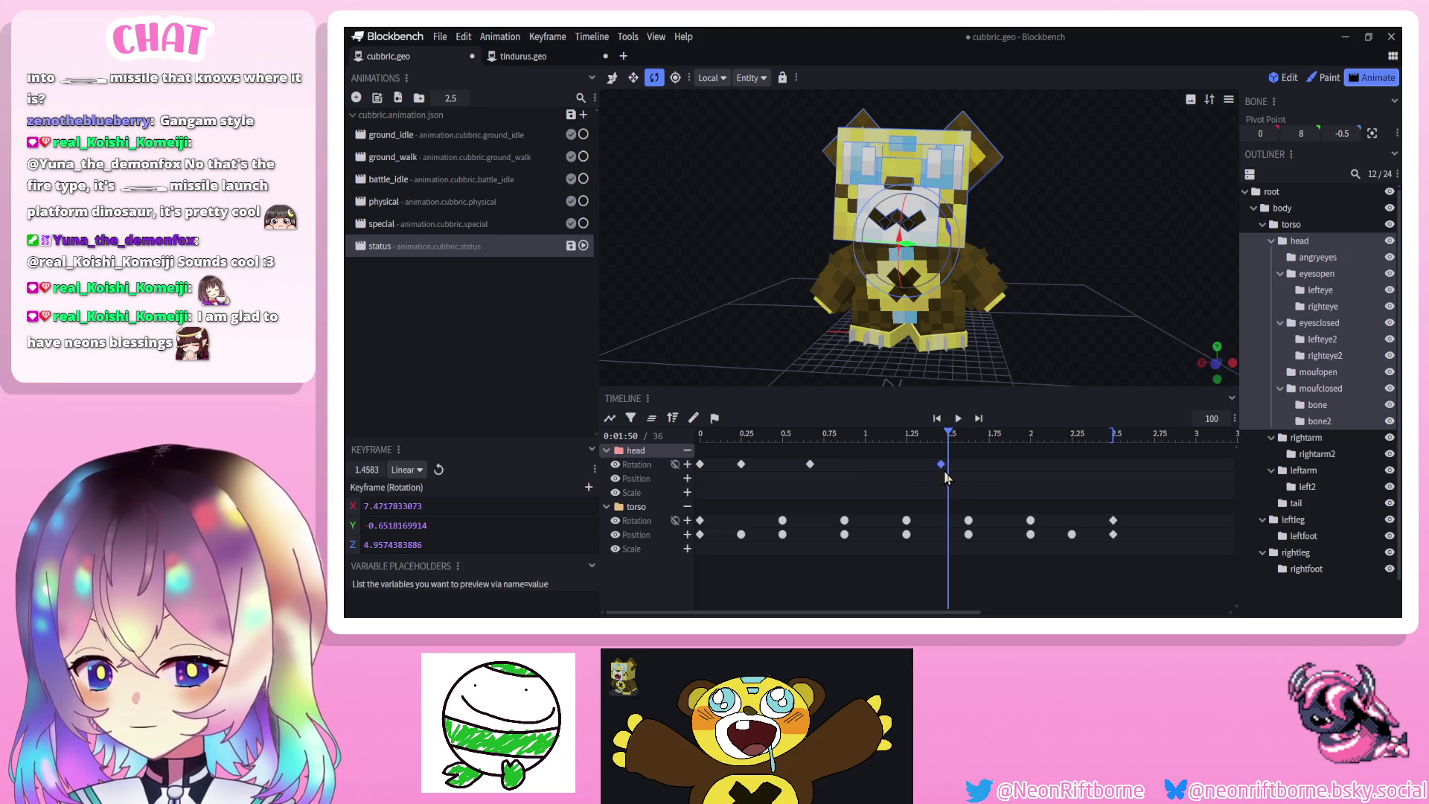
pyautogui.click(741, 463)
pyautogui.moveTo(863, 437); pyautogui.dragTo(934, 464)
pyautogui.press('space')
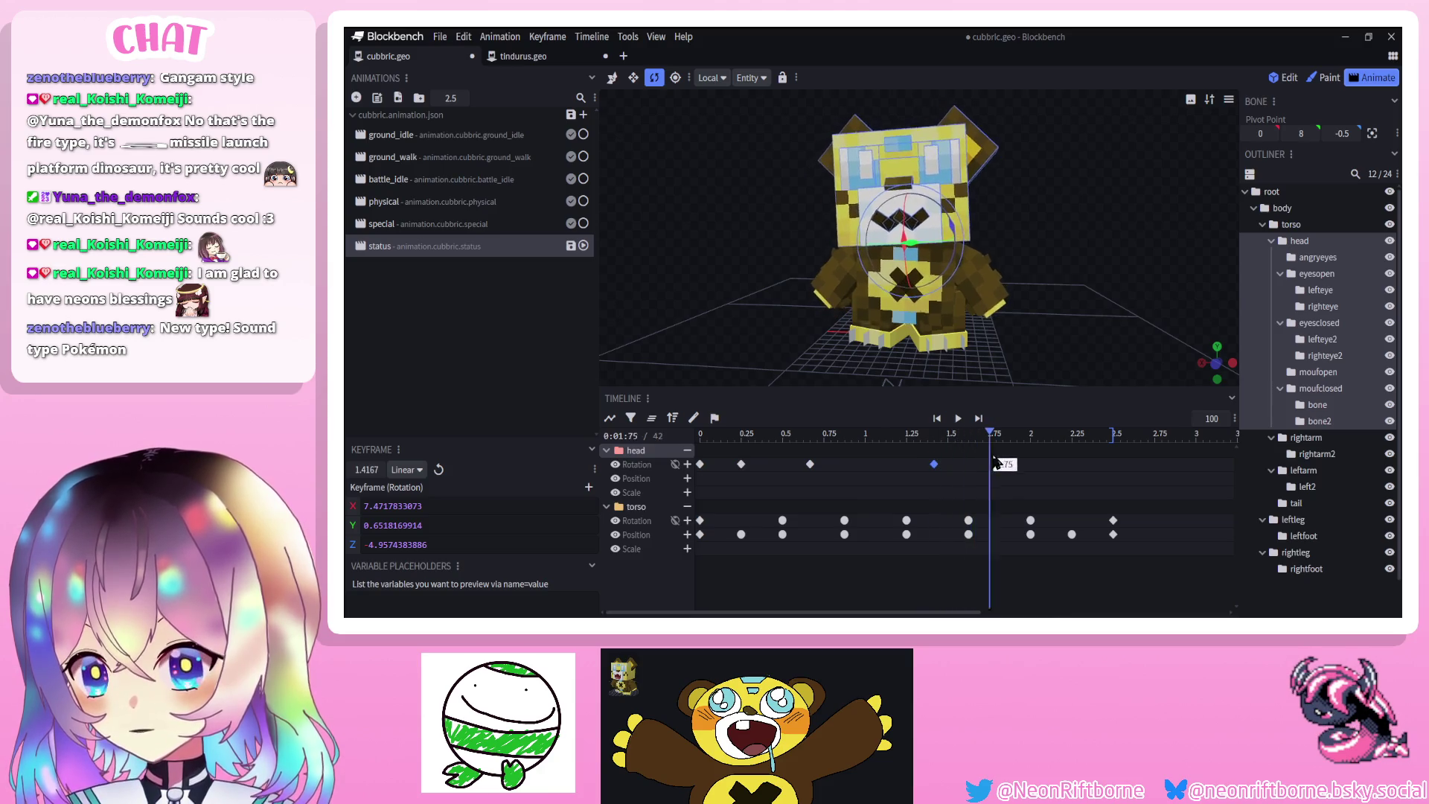
# Paste further head rotation keys at about 2.21 and 2.5 seconds
pyautogui.click(1067, 448)
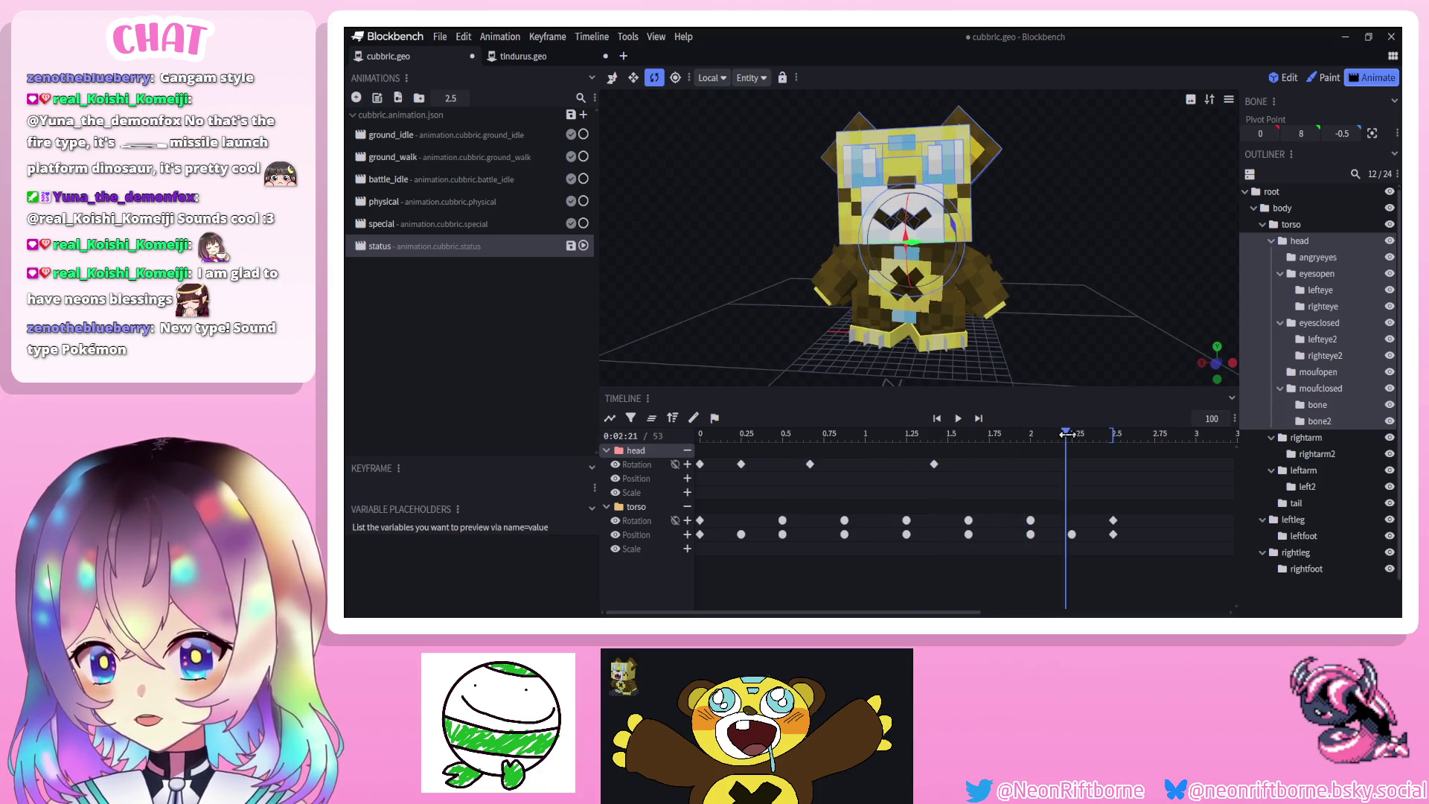
pyautogui.hotkey('ctrl', 'v')
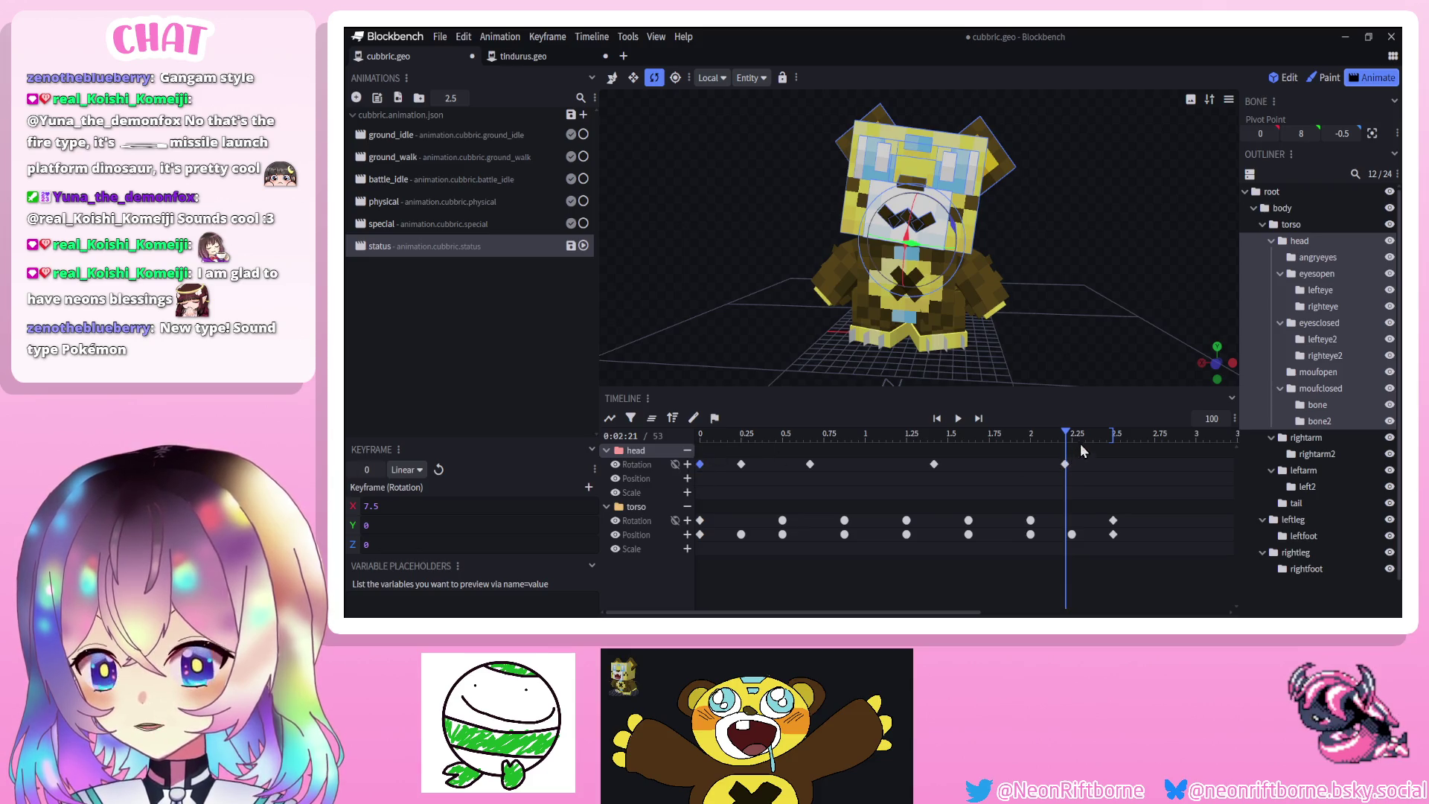
pyautogui.click(1103, 449)
pyautogui.hotkey('ctrl', 'v')
# Set the middle head rotation keyframes to Smooth interpolation
pyautogui.moveTo(1101, 452); pyautogui.dragTo(726, 479)
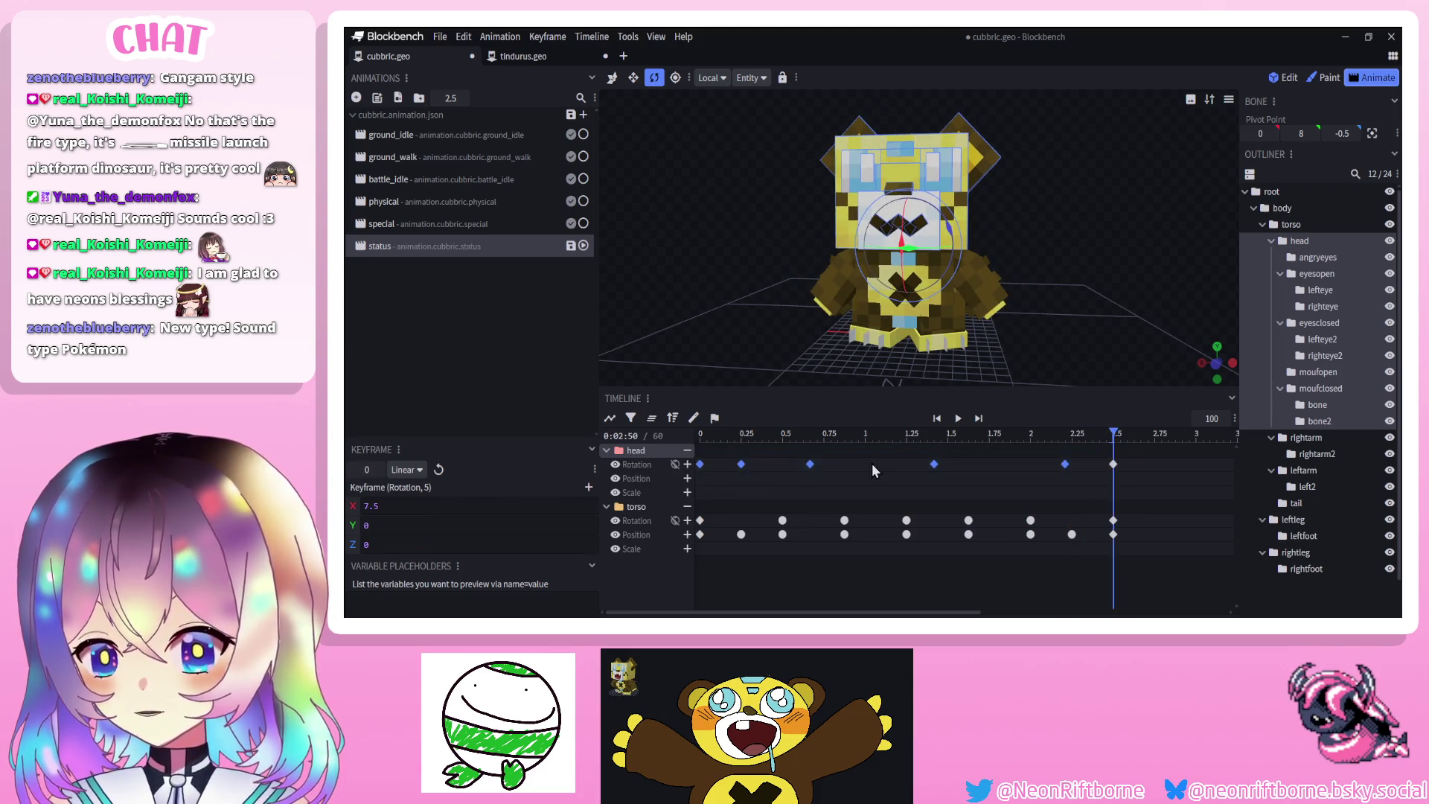
pyautogui.moveTo(1080, 452); pyautogui.dragTo(728, 480)
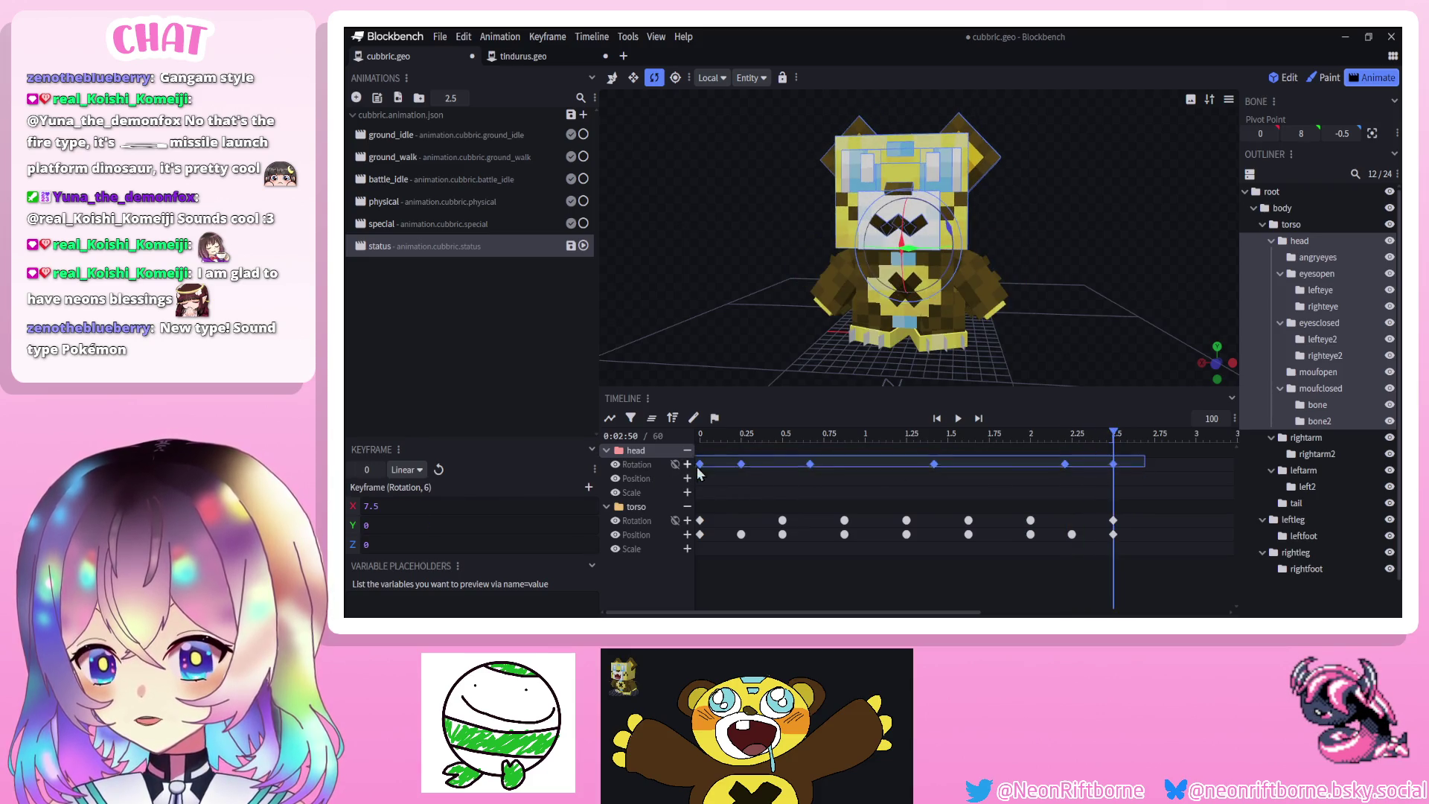
pyautogui.rightClick(1066, 466)
pyautogui.moveTo(1131, 473)
pyautogui.click(1227, 505)
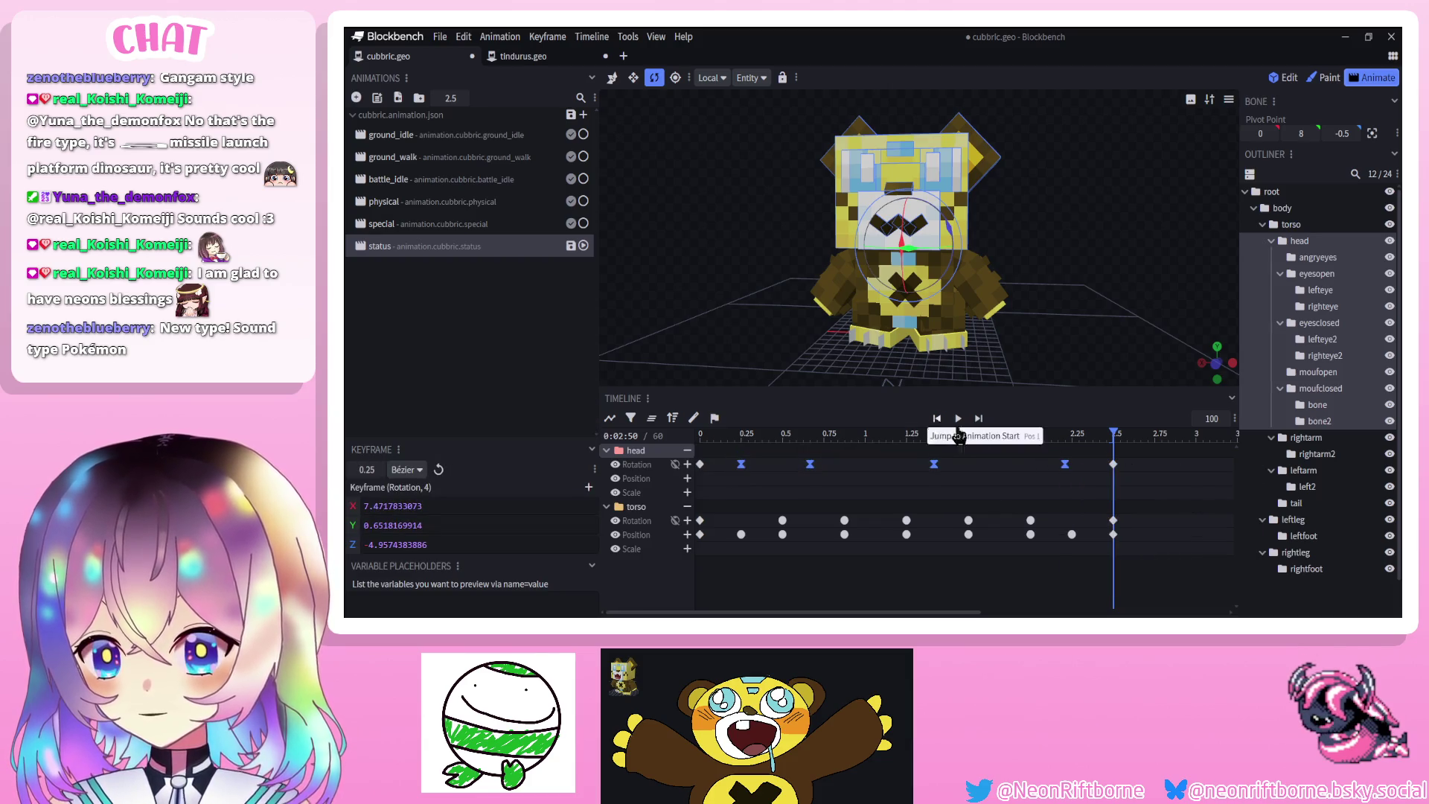
pyautogui.rightClick(1066, 466)
pyautogui.moveTo(1163, 494)
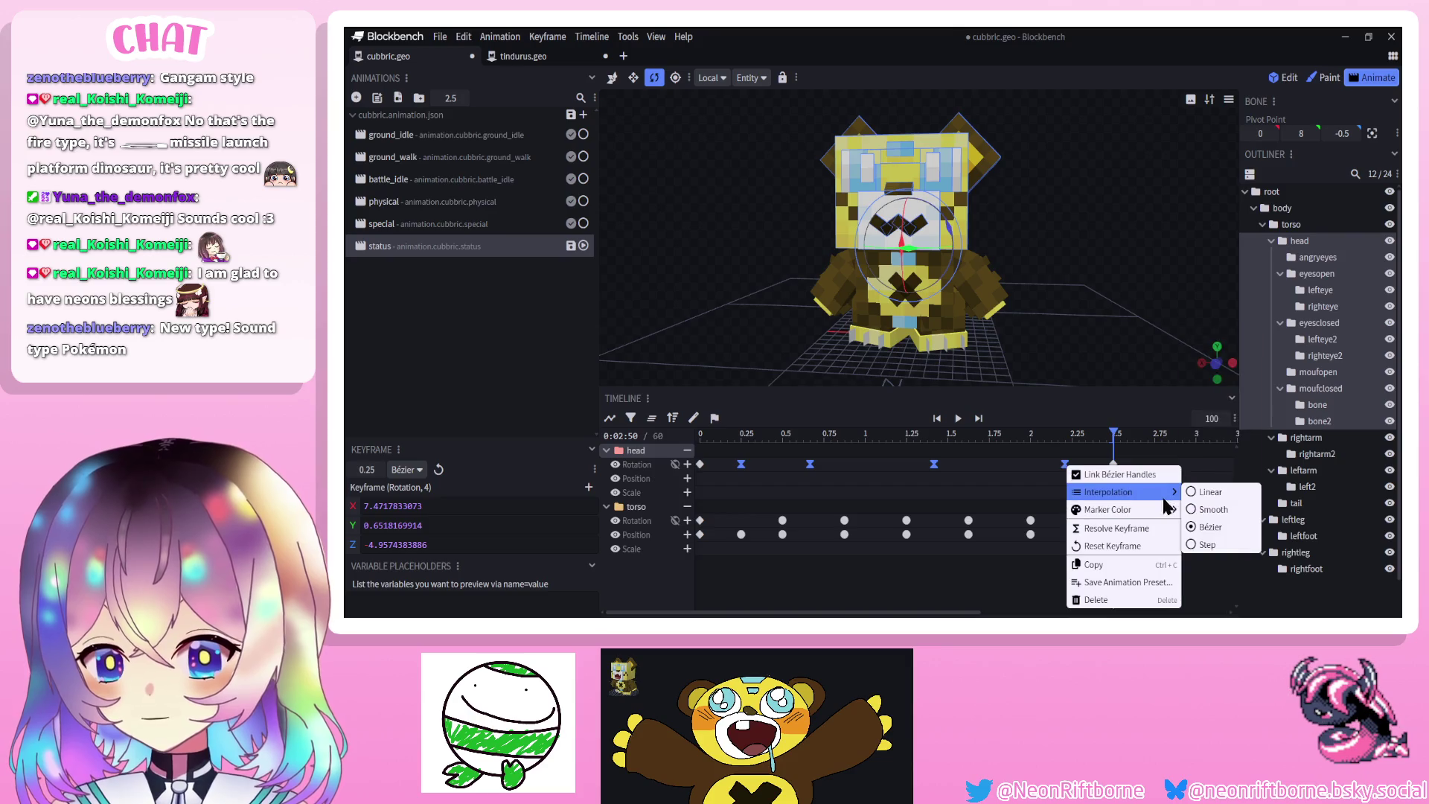
pyautogui.click(1214, 510)
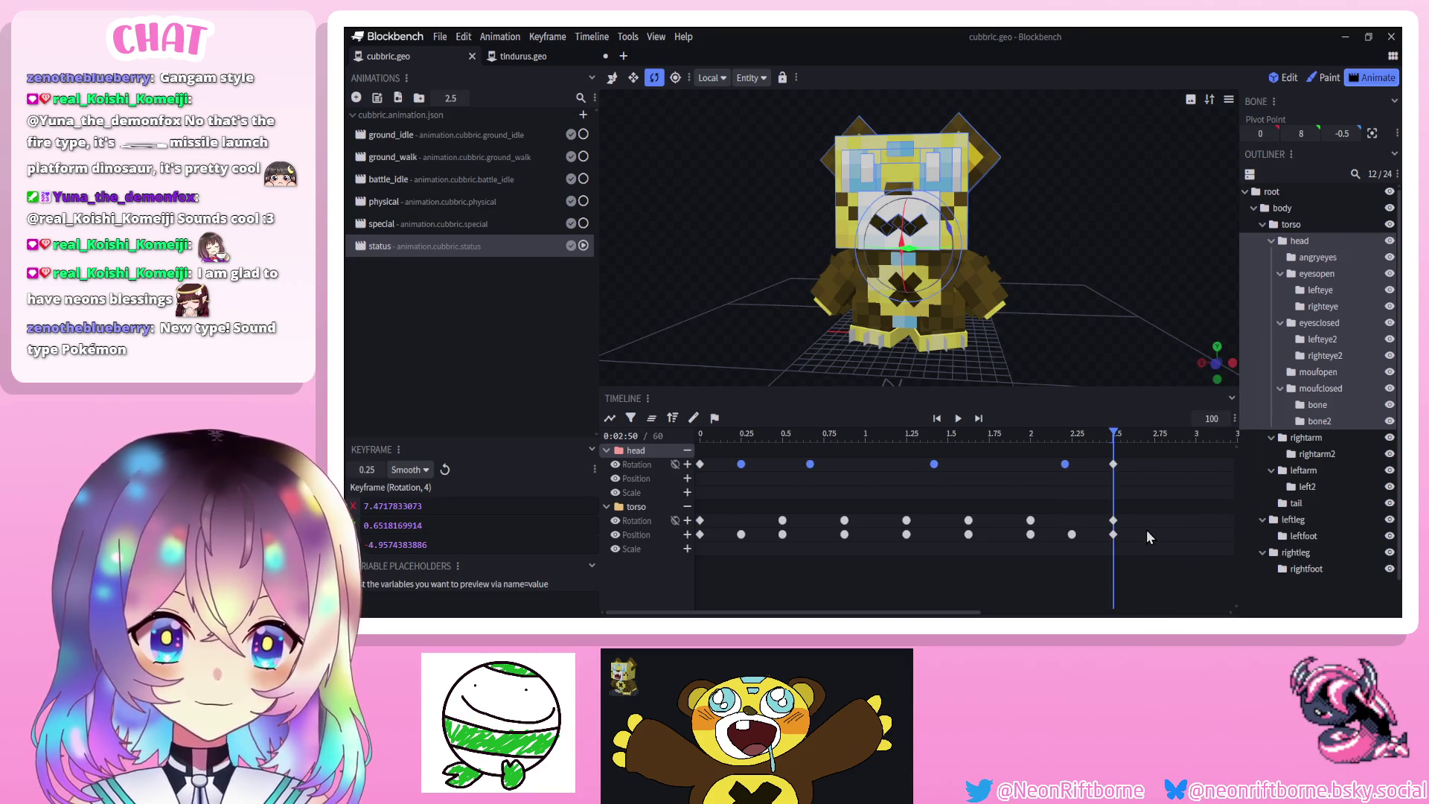
# Preview the wobble and extend the animation length to 2.75 seconds
pyautogui.click(954, 423)
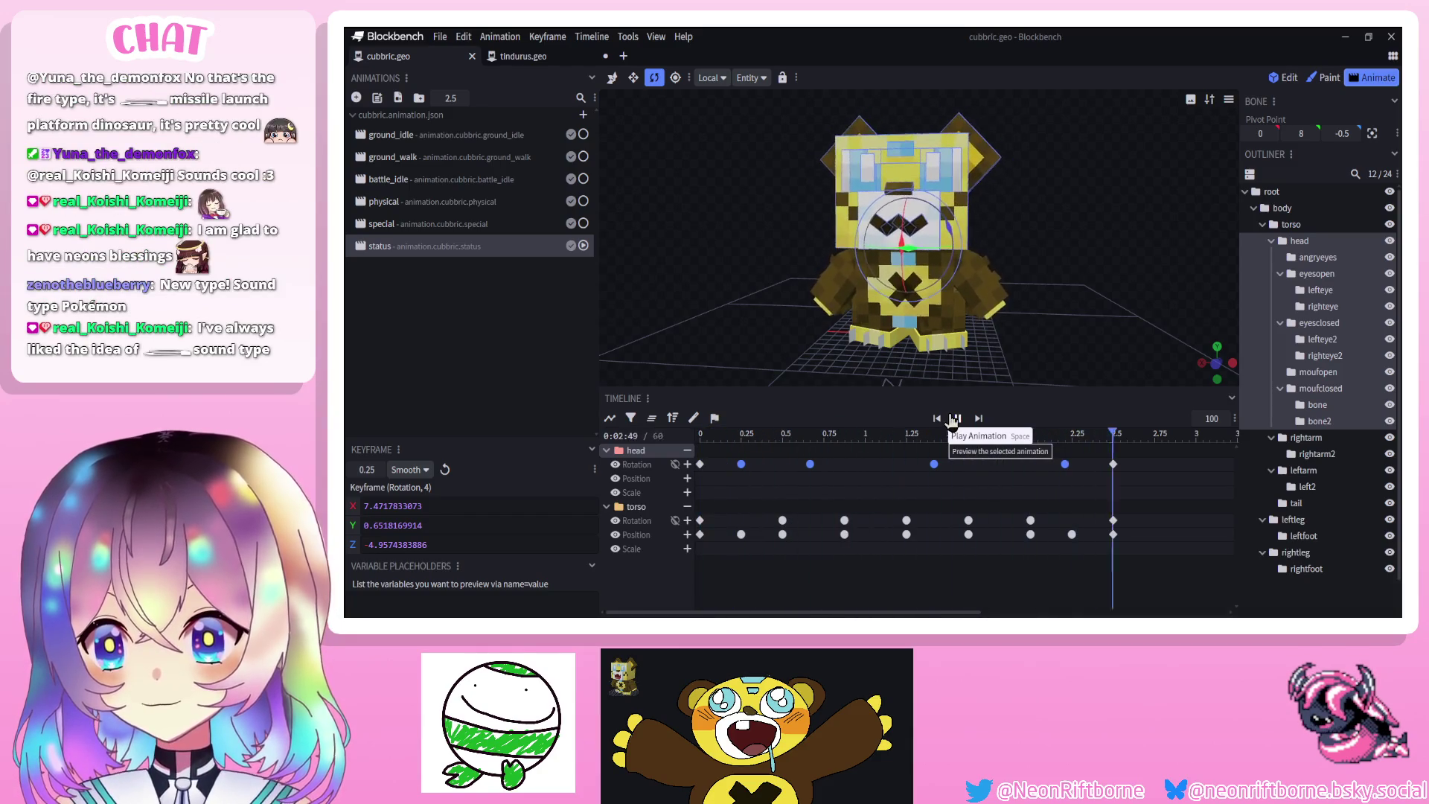
pyautogui.scroll(-1, 1303, 510)
pyautogui.moveTo(1115, 433); pyautogui.dragTo(1153, 433)
pyautogui.moveTo(1117, 512); pyautogui.dragTo(1109, 542)
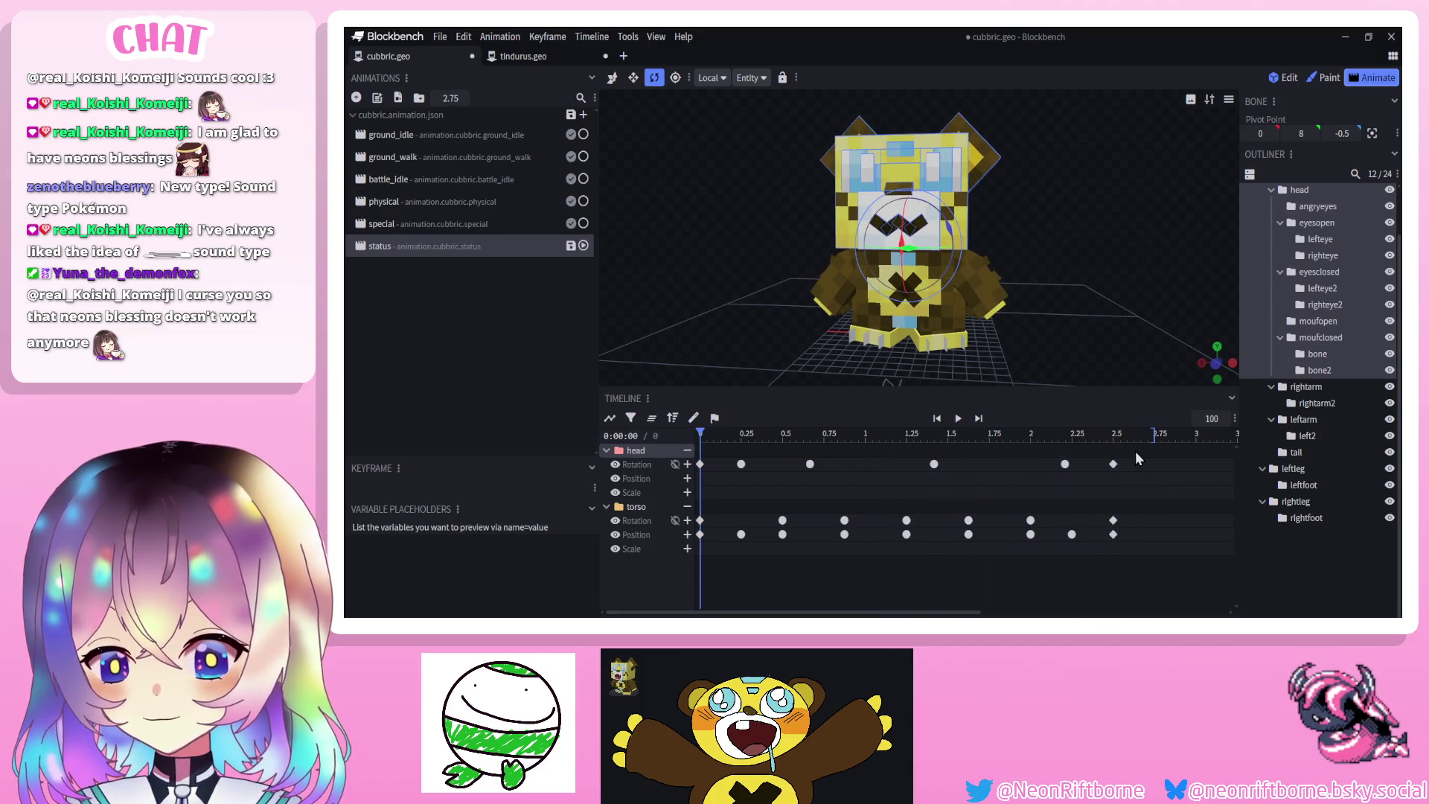
# Copy the 2.5-second keyframes to 2.75 seconds and ease them Smooth
pyautogui.moveTo(1151, 441); pyautogui.dragTo(1155, 441)
pyautogui.hotkey('ctrl', 'c')
pyautogui.hotkey('ctrl', 'v')
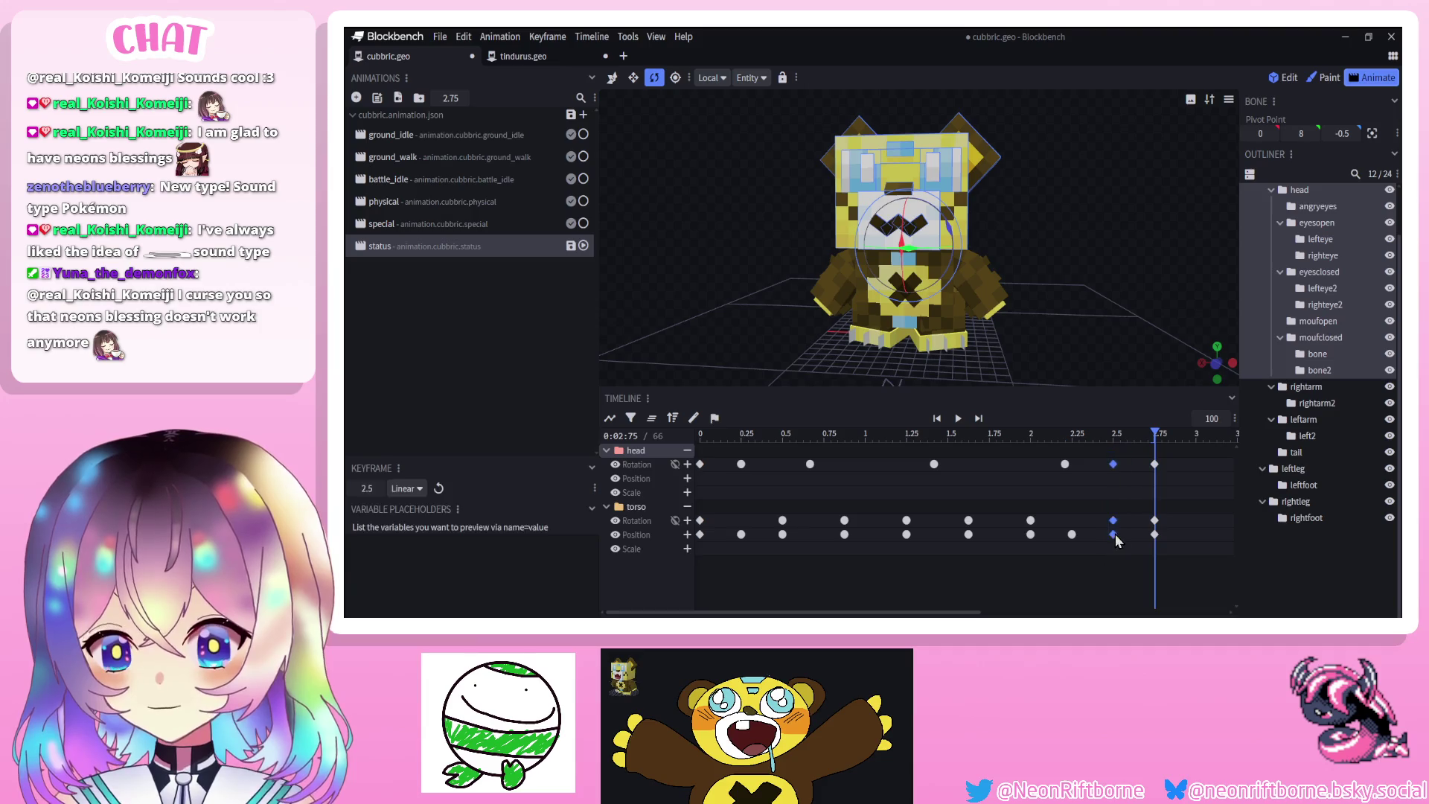
pyautogui.rightClick(1115, 536)
pyautogui.moveTo(1171, 435)
pyautogui.click(1235, 452)
# Save the project, preview the status animation, then open the special animation
pyautogui.click(958, 418)
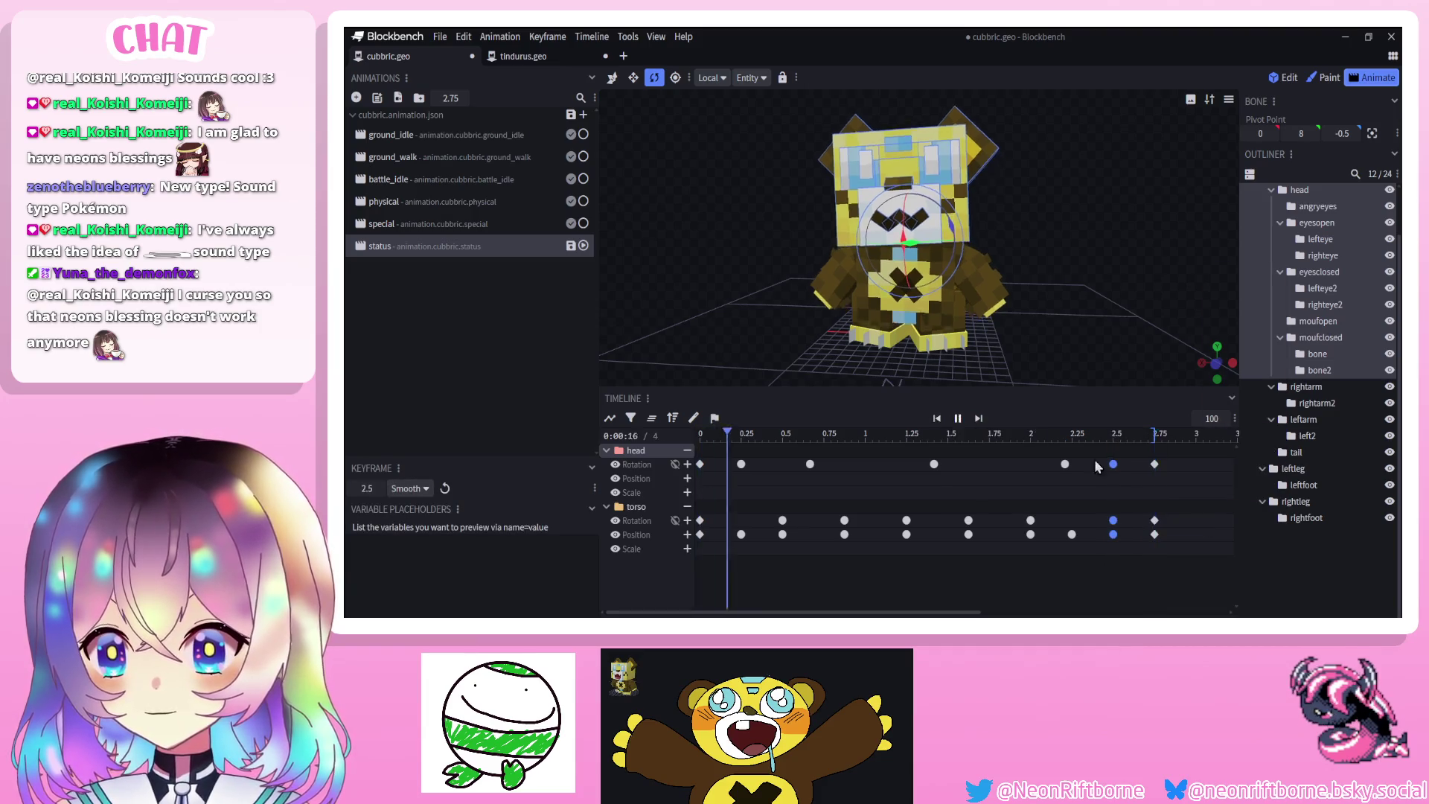
pyautogui.click(1324, 570)
pyautogui.hotkey('ctrl', 's')
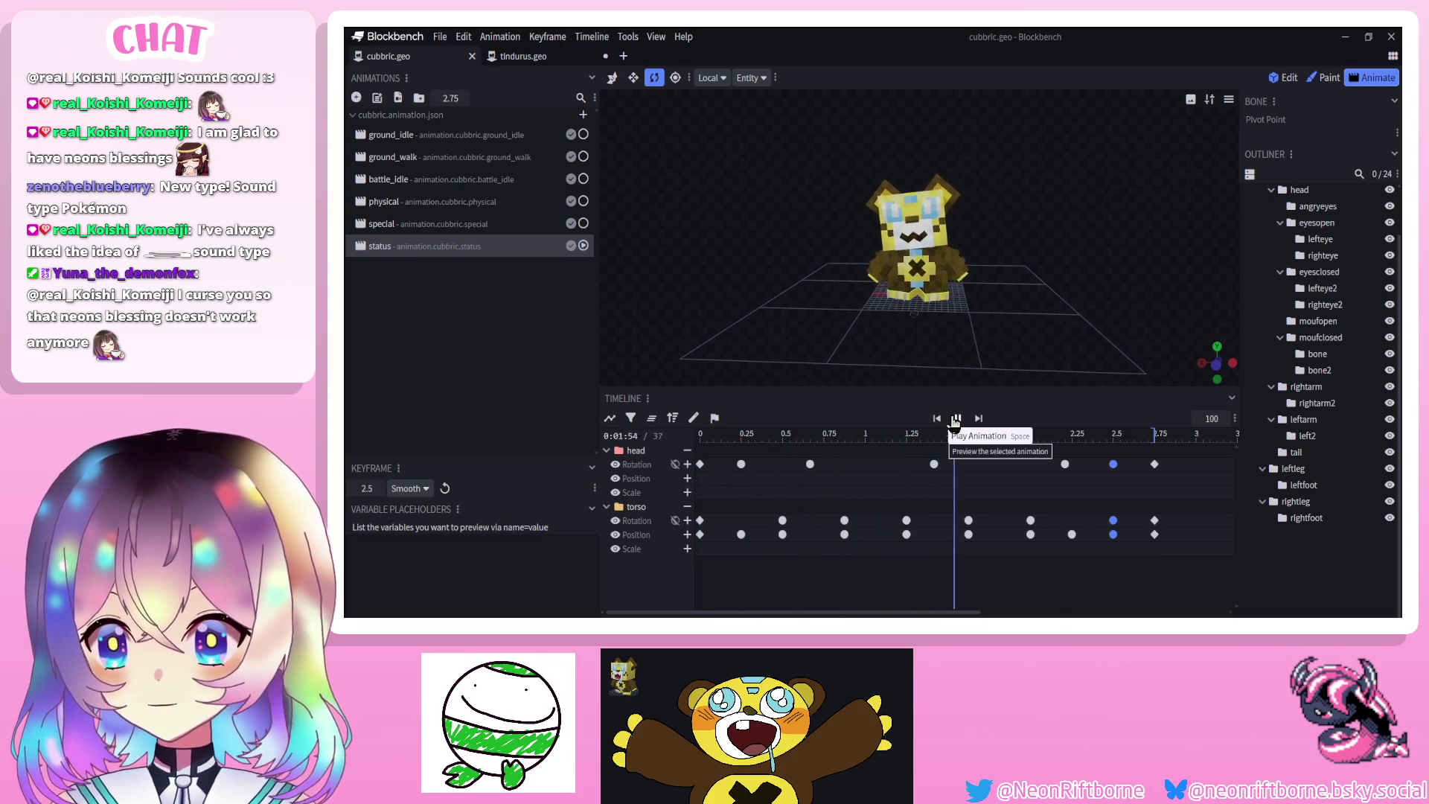
pyautogui.click(956, 419)
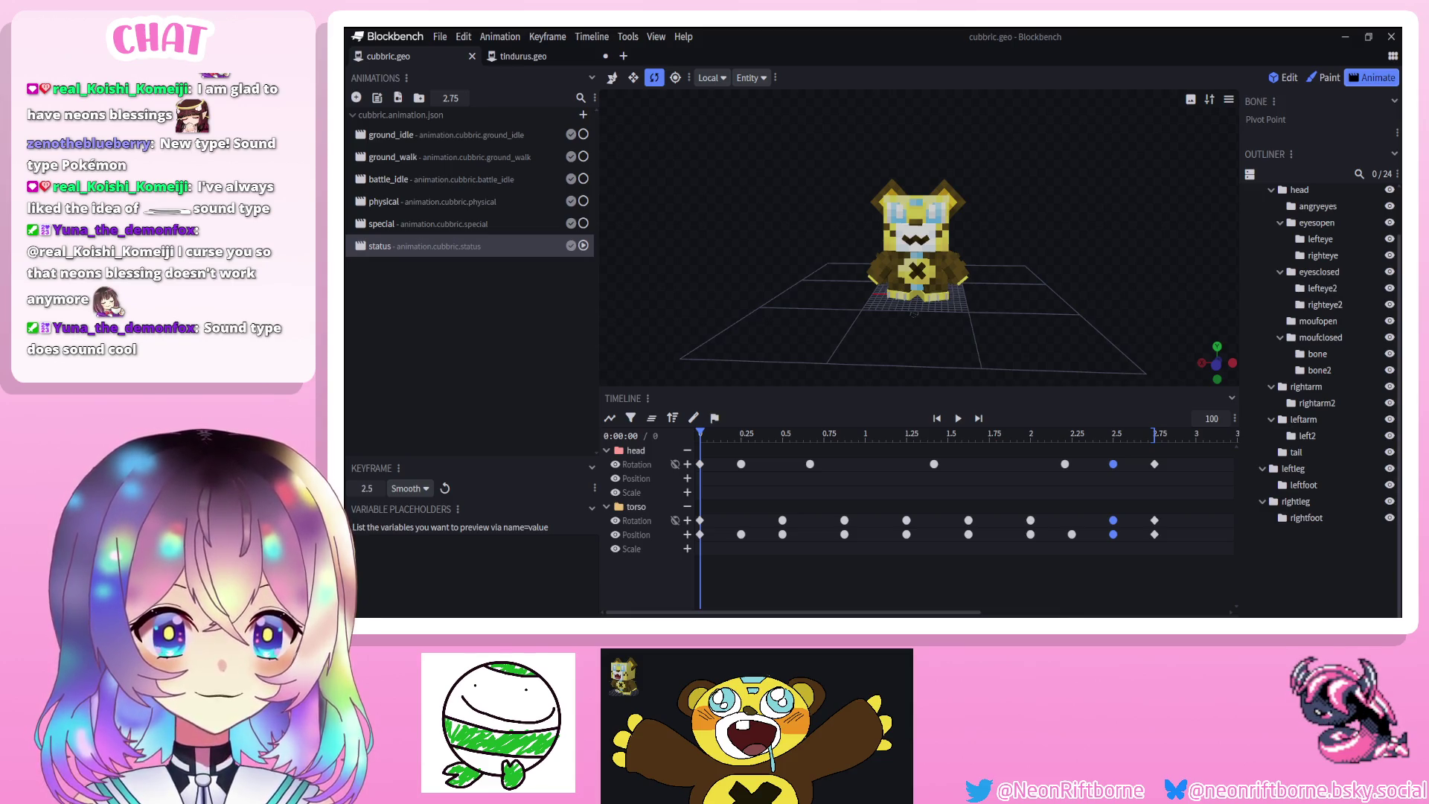
pyautogui.moveTo(988, 372)
pyautogui.mouseDown()
pyautogui.moveTo(966, 355)
pyautogui.moveTo(990, 359)
pyautogui.mouseUp()
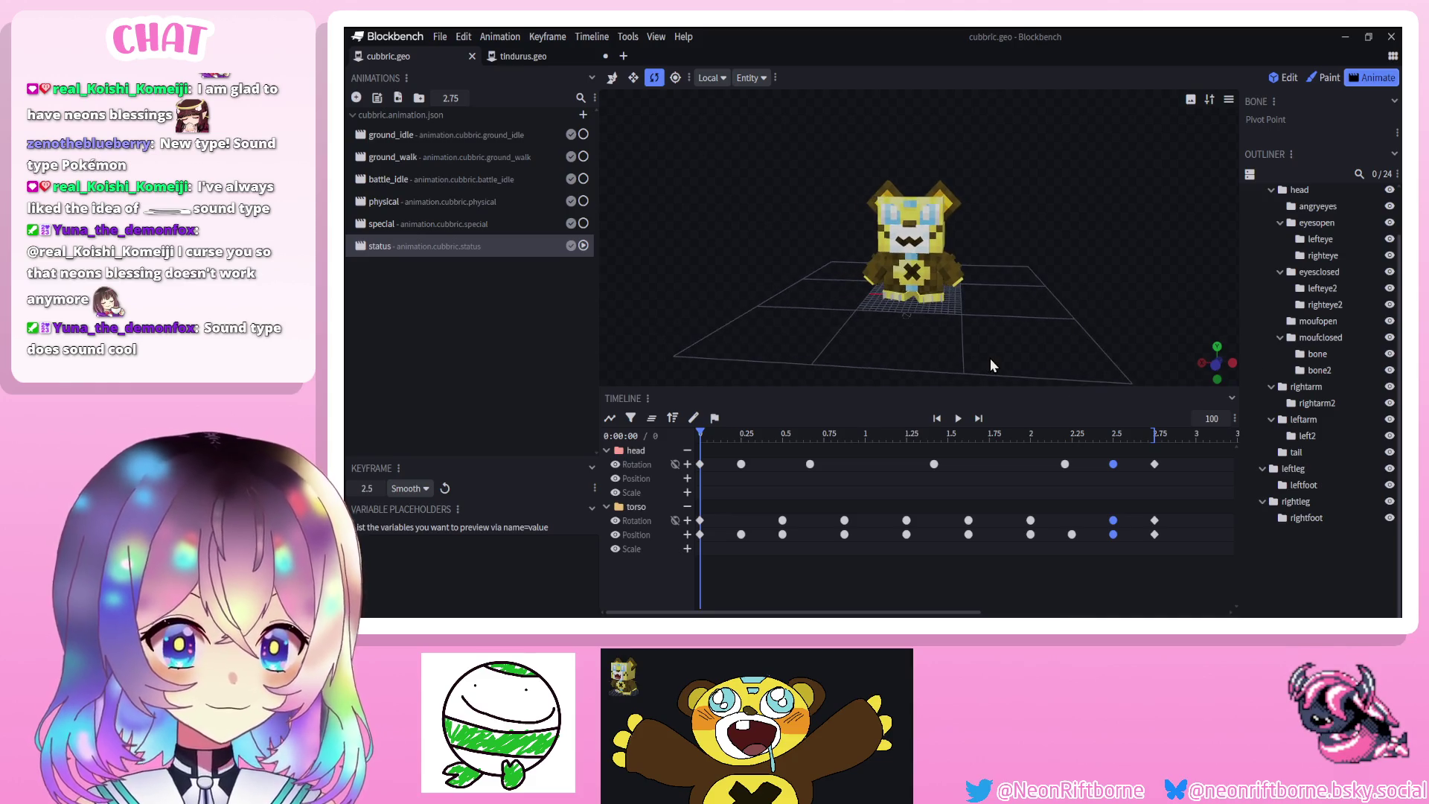
pyautogui.click(958, 418)
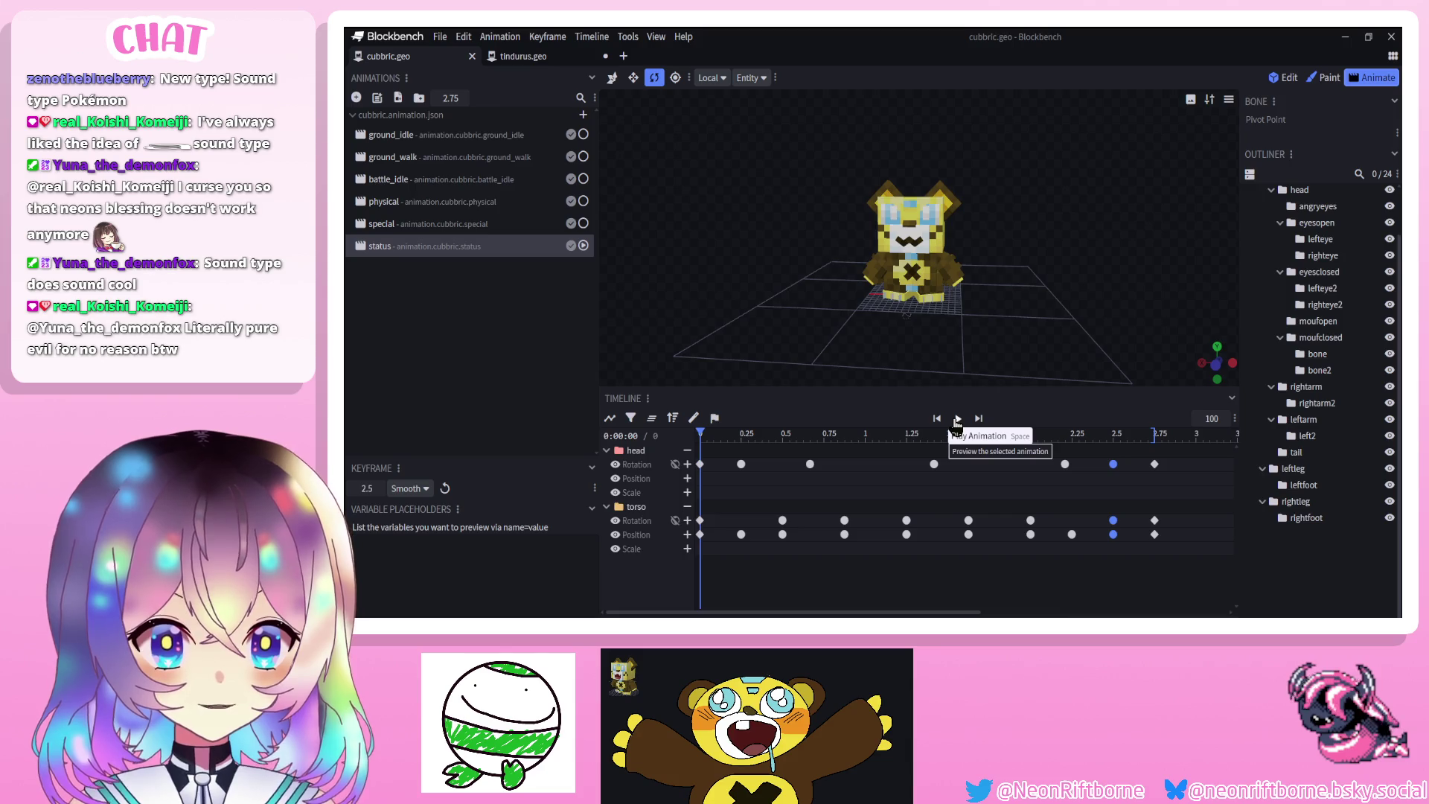
pyautogui.click(957, 420)
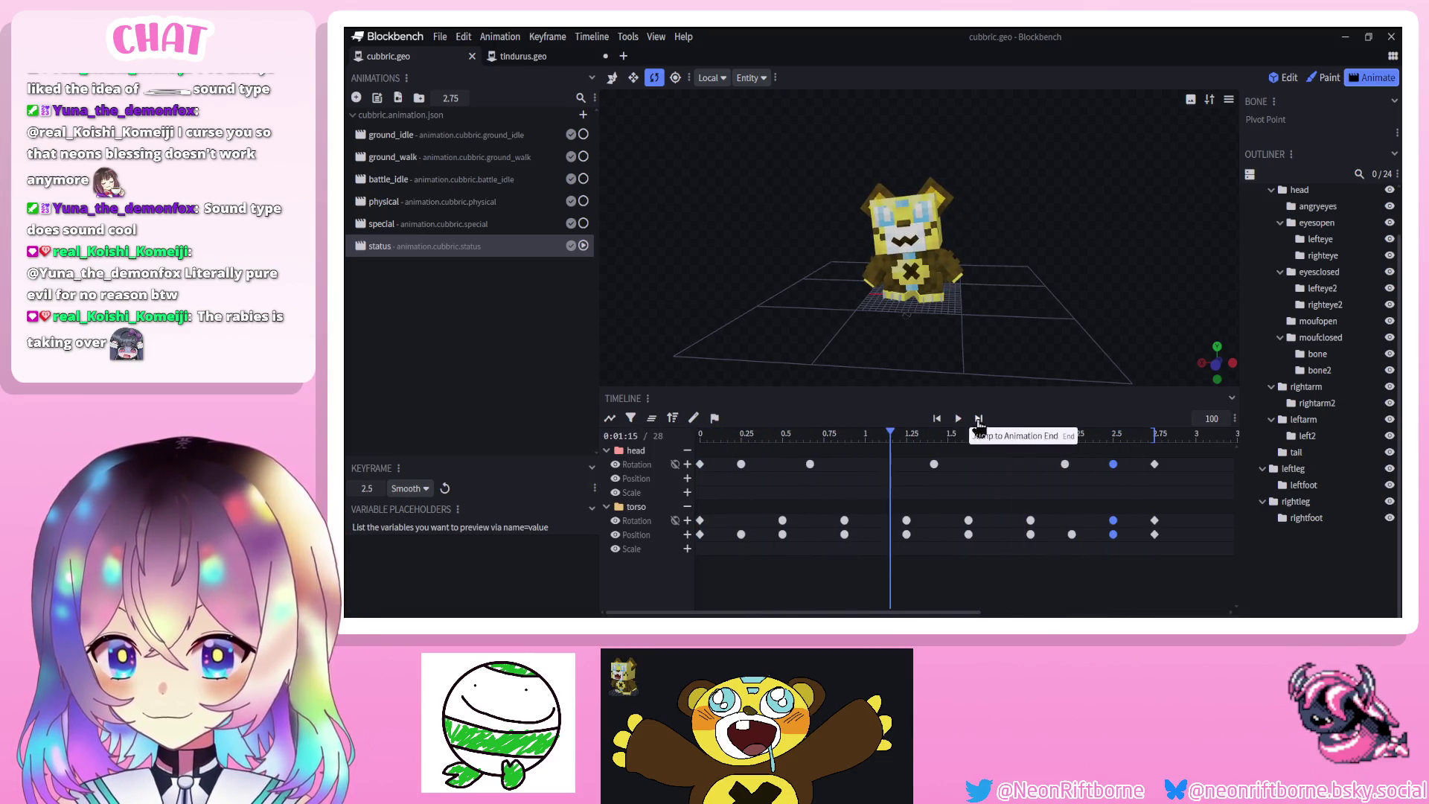
pyautogui.click(381, 224)
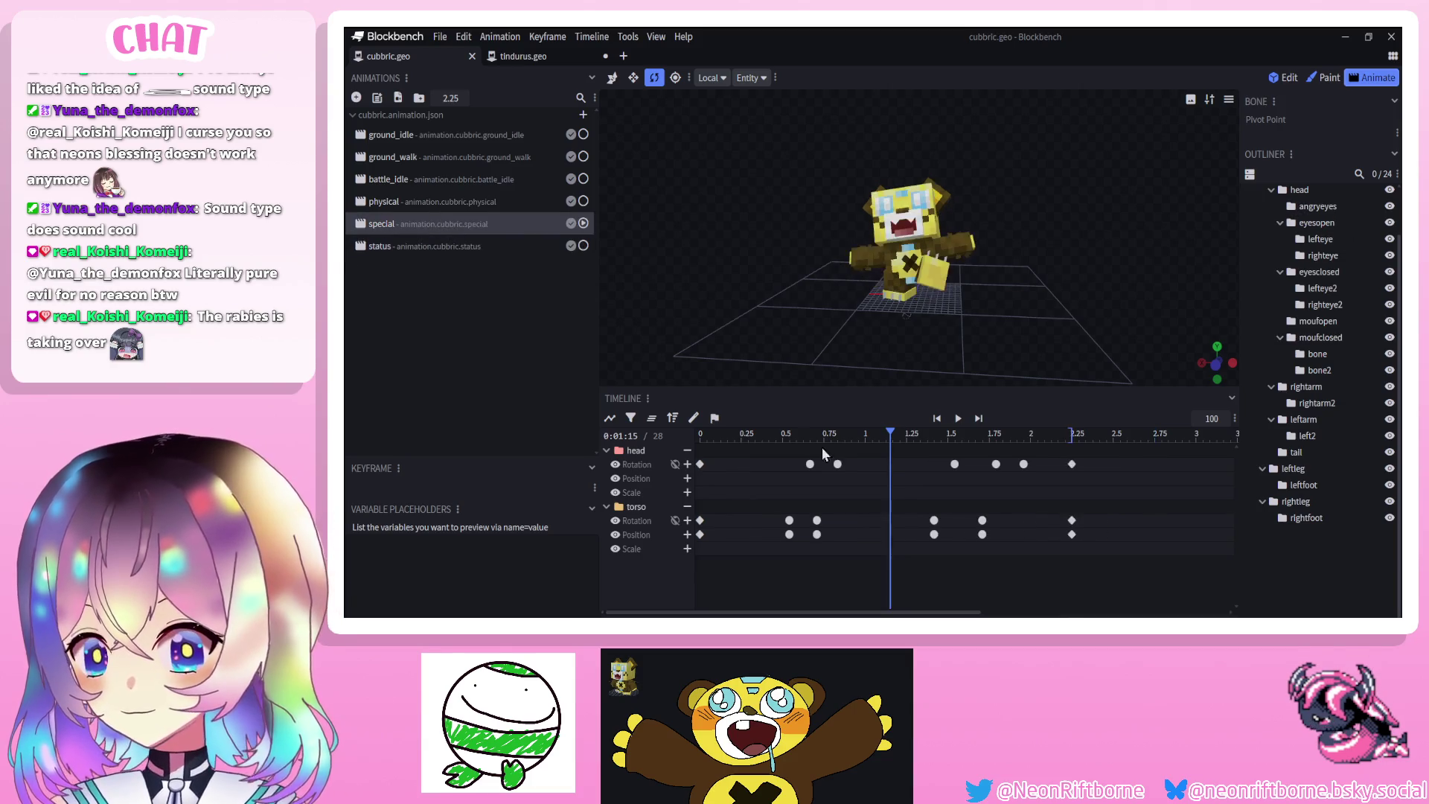
# Copy the angryeyes position keys from special into status and place the later one near 0.8 s
pyautogui.click(1329, 210)
pyautogui.moveTo(1029, 460); pyautogui.dragTo(748, 498)
pyautogui.click(503, 252)
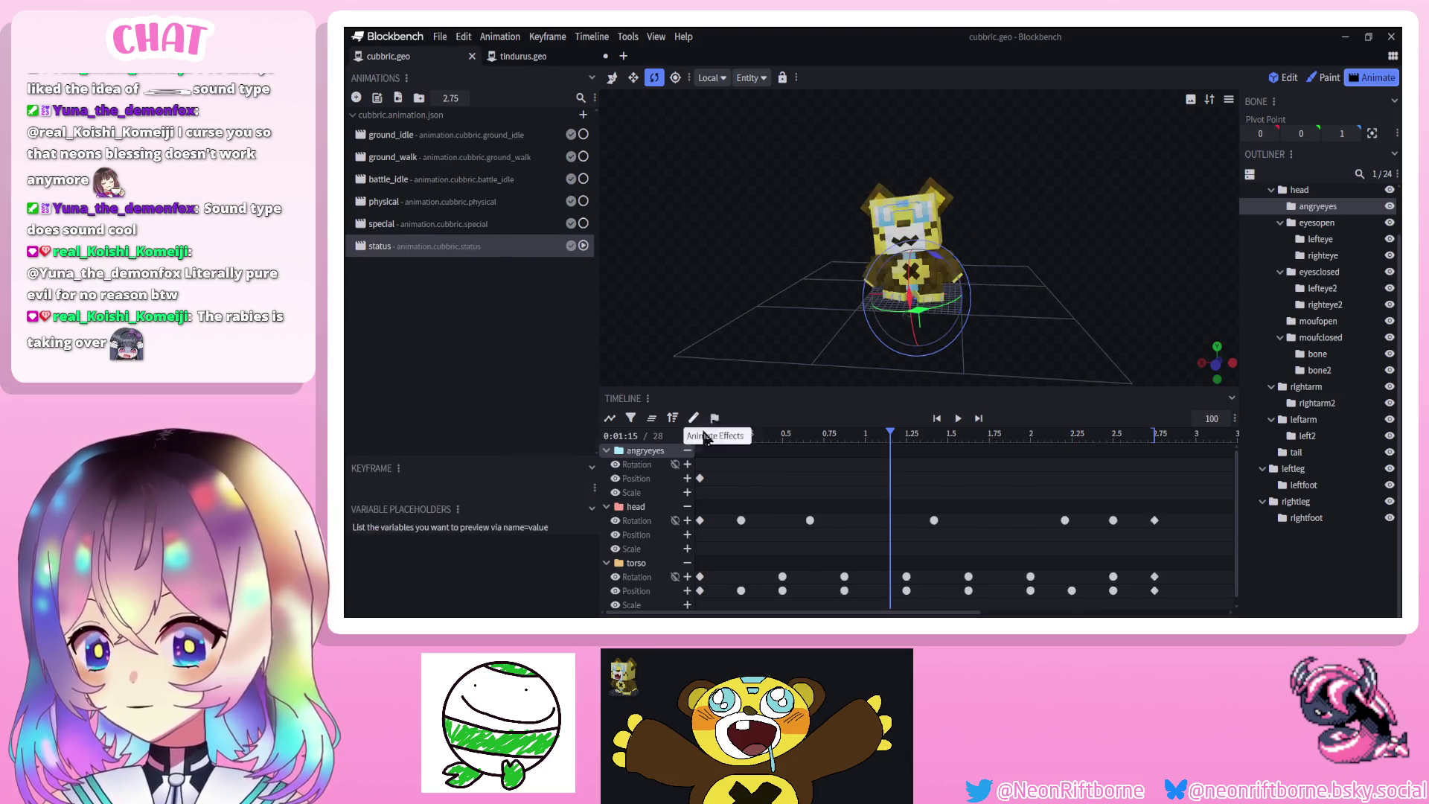
pyautogui.hotkey('ctrl', 'v')
pyautogui.moveTo(759, 440); pyautogui.dragTo(849, 460)
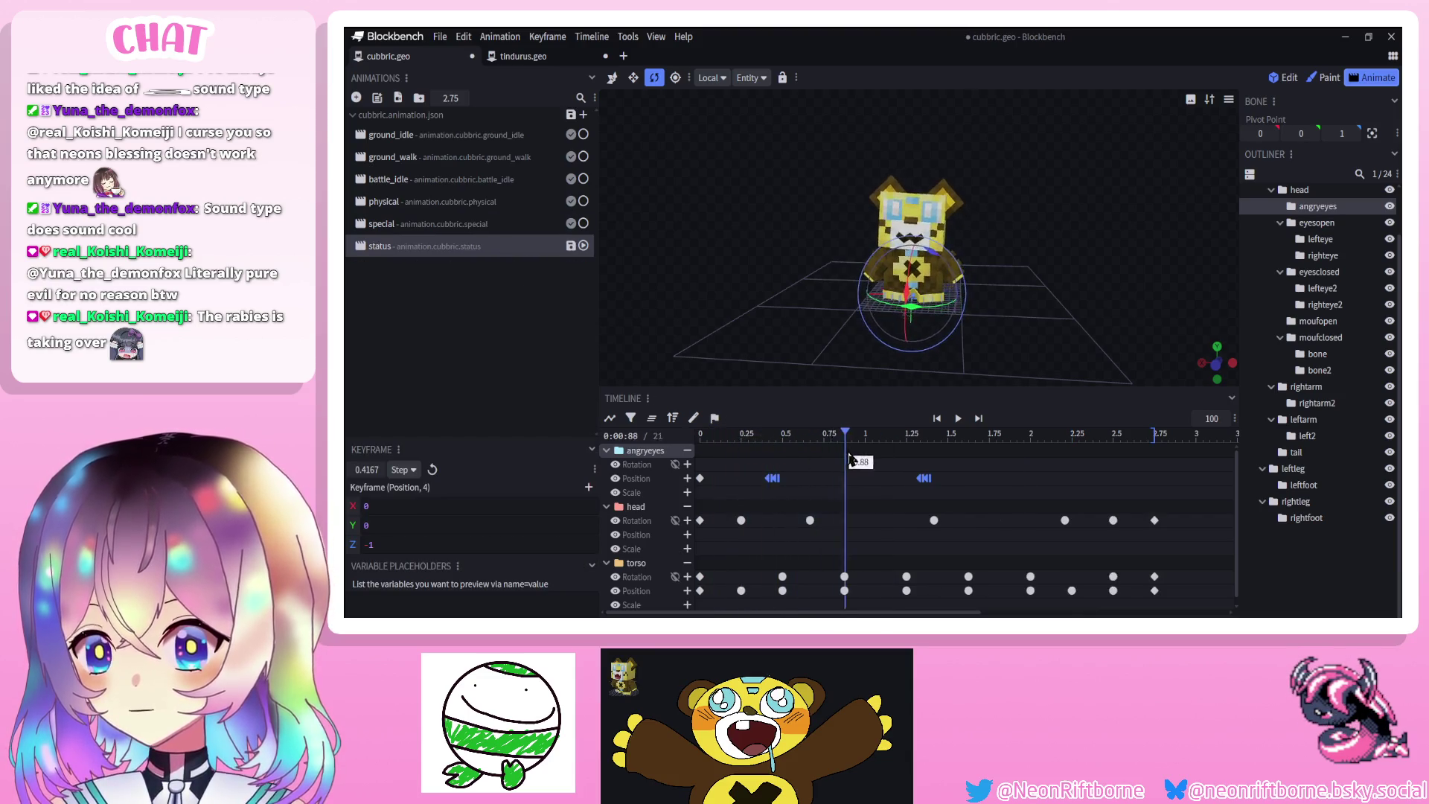
pyautogui.click(925, 479)
# Preview the status animation, save the model, and rewind to the first frame
pyautogui.press('v')
pyautogui.click(958, 419)
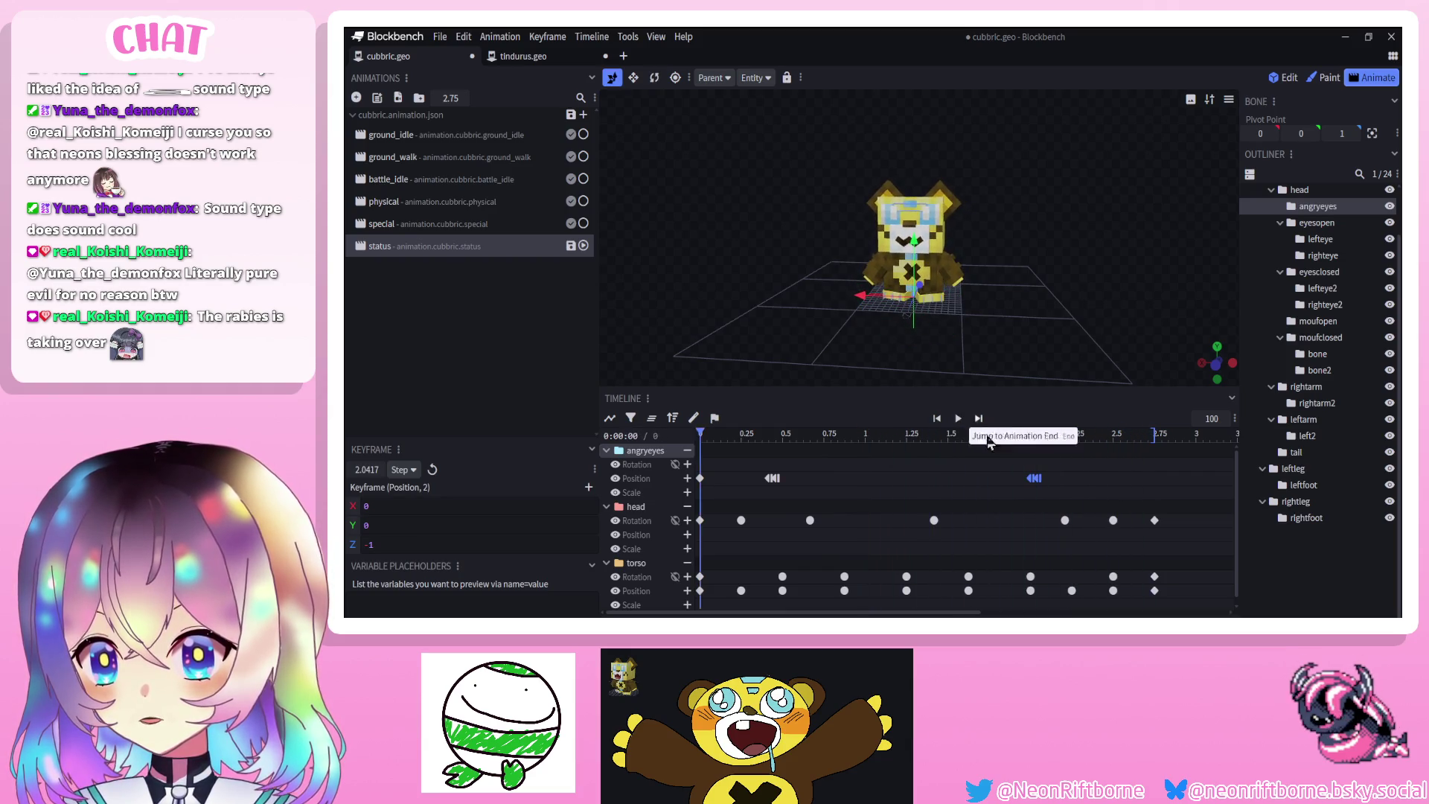
pyautogui.click(957, 419)
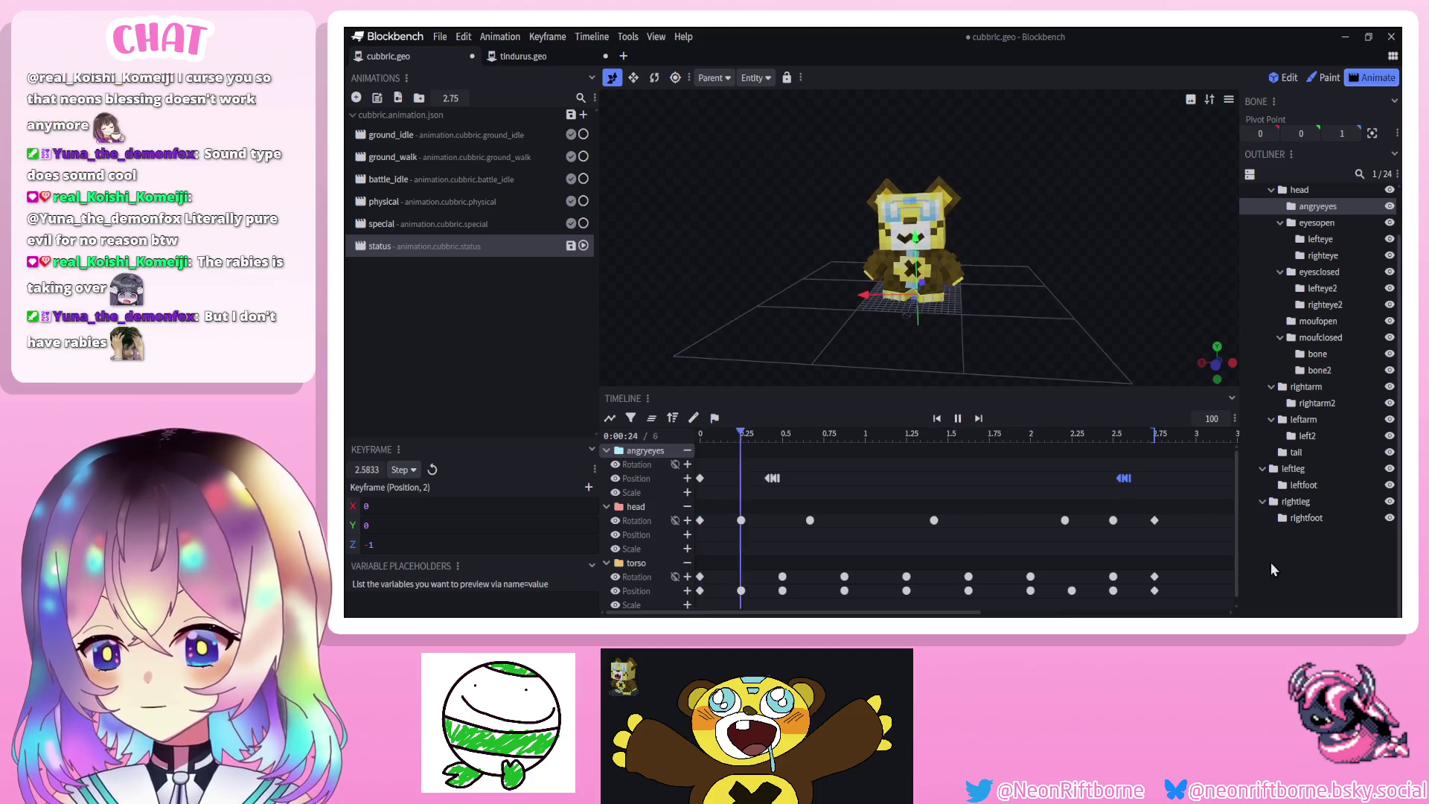
pyautogui.click(1271, 569)
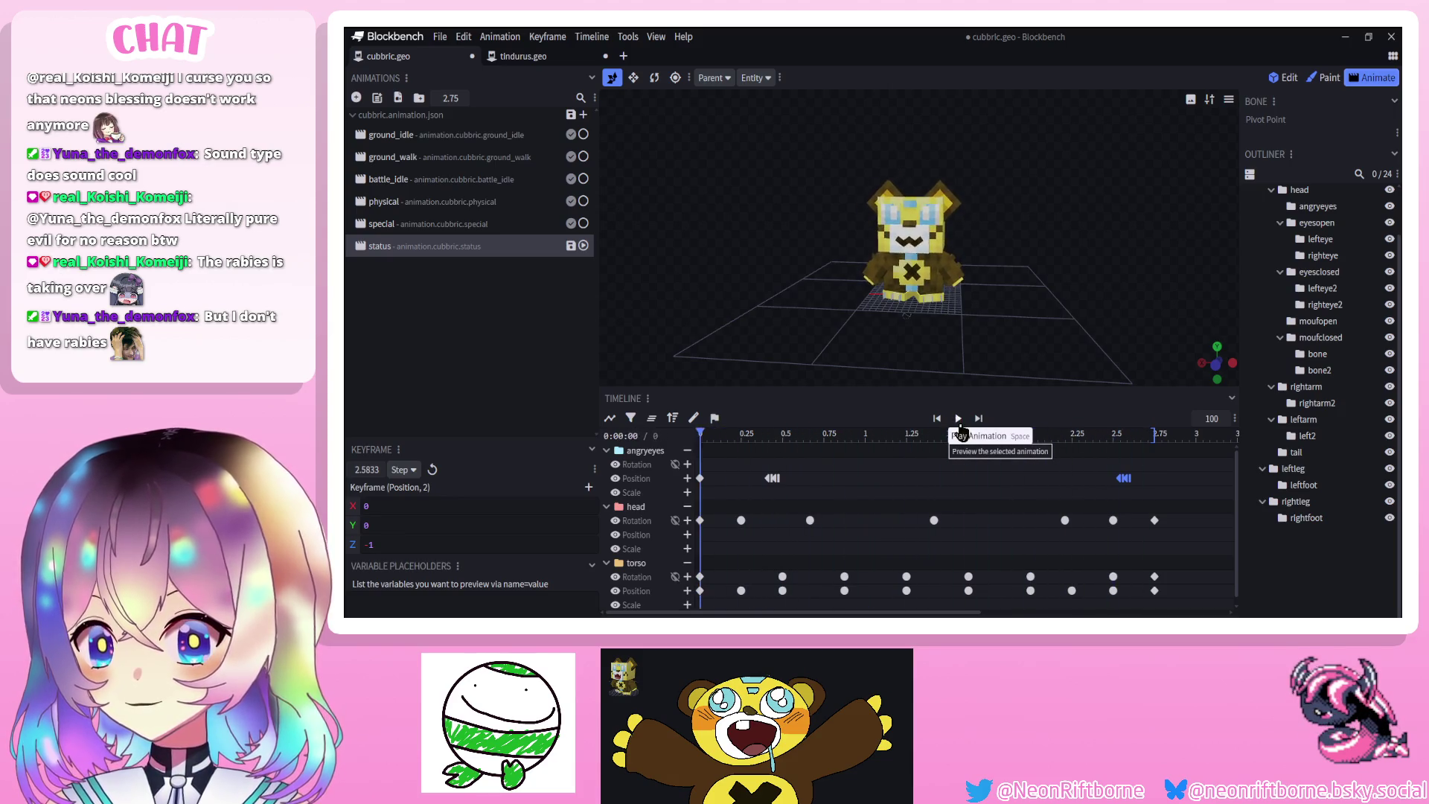
pyautogui.hotkey('ctrl', 's')
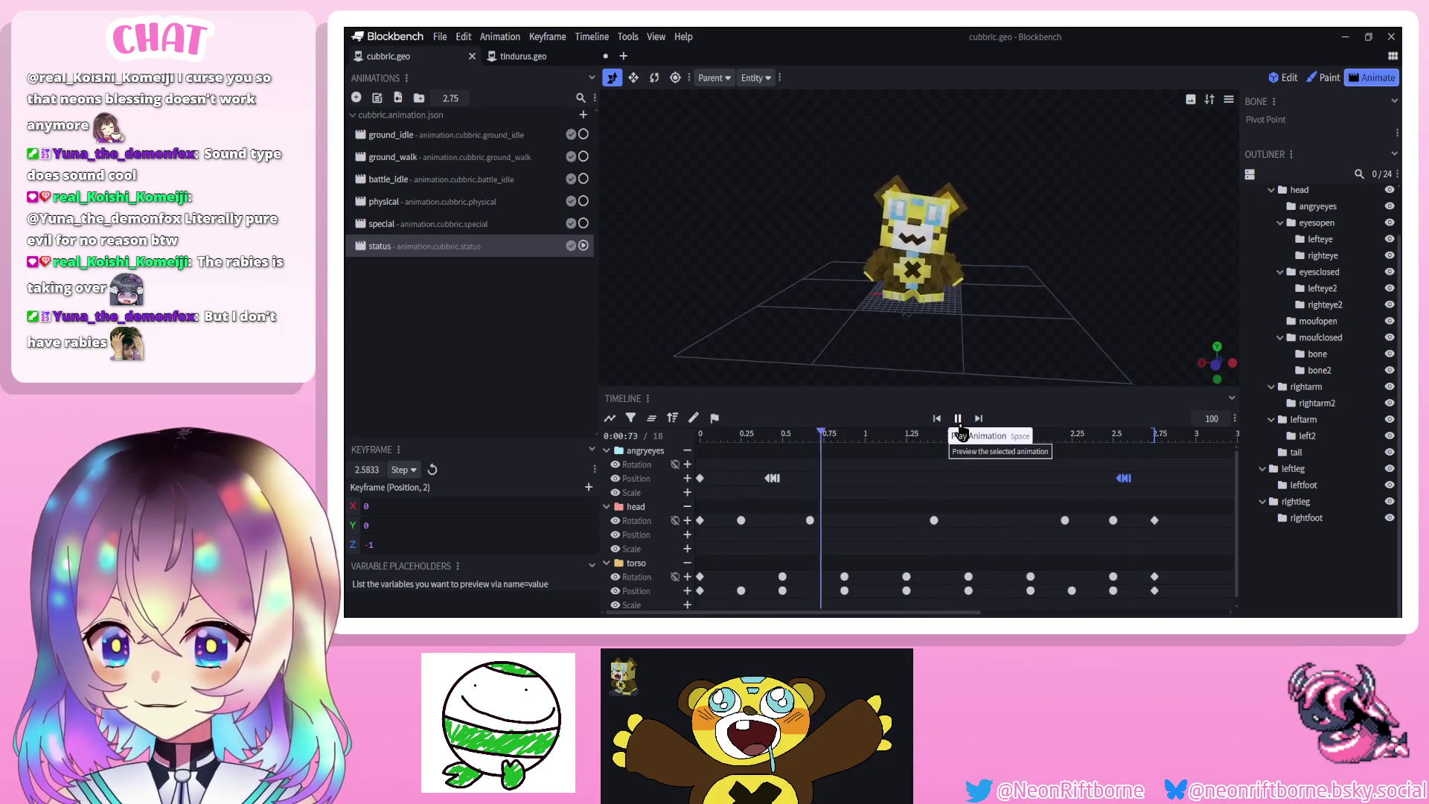
pyautogui.click(958, 421)
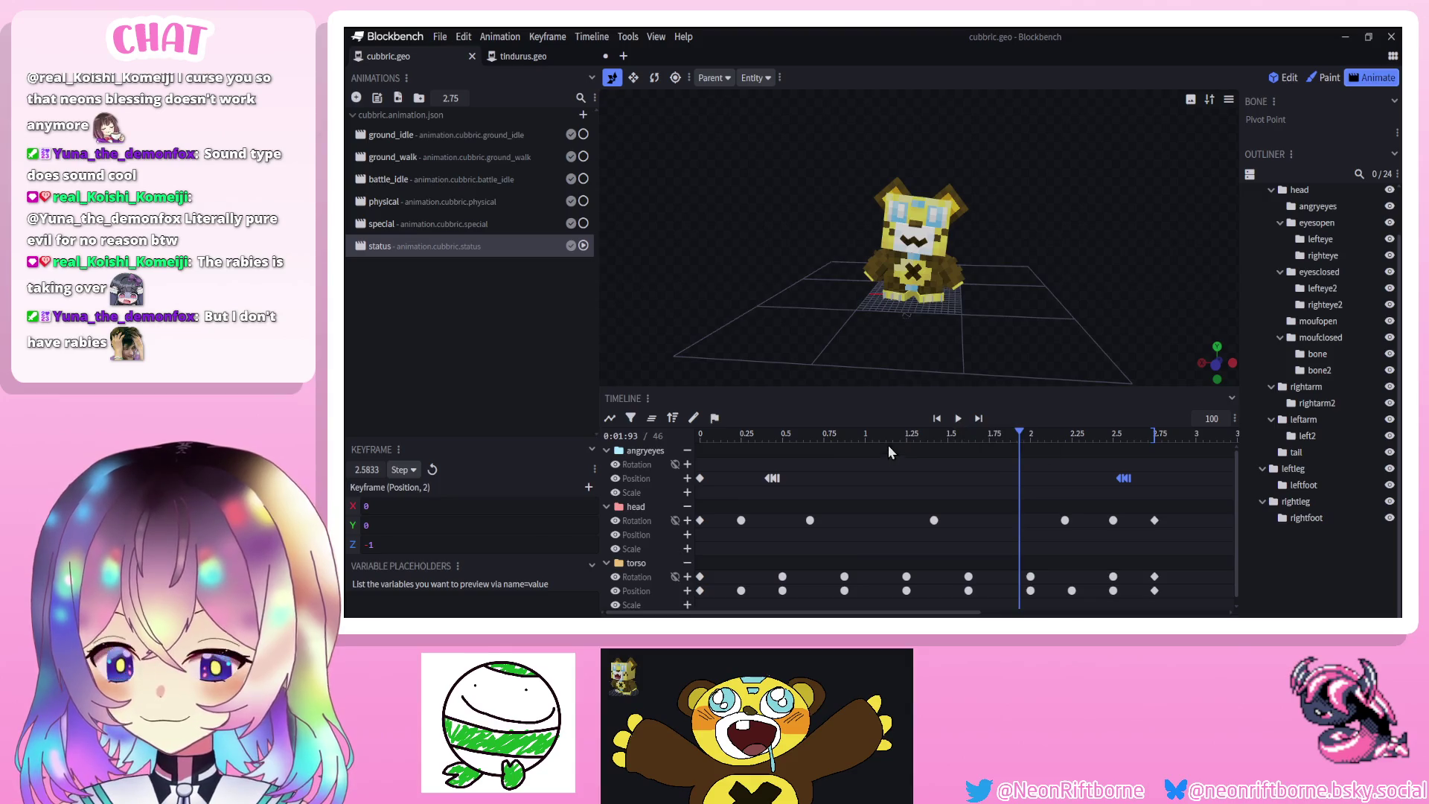
pyautogui.moveTo(887, 445); pyautogui.dragTo(582, 452)
# Orbit closer to the model and select the eyesopen group
pyautogui.moveTo(754, 352); pyautogui.dragTo(725, 342)
pyautogui.scroll(2, 720, 354)
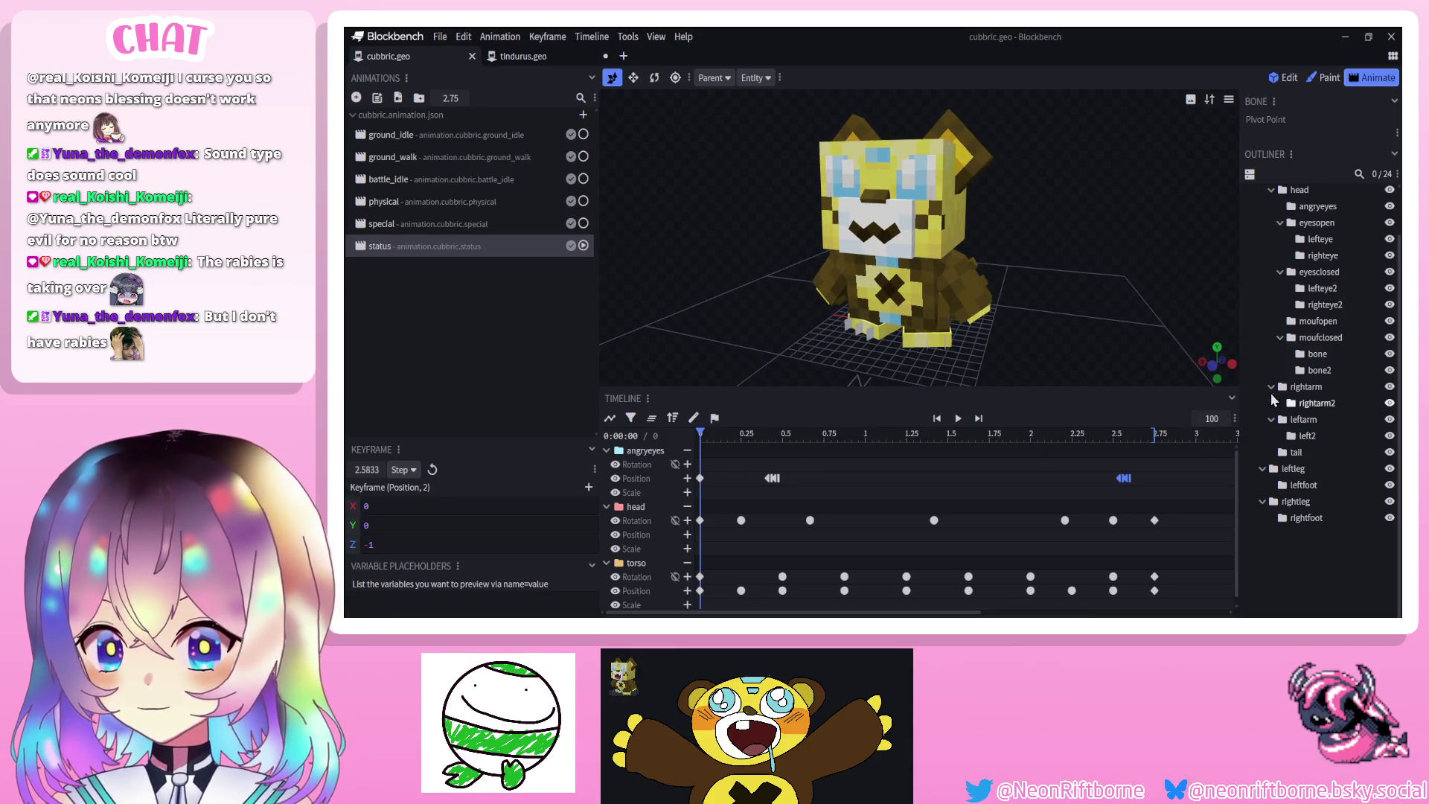
pyautogui.scroll(1, 1280, 383)
pyautogui.click(1317, 273)
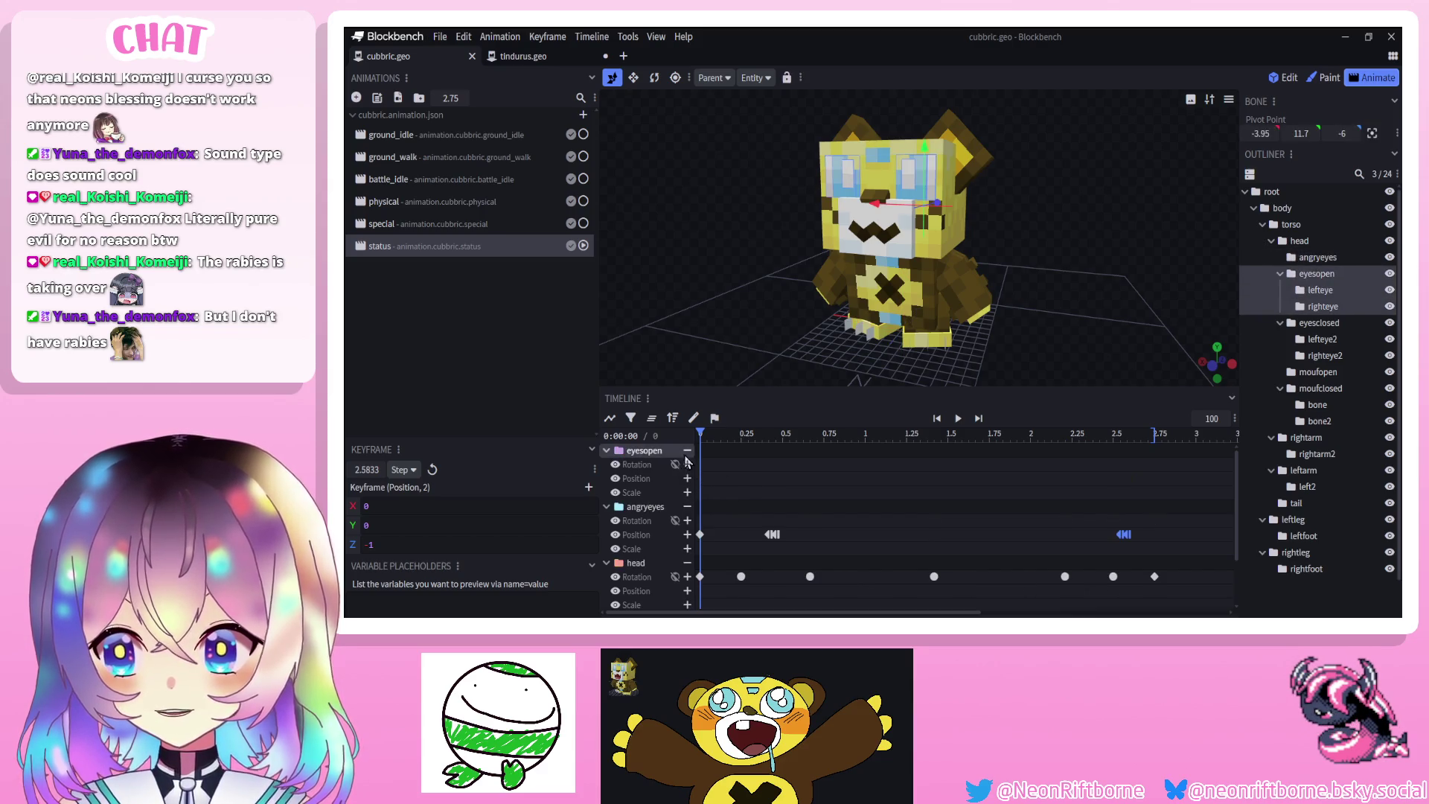
# Copy the moufclosed and moufopen keyframes from the special animation
pyautogui.click(686, 450)
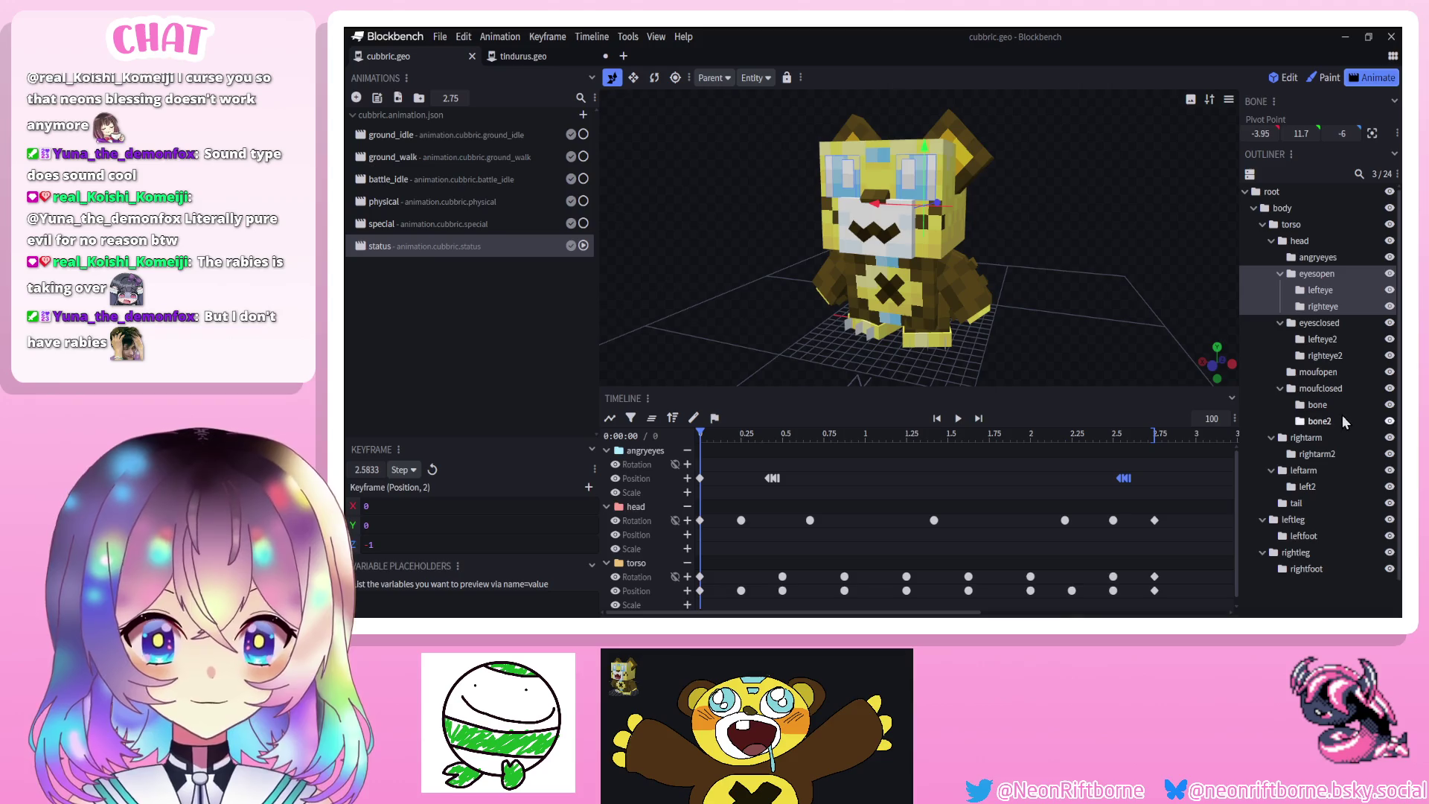
pyautogui.click(1339, 387)
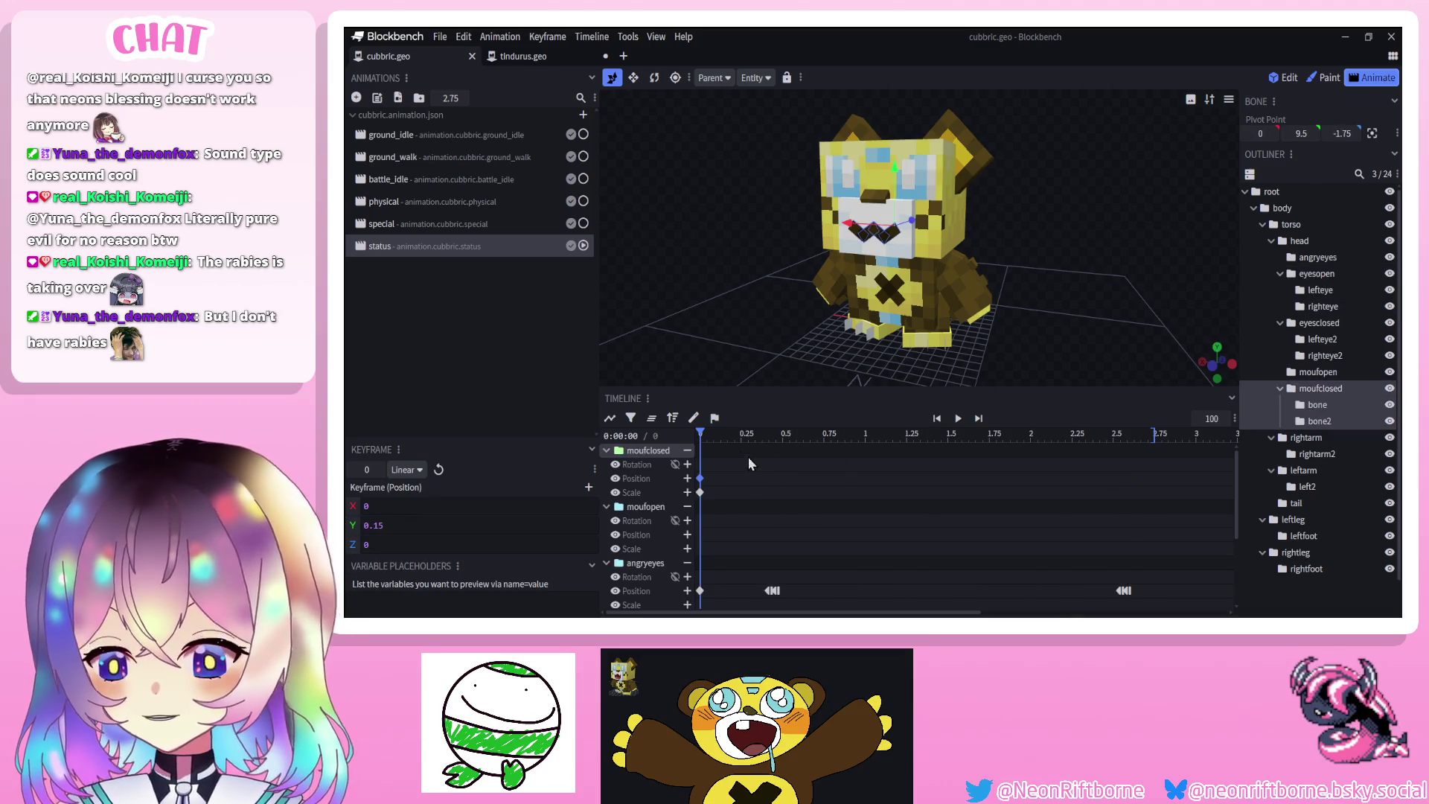
pyautogui.click(424, 226)
pyautogui.moveTo(741, 456); pyautogui.dragTo(994, 550)
pyautogui.click(414, 246)
# Position the mouth swap keys in status near 0.54 and 2.33 seconds
pyautogui.moveTo(725, 435); pyautogui.dragTo(934, 465)
pyautogui.moveTo(958, 485)
pyautogui.mouseDown()
pyautogui.moveTo(992, 539)
pyautogui.moveTo(1056, 541)
pyautogui.moveTo(1039, 538)
pyautogui.mouseUp()
pyautogui.click(958, 418)
pyautogui.scroll(-1, 1280, 542)
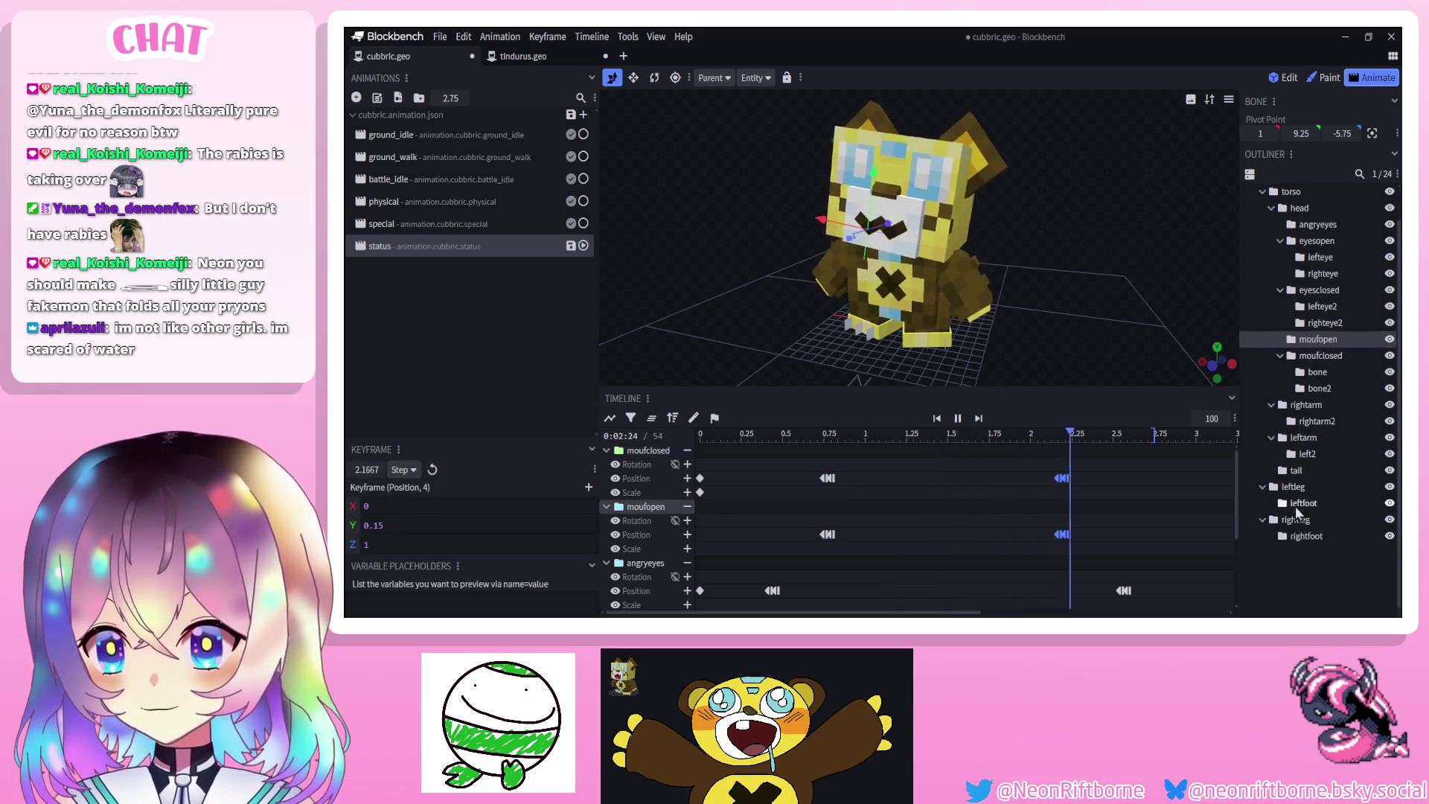
pyautogui.click(1280, 542)
pyautogui.click(959, 421)
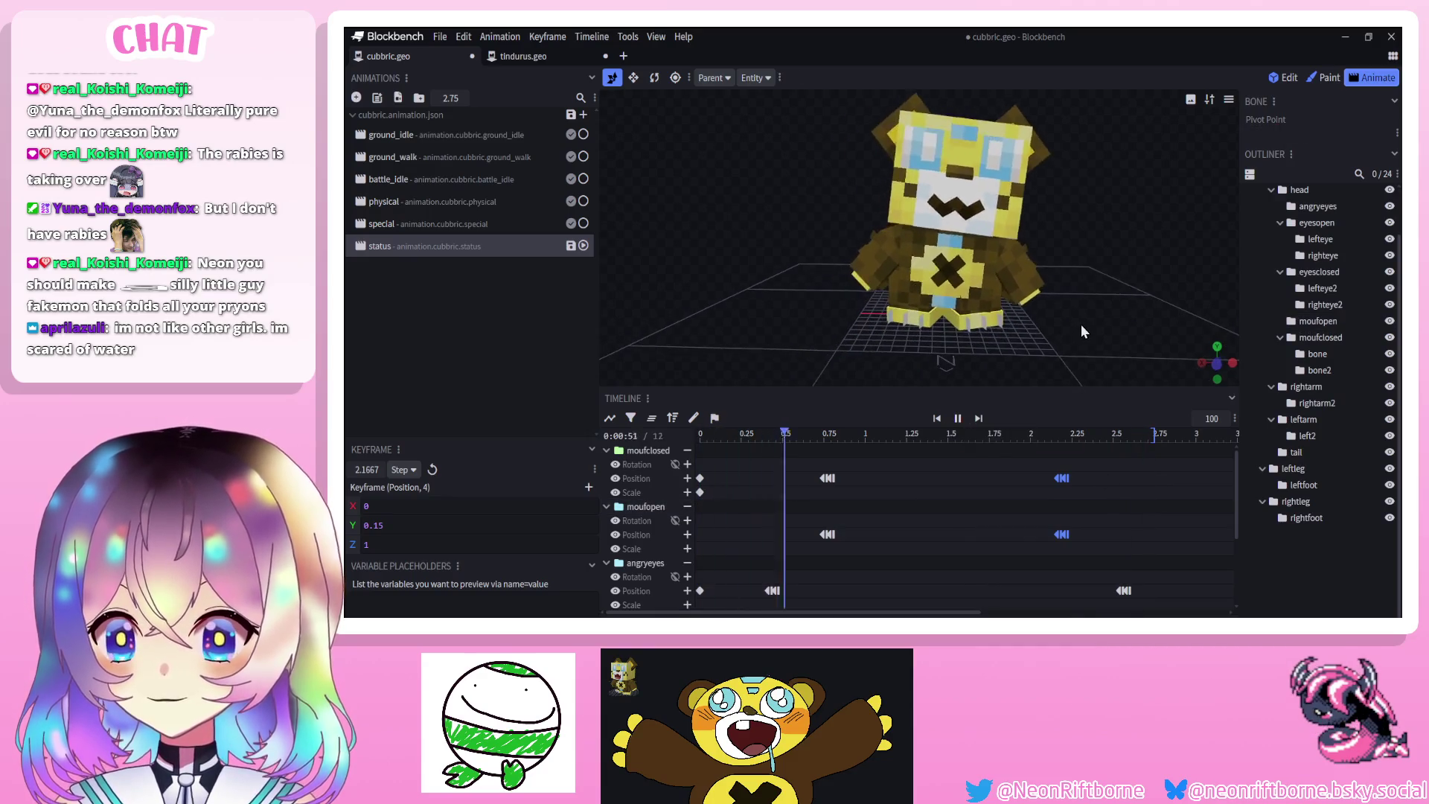
pyautogui.moveTo(869, 454); pyautogui.dragTo(823, 537)
# Preview the status animation from several angles and save cubbric.geo.json
pyautogui.click(958, 418)
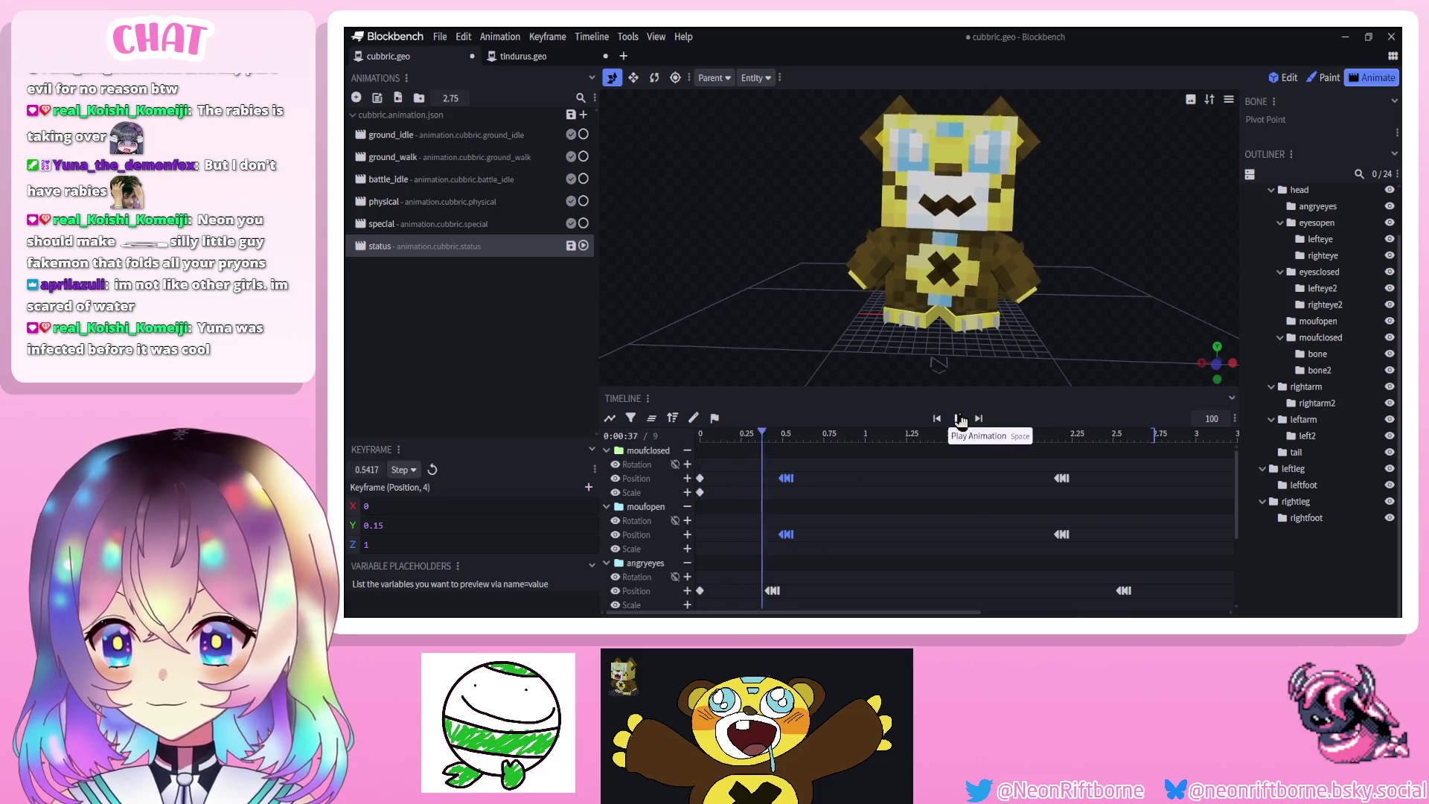
pyautogui.scroll(-3, 709, 314)
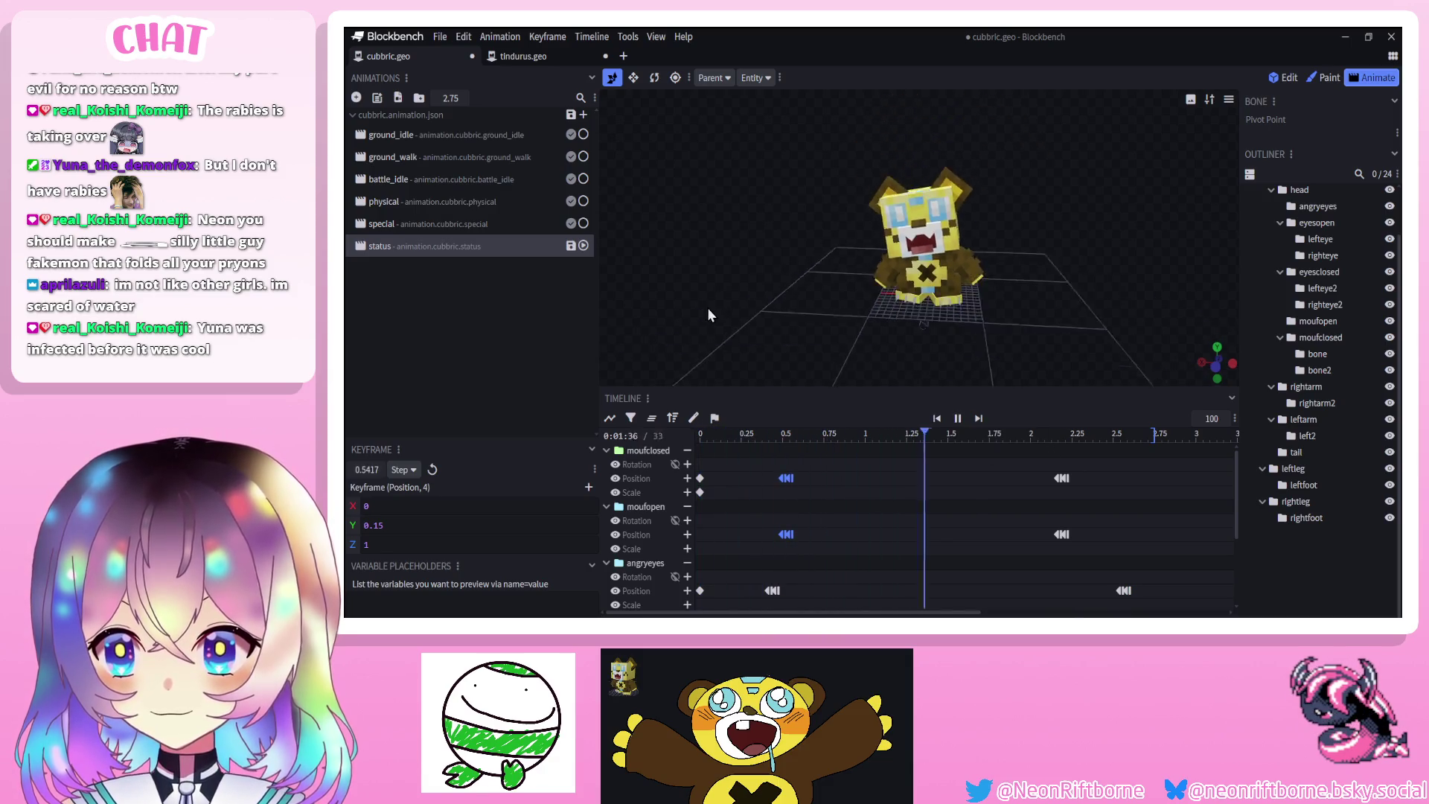
pyautogui.hotkey('ctrl', 's')
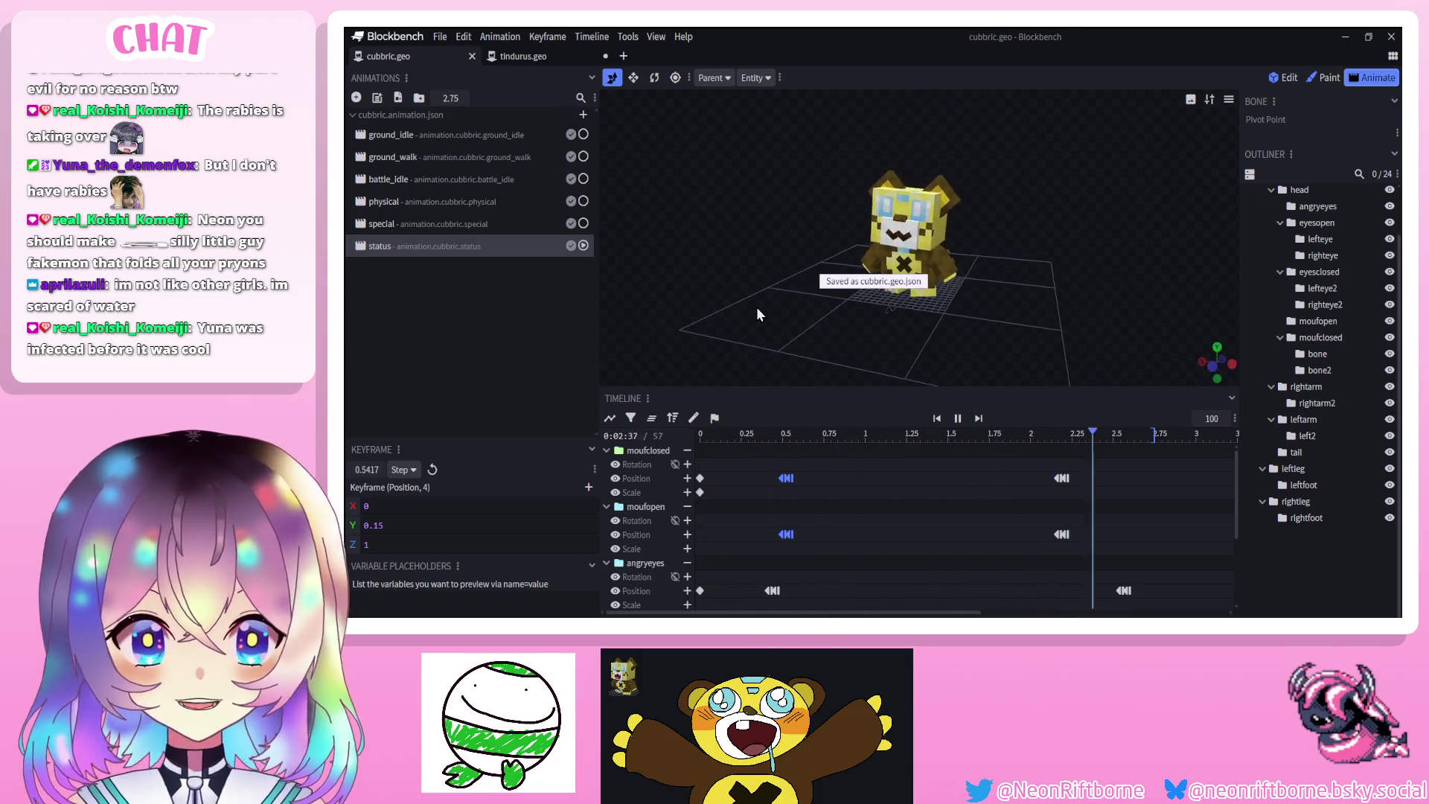
pyautogui.moveTo(776, 318); pyautogui.dragTo(756, 308)
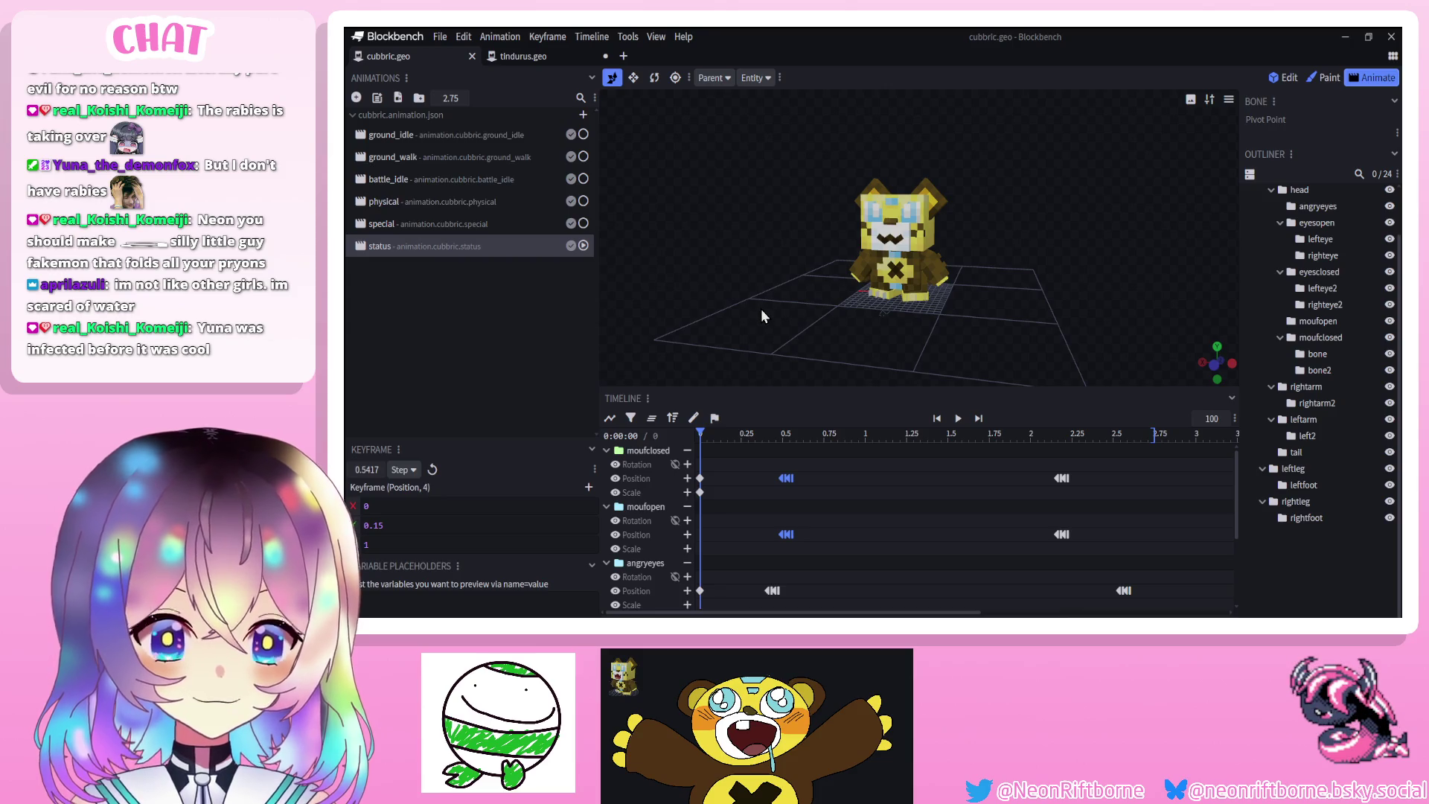
pyautogui.moveTo(779, 298); pyautogui.dragTo(800, 298)
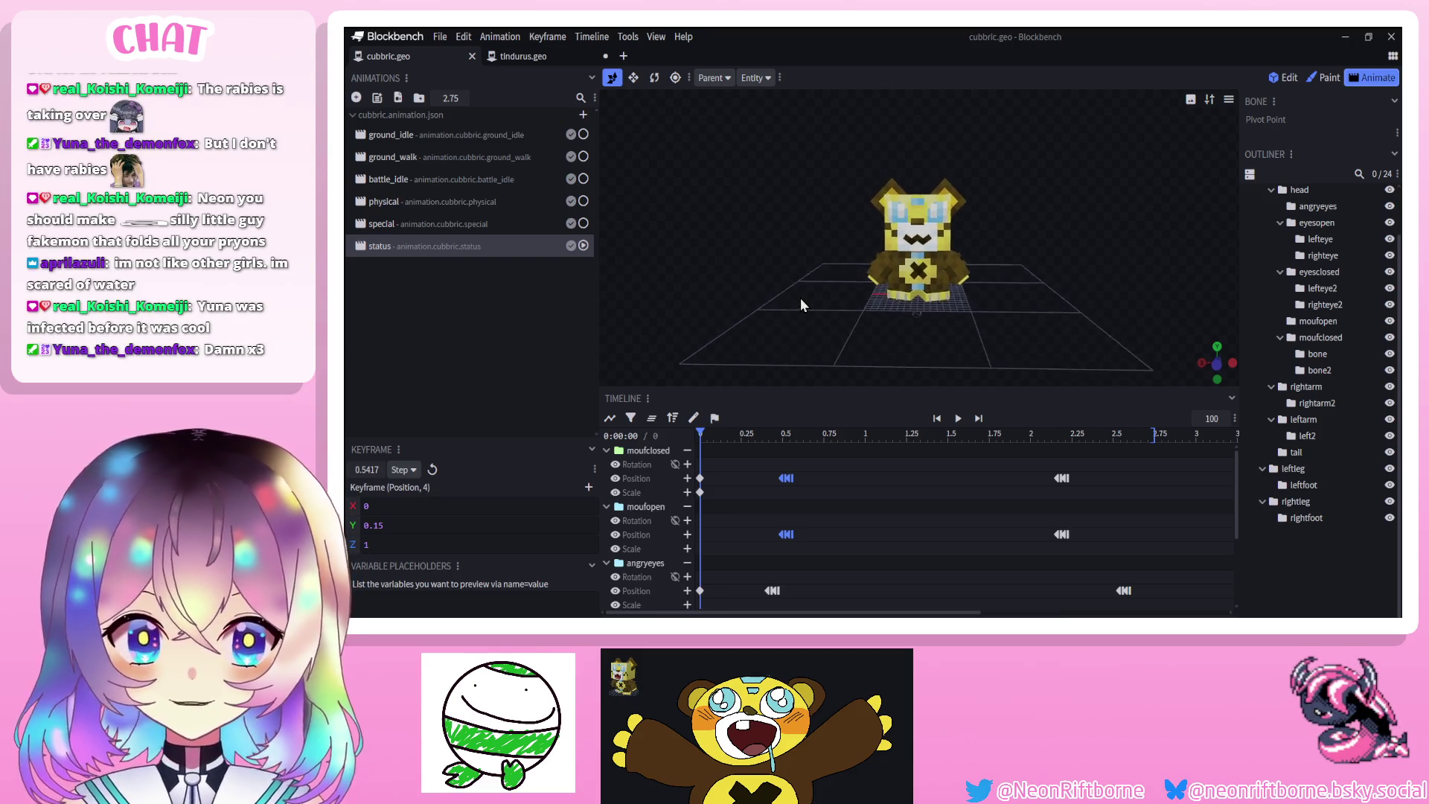
pyautogui.scroll(3, 793, 298)
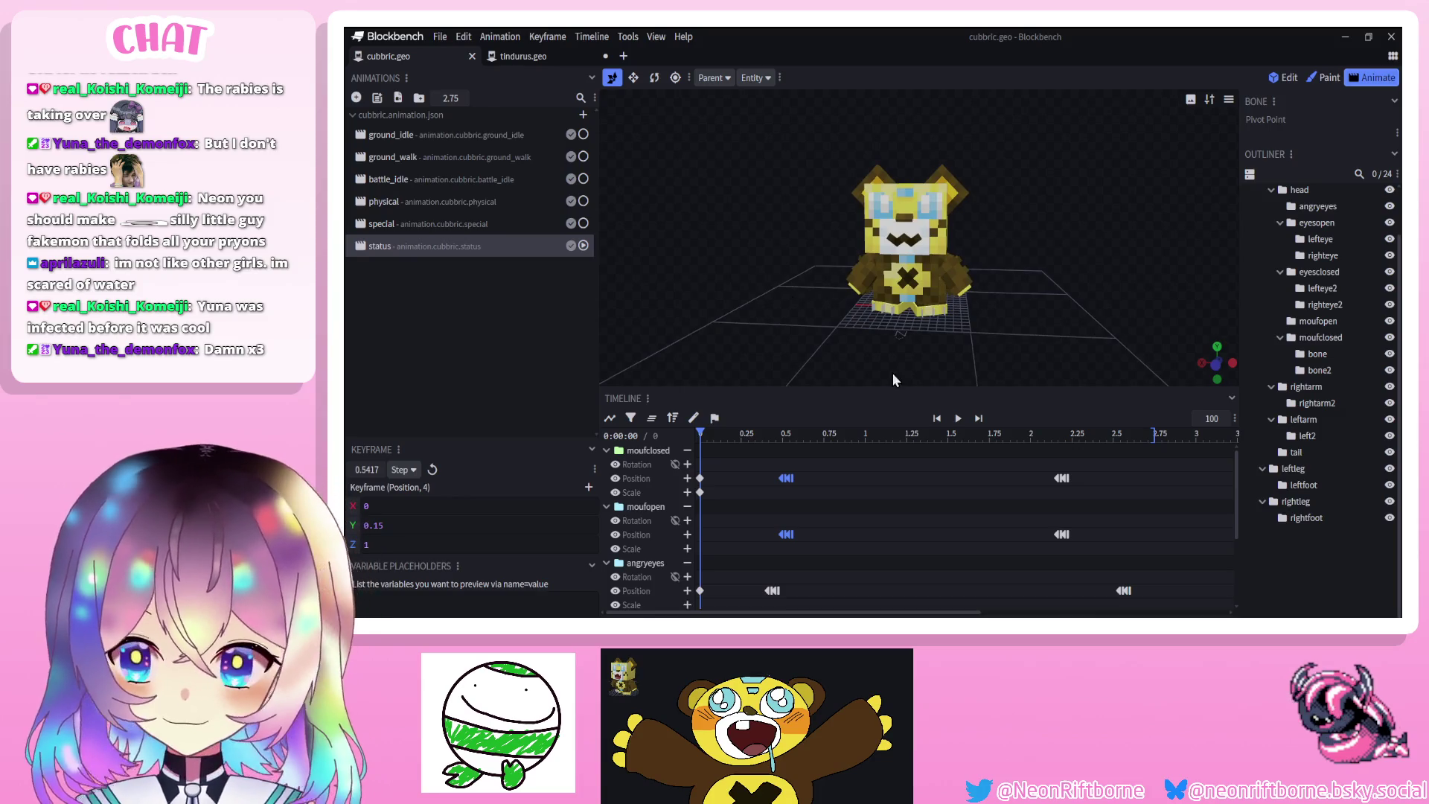
pyautogui.click(958, 418)
pyautogui.hotkey('ctrl', 's')
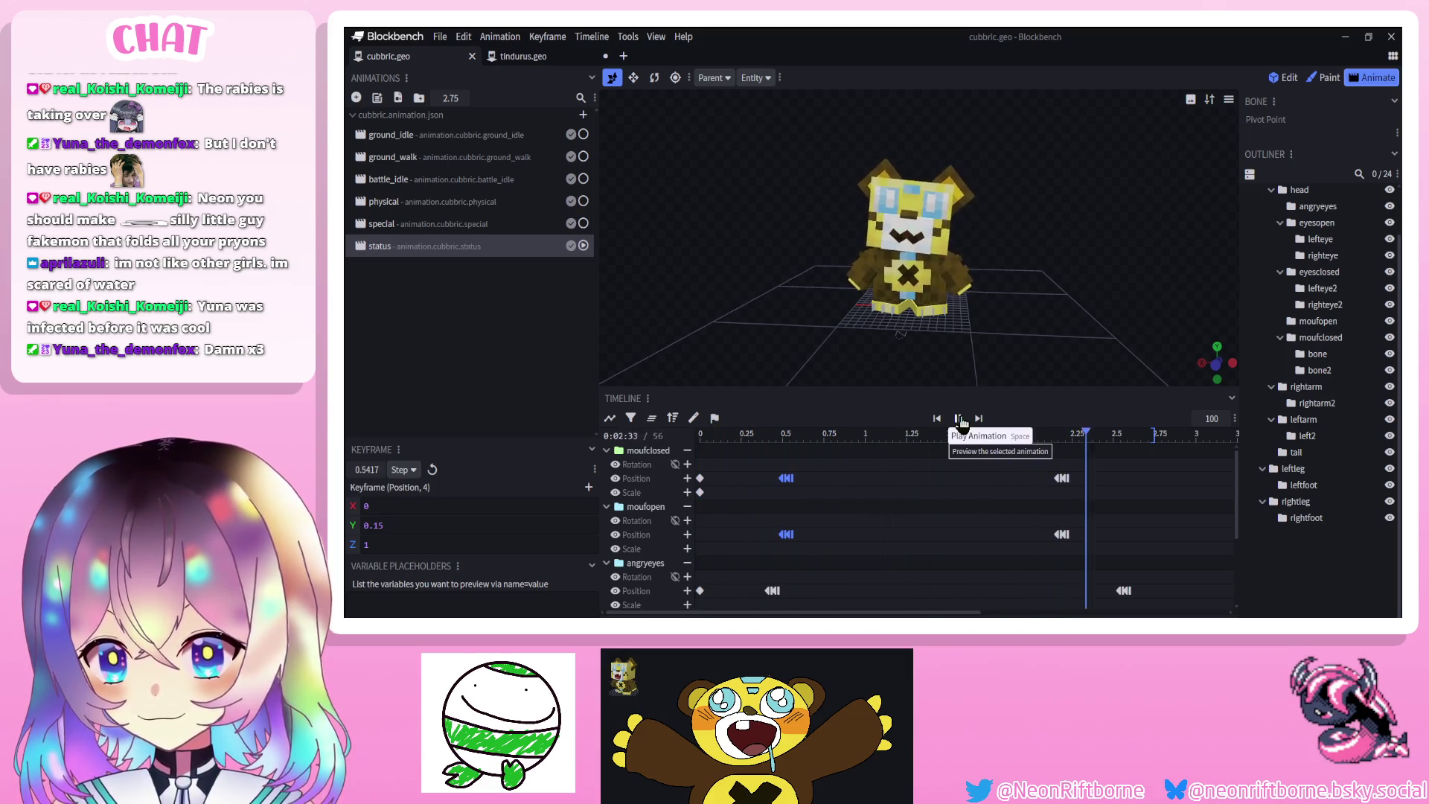
pyautogui.press('space')
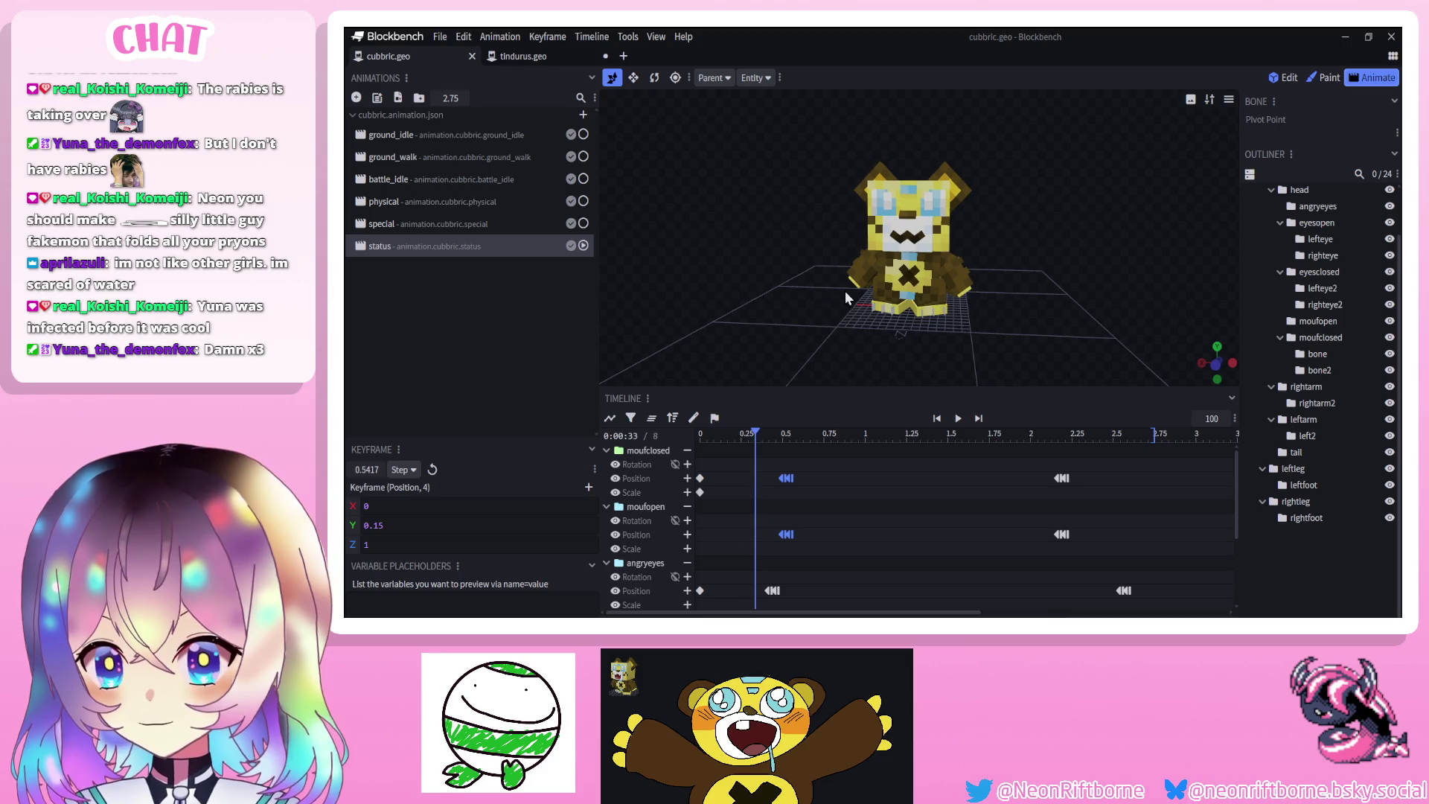
pyautogui.click(875, 270)
# Swing the right arm outward with a rotation key at 0.46 s
pyautogui.click(943, 264)
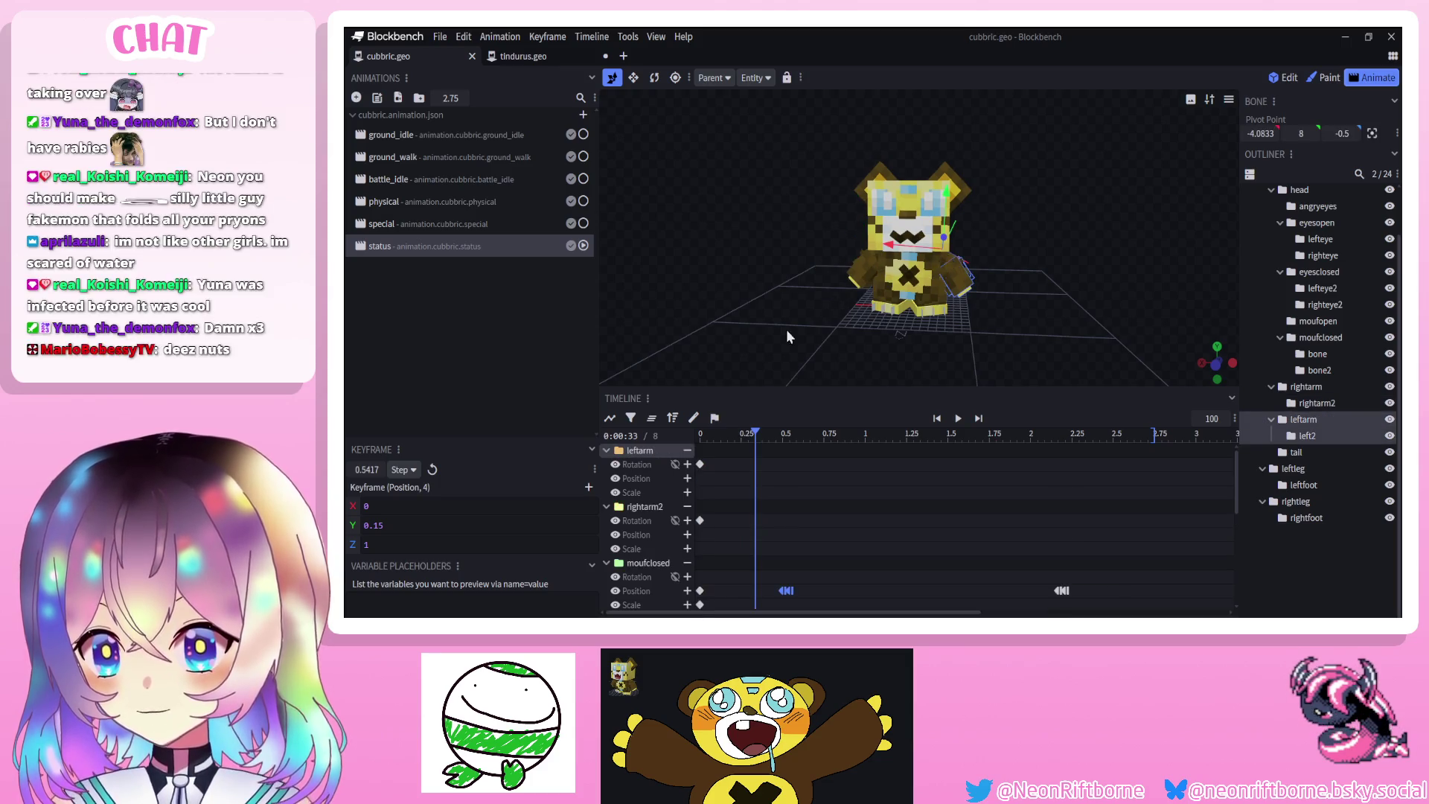
pyautogui.click(722, 435)
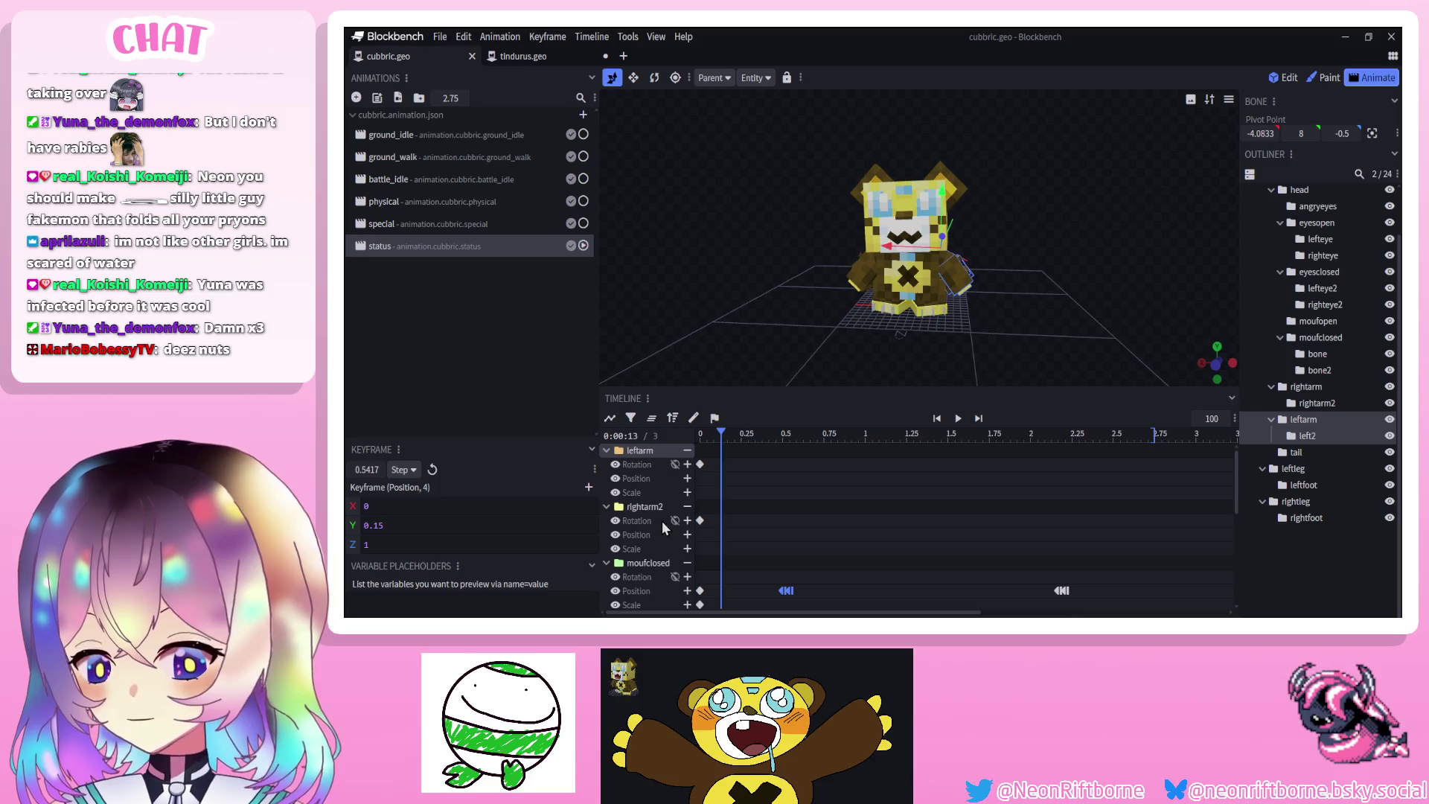
pyautogui.scroll(3, 823, 306)
pyautogui.click(837, 302)
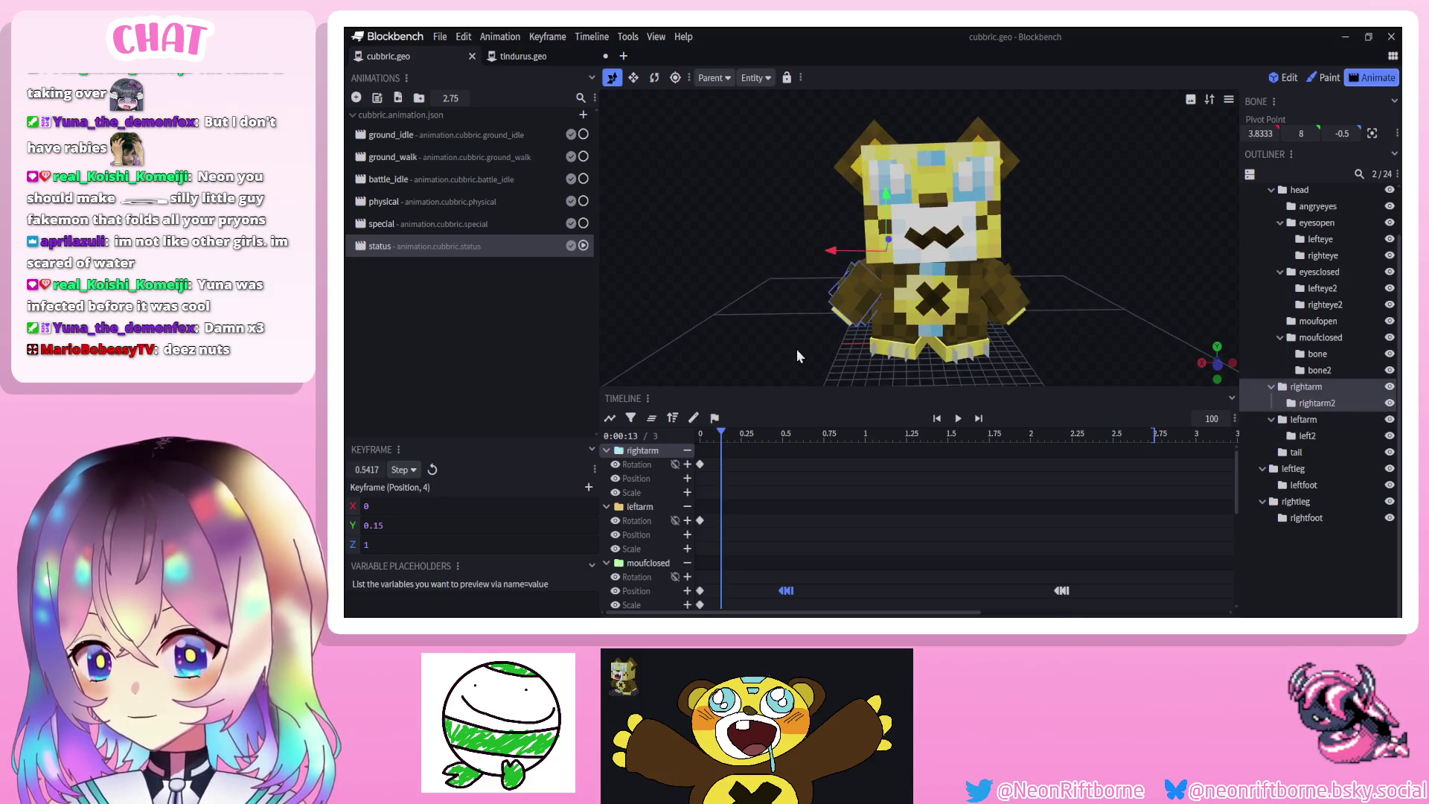
pyautogui.moveTo(721, 430); pyautogui.dragTo(778, 439)
pyautogui.click(657, 81)
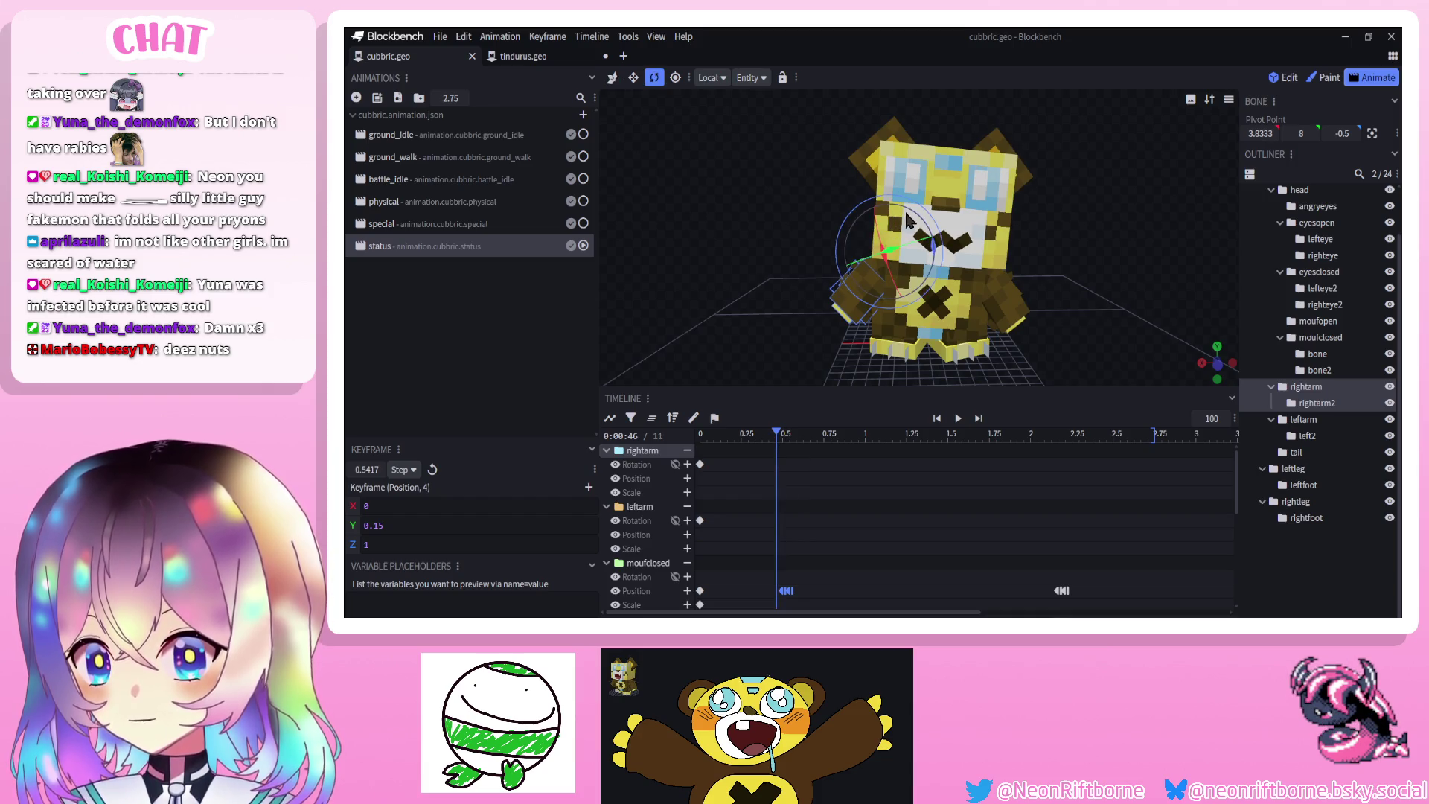
pyautogui.moveTo(907, 220); pyautogui.dragTo(916, 222)
pyautogui.moveTo(1042, 223); pyautogui.dragTo(953, 238)
pyautogui.click(923, 298)
# Paste the arm rotation keys at about 1.25 s and 2.75 s
pyautogui.hotkey('ctrl', 'z')
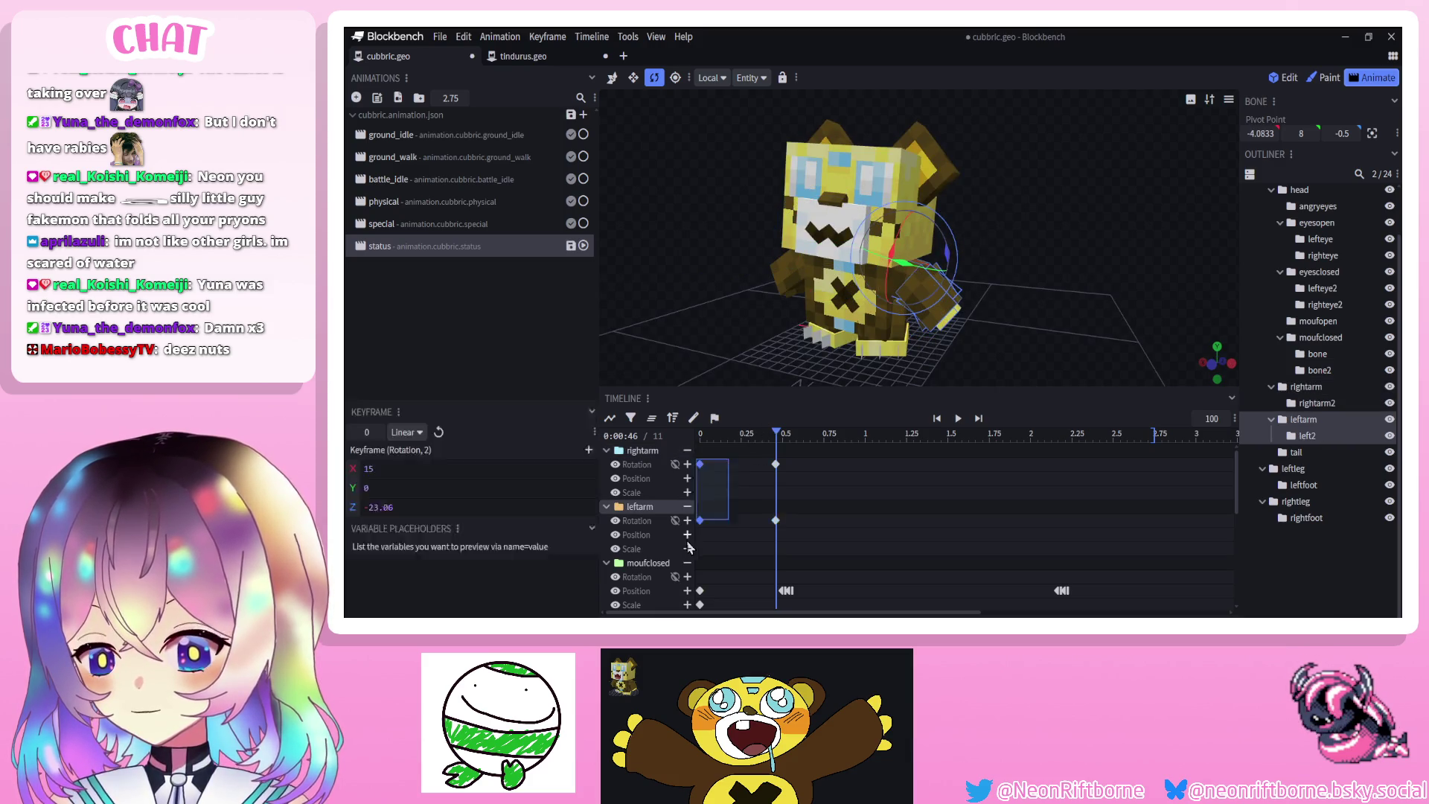
pyautogui.moveTo(814, 437); pyautogui.dragTo(1154, 437)
pyautogui.hotkey('ctrl', 'v')
pyautogui.hotkey('ctrl', 'v')
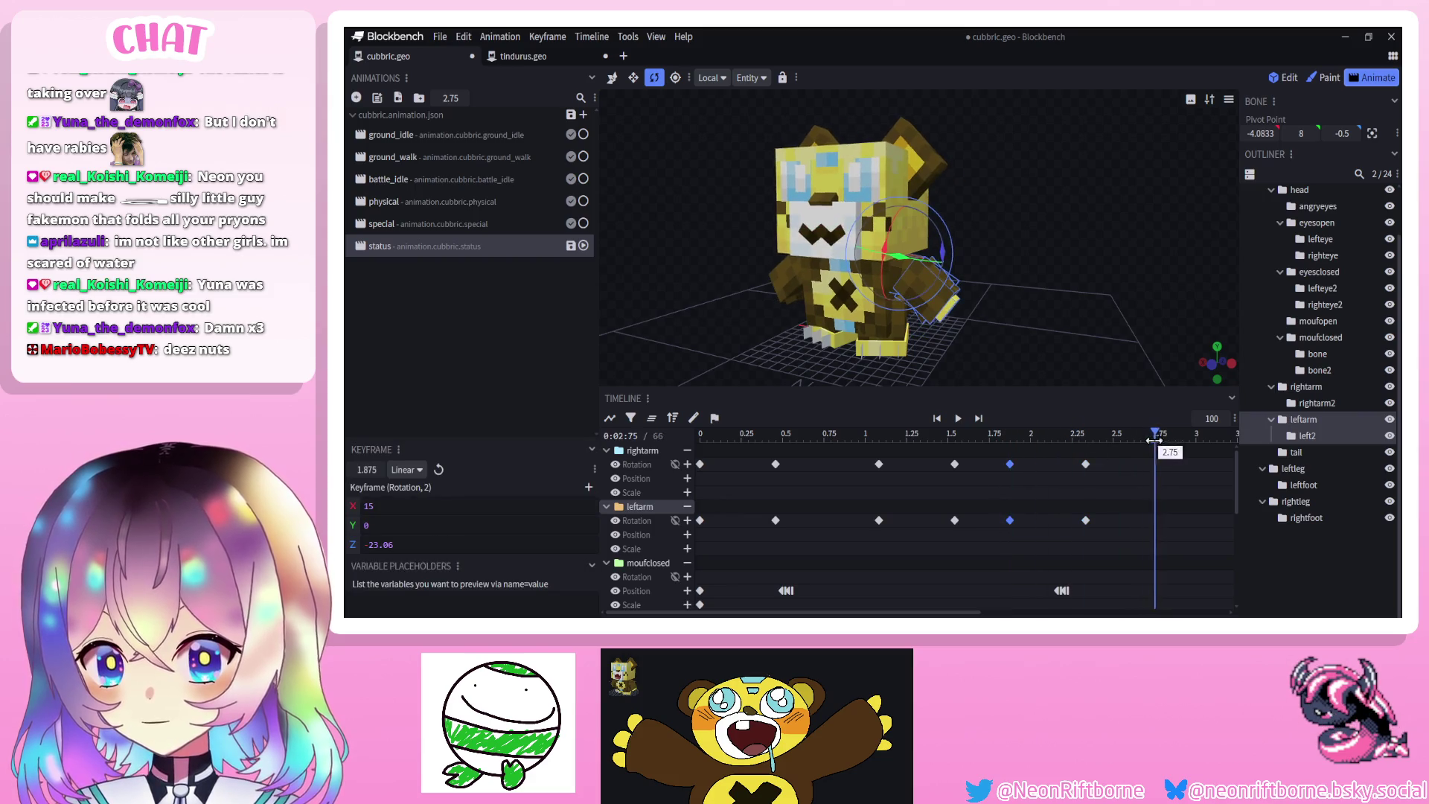
pyautogui.hotkey('ctrl', 'v')
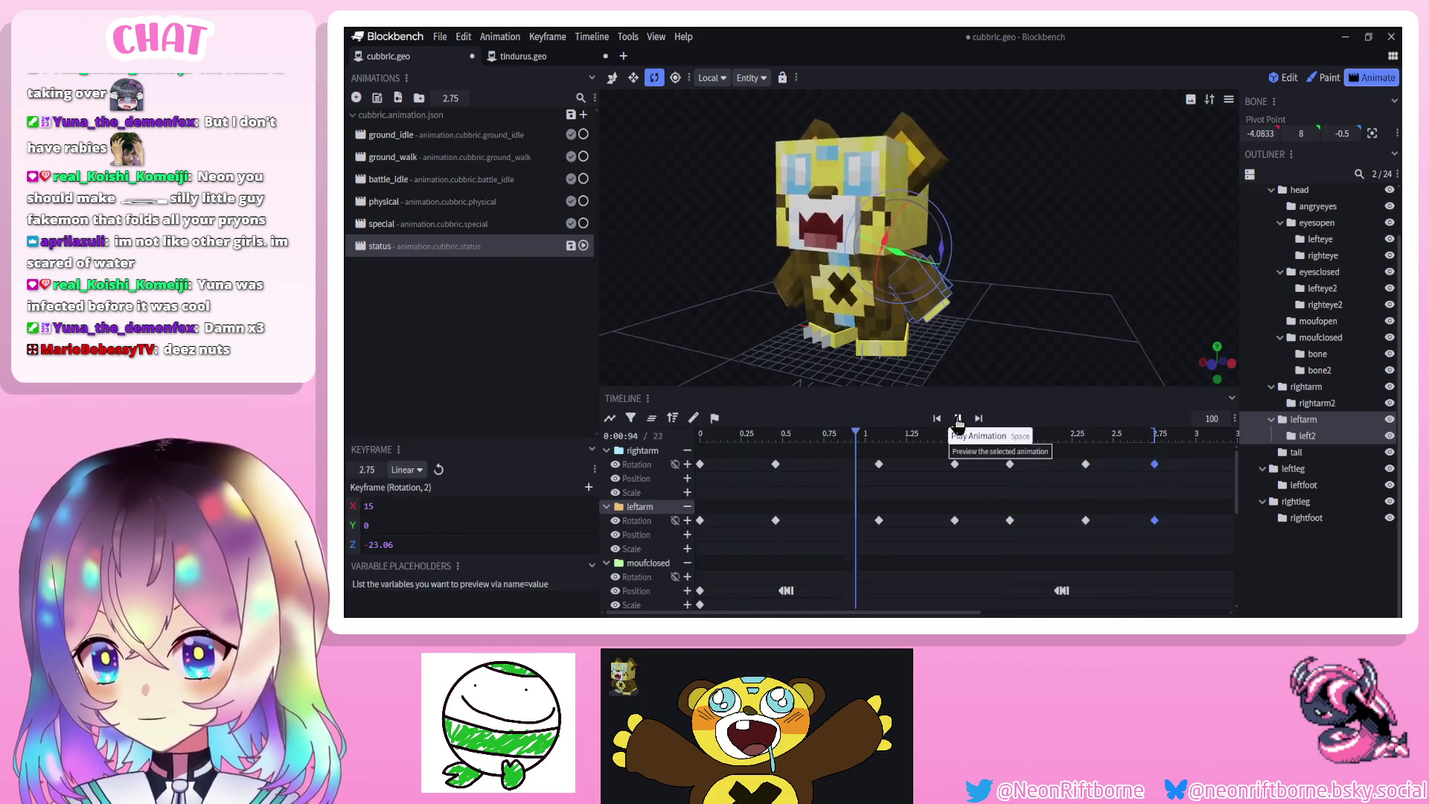
pyautogui.click(957, 419)
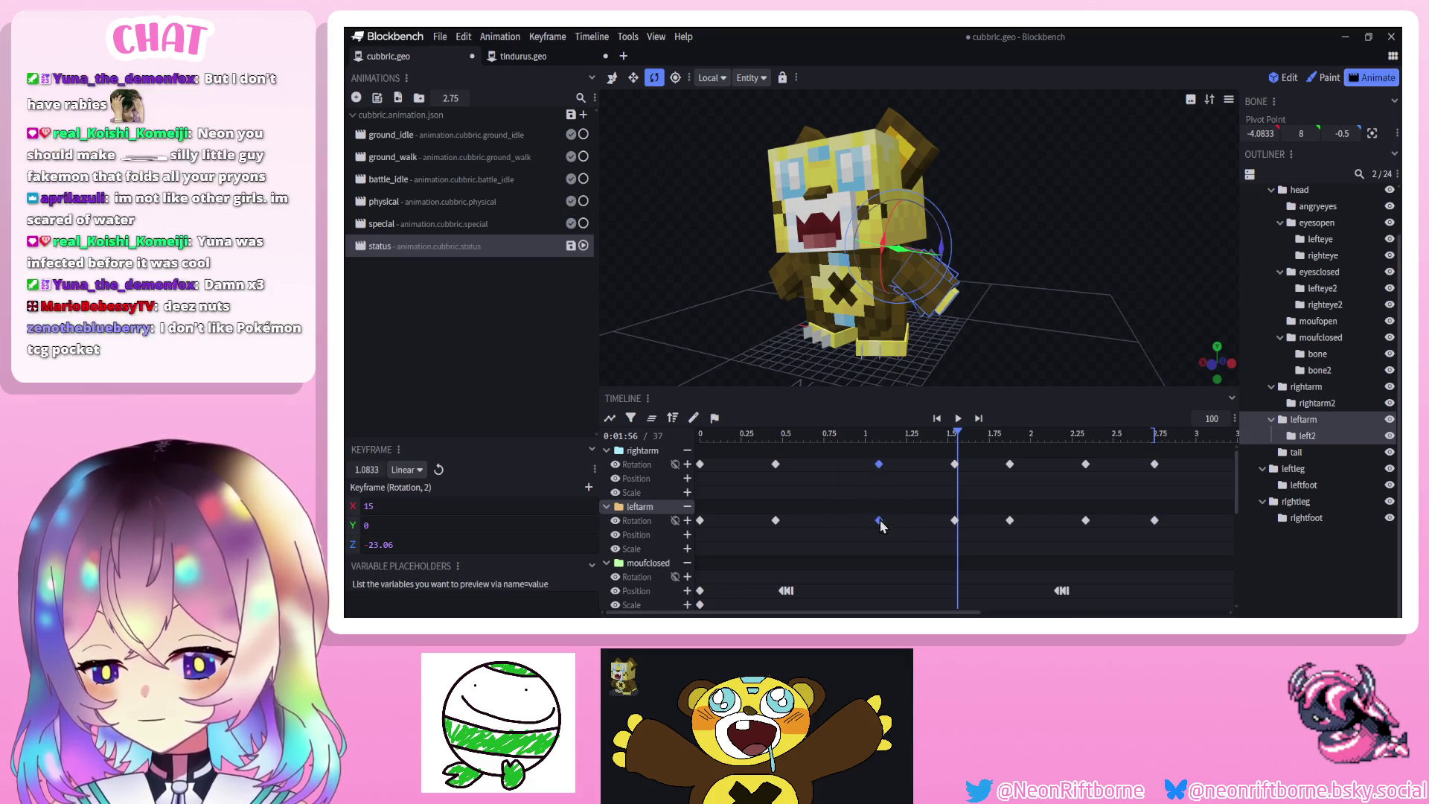
# Shift the later arm rotation keys earlier, to about 0.83 s onward, and preview
pyautogui.moveTo(879, 521); pyautogui.dragTo(839, 521)
pyautogui.moveTo(886, 450)
pyautogui.mouseDown()
pyautogui.moveTo(1036, 531)
pyautogui.moveTo(977, 526)
pyautogui.moveTo(1020, 530)
pyautogui.mouseUp()
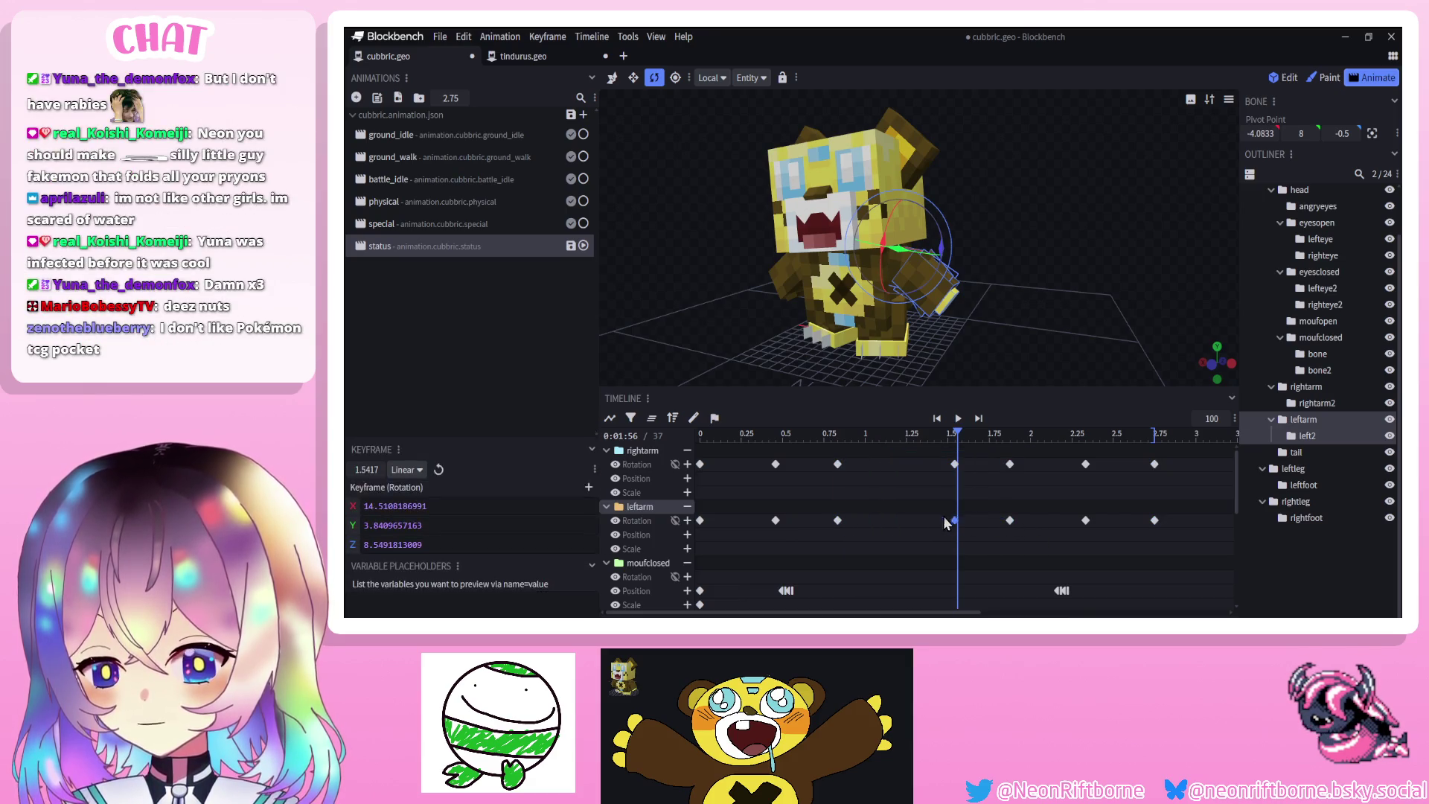
pyautogui.moveTo(1010, 465)
pyautogui.mouseDown()
pyautogui.moveTo(968, 465)
pyautogui.moveTo(1166, 511)
pyautogui.moveTo(1083, 519)
pyautogui.mouseUp()
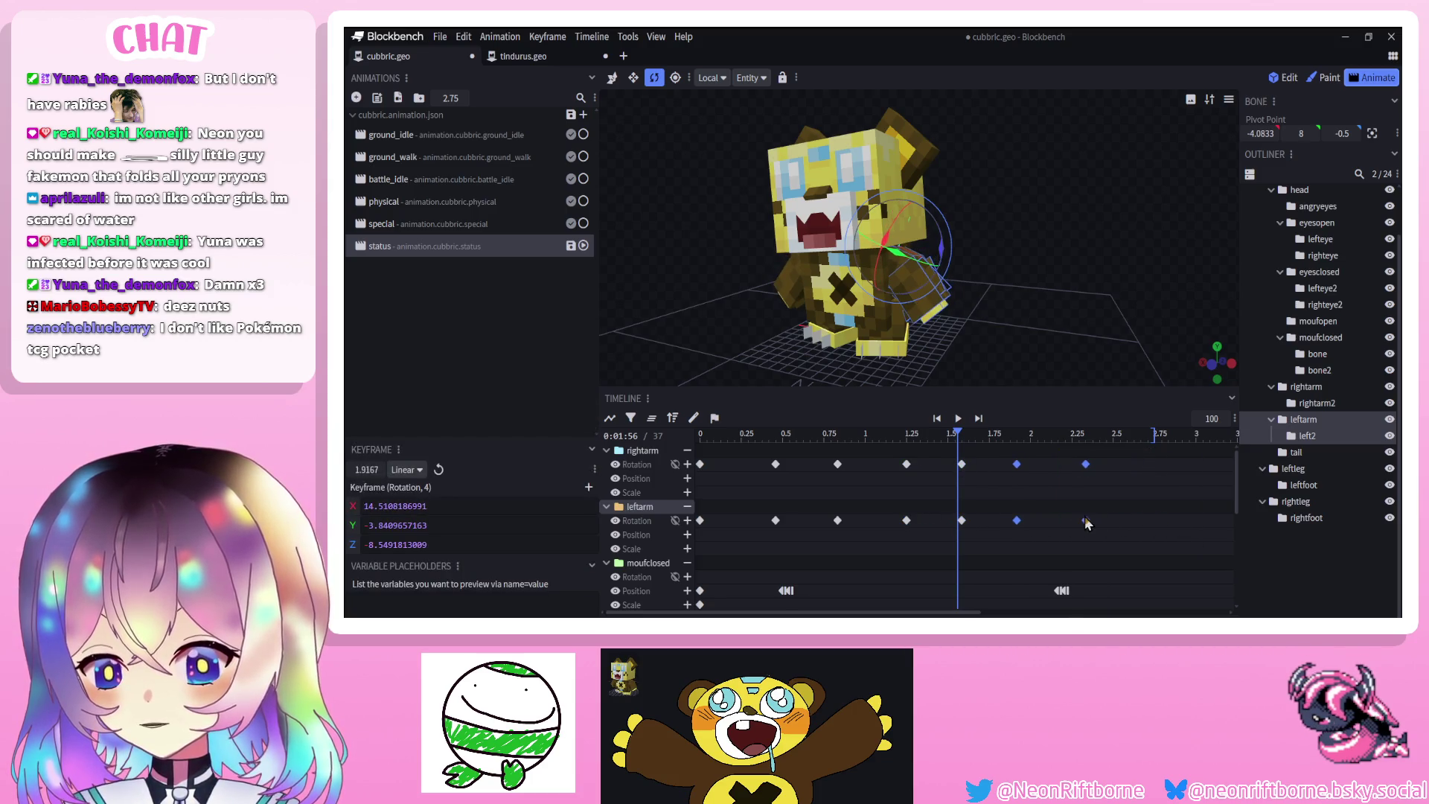
pyautogui.click(957, 418)
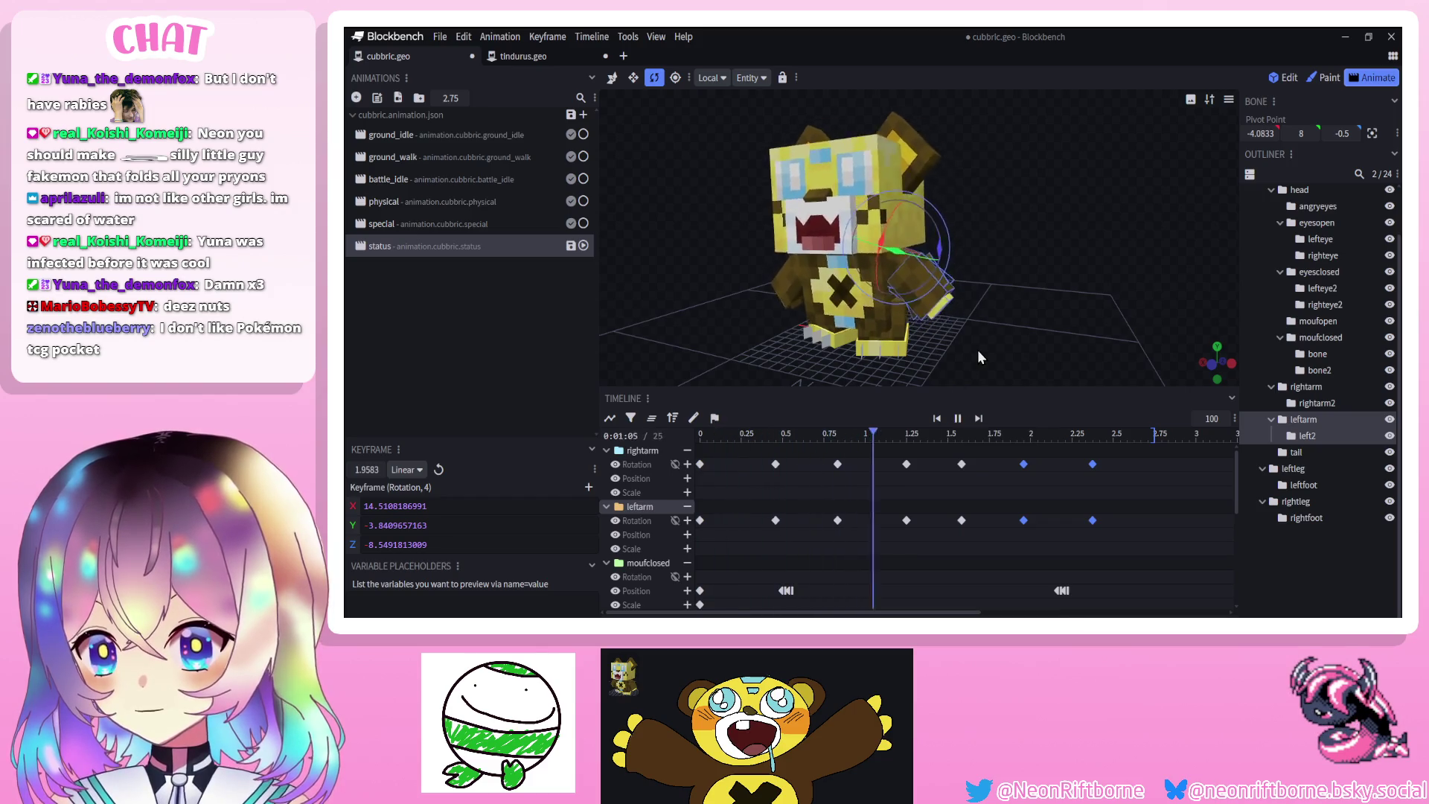
pyautogui.click(700, 463)
# Set the middle arm rotation keys on both arms to Smooth interpolation
pyautogui.click(1148, 434)
pyautogui.moveTo(1136, 453); pyautogui.dragTo(771, 527)
pyautogui.rightClick(775, 522)
pyautogui.click(906, 445)
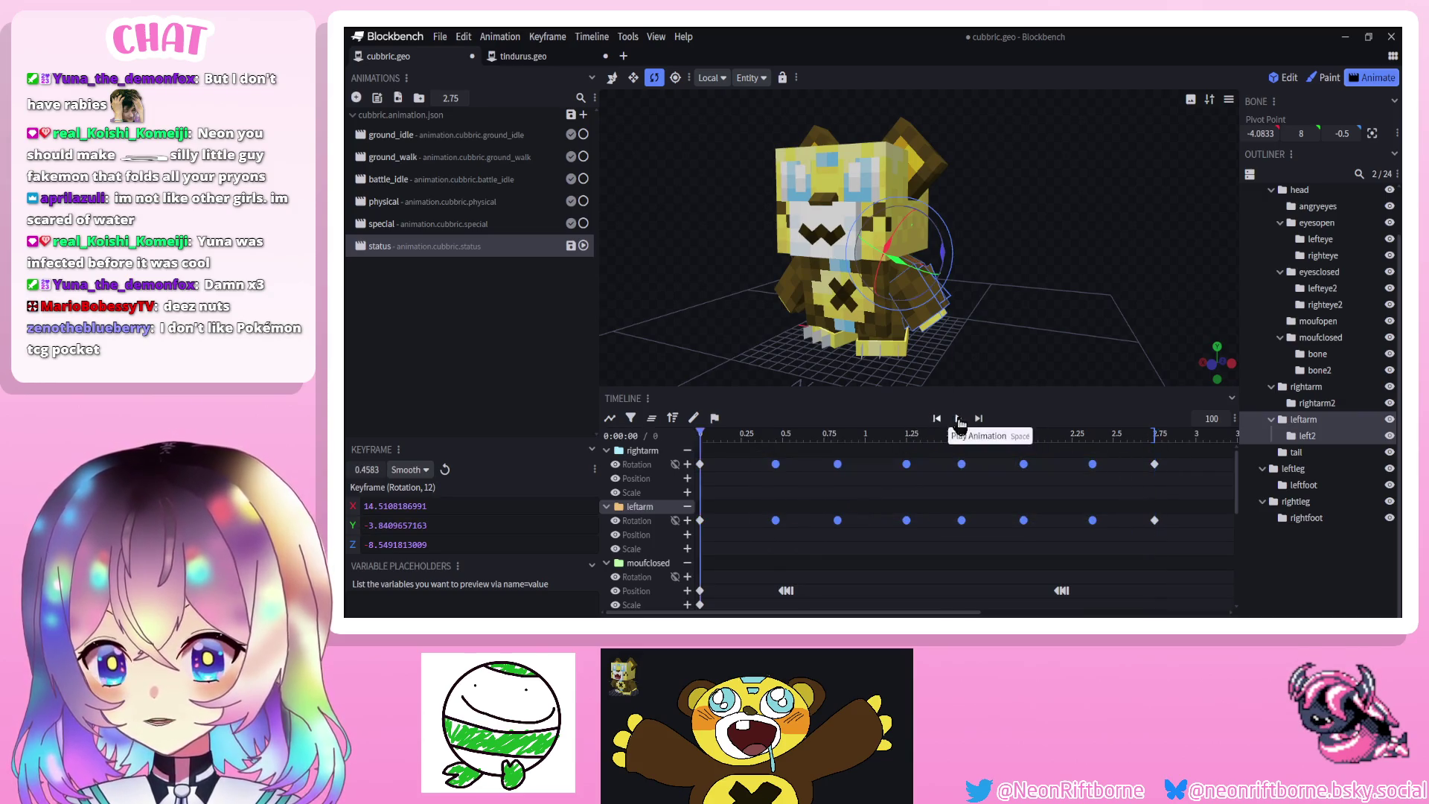
pyautogui.click(958, 419)
pyautogui.moveTo(990, 353); pyautogui.dragTo(1052, 358)
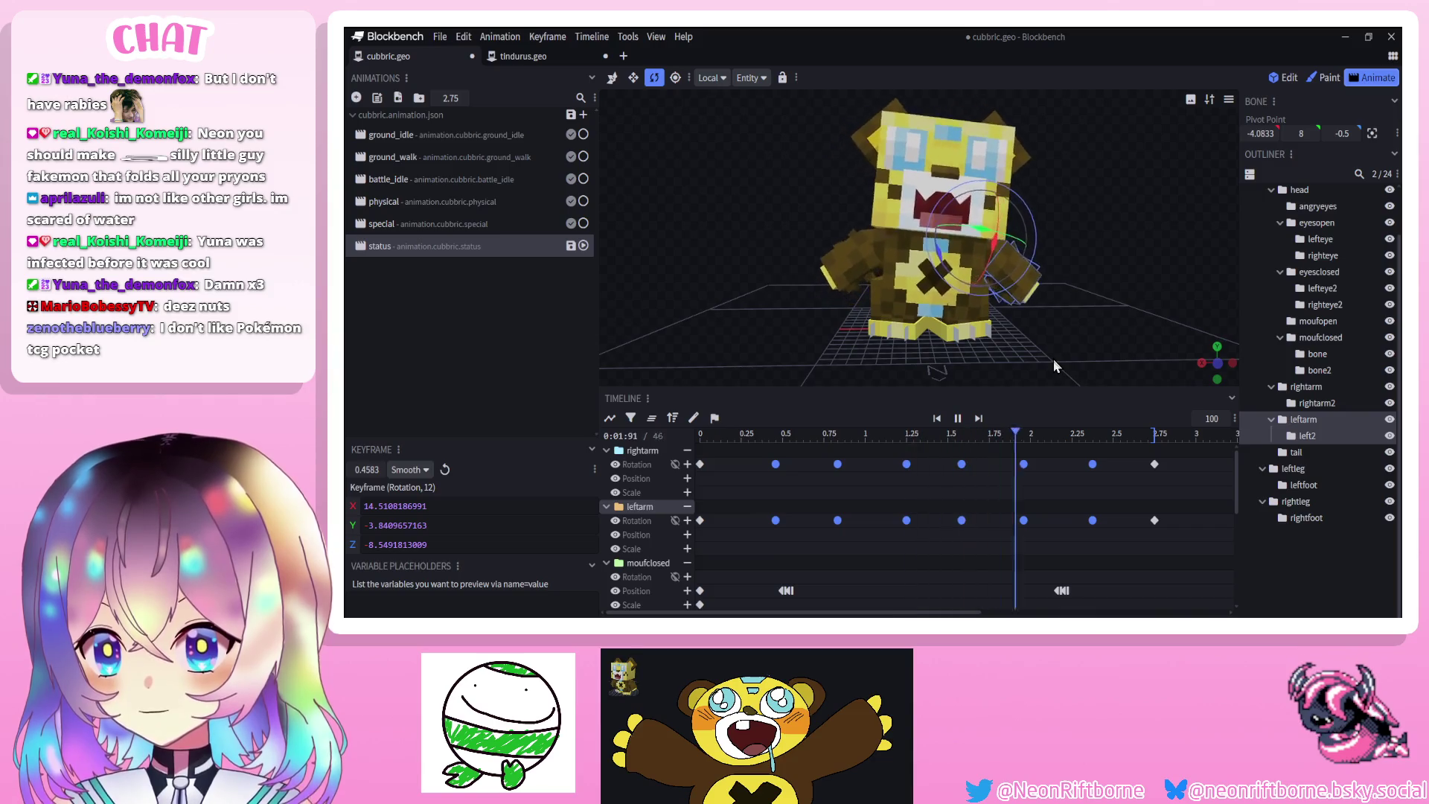
pyautogui.click(958, 419)
pyautogui.moveTo(1065, 453)
pyautogui.mouseDown()
pyautogui.moveTo(873, 515)
pyautogui.moveTo(773, 533)
pyautogui.moveTo(755, 521)
pyautogui.mouseUp()
pyautogui.click(957, 419)
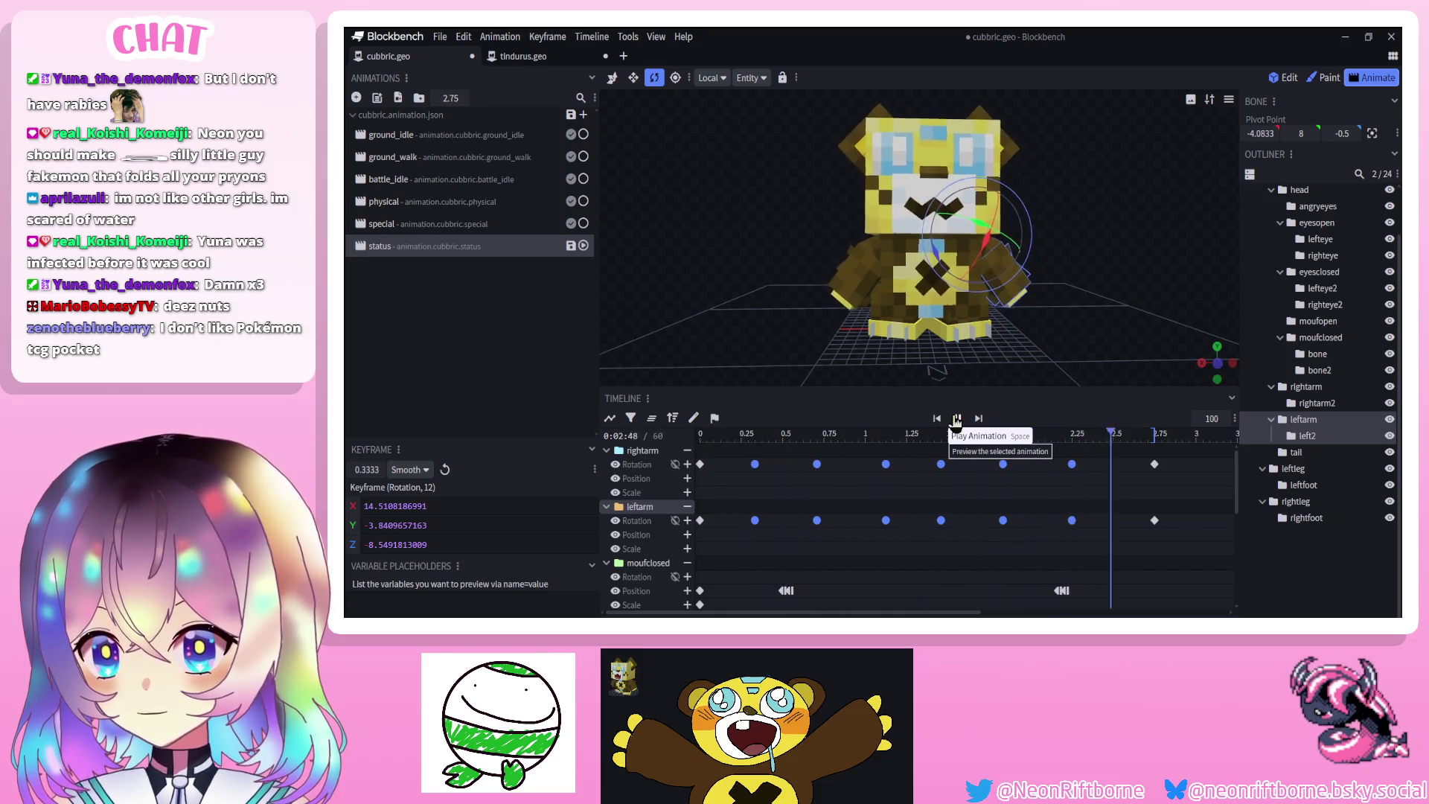
pyautogui.click(957, 418)
# Save the project and preview the retimed arm swing
pyautogui.hotkey('ctrl', 's')
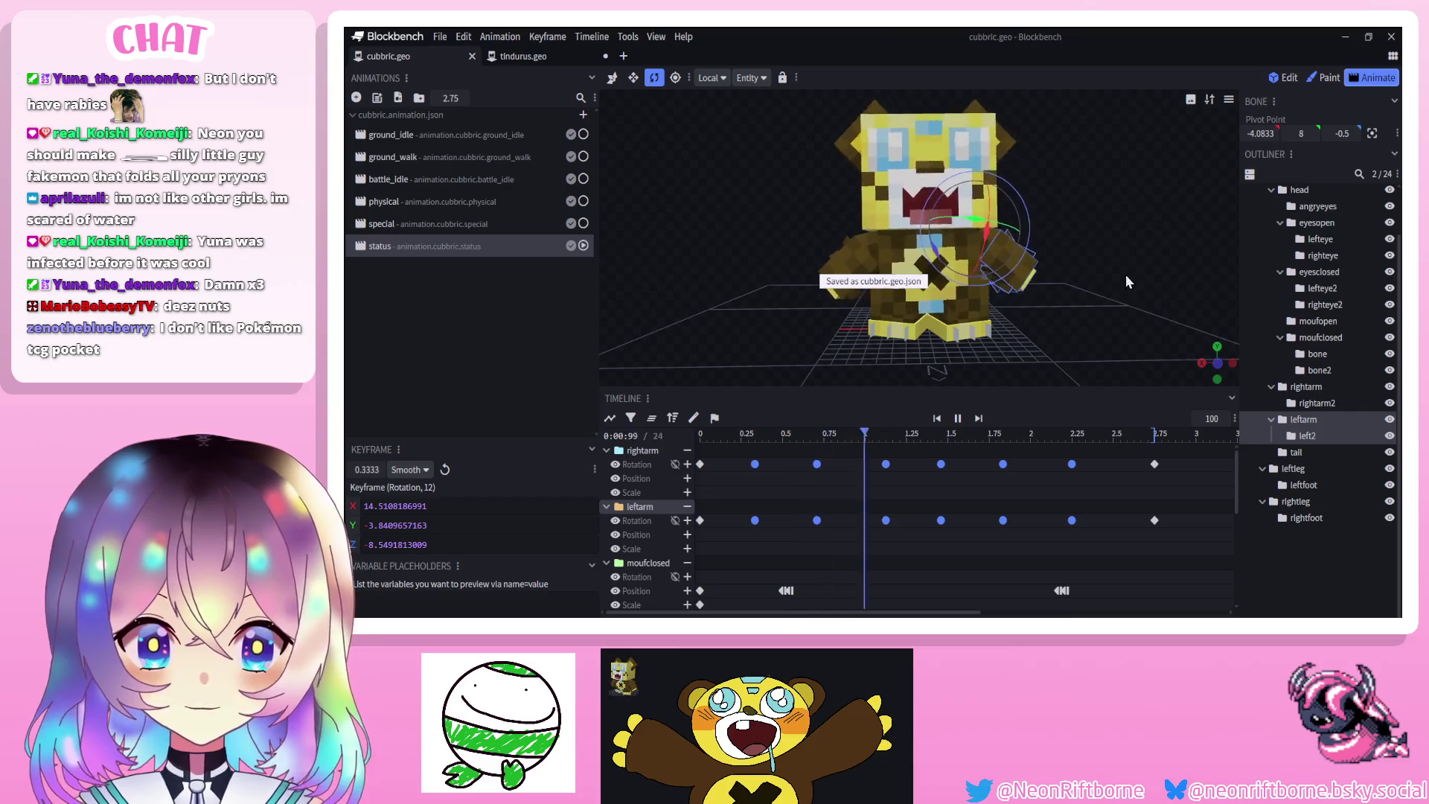
pyautogui.moveTo(1125, 274); pyautogui.dragTo(1104, 288)
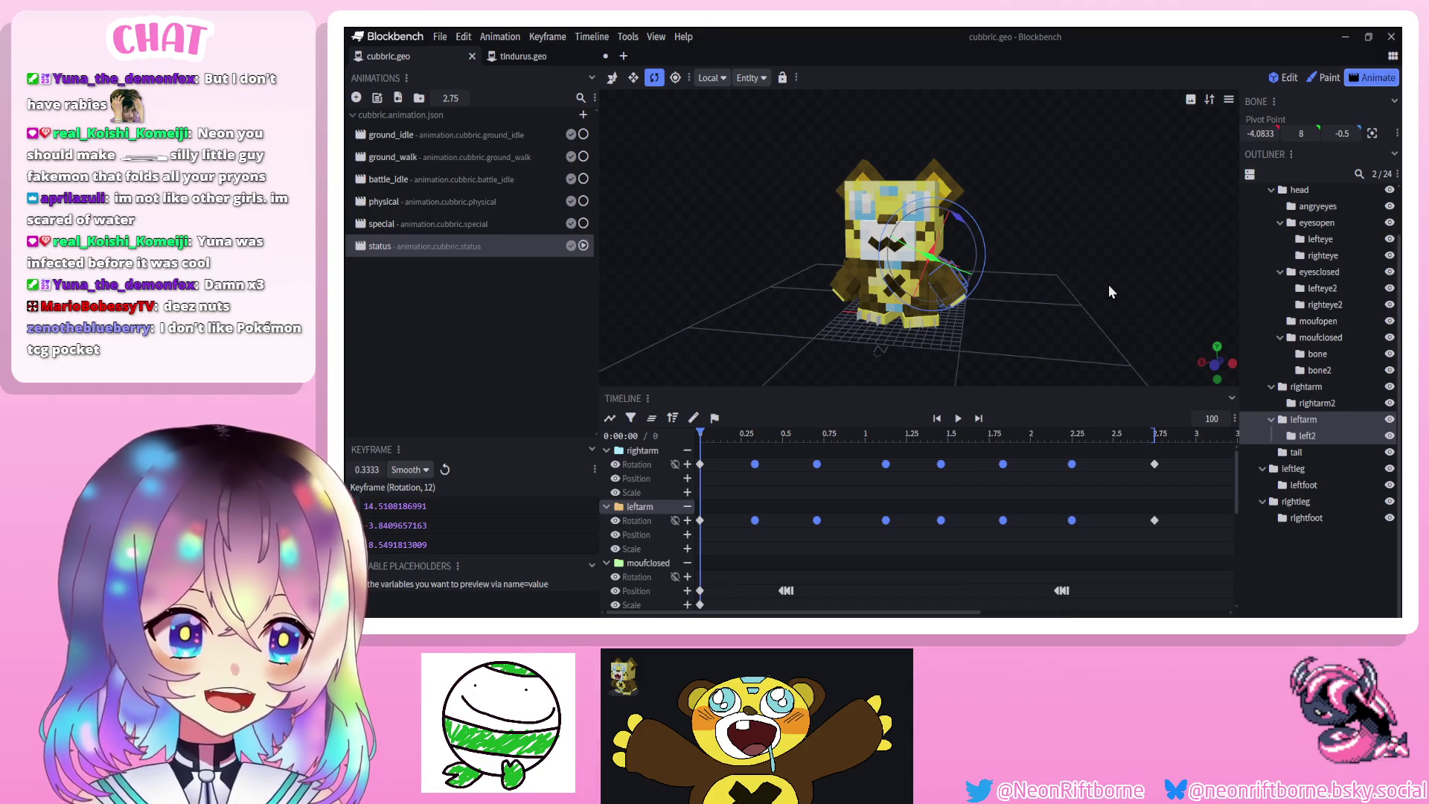
pyautogui.click(953, 423)
pyautogui.click(1300, 552)
pyautogui.hotkey('ctrl', 's')
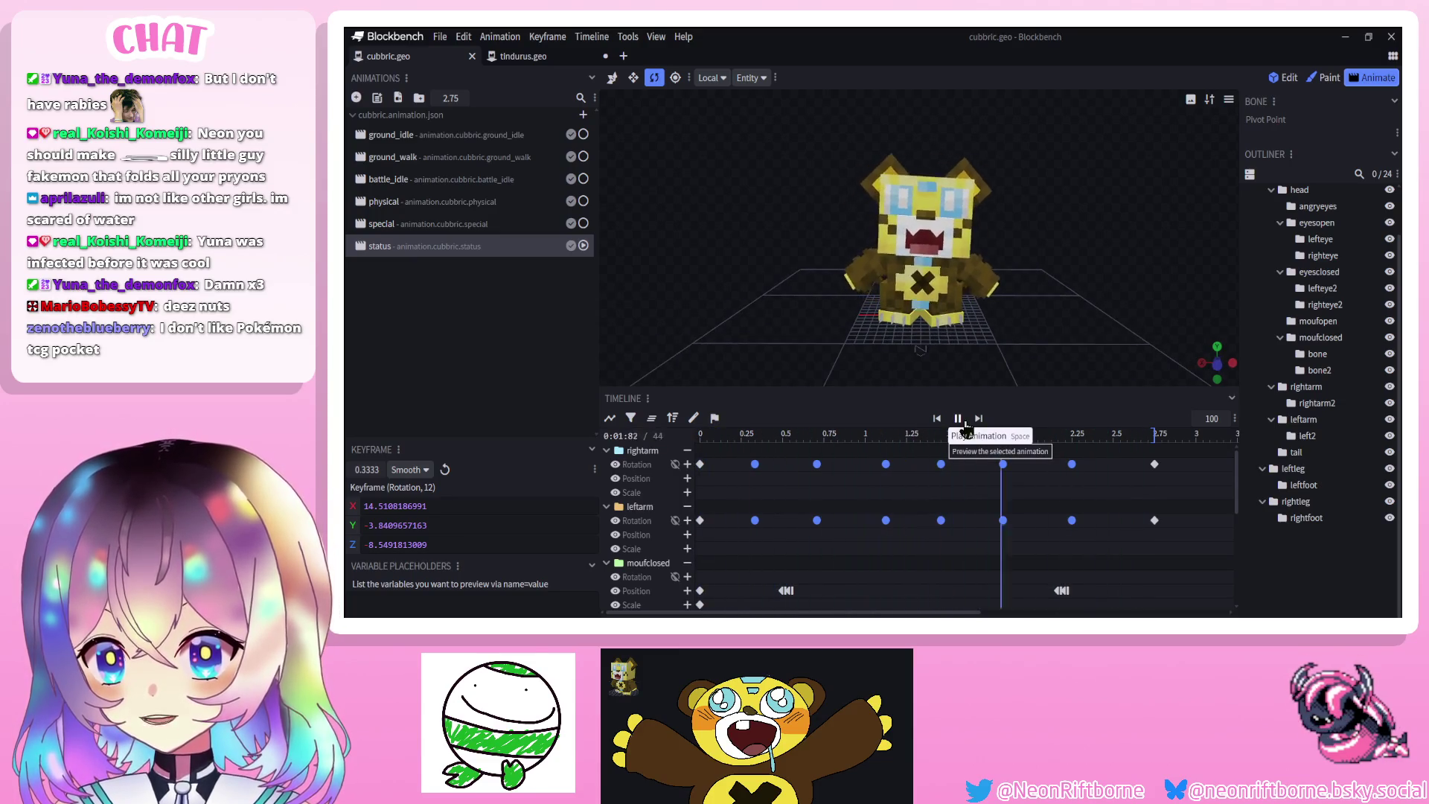
pyautogui.click(964, 422)
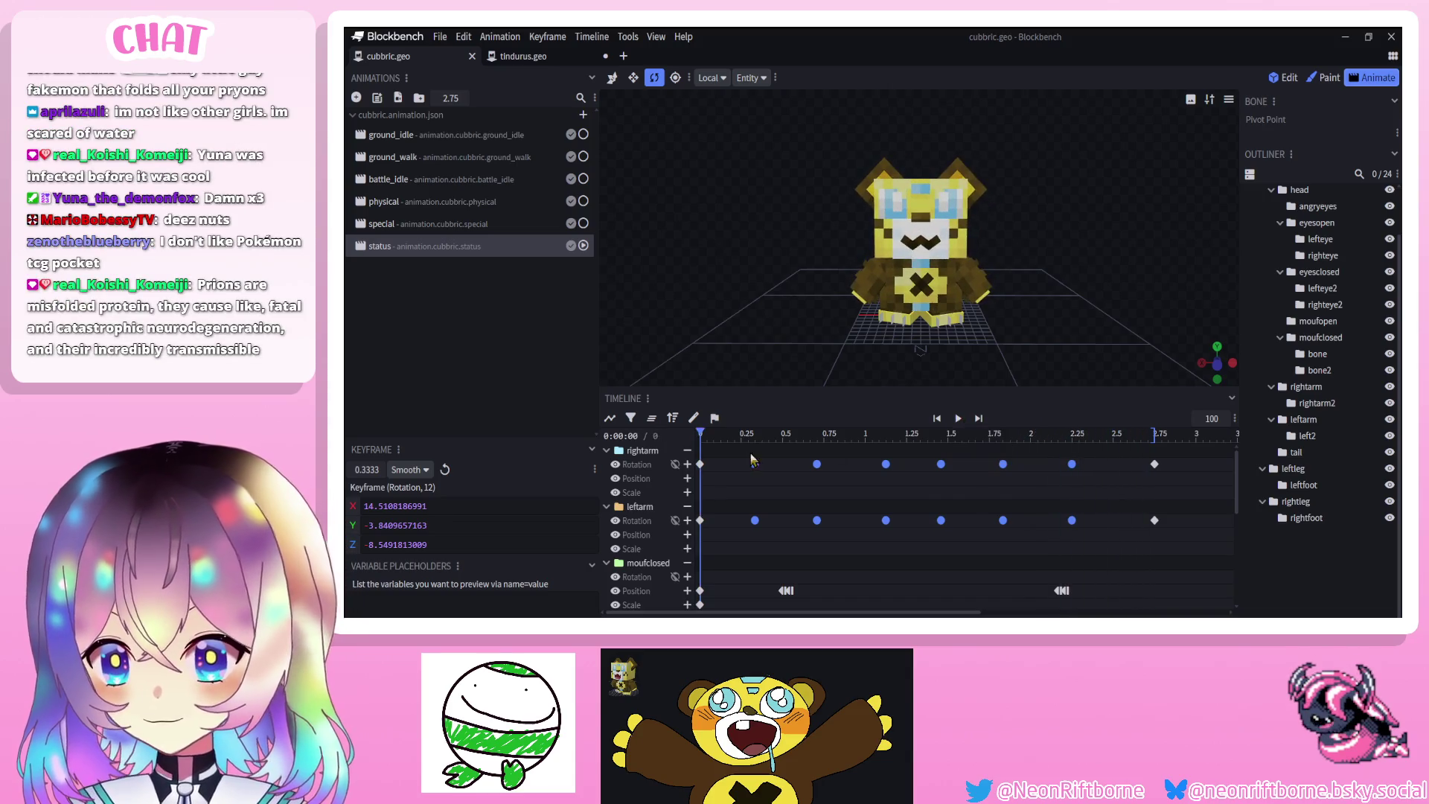
pyautogui.click(777, 433)
pyautogui.click(865, 282)
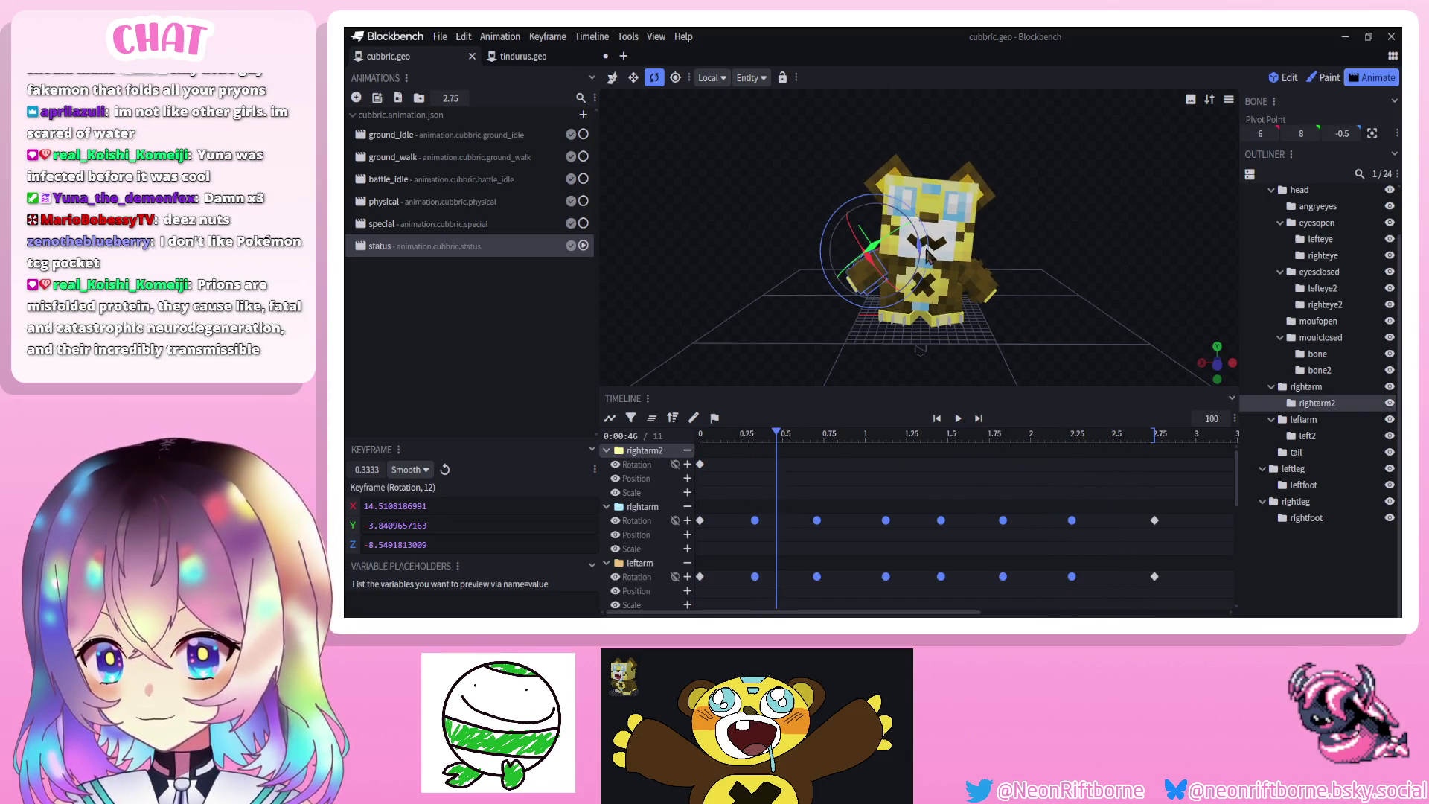
# Key both forearms at 0.46 s, left2 at Z 19.44, and paste a copy near 1.2 s
pyautogui.moveTo(923, 248); pyautogui.dragTo(935, 257)
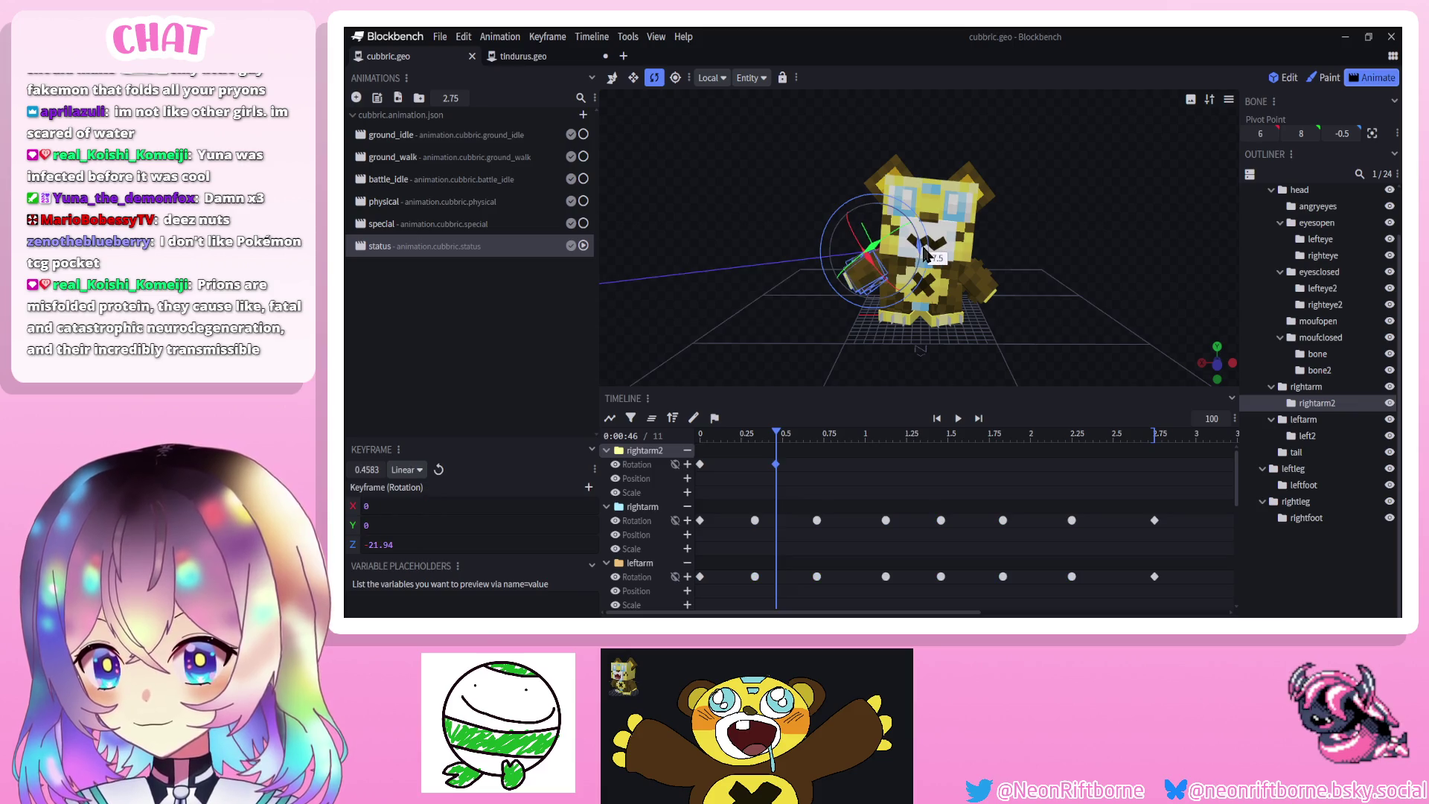
pyautogui.click(977, 281)
pyautogui.moveTo(977, 277)
pyautogui.mouseDown()
pyautogui.moveTo(731, 467)
pyautogui.moveTo(844, 448)
pyautogui.mouseUp()
pyautogui.hotkey('ctrl', 'v')
pyautogui.moveTo(921, 518); pyautogui.dragTo(907, 518)
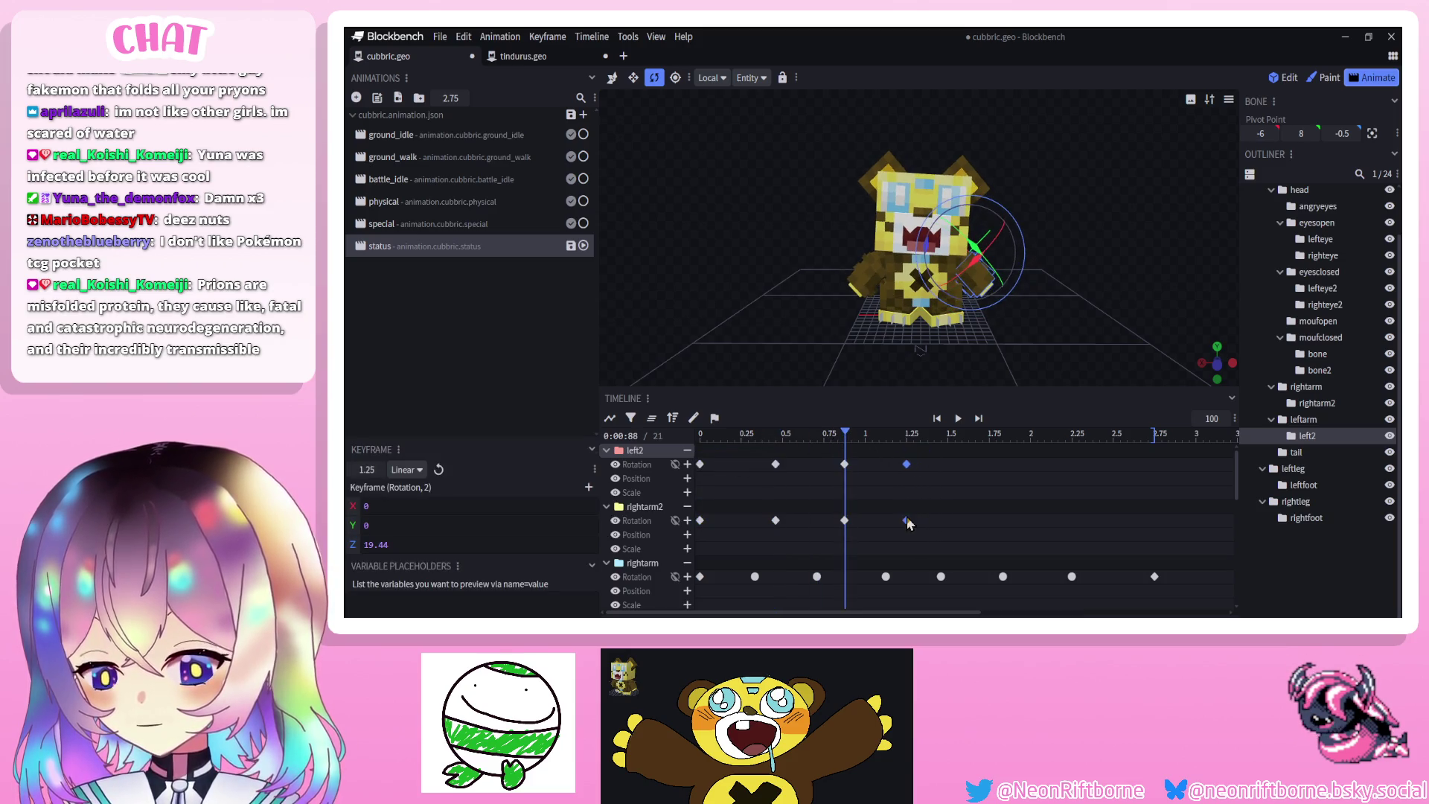
# Paste further forearm keys at 1.625 s, about 2.07 s, 2.4 s and 2.75 s
pyautogui.moveTo(958, 451); pyautogui.dragTo(968, 450)
pyautogui.hotkey('ctrl', 'v')
pyautogui.moveTo(1049, 518); pyautogui.dragTo(1039, 519)
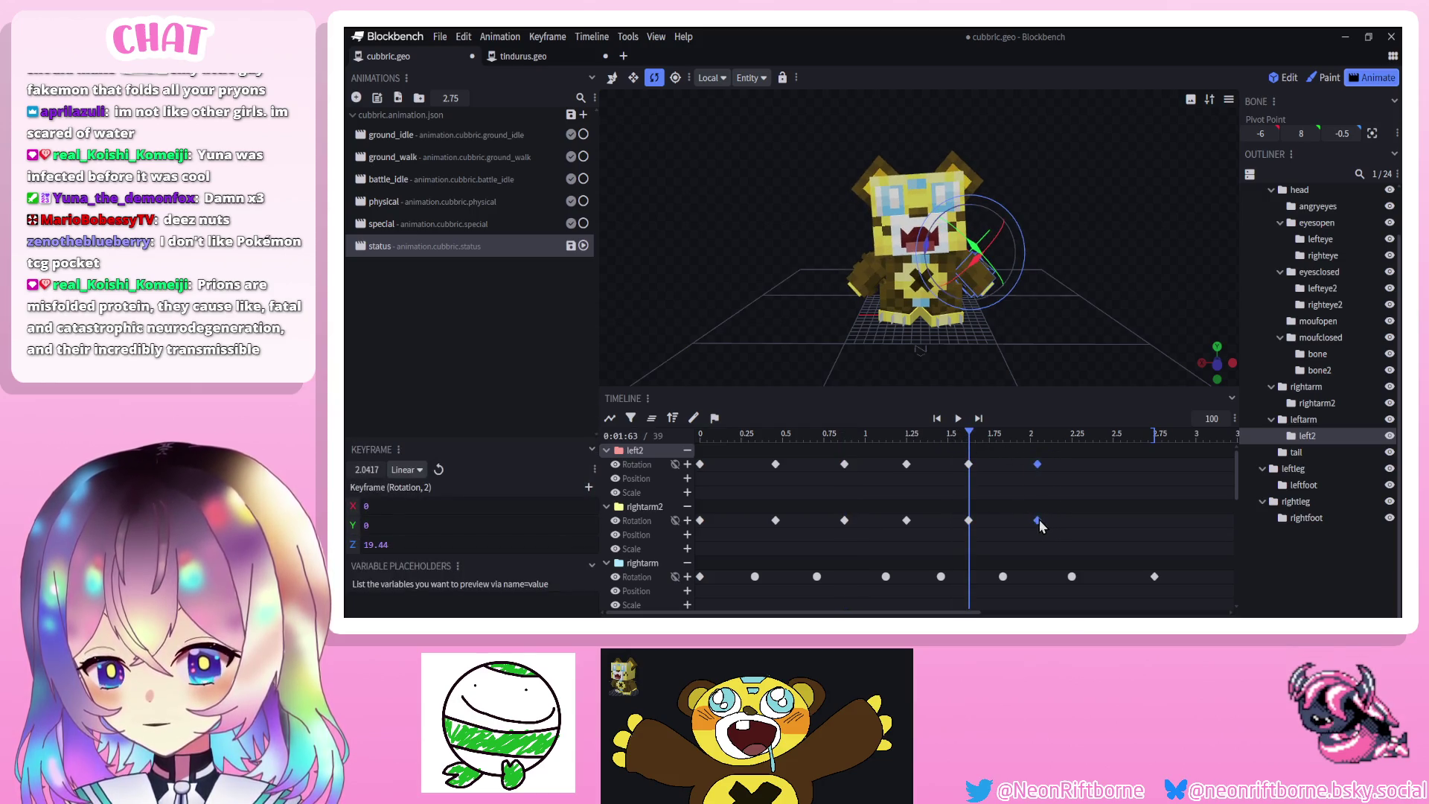
pyautogui.click(968, 463)
pyautogui.moveTo(1012, 435)
pyautogui.mouseDown()
pyautogui.moveTo(1154, 433)
pyautogui.moveTo(773, 528)
pyautogui.mouseUp()
pyautogui.hotkey('ctrl', 'v')
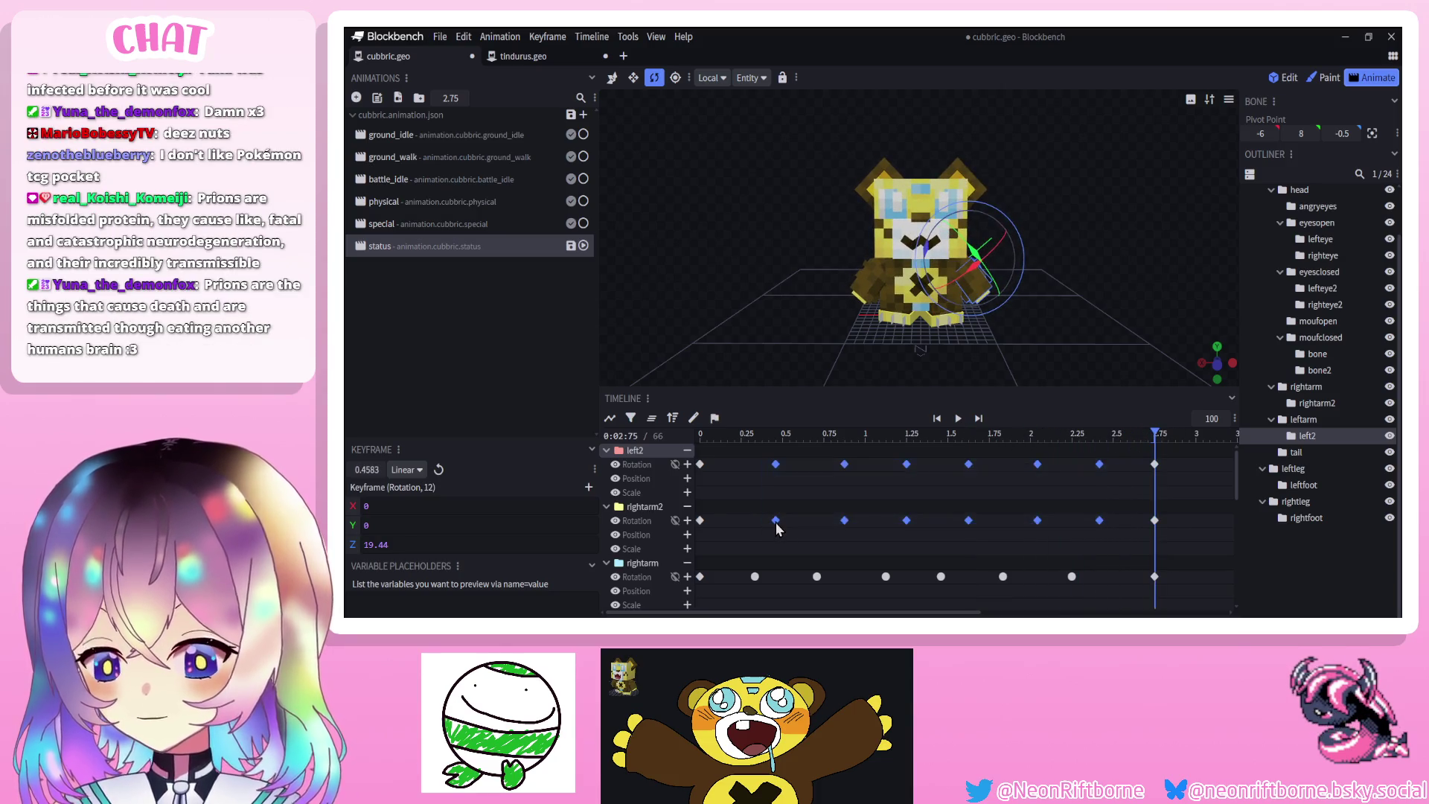
# Set the selected forearm keys to Smooth interpolation and preview
pyautogui.rightClick(775, 520)
pyautogui.moveTo(857, 422)
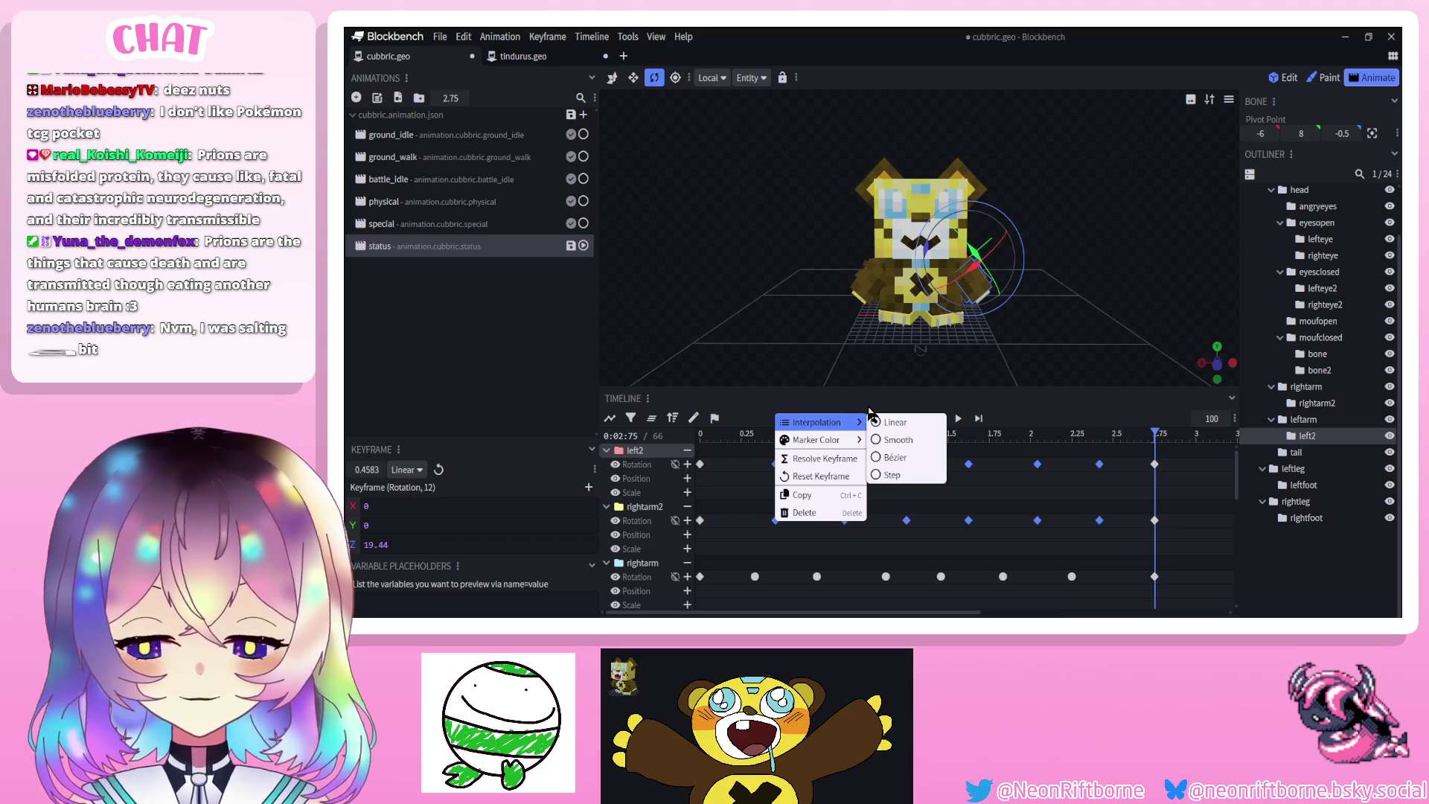
pyautogui.click(898, 440)
pyautogui.click(957, 419)
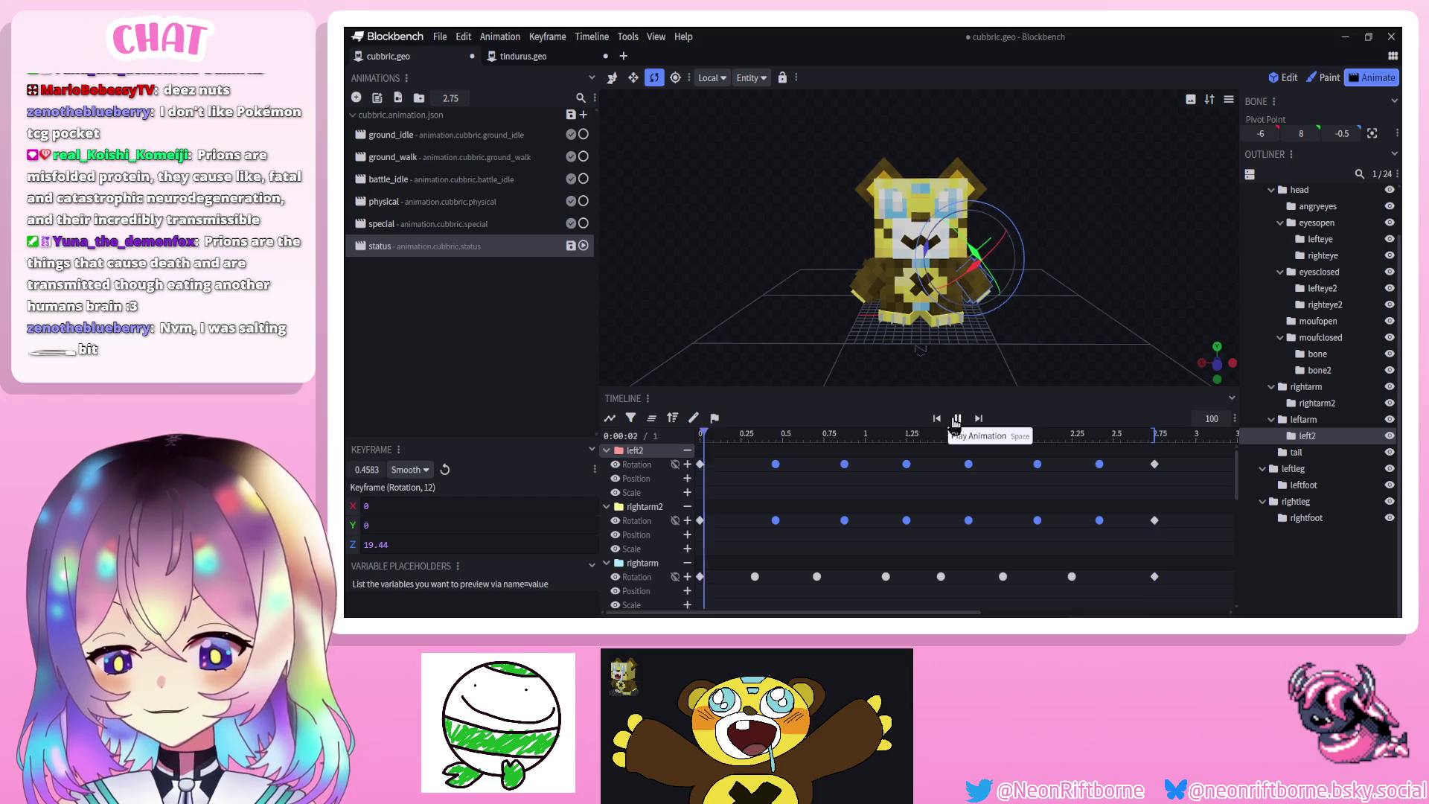
pyautogui.click(1313, 579)
# Save, then return the nudged forearm keys to their original times
pyautogui.hotkey('ctrl', 's')
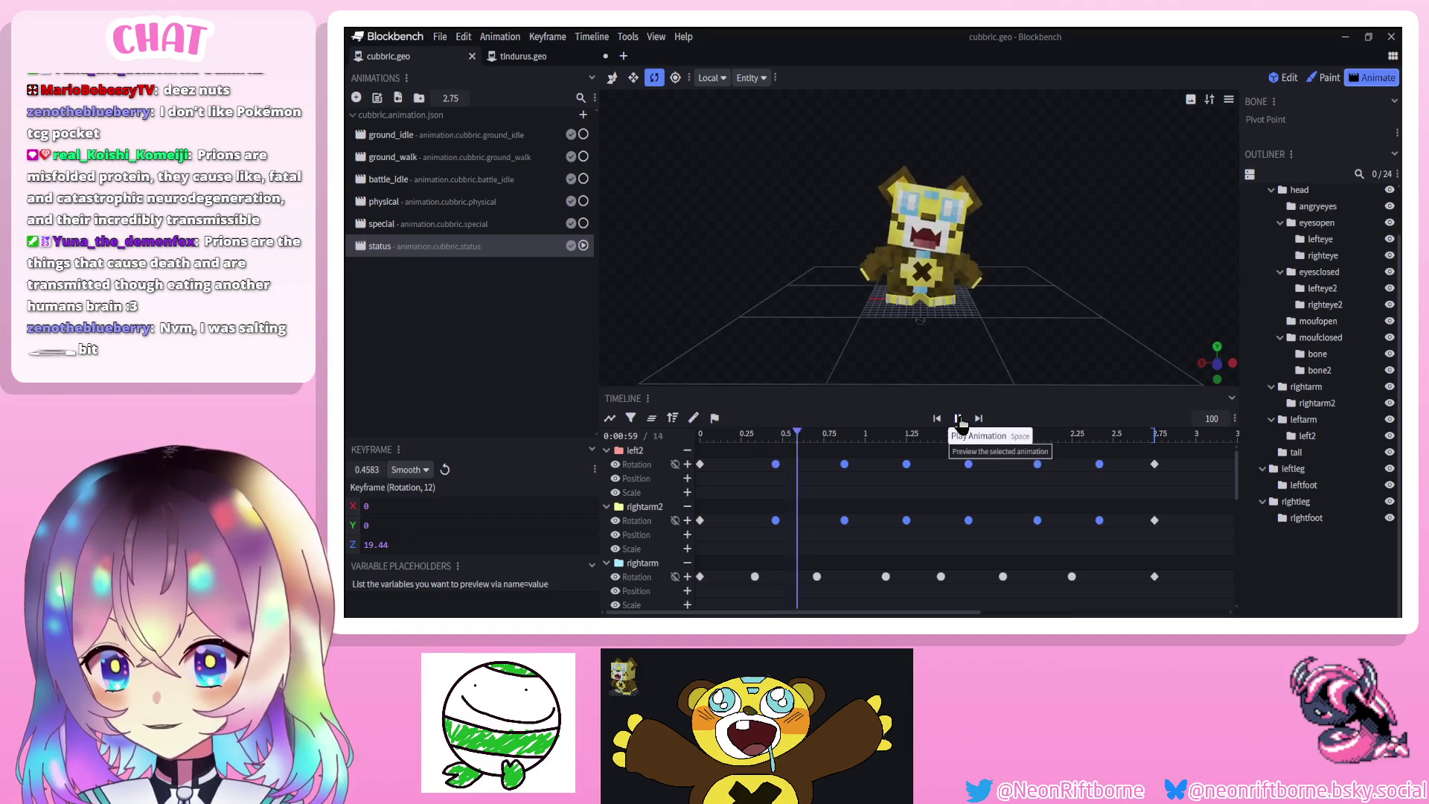
pyautogui.moveTo(749, 461)
pyautogui.mouseDown()
pyautogui.moveTo(1109, 530)
pyautogui.moveTo(1092, 520)
pyautogui.mouseUp()
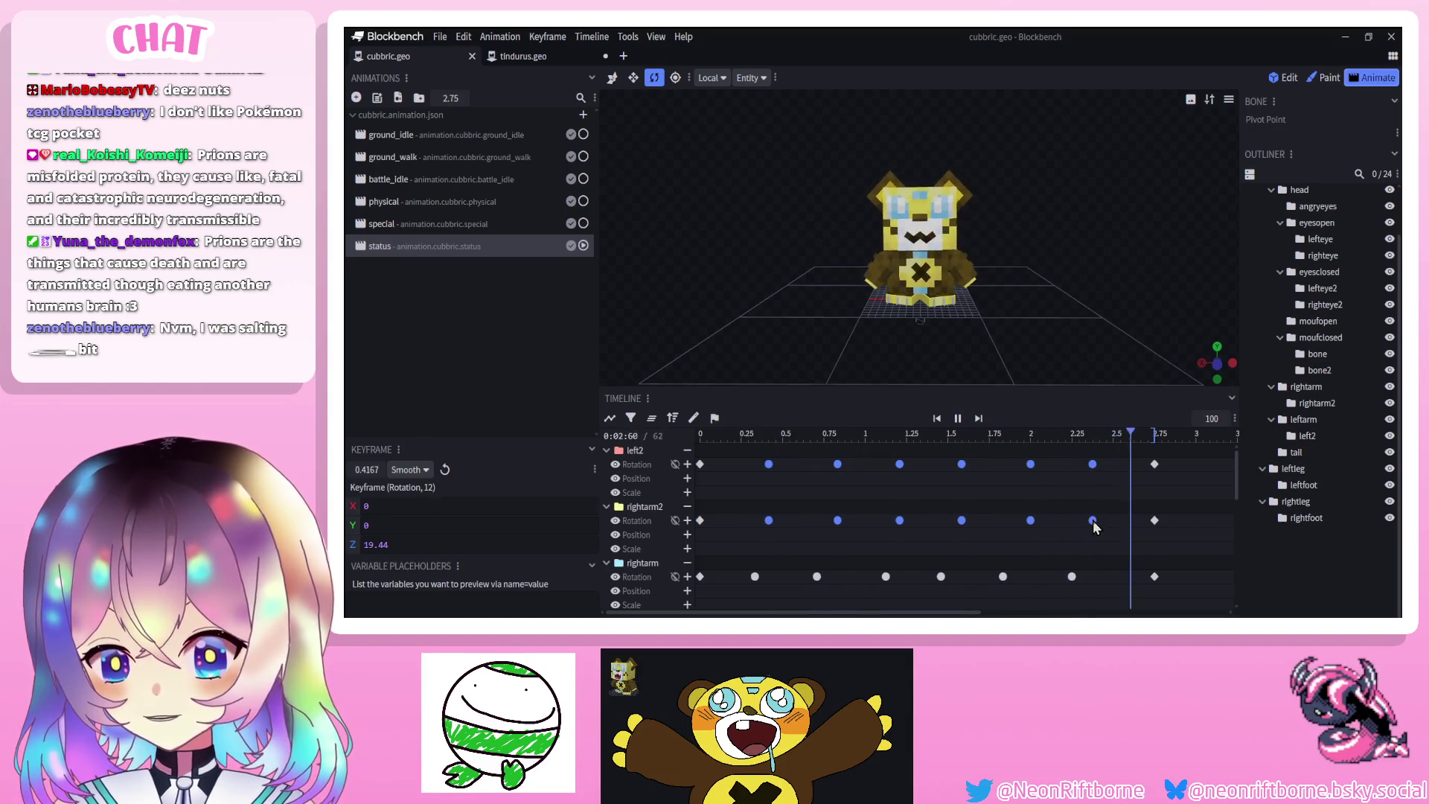
pyautogui.click(958, 418)
pyautogui.moveTo(899, 463); pyautogui.dragTo(907, 463)
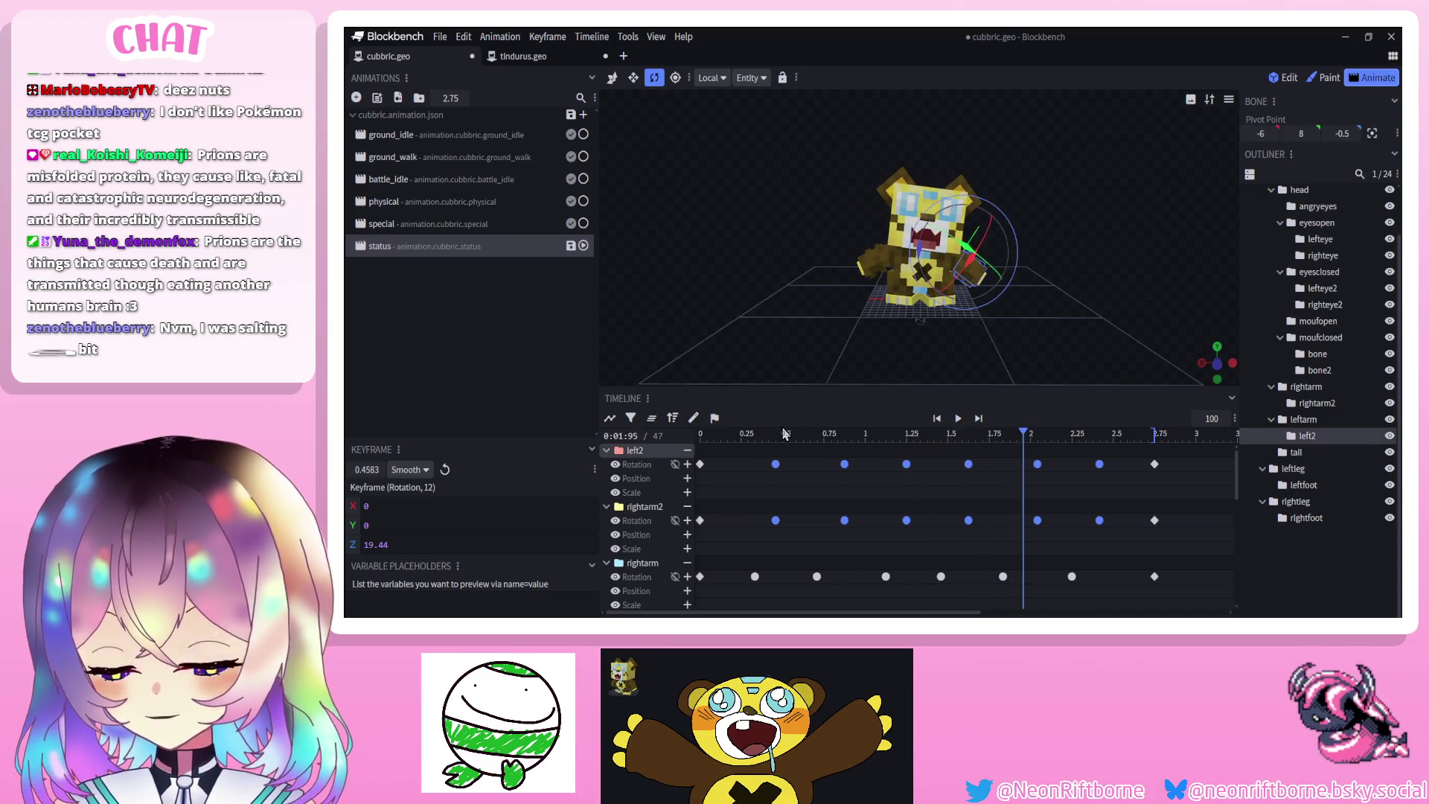
pyautogui.moveTo(772, 438); pyautogui.dragTo(776, 438)
# Lower left2's Z rotation from 19.44 to 9.44 and replay the animation
pyautogui.scroll(2, 923, 253)
pyautogui.moveTo(939, 256)
pyautogui.mouseDown()
pyautogui.moveTo(943, 277)
pyautogui.moveTo(908, 275)
pyautogui.mouseUp()
pyautogui.click(908, 283)
pyautogui.click(775, 463)
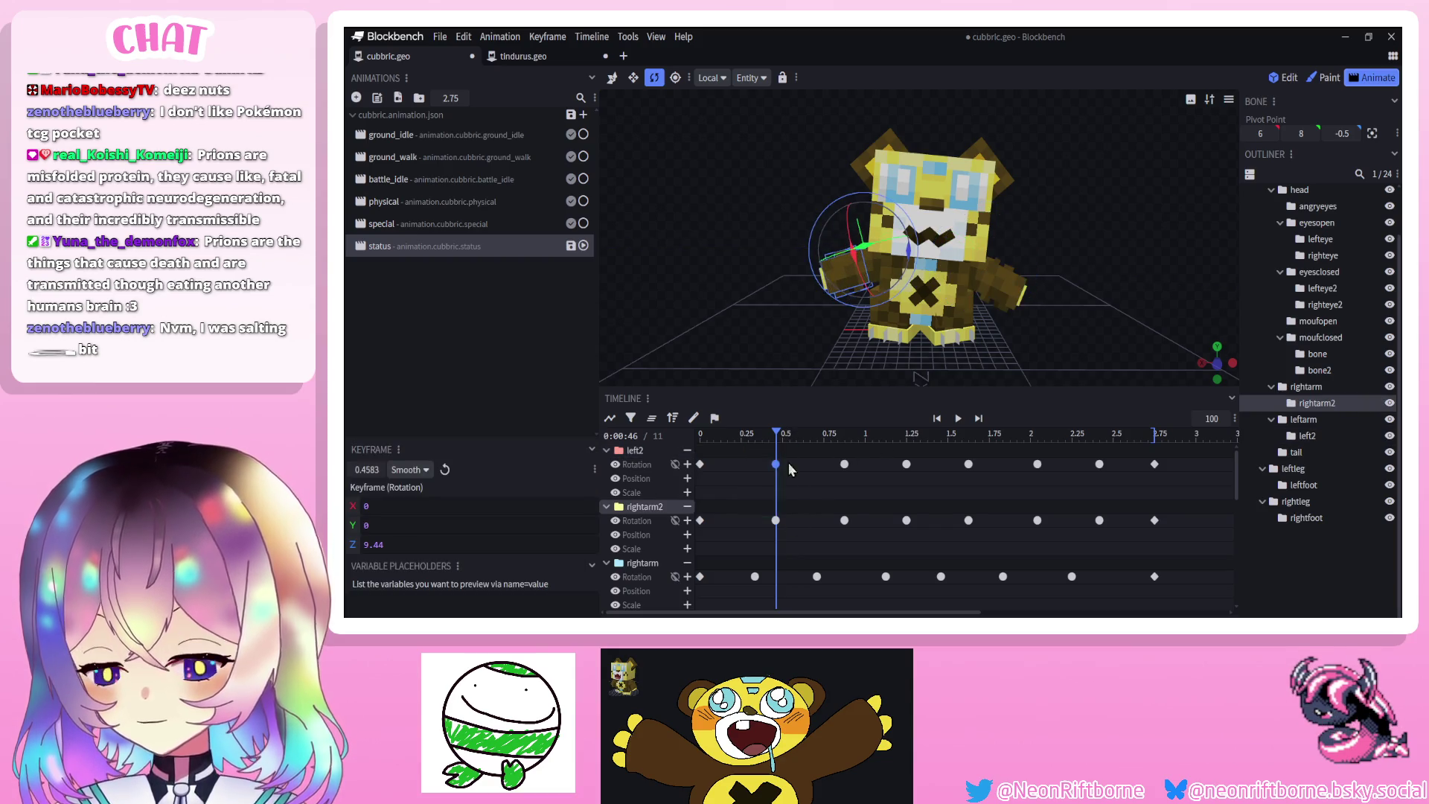
pyautogui.moveTo(889, 453); pyautogui.dragTo(923, 530)
pyautogui.moveTo(906, 434)
pyautogui.mouseDown()
pyautogui.moveTo(1062, 434)
pyautogui.moveTo(1039, 434)
pyautogui.mouseUp()
pyautogui.click(936, 418)
pyautogui.click(958, 418)
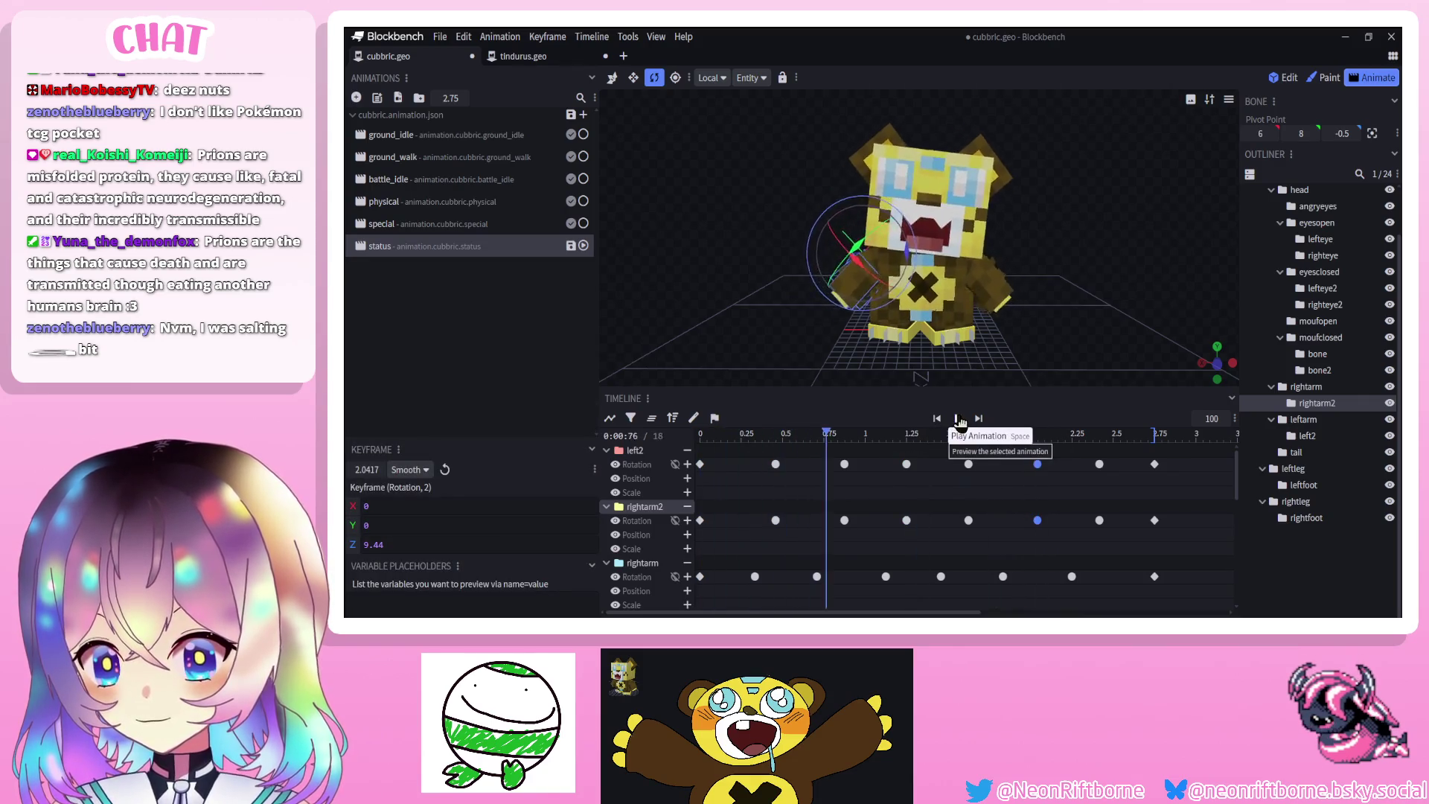
# Save the project and preview the status animation again
pyautogui.click(1288, 556)
pyautogui.moveTo(1100, 337)
pyautogui.mouseDown()
pyautogui.moveTo(1072, 336)
pyautogui.moveTo(1100, 335)
pyautogui.mouseUp()
pyautogui.hotkey('ctrl', 's')
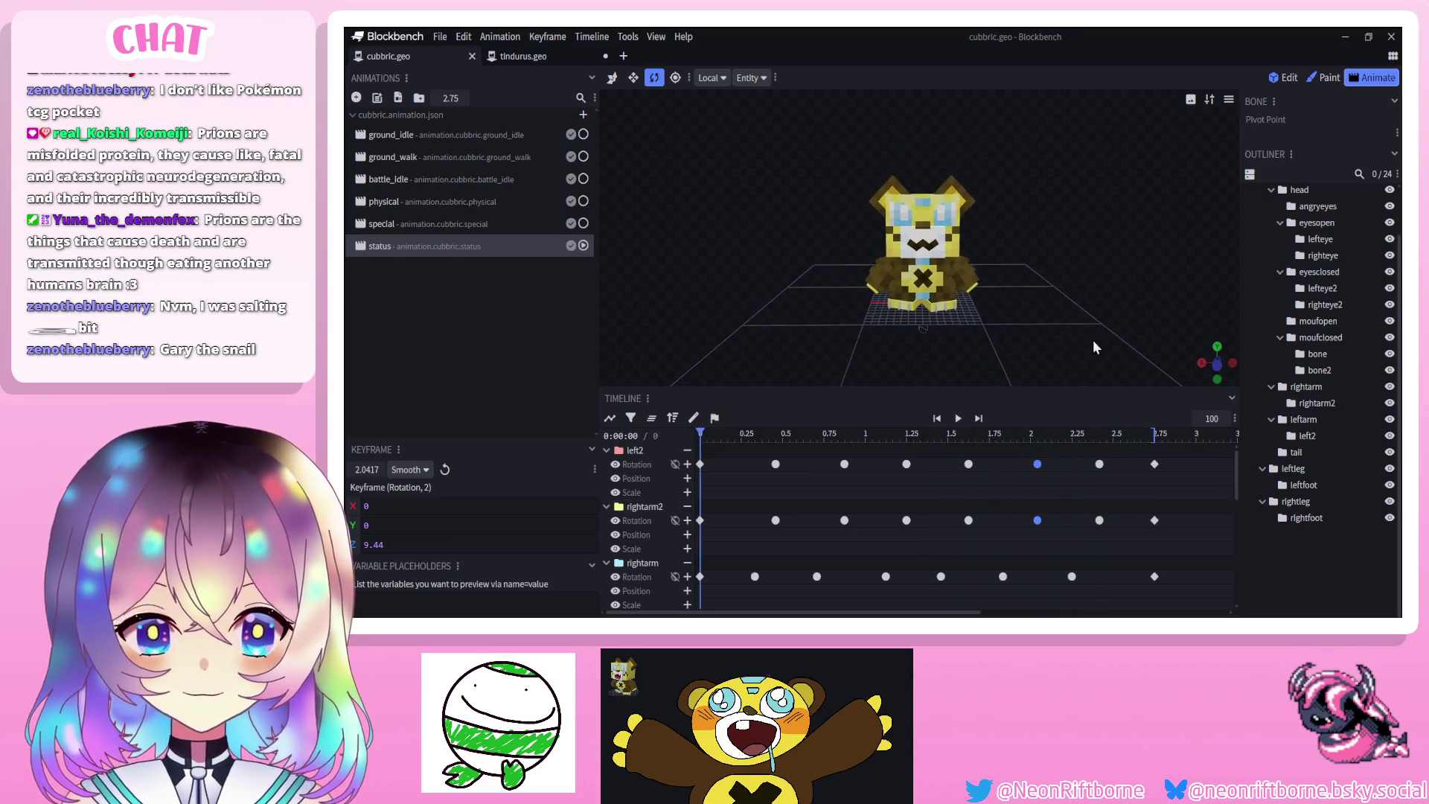
pyautogui.click(958, 418)
pyautogui.moveTo(942, 386)
pyautogui.mouseDown()
pyautogui.moveTo(895, 369)
pyautogui.moveTo(962, 349)
pyautogui.moveTo(908, 343)
pyautogui.moveTo(989, 350)
pyautogui.mouseUp()
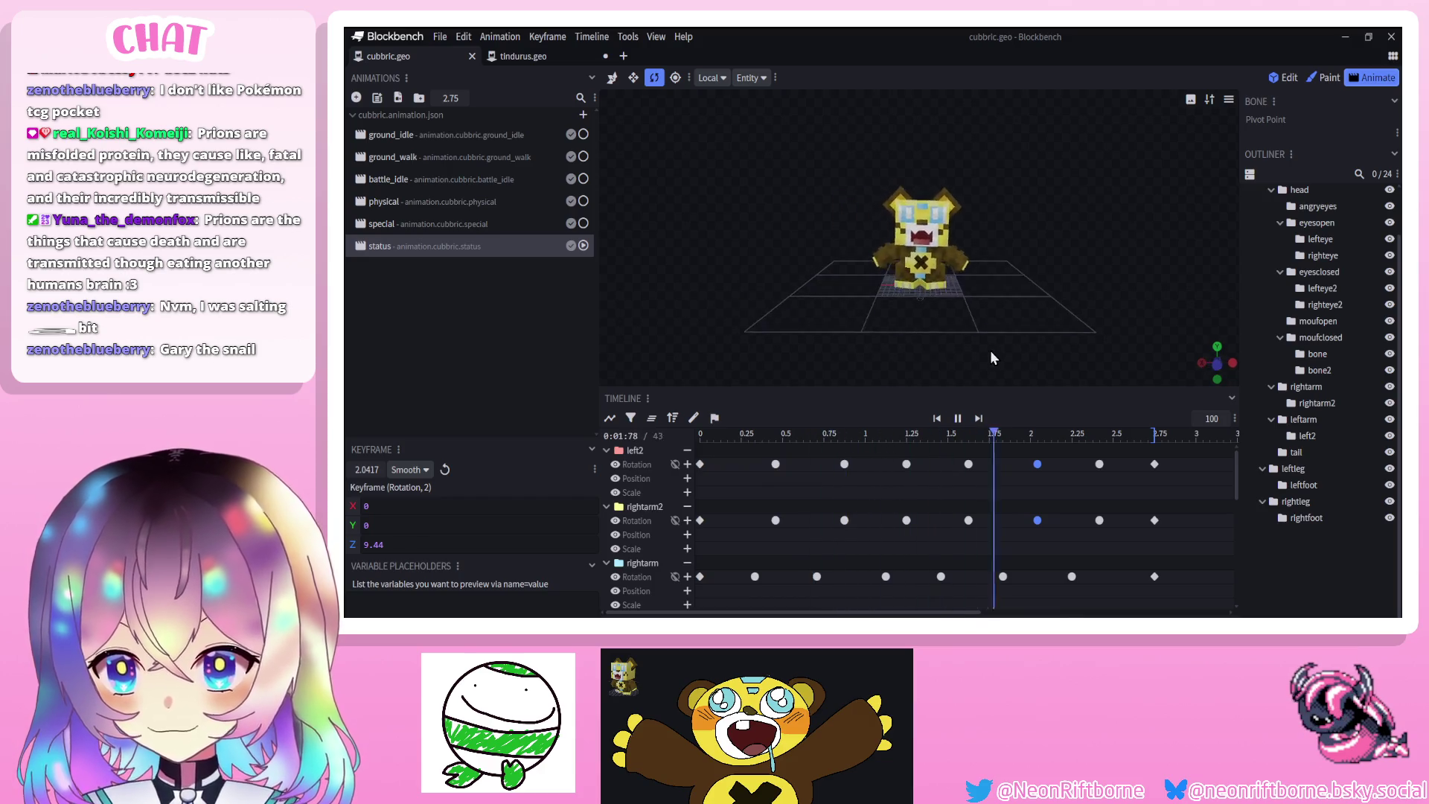
pyautogui.hotkey('ctrl', 's')
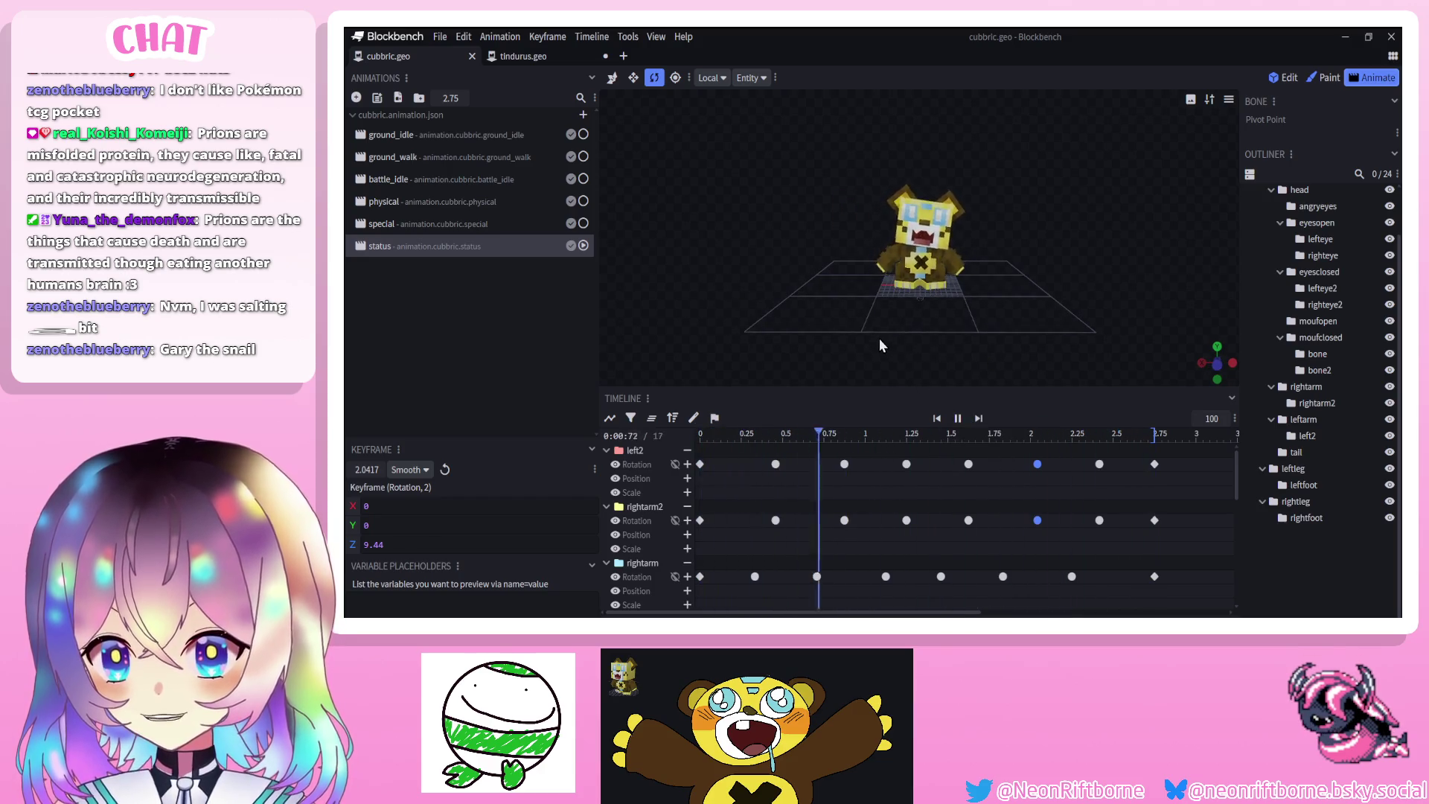
pyautogui.scroll(3, 862, 329)
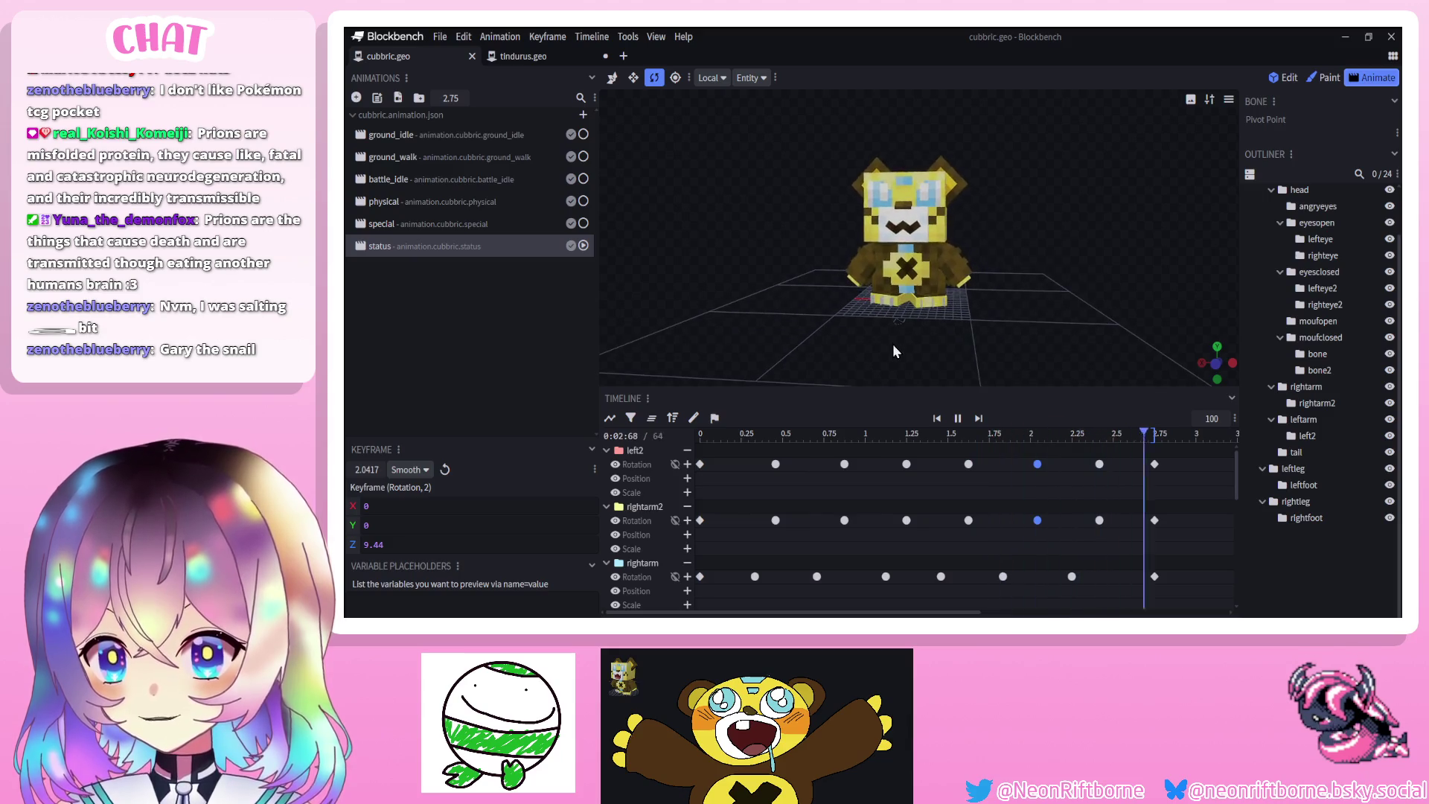
pyautogui.press('space')
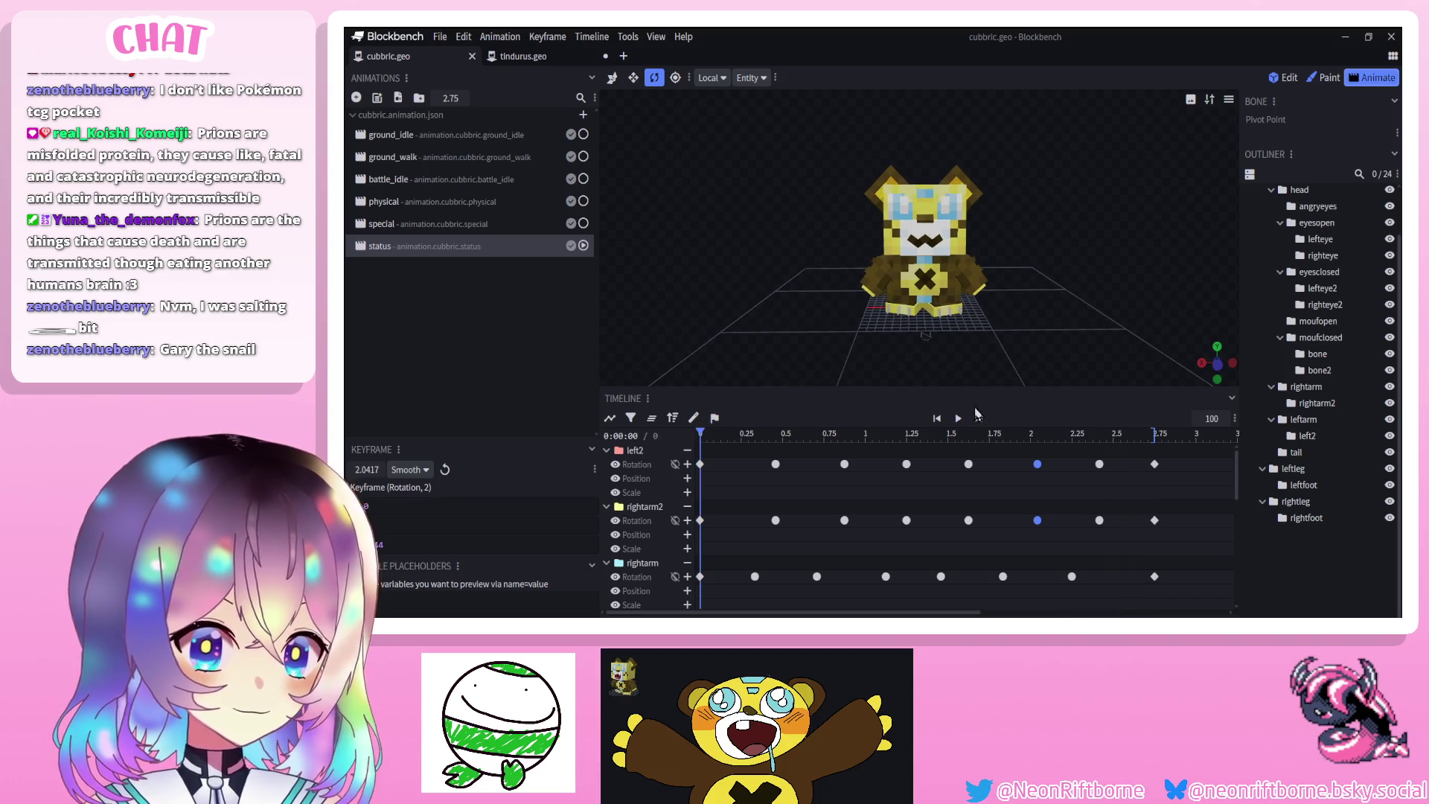
pyautogui.click(964, 423)
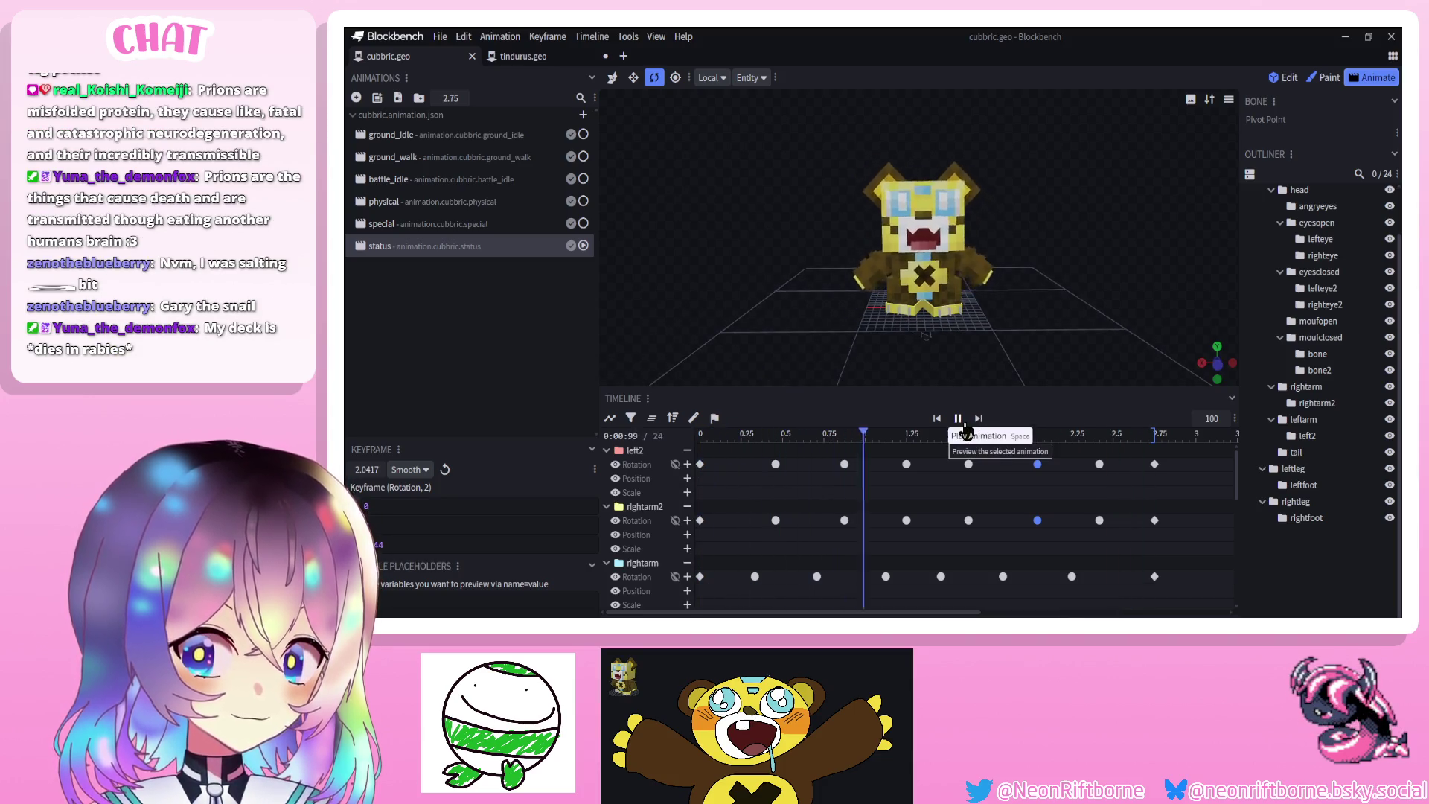
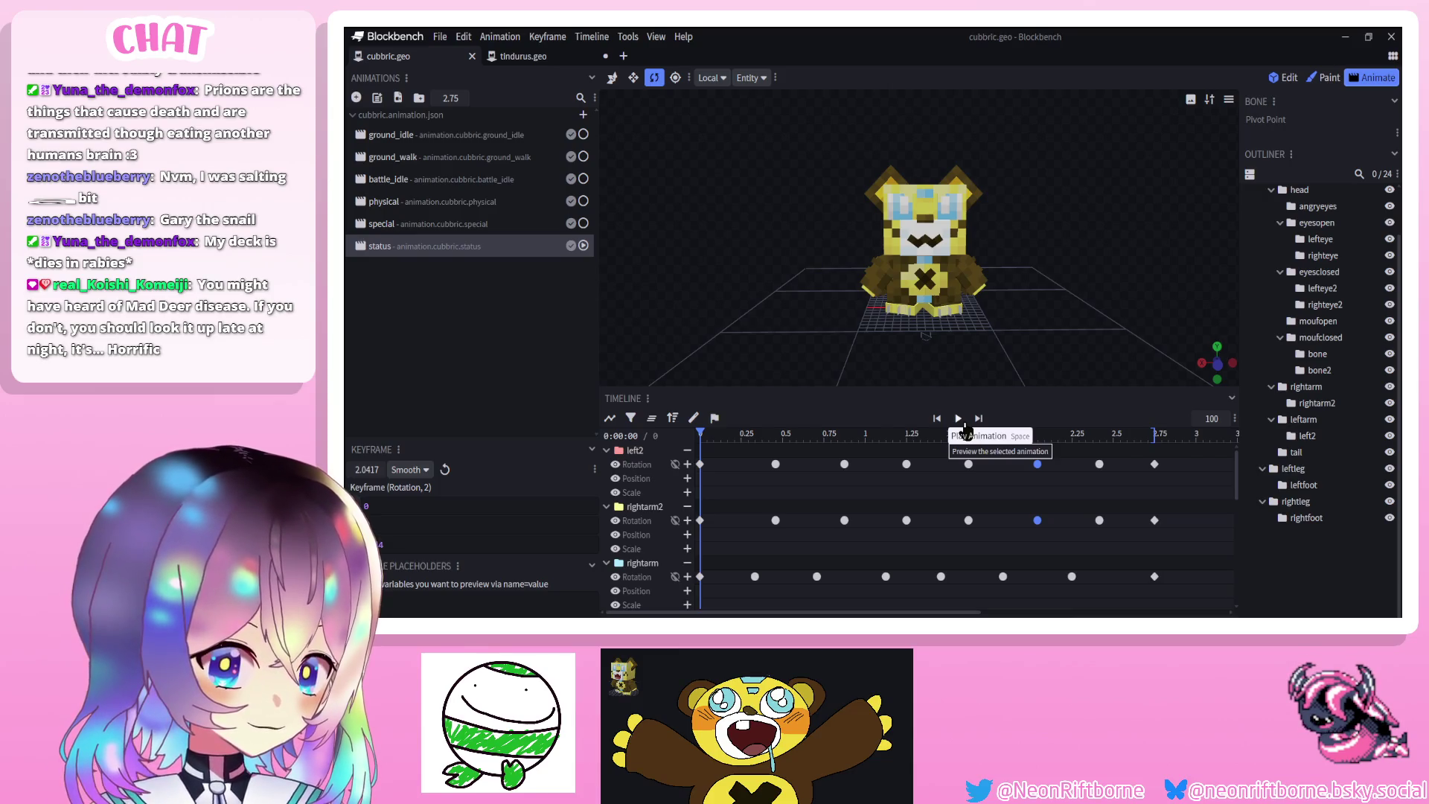
# Save the cubbric model and play the 2.75-second 'status' animation preview twice
pyautogui.click(956, 422)
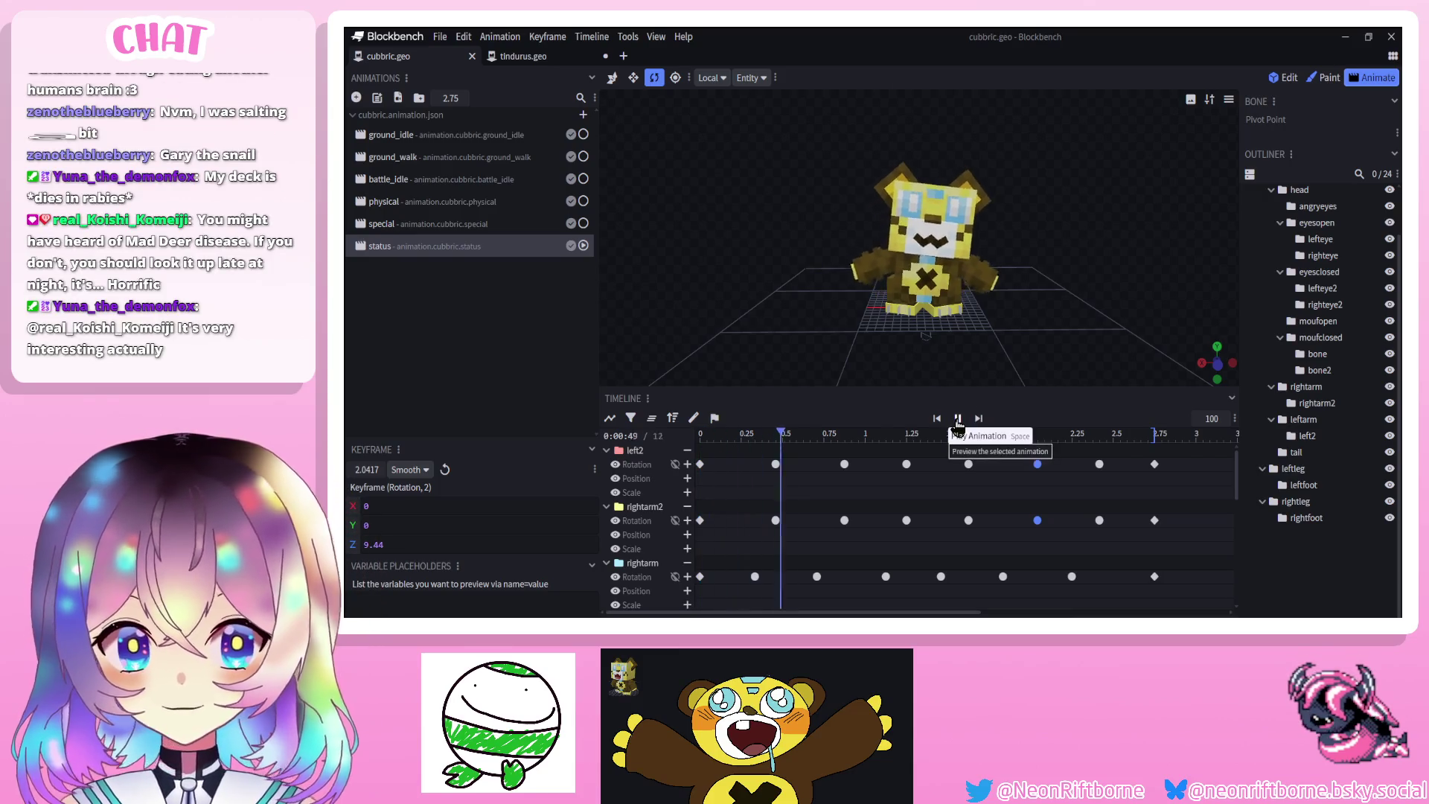
pyautogui.hotkey('ctrl', 's')
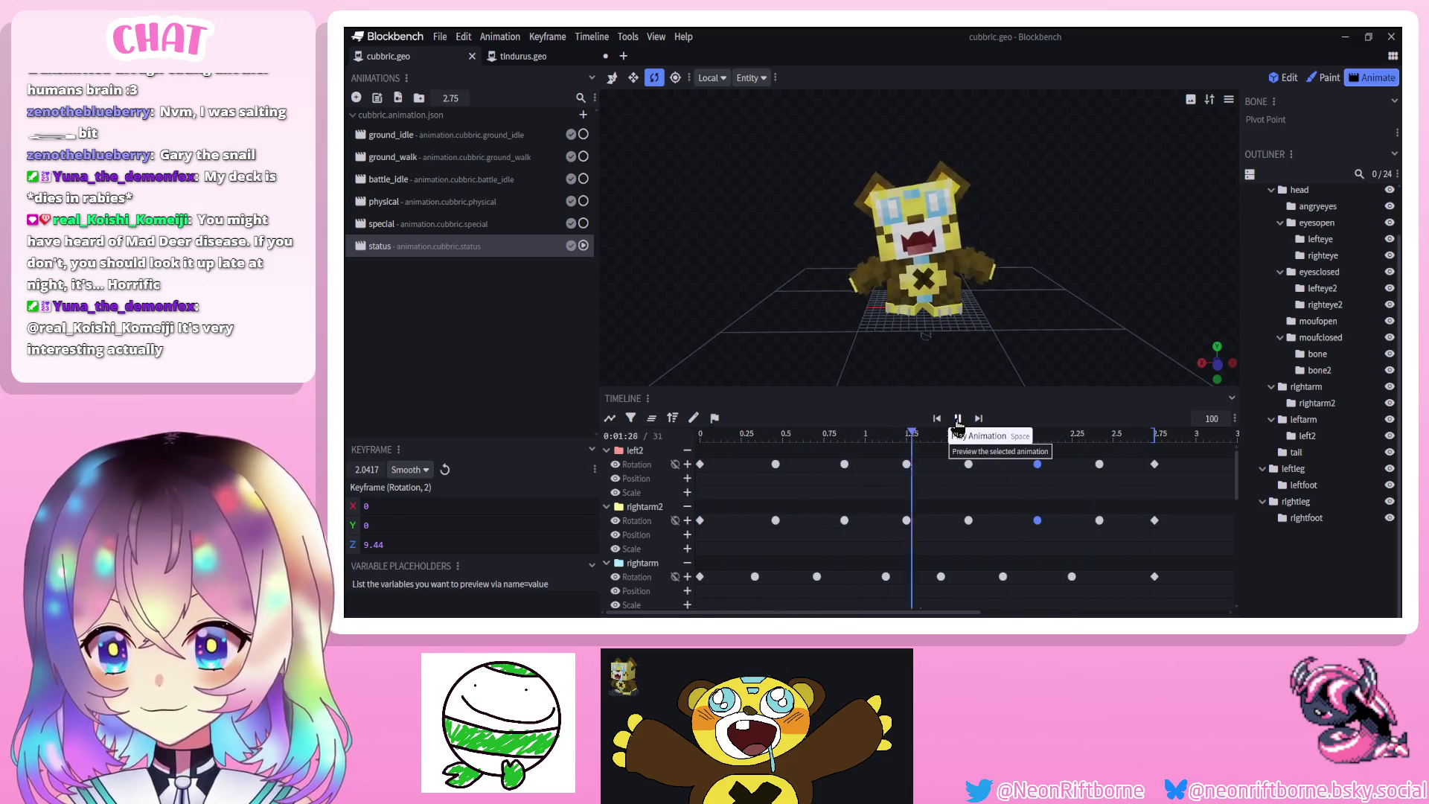
pyautogui.click(958, 421)
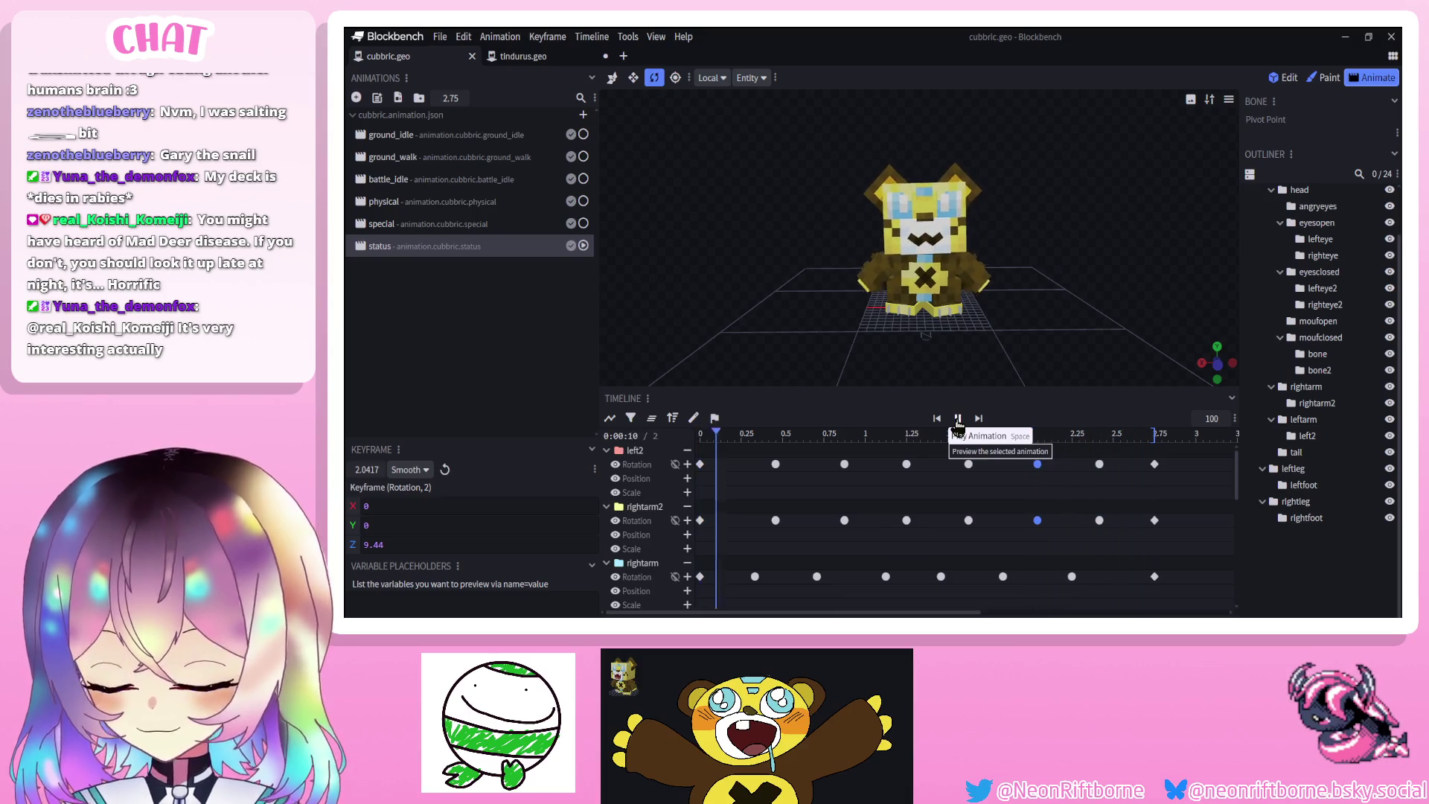